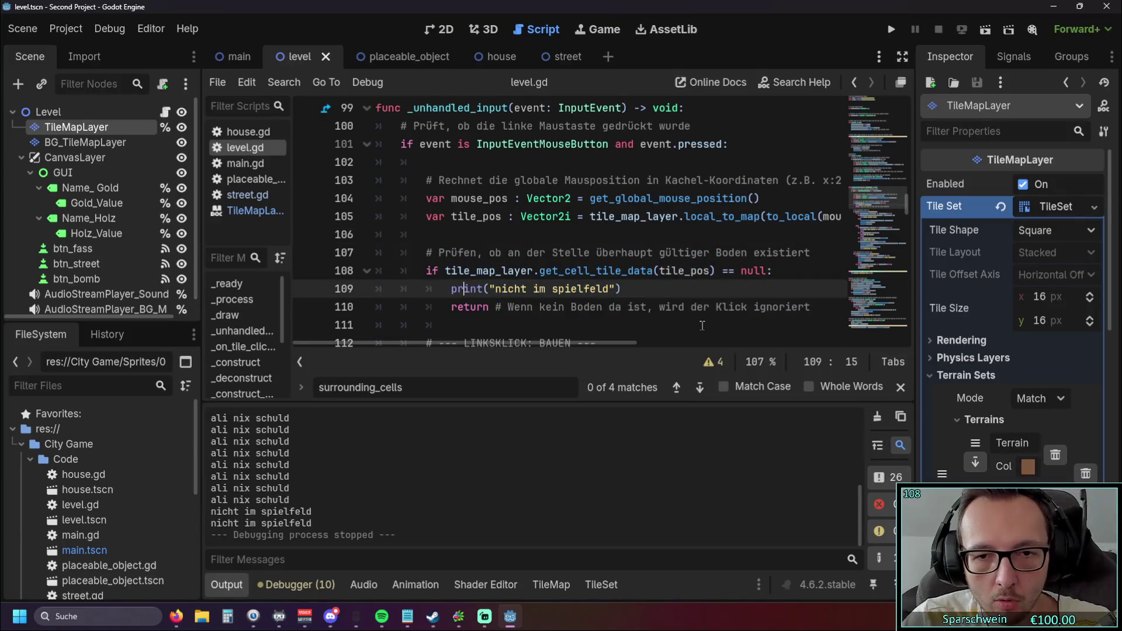
# Delete the out-of-map check lines 108–110, undo it, and add a blank line after the return
pyautogui.moveTo(815, 308)
pyautogui.mouseDown()
pyautogui.moveTo(374, 257)
pyautogui.moveTo(376, 269)
pyautogui.mouseUp()
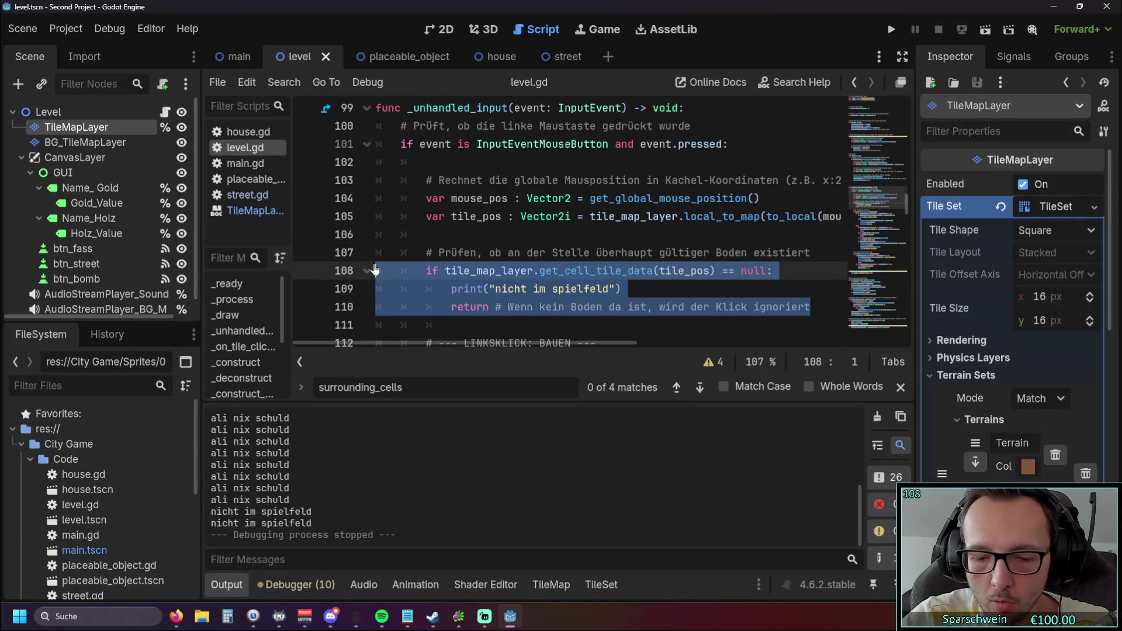
pyautogui.press('BackSpace')
pyautogui.hotkey('ctrl', 'z')
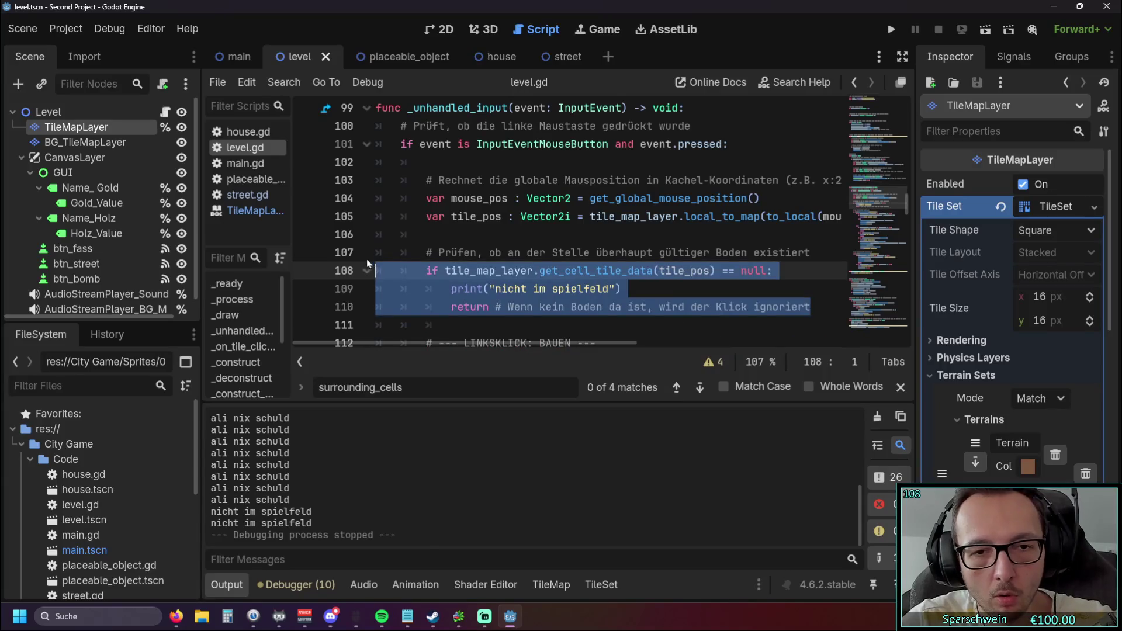
pyautogui.press('Right')
pyautogui.press('Return')
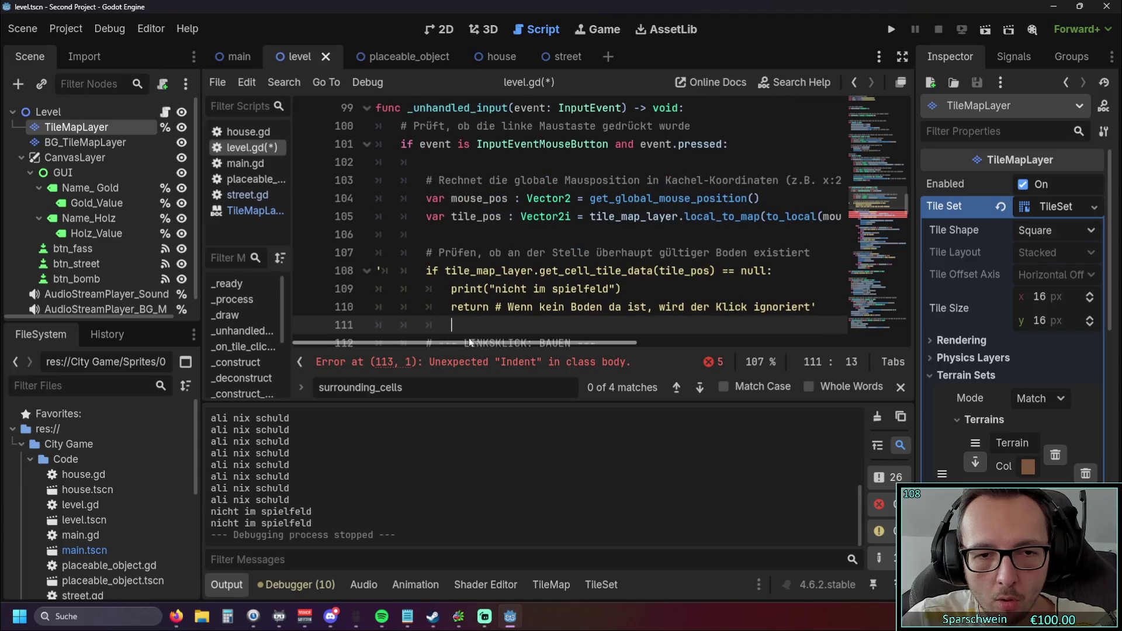
pyautogui.scroll(-1, 671, 259)
pyautogui.scroll(-2, 672, 258)
pyautogui.scroll(2, 672, 262)
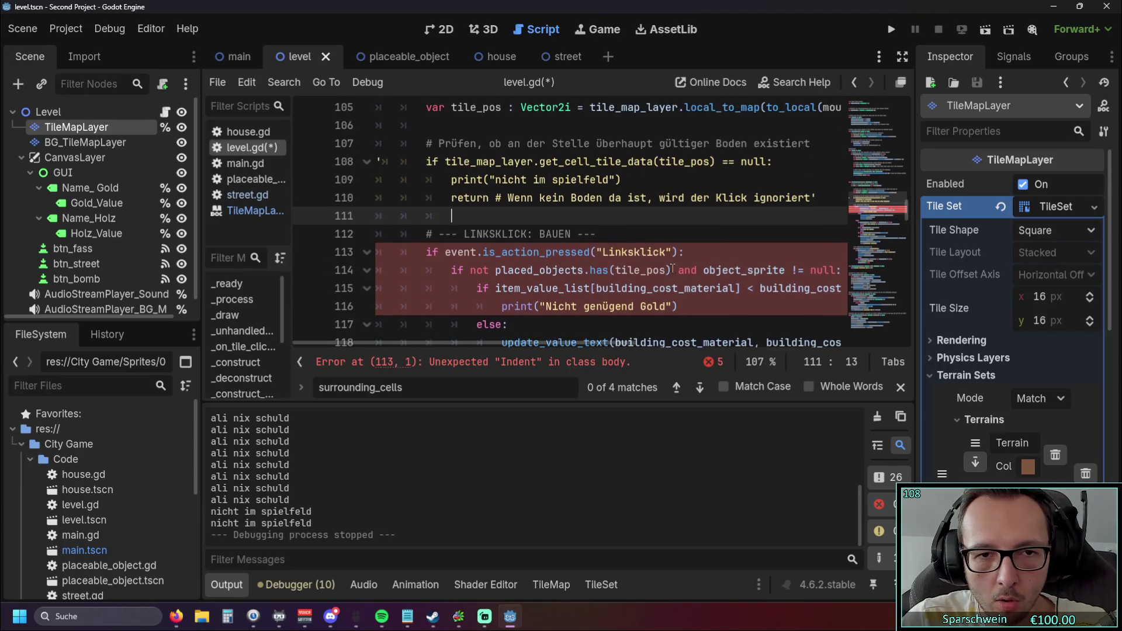
pyautogui.scroll(-1, 671, 268)
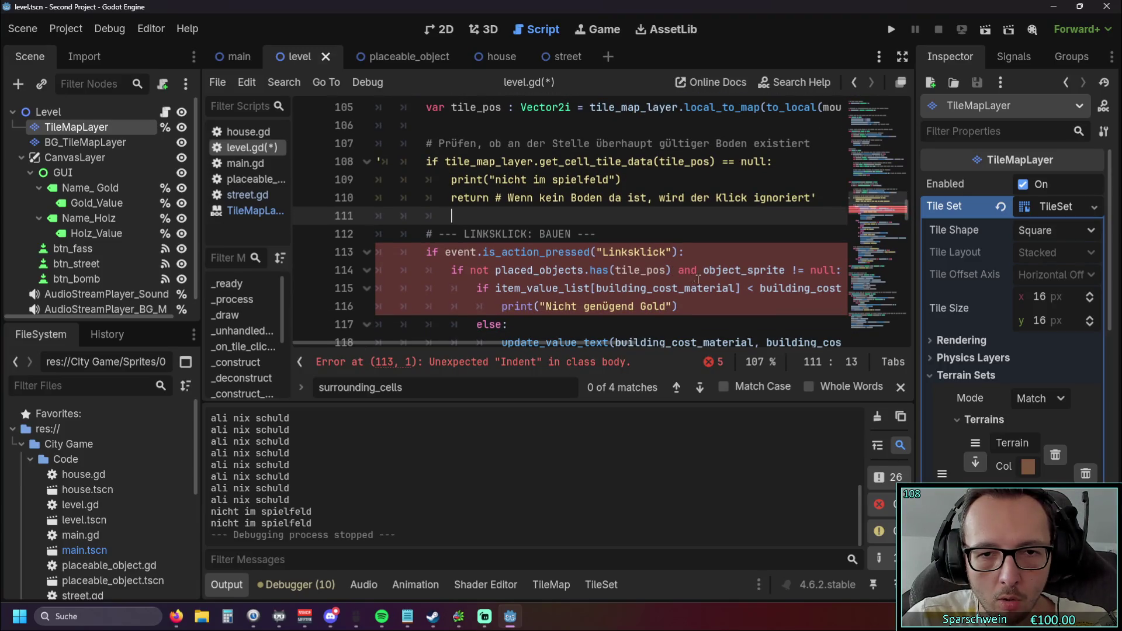
pyautogui.scroll(1, 707, 282)
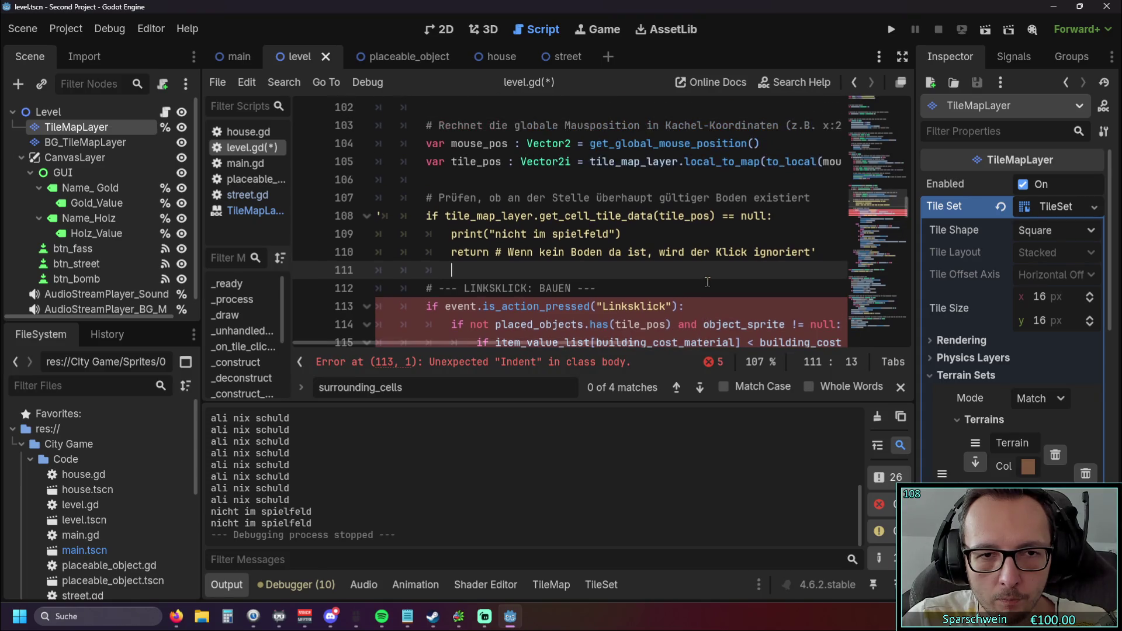
# Undo those edits, delete the comment and check lines 107–110, then restore them
pyautogui.hotkey('ctrl', 'z')
pyautogui.hotkey('ctrl', 'z')
pyautogui.hotkey('ctrl', 'z')
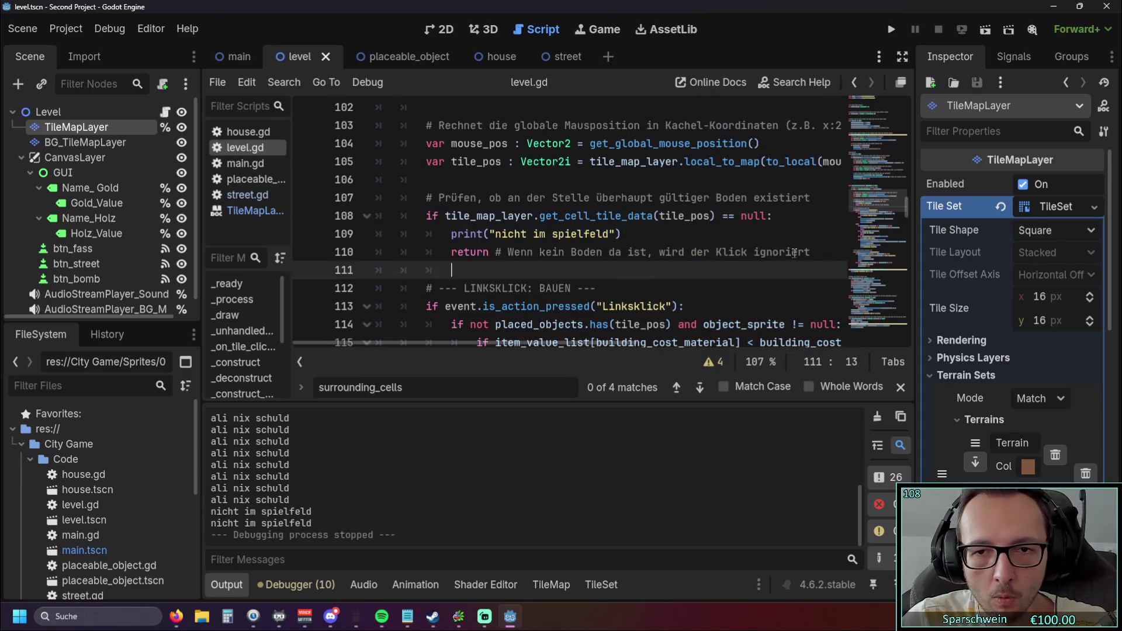
pyautogui.keyDown('shift'); pyautogui.click(321, 206); pyautogui.keyUp('shift')
pyautogui.press('BackSpace')
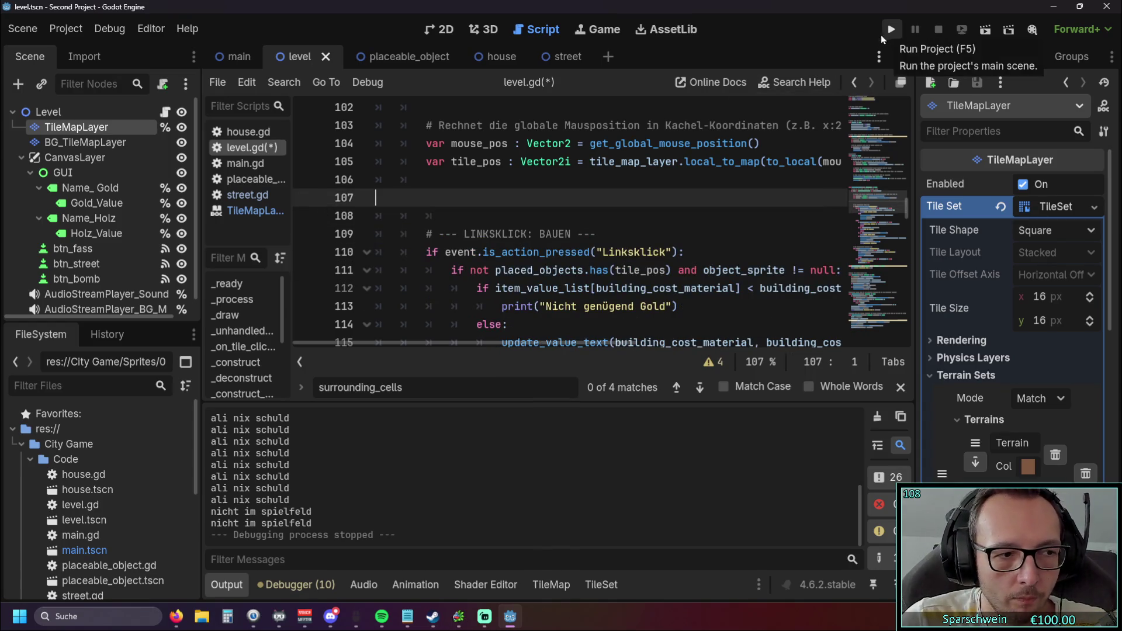
pyautogui.hotkey('ctrl', 'z')
# Save level.gd and change the 'ali nix schuld' message on line 126 to 'spielfeld'
pyautogui.click(511, 269)
pyautogui.hotkey('ctrl', 's')
pyautogui.scroll(-4, 549, 245)
pyautogui.scroll(-1, 613, 240)
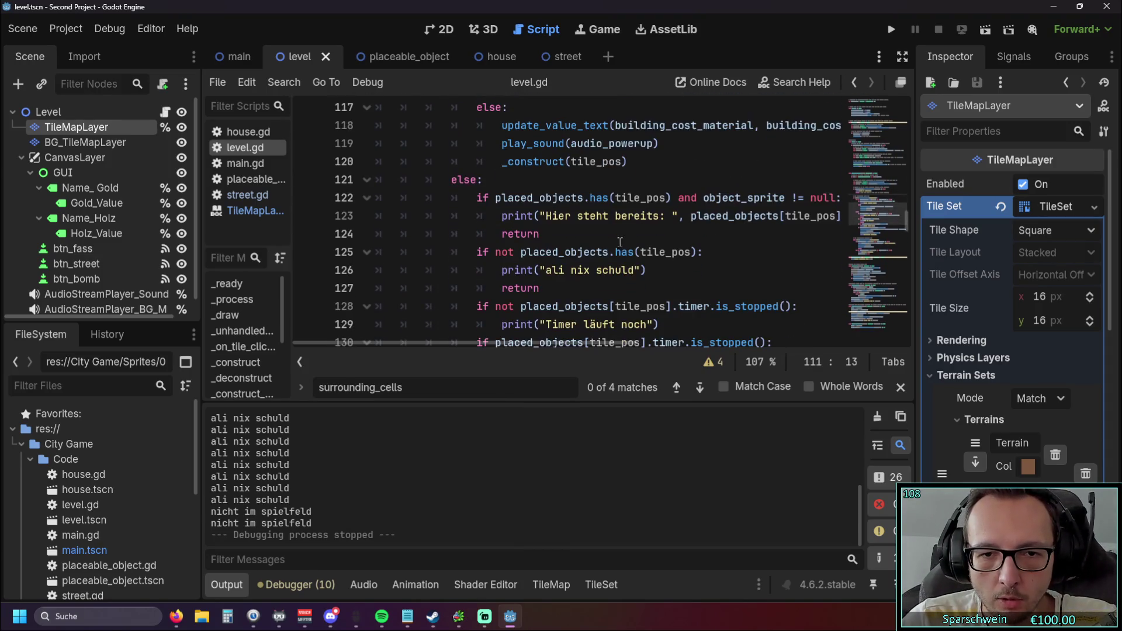
pyautogui.moveTo(546, 270); pyautogui.dragTo(635, 271)
pyautogui.write('spielf')
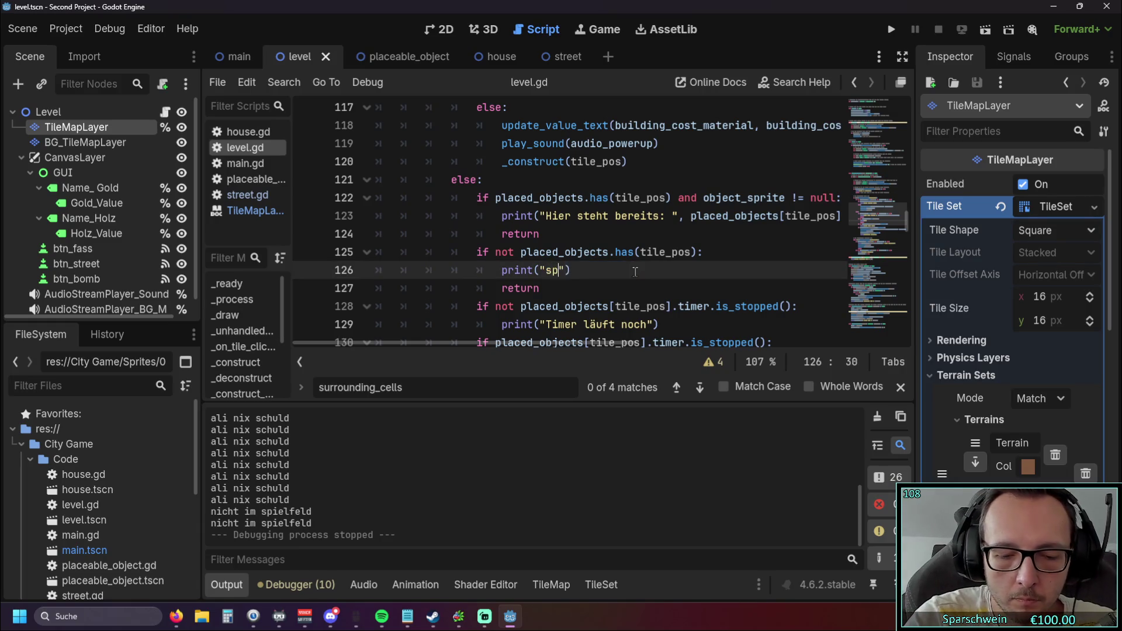
pyautogui.write('eld')
pyautogui.click(631, 240)
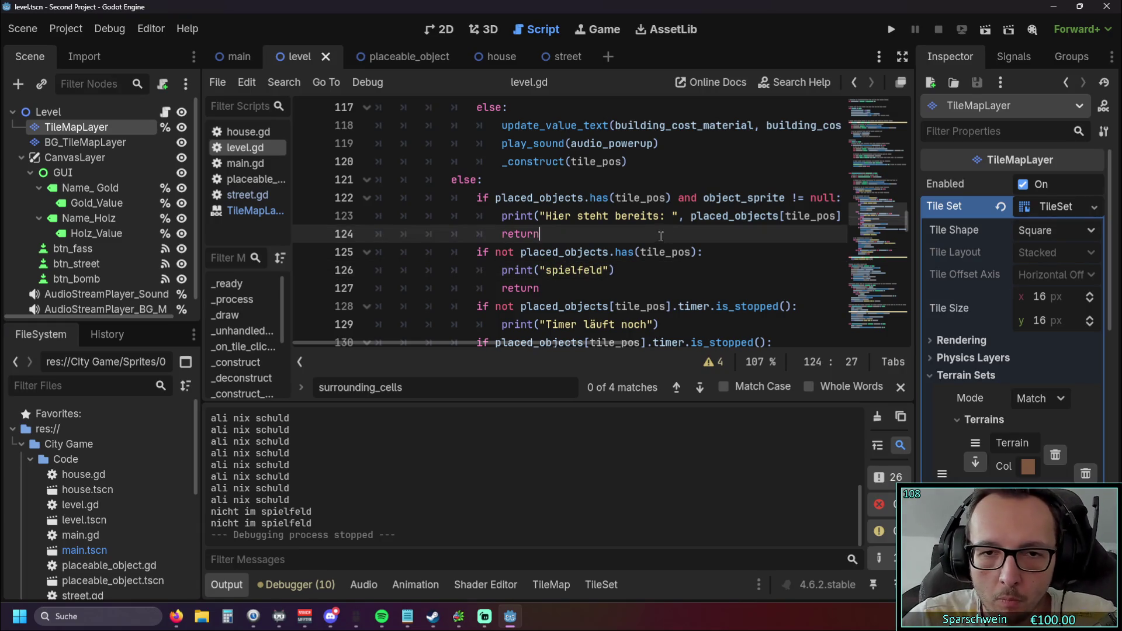
# Run the game to test the new message, stop it, and select BG_TileMapLayer
pyautogui.scroll(5, 615, 241)
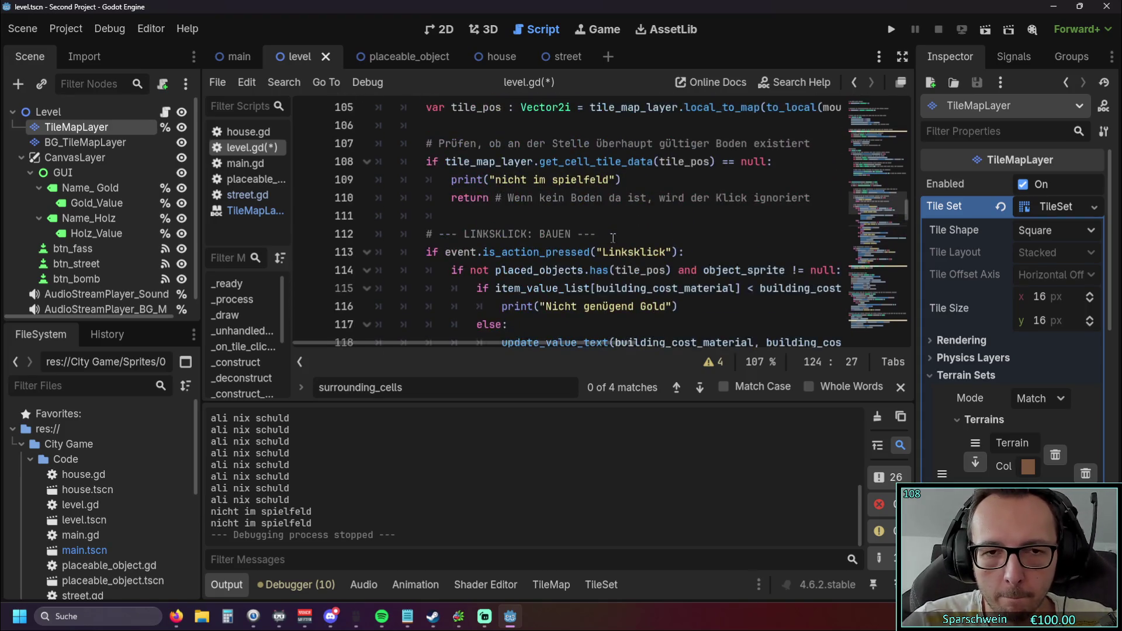
pyautogui.click(892, 36)
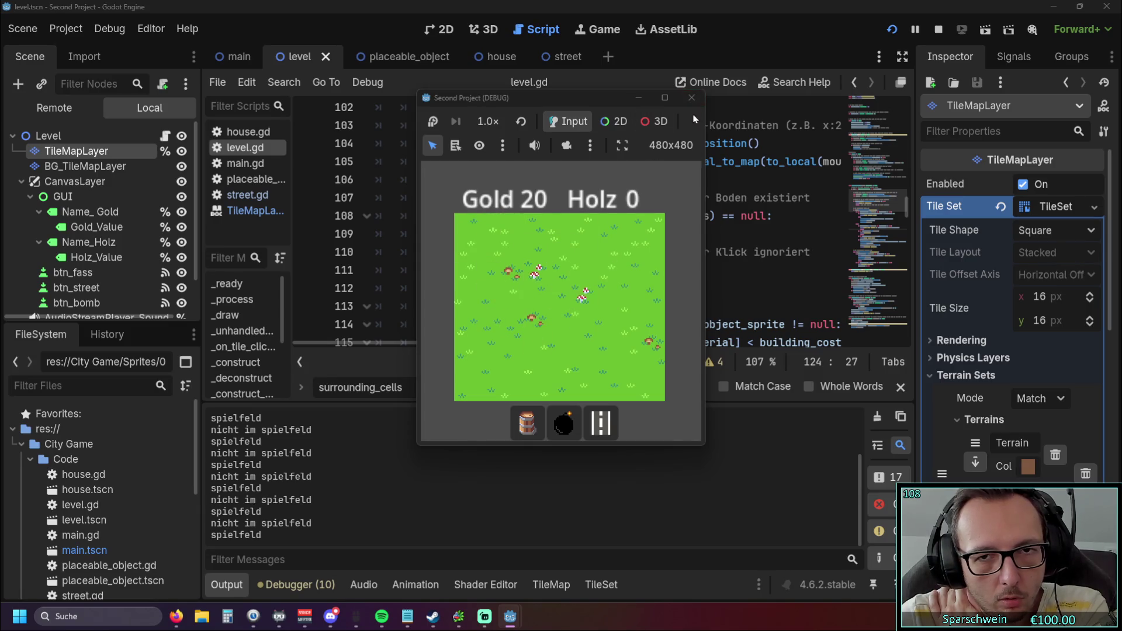
pyautogui.click(691, 97)
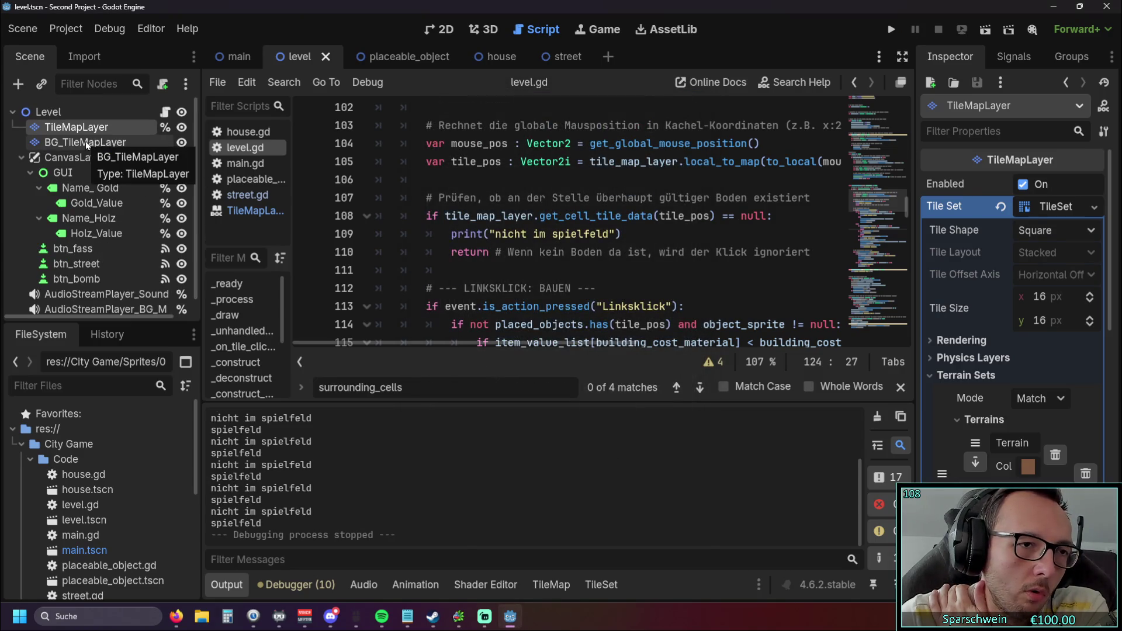
pyautogui.click(85, 141)
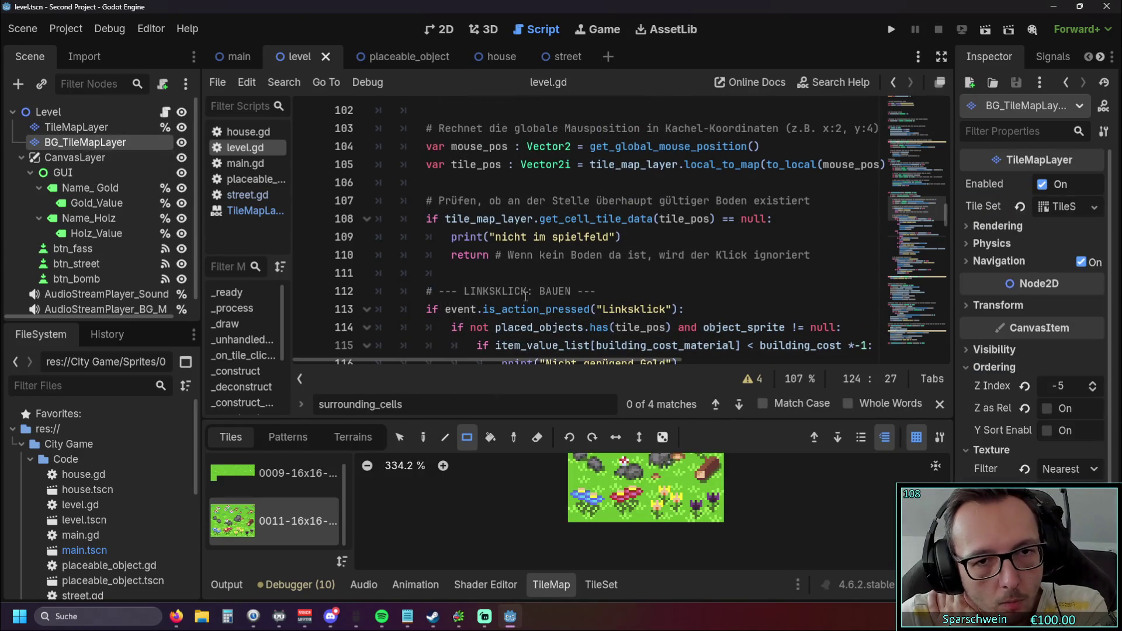
# In the 2D view, select TileMapLayer and browse its TileSet atlas, switching to the 0020 source
pyautogui.click(441, 30)
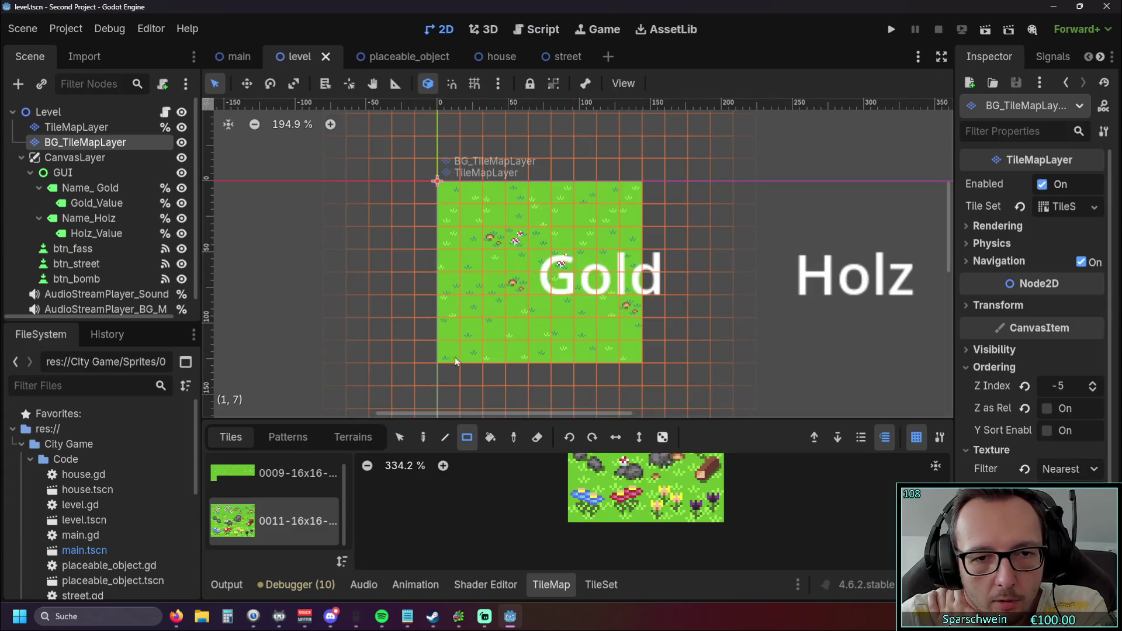
pyautogui.click(76, 127)
pyautogui.click(523, 501)
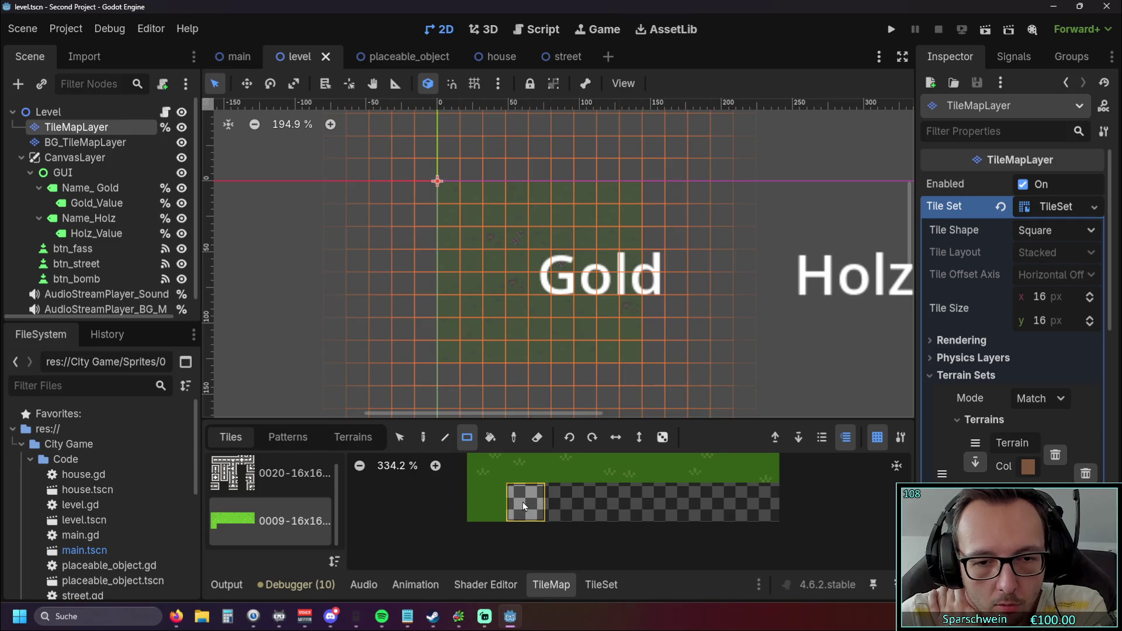
pyautogui.click(586, 579)
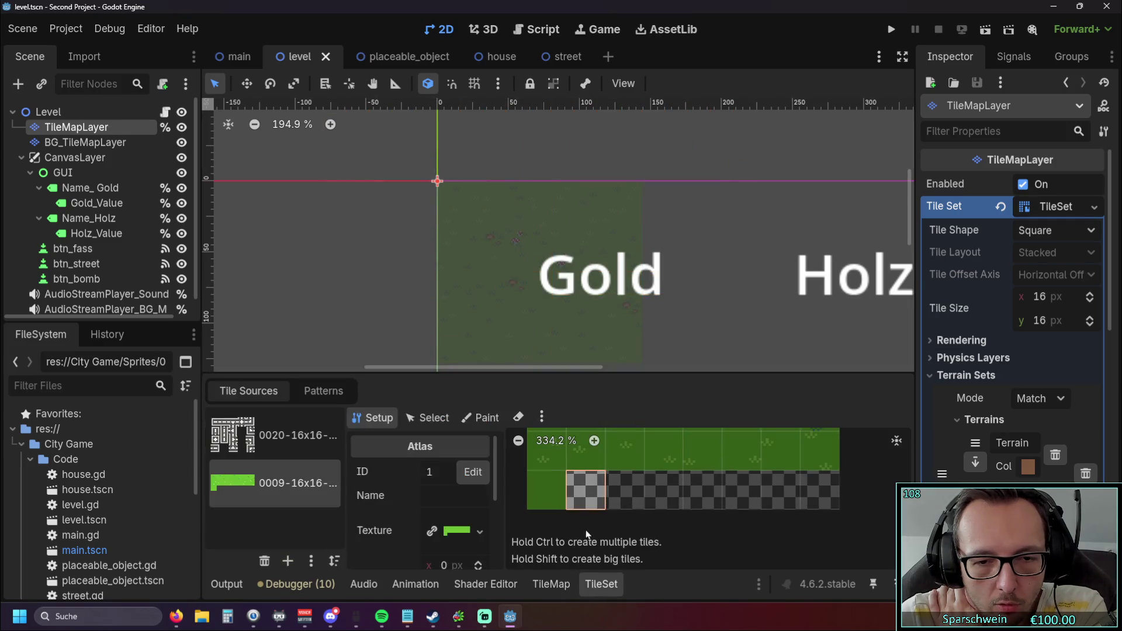
pyautogui.rightClick(578, 494)
pyautogui.click(595, 503)
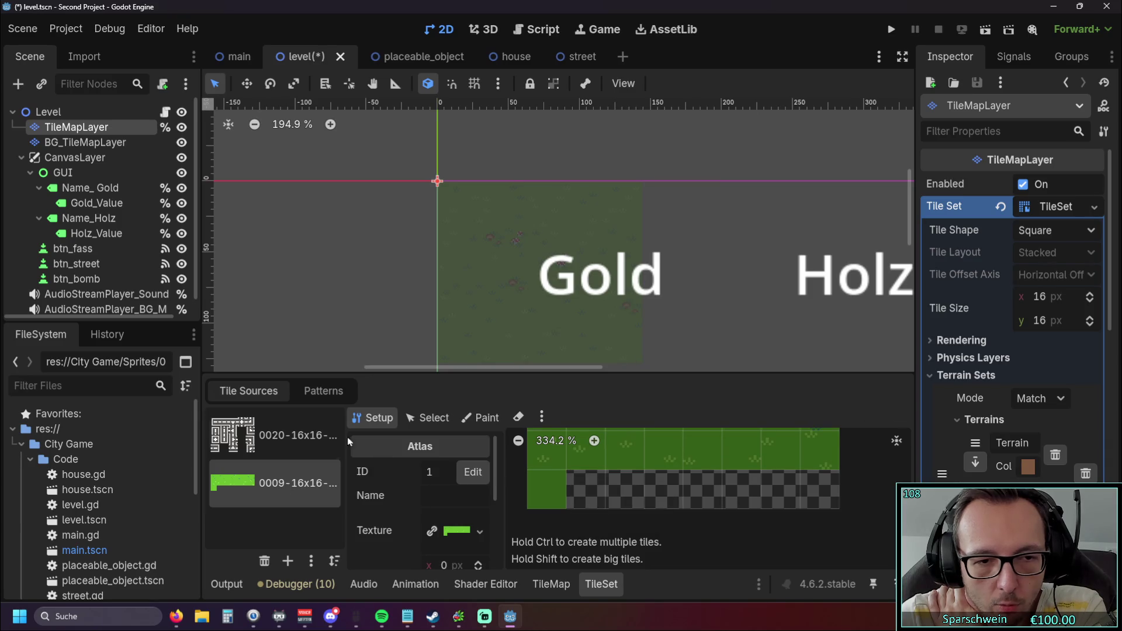
pyautogui.click(273, 437)
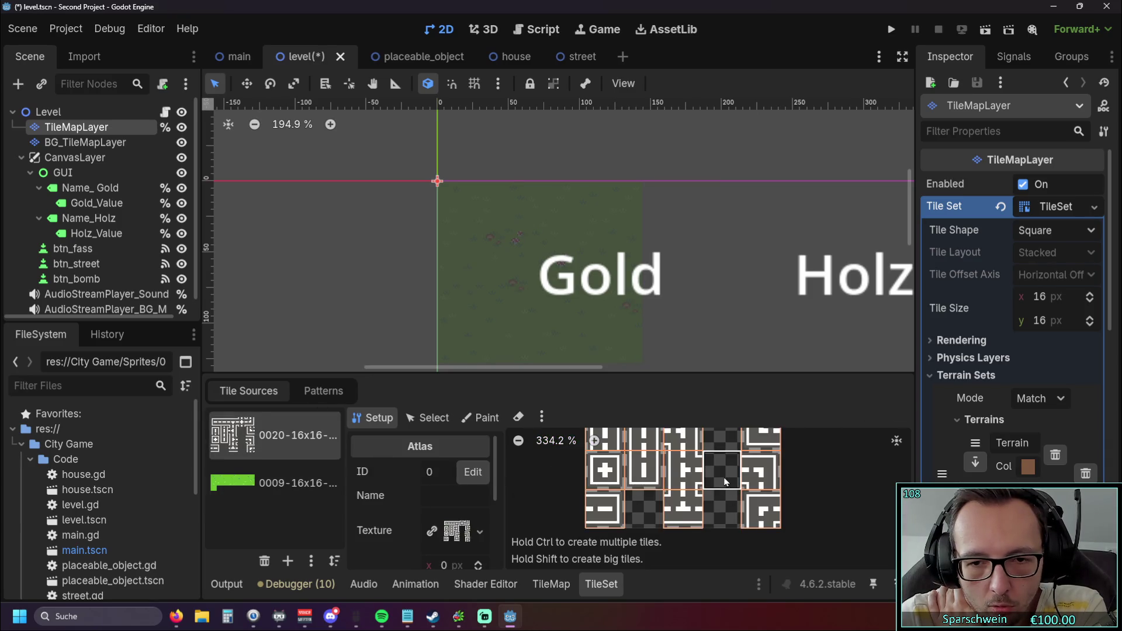
# Back in the level scene, erase every tile on the TileMapLayer with one eraser drag and run the game
pyautogui.scroll(-1, 390, 300)
pyautogui.scroll(1, 391, 296)
pyautogui.scroll(-1, 397, 280)
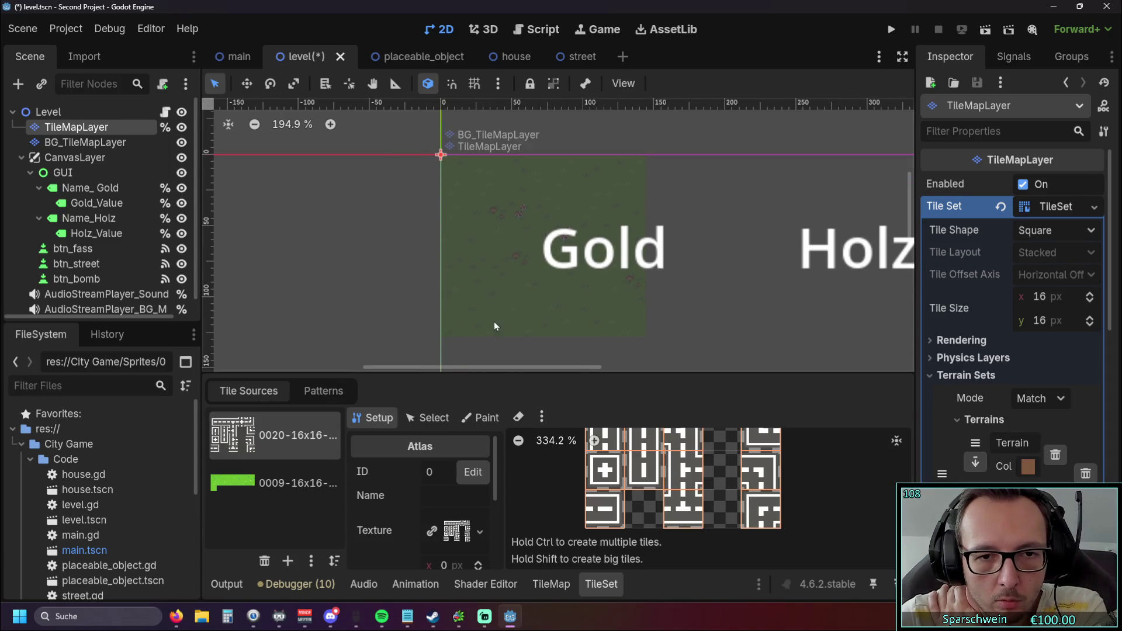
pyautogui.click(257, 56)
pyautogui.click(321, 56)
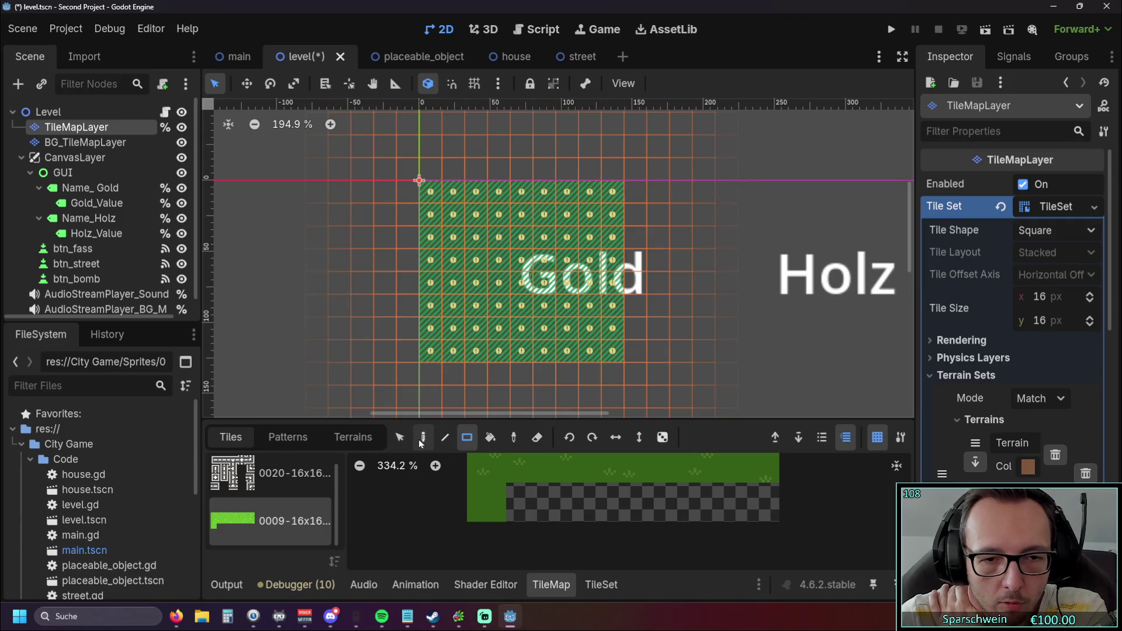
pyautogui.click(534, 439)
pyautogui.moveTo(432, 358); pyautogui.dragTo(623, 182)
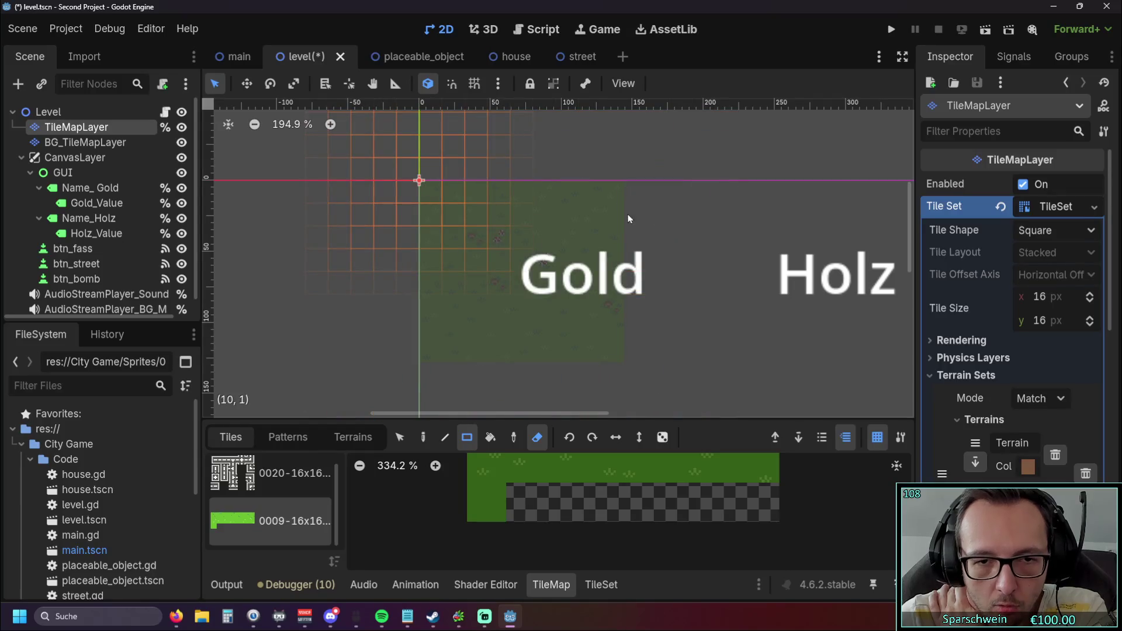
pyautogui.click(891, 29)
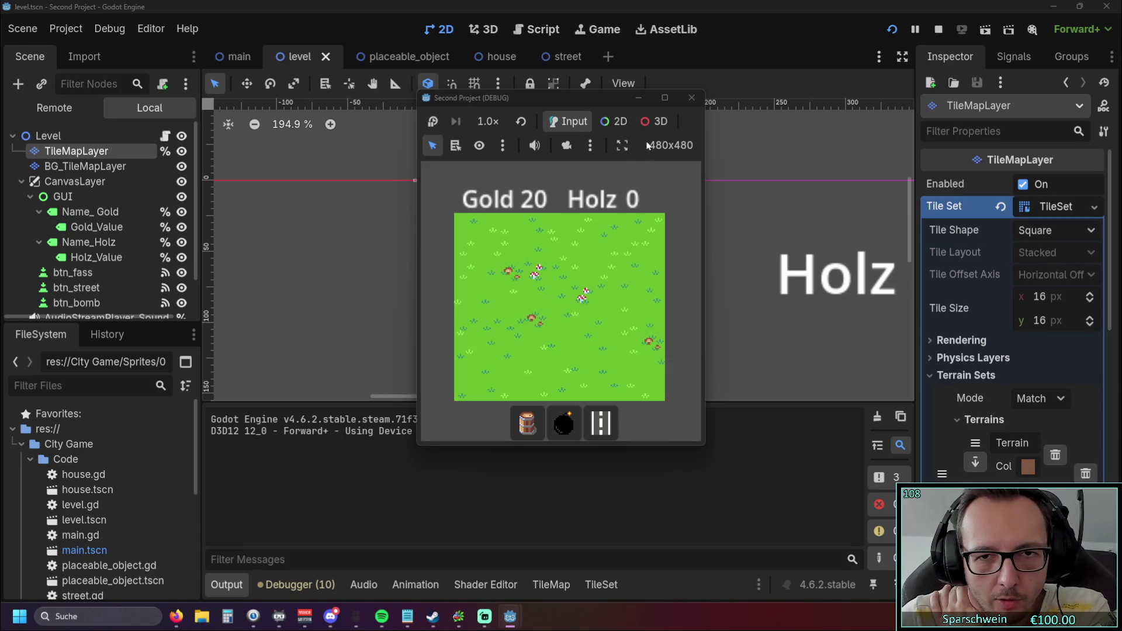
# Stop the test run, pan the level view, and reselect BG_TileMapLayer in the Scene dock
pyautogui.click(682, 104)
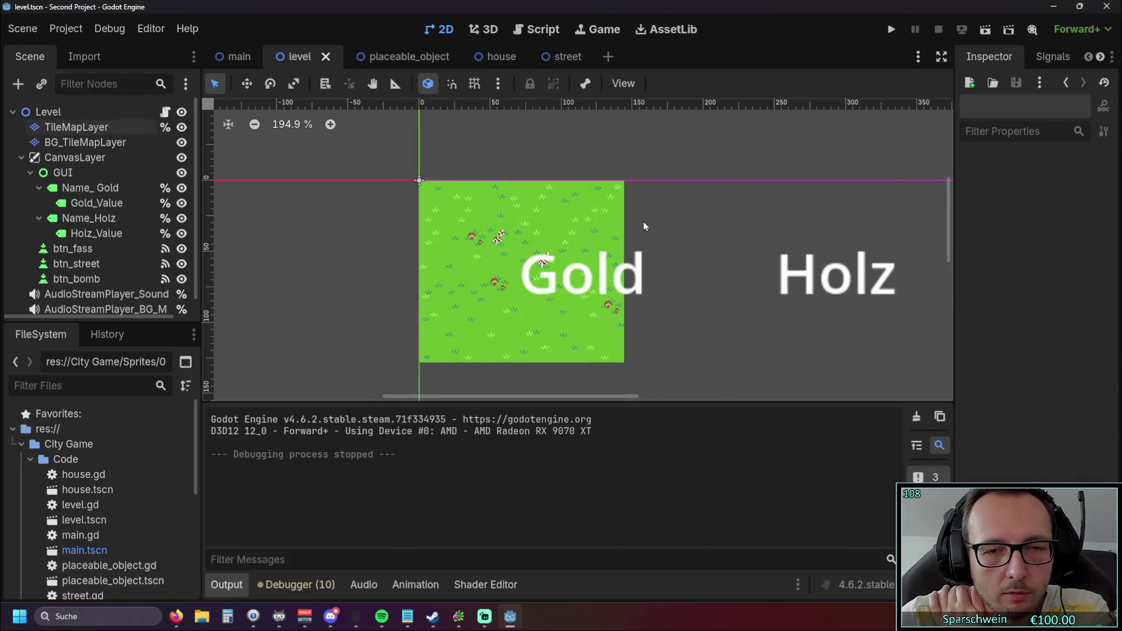
pyautogui.moveTo(663, 228); pyautogui.dragTo(710, 200)
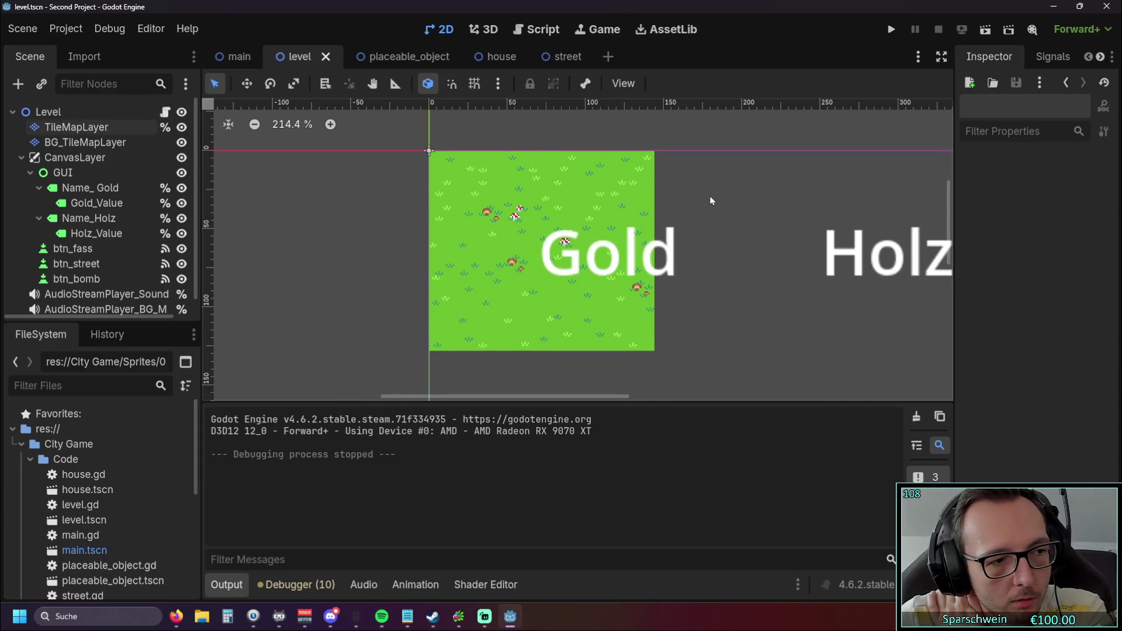
pyautogui.click(99, 142)
pyautogui.click(96, 128)
pyautogui.click(94, 141)
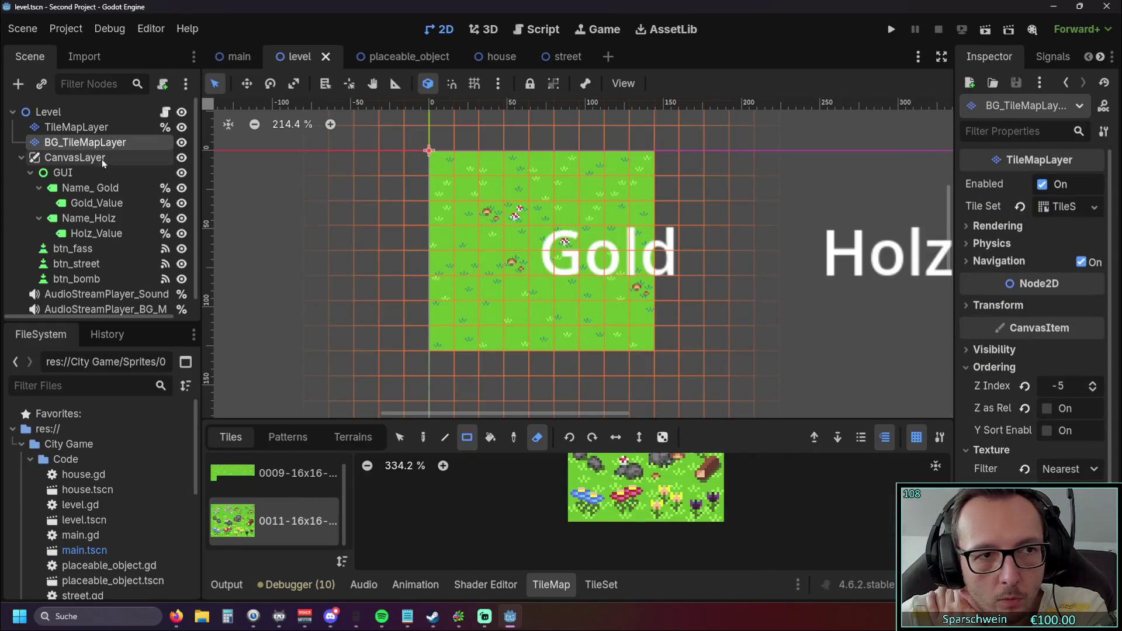
# Return to level.gd and insert a blank line below line 25
pyautogui.click(534, 30)
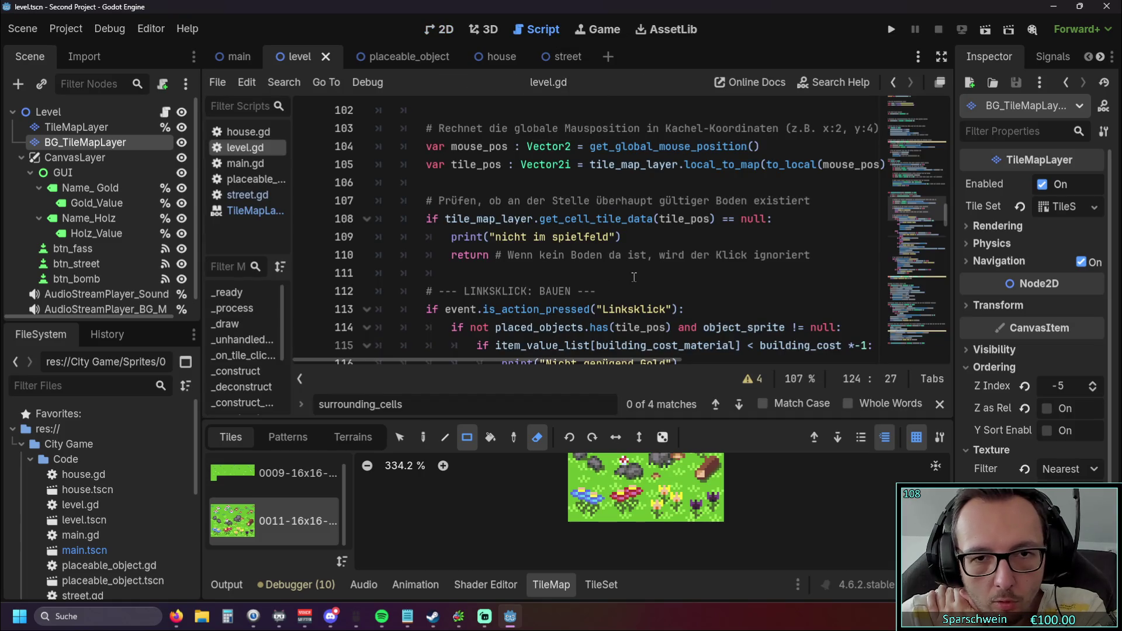
pyautogui.scroll(1, 633, 277)
pyautogui.scroll(-1, 634, 277)
pyautogui.scroll(3, 630, 273)
pyautogui.scroll(20, 630, 273)
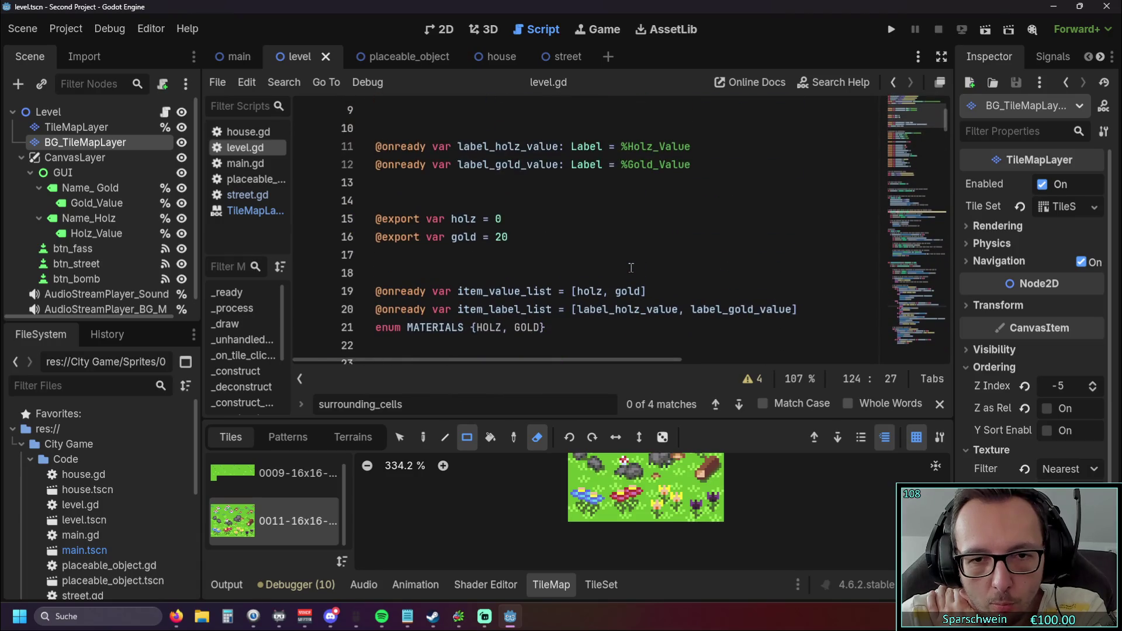
pyautogui.scroll(-4, 631, 267)
pyautogui.scroll(1, 652, 249)
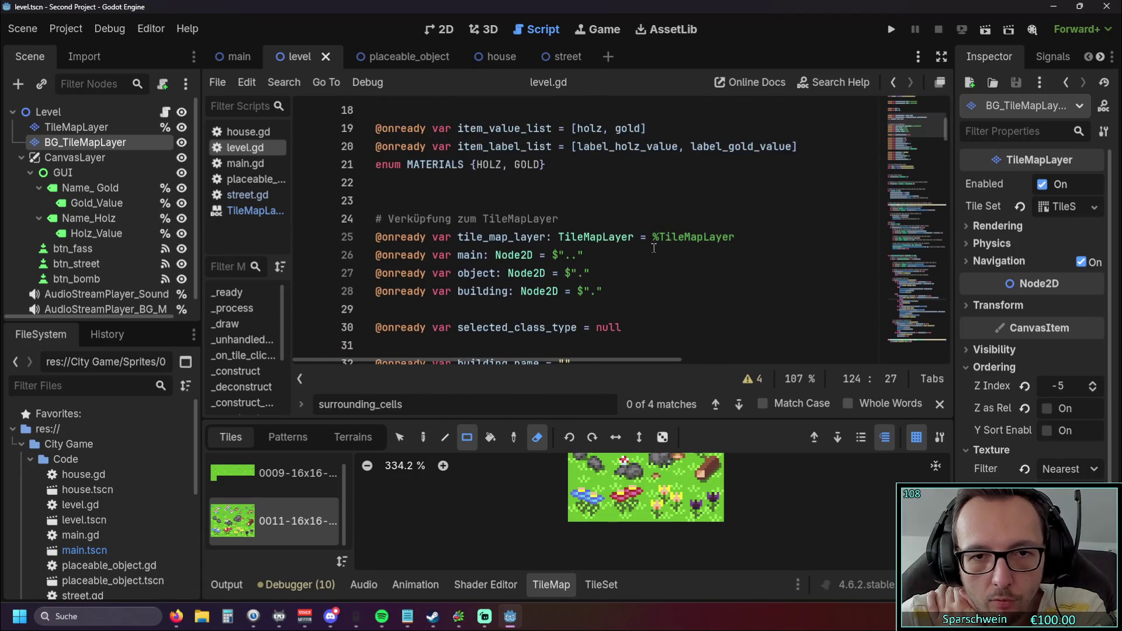
pyautogui.click(734, 236)
pyautogui.press('Return')
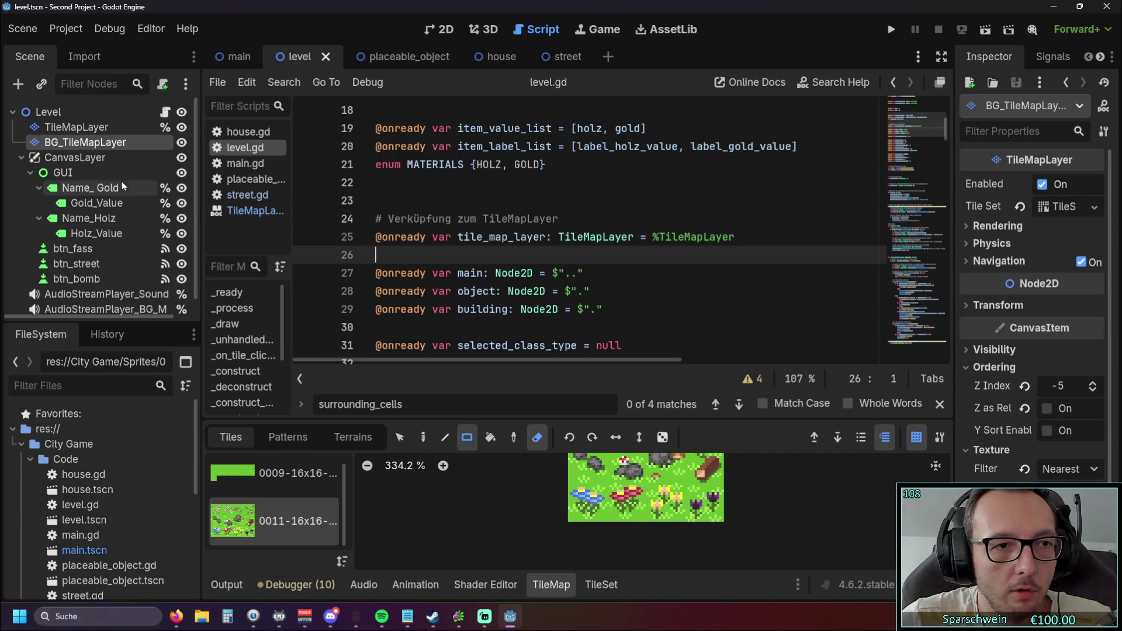
pyautogui.rightClick(101, 147)
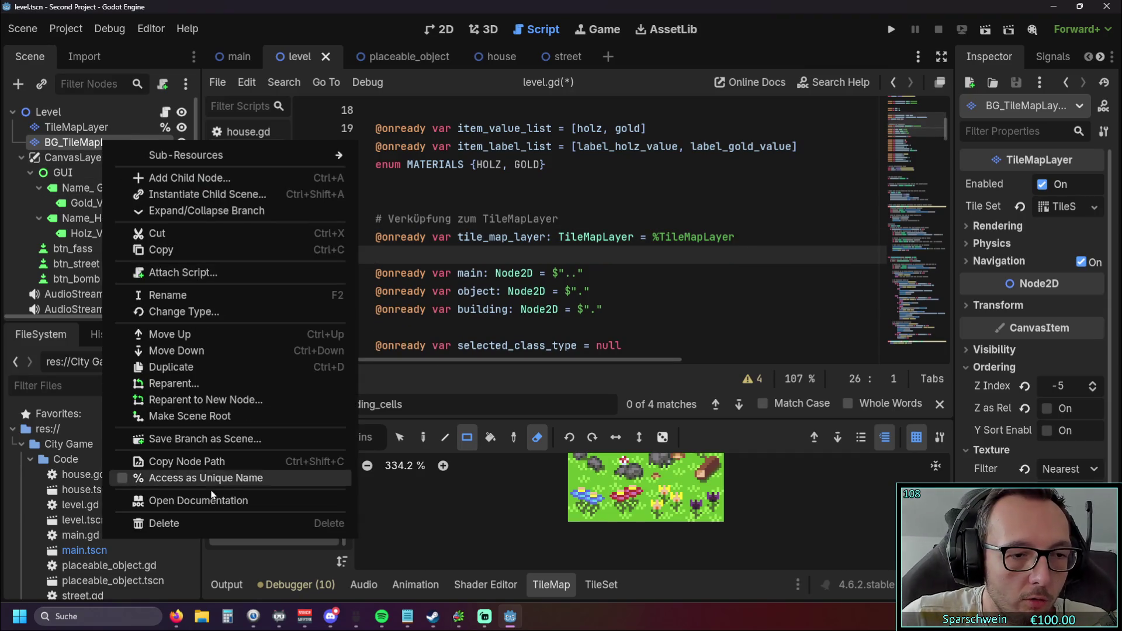
pyautogui.click(194, 478)
pyautogui.moveTo(82, 143)
pyautogui.mouseDown()
pyautogui.moveTo(453, 247)
pyautogui.moveTo(444, 261)
pyautogui.mouseUp()
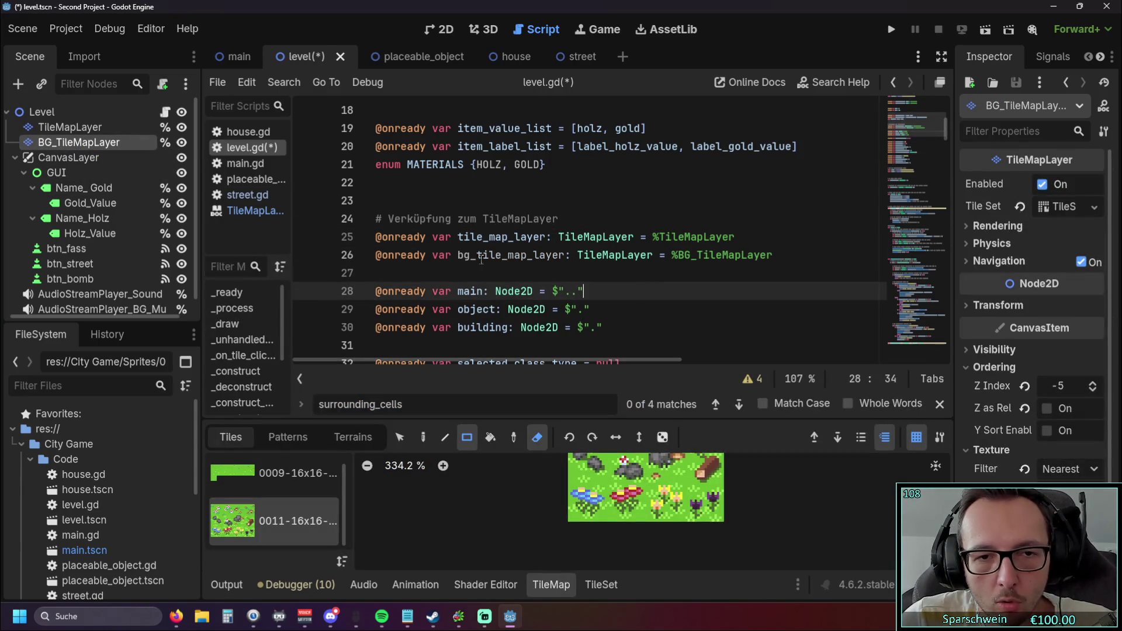
pyautogui.click(458, 255)
pyautogui.doubleClick(458, 254)
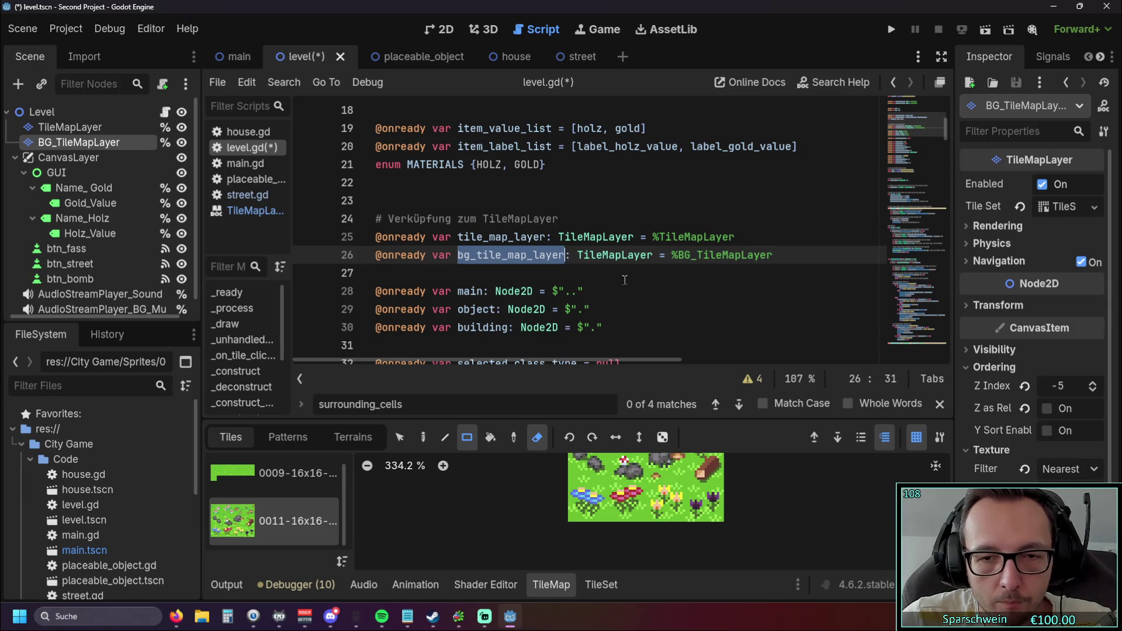
pyautogui.scroll(-15, 624, 280)
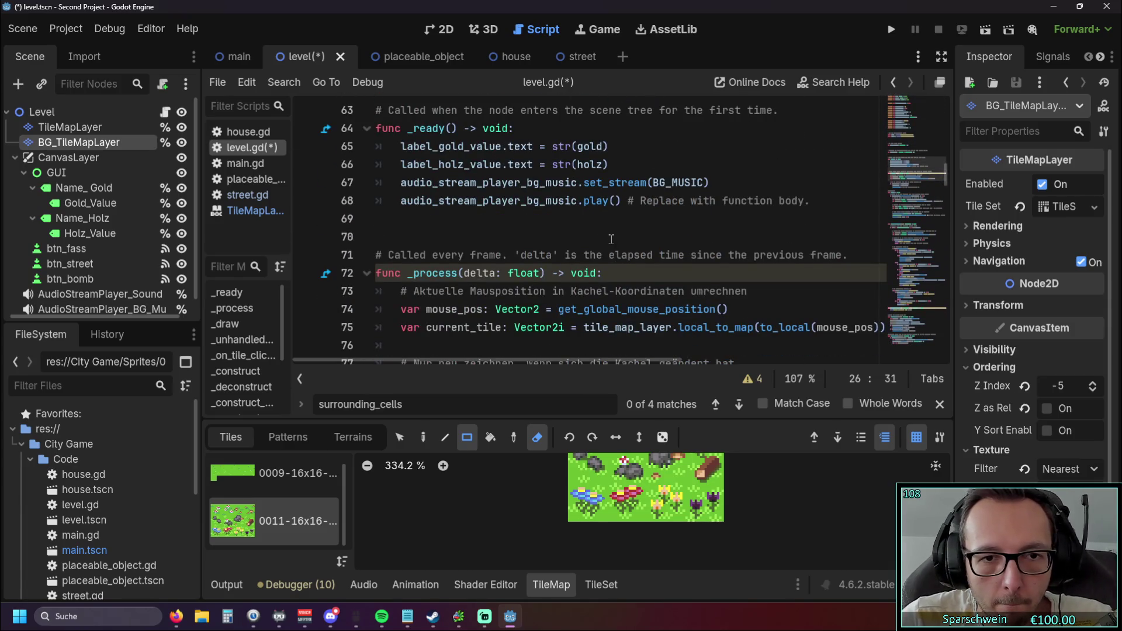
pyautogui.scroll(-8, 611, 239)
pyautogui.scroll(2, 615, 241)
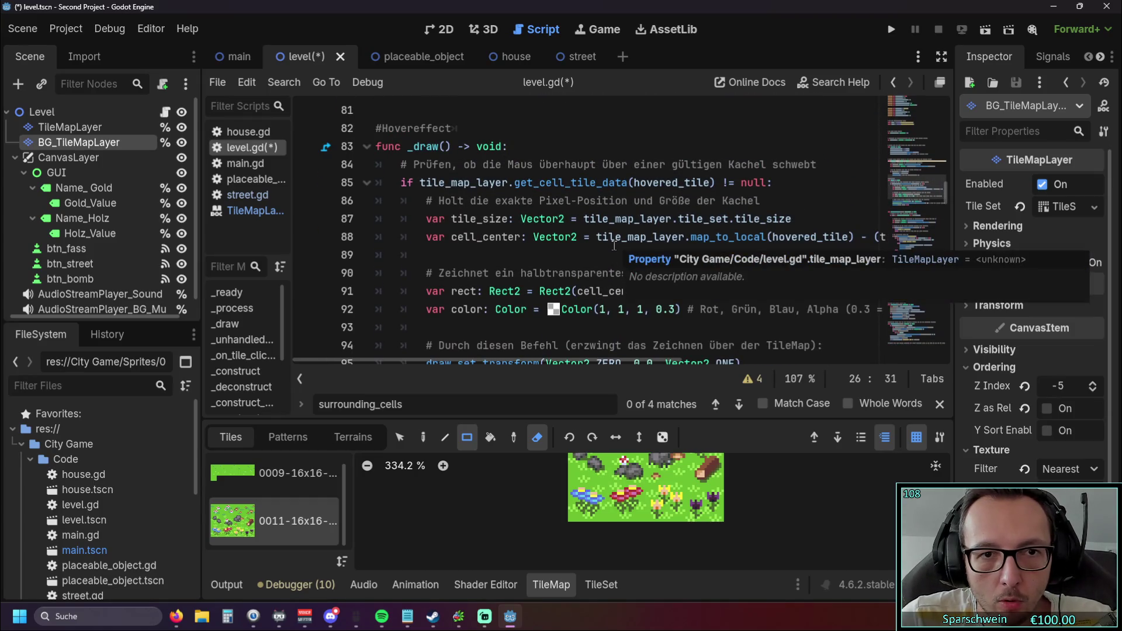
pyautogui.click(721, 183)
# Extend line 85's condition with 'or bg_tile_map_layer' plus a copied get_cell_tile_data(hovered_tile) call
pyautogui.write('or bg_tile_map_layer')
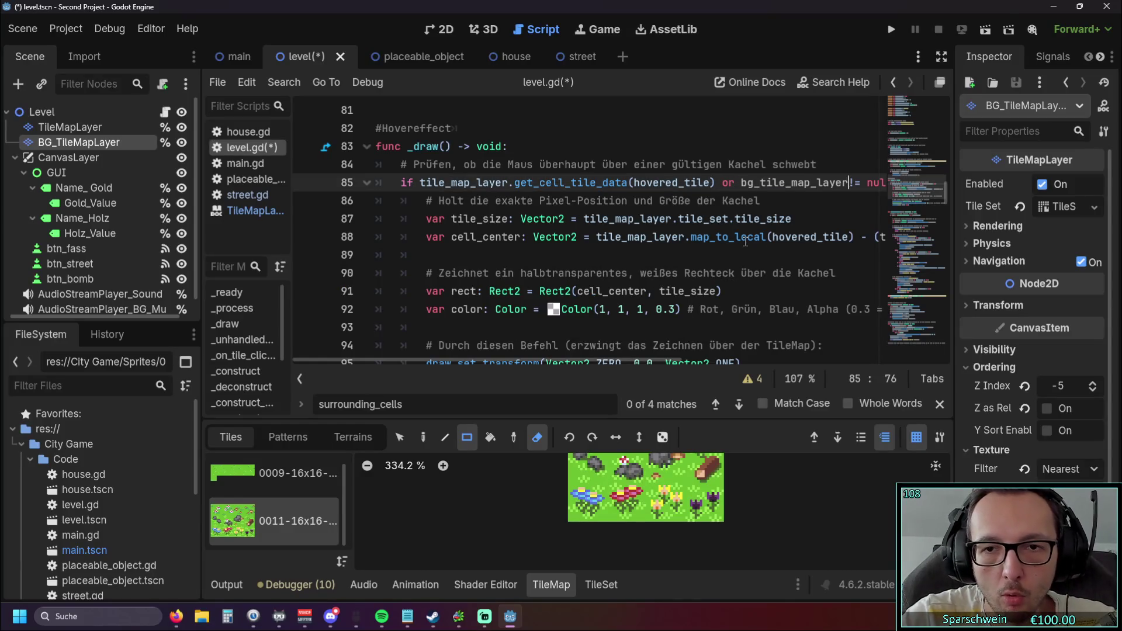
pyautogui.click(817, 216)
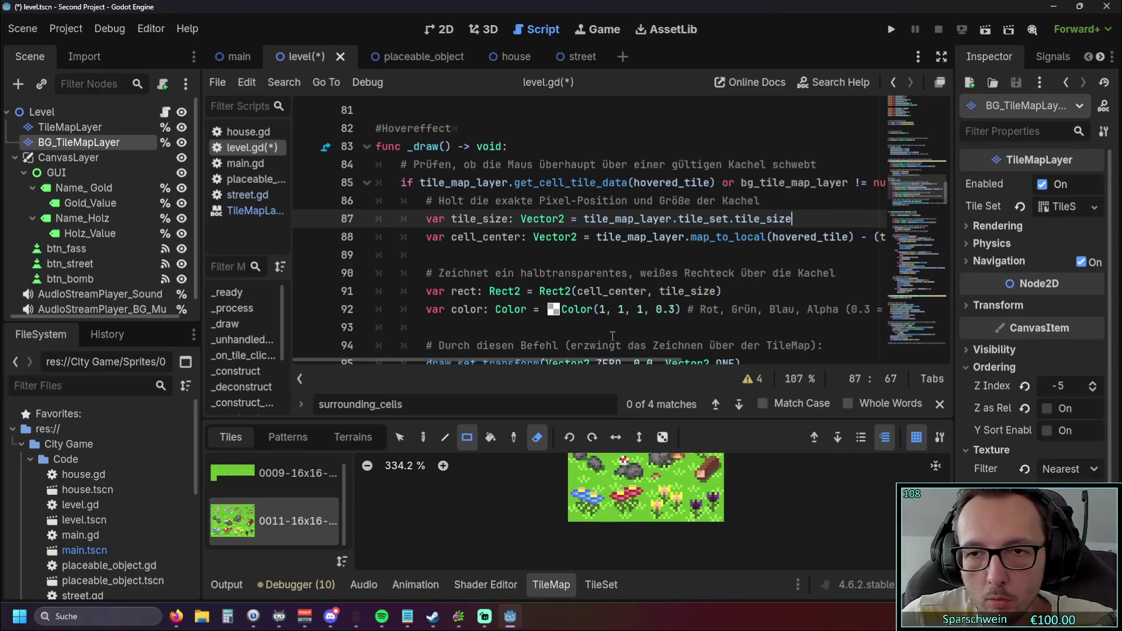
pyautogui.moveTo(549, 360)
pyautogui.mouseDown()
pyautogui.moveTo(727, 360)
pyautogui.moveTo(509, 349)
pyautogui.mouseUp()
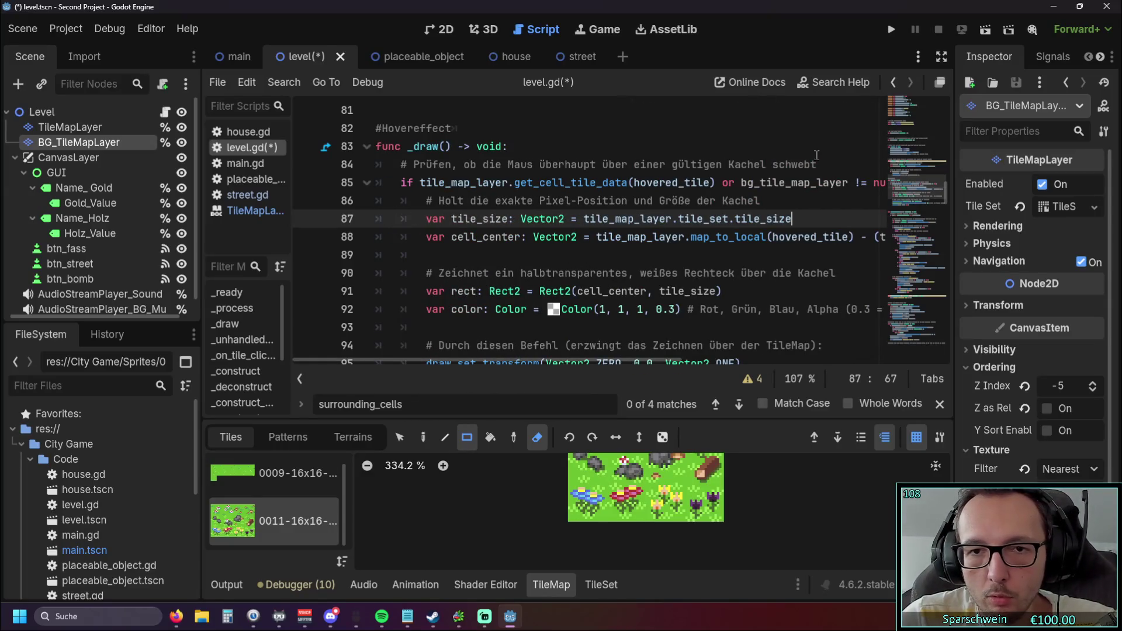
pyautogui.moveTo(514, 182); pyautogui.dragTo(715, 182)
pyautogui.hotkey('ctrl', 'c')
pyautogui.moveTo(604, 361); pyautogui.dragTo(672, 360)
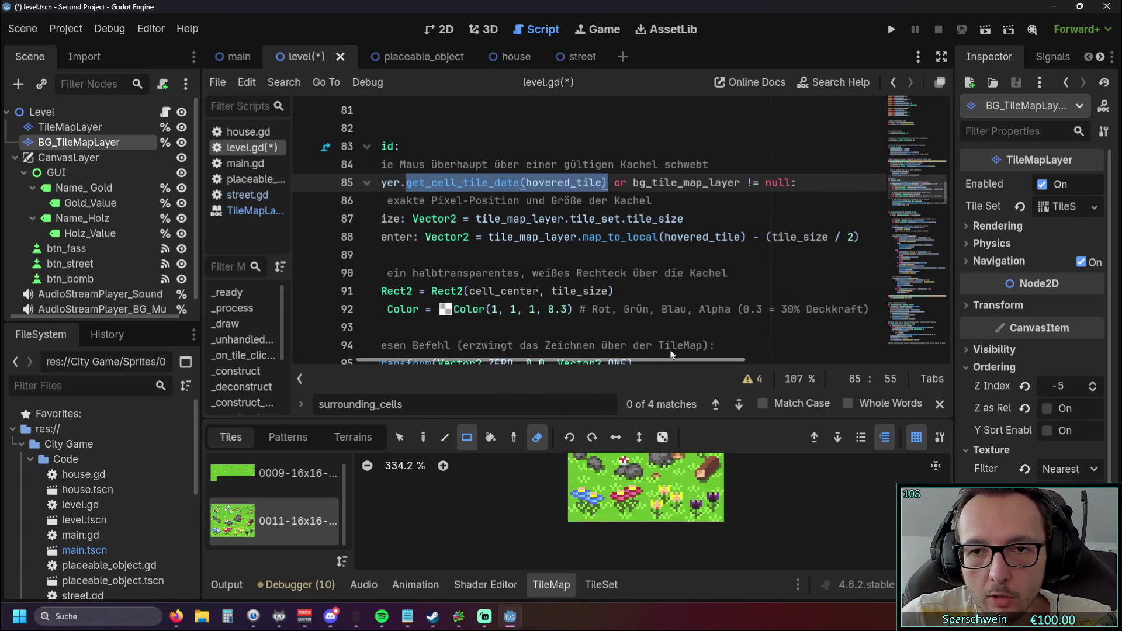
pyautogui.click(737, 182)
pyautogui.hotkey('ctrl', 'v')
# Add the missing dot between bg_tile_map_layer and get_cell_tile_data, then run the game
pyautogui.click(678, 205)
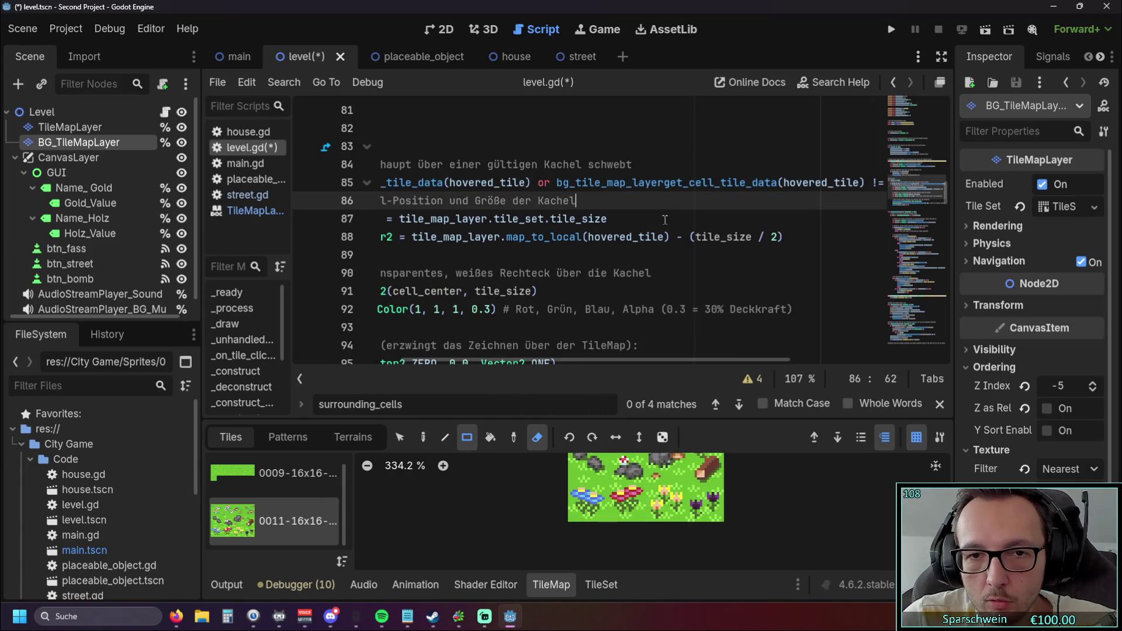
pyautogui.click(665, 183)
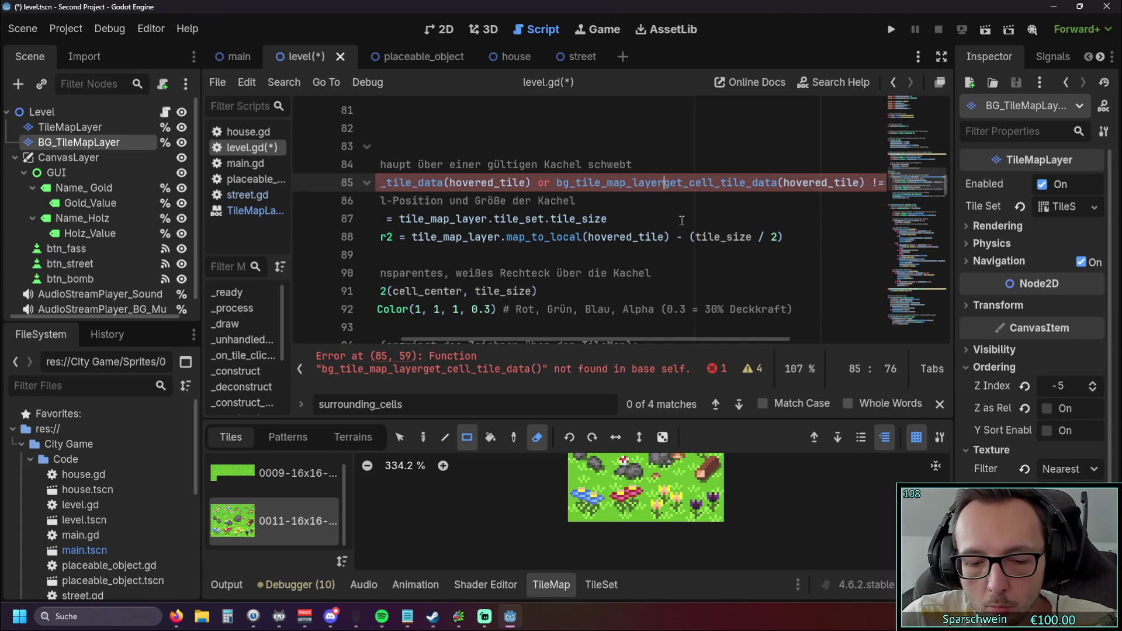
pyautogui.write('.')
pyautogui.click(584, 201)
pyautogui.moveTo(550, 358); pyautogui.dragTo(444, 361)
pyautogui.click(883, 34)
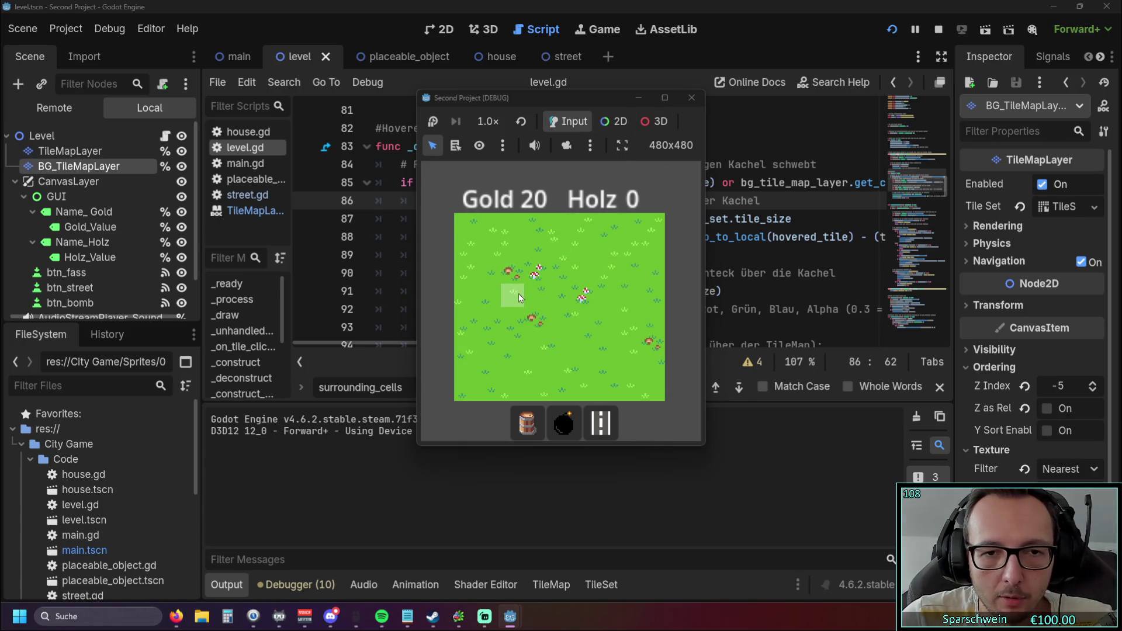
# Enter build mode in the running game to check the grass hover highlight, then stop the game
pyautogui.click(527, 422)
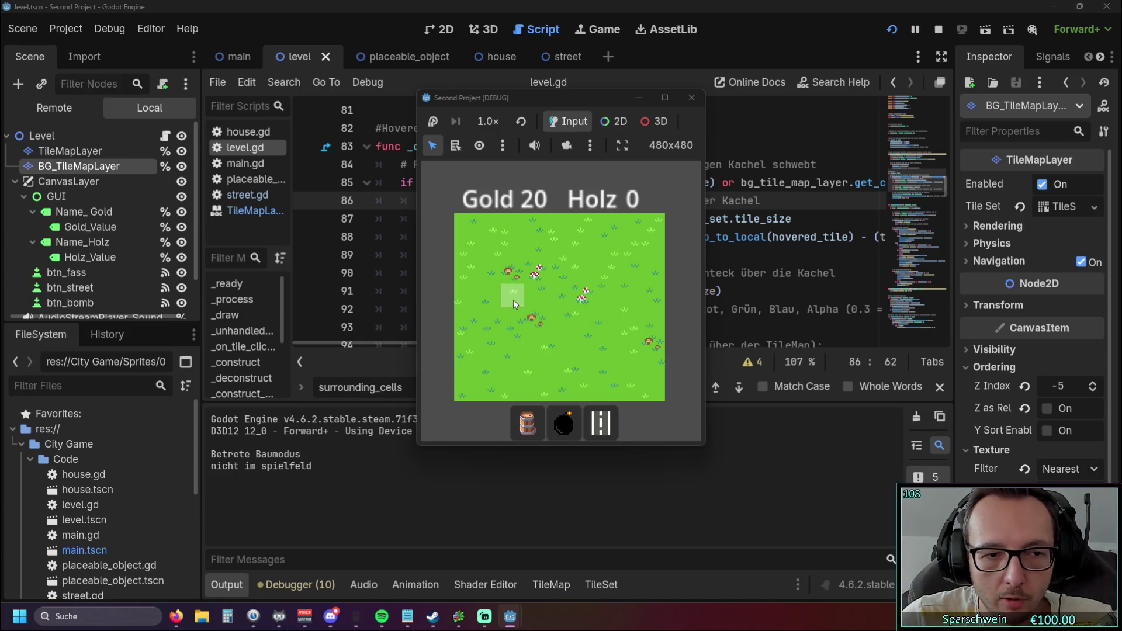
pyautogui.click(691, 98)
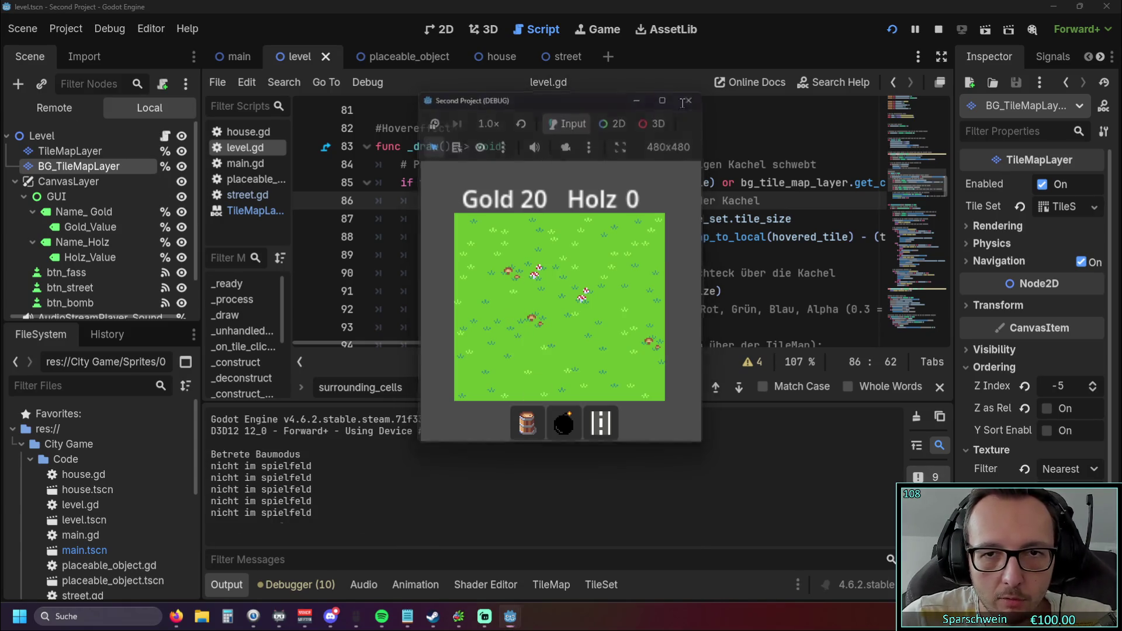
pyautogui.scroll(-6, 683, 226)
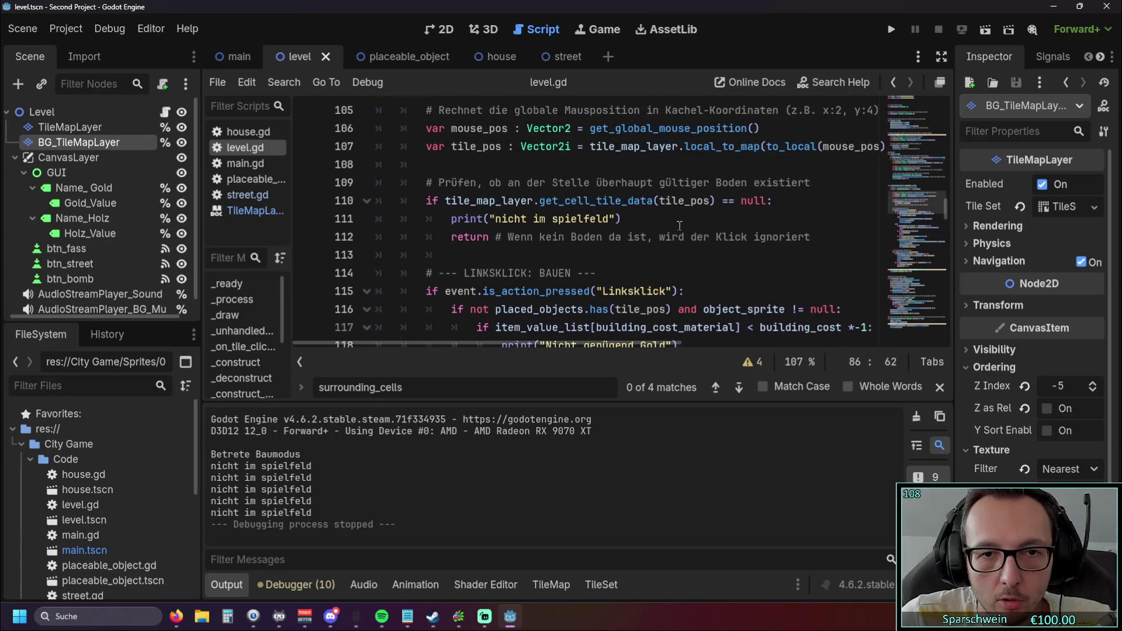
# Delete the ground-tile null check, run the game, and build and demolish barrels until gold runs out
pyautogui.moveTo(583, 255); pyautogui.dragTo(377, 182)
pyautogui.hotkey('ctrl', 'c')
pyautogui.press('BackSpace')
pyautogui.press('BackSpace')
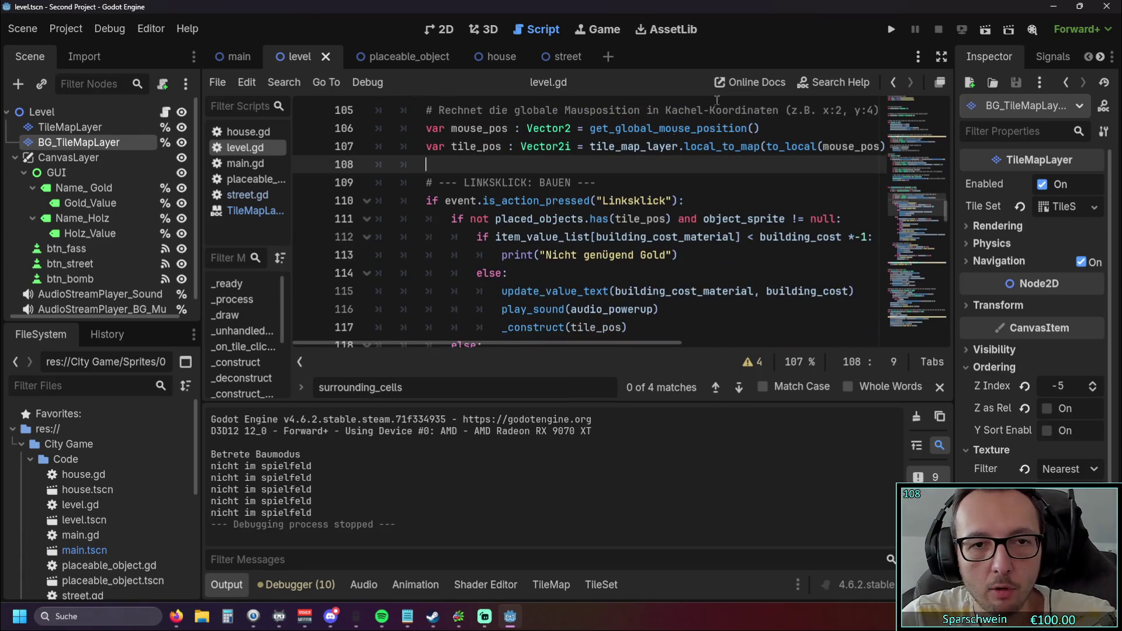
pyautogui.click(891, 32)
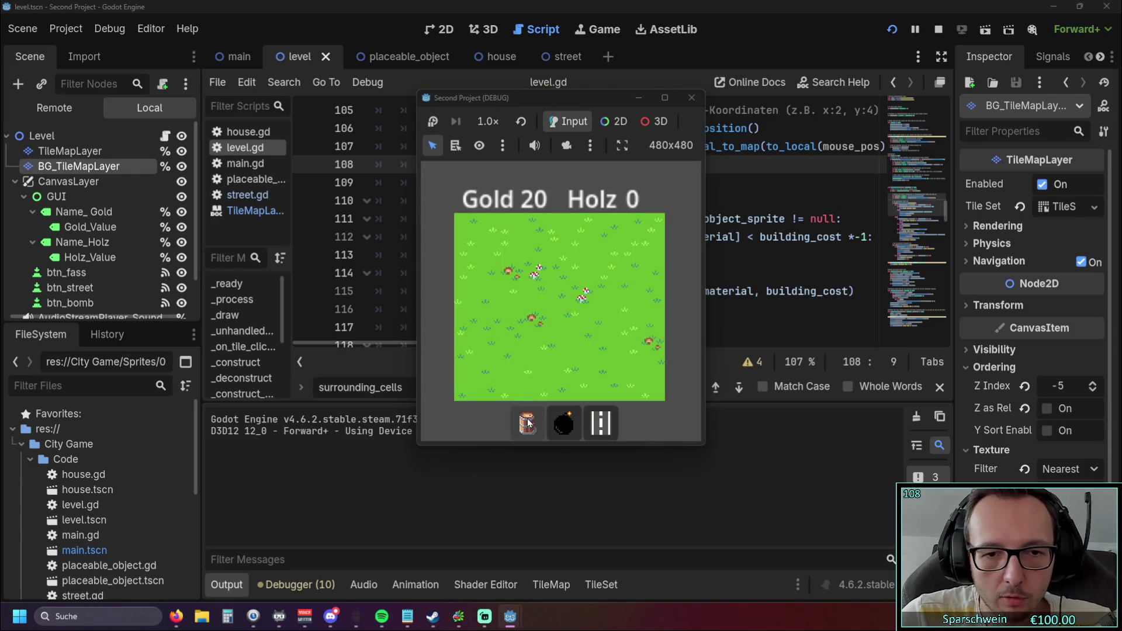
pyautogui.click(433, 330)
pyautogui.rightClick(438, 325)
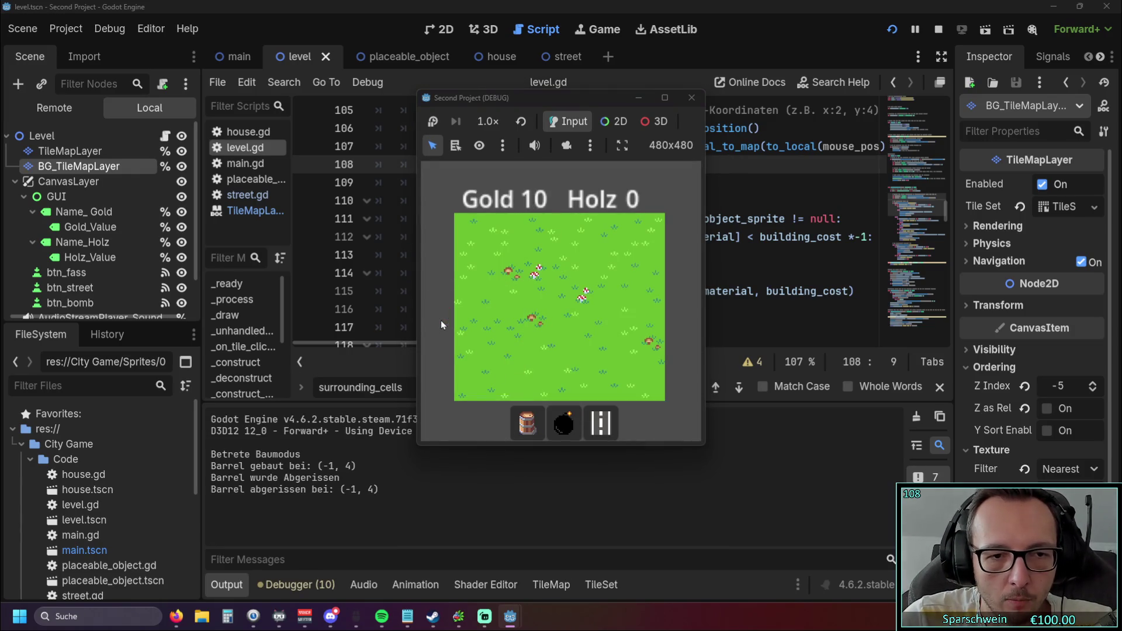
pyautogui.click(441, 322)
pyautogui.rightClick(441, 321)
pyautogui.click(441, 321)
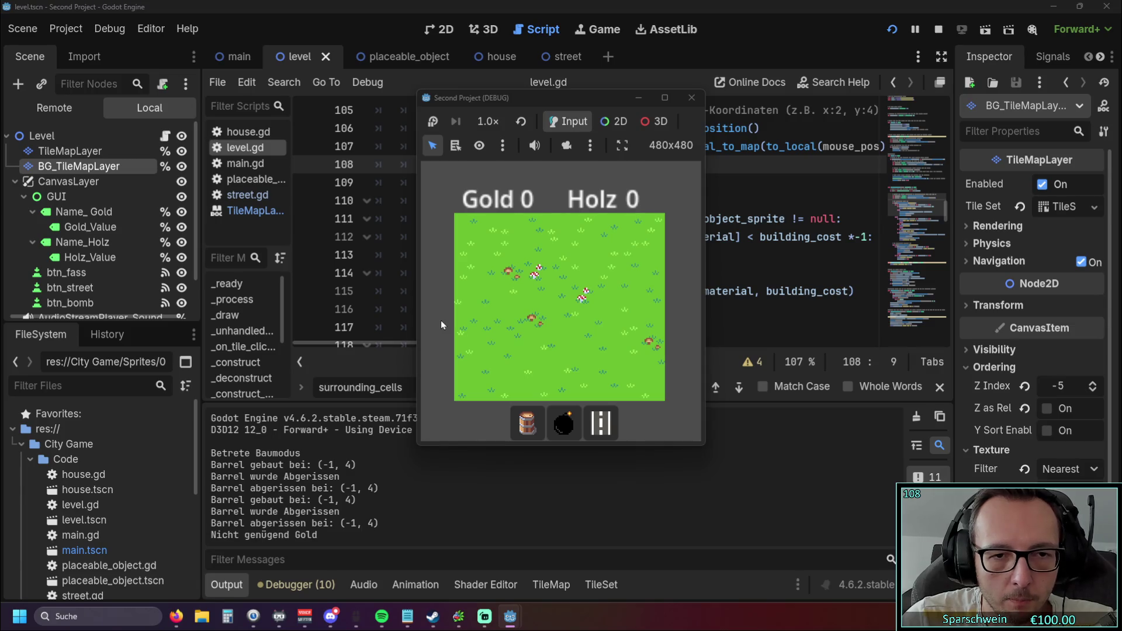
# Restart, build and demolish a barrel at (3, 4), then lay and demolish streets at (2, 4) and (3, 4)
pyautogui.click(892, 28)
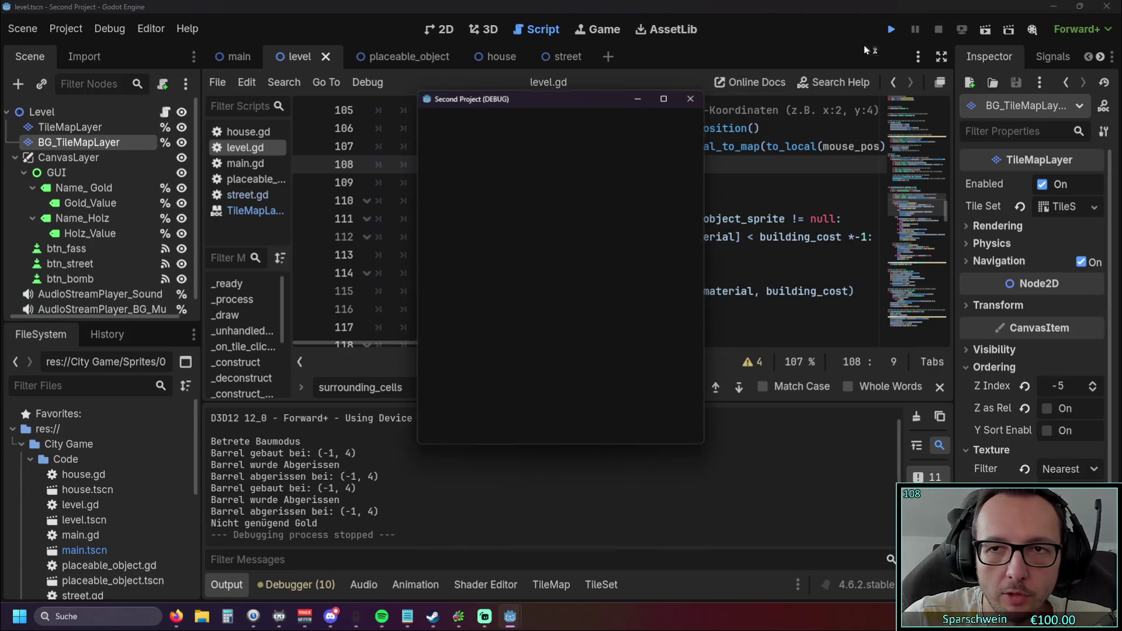
pyautogui.click(528, 423)
pyautogui.click(542, 320)
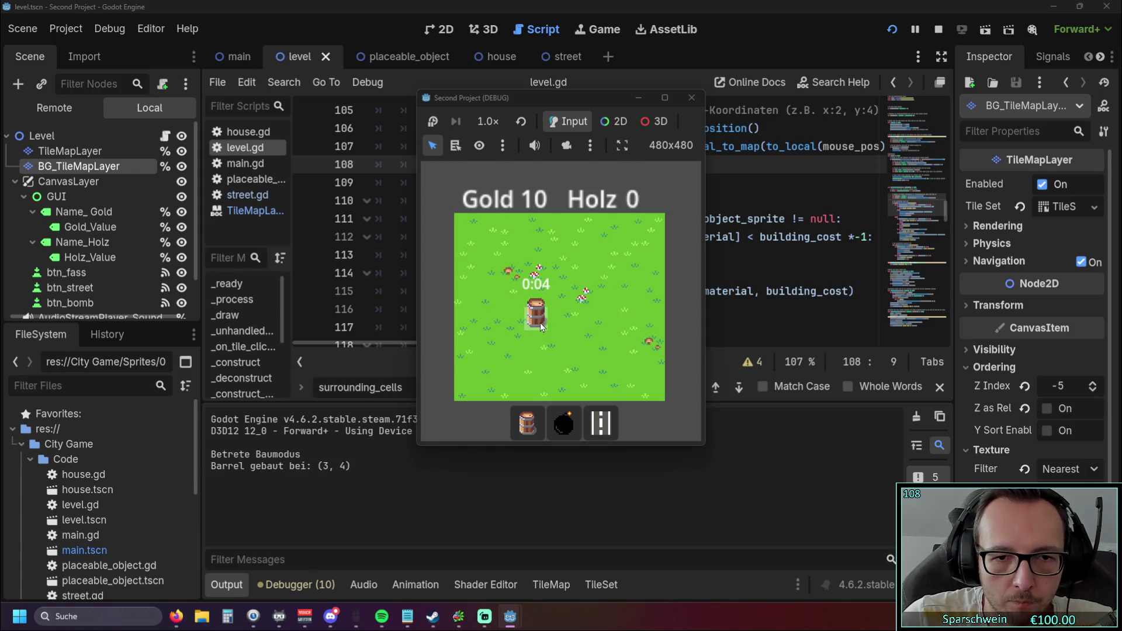
pyautogui.rightClick(538, 324)
pyautogui.click(601, 422)
pyautogui.click(542, 320)
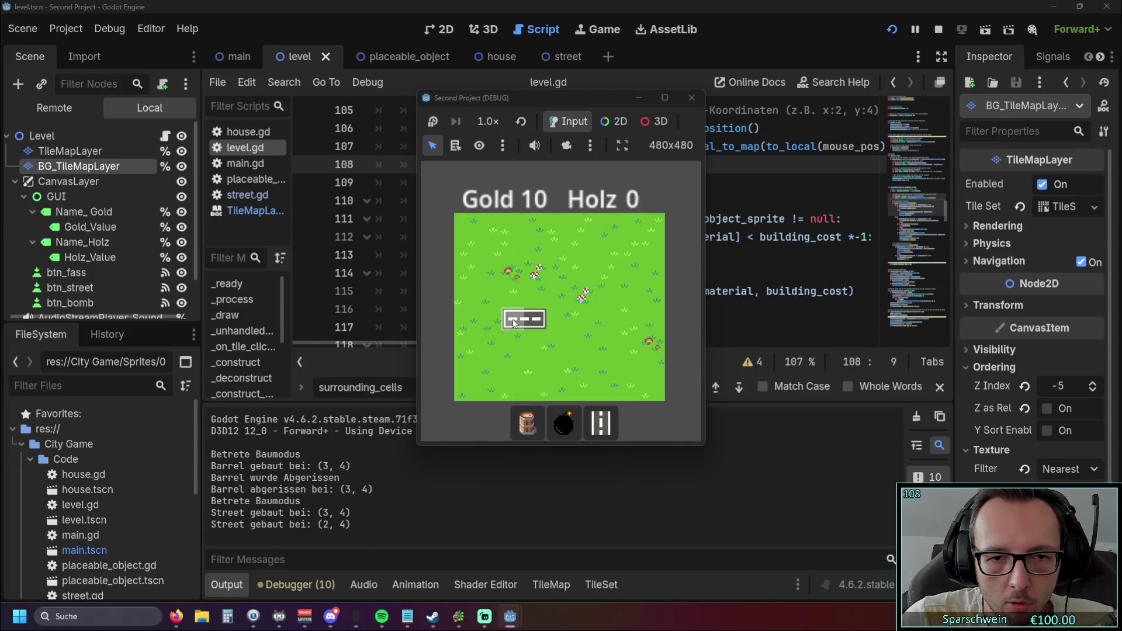
pyautogui.click(513, 319)
pyautogui.click(532, 319)
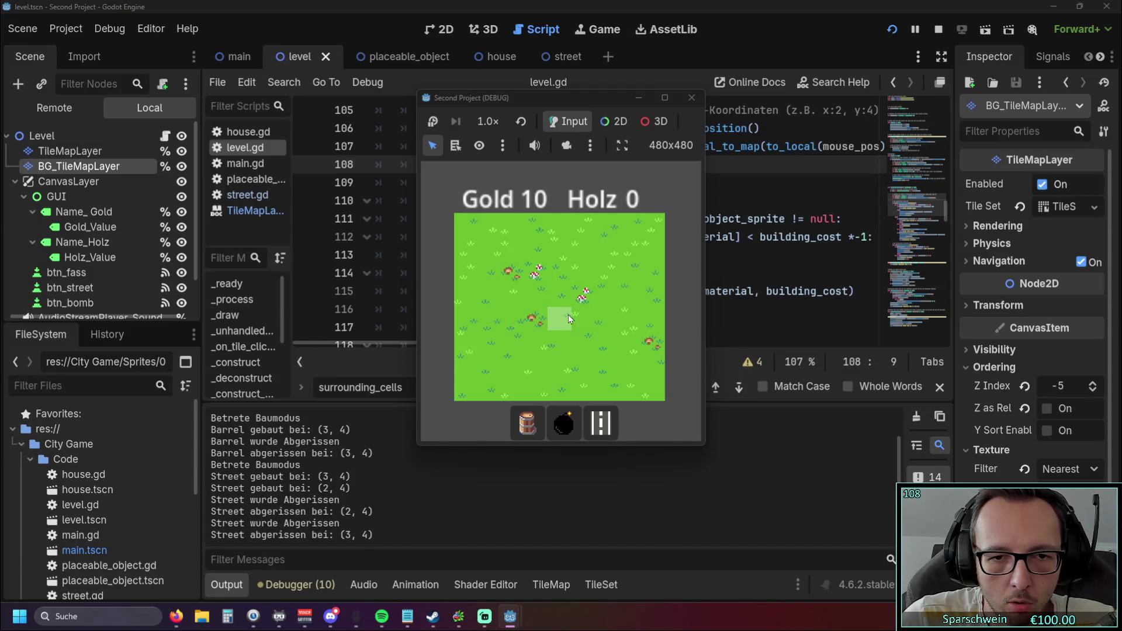
# Lay streets at (4, 4), (4, 3), (4, 2), (3, 3), (5, 3), then demolish the centre one at (4, 3)
pyautogui.click(601, 423)
pyautogui.click(556, 317)
pyautogui.click(559, 299)
pyautogui.click(559, 272)
pyautogui.click(538, 295)
pyautogui.click(582, 295)
pyautogui.click(562, 297)
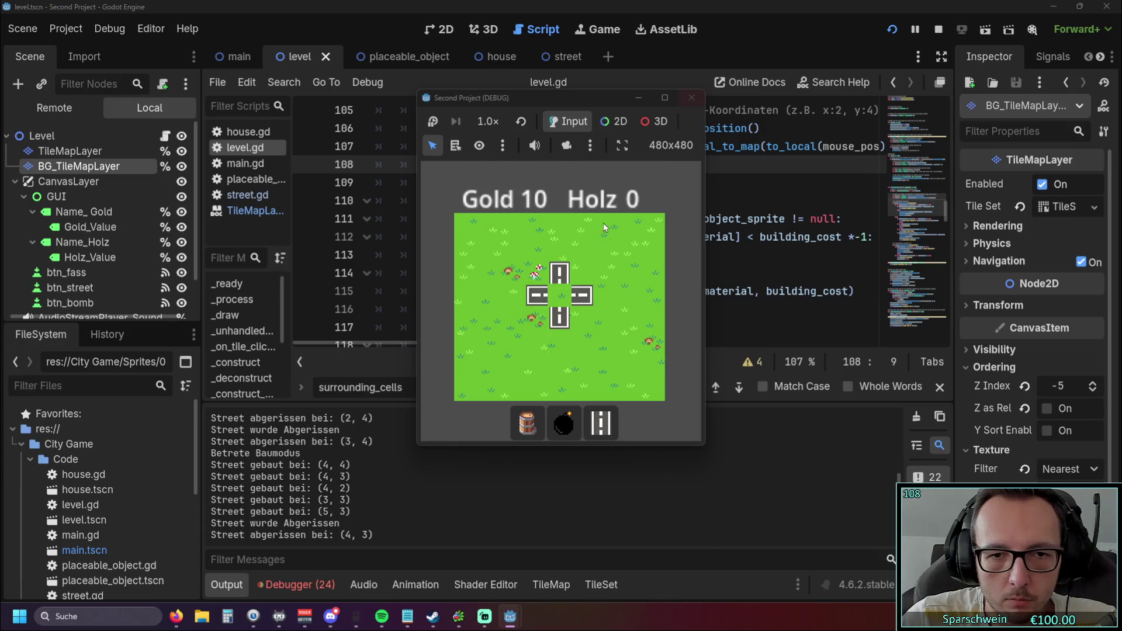
# Build and demolish a barrel on centre tile (4, 3), try building without enough gold, then stop the game
pyautogui.click(527, 423)
pyautogui.click(564, 298)
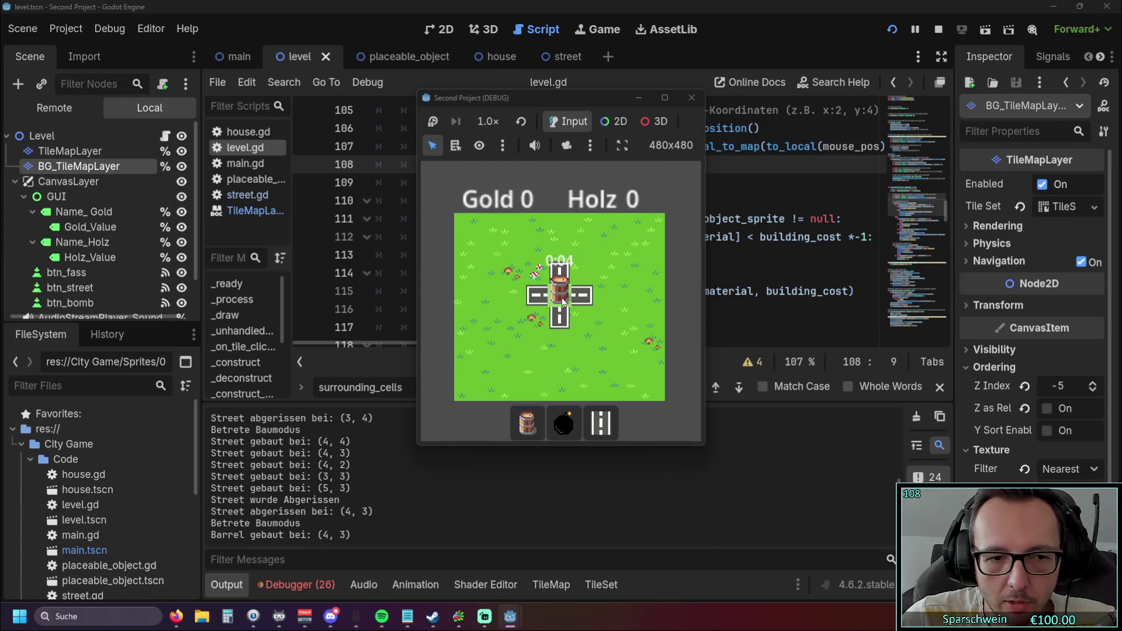
pyautogui.click(562, 298)
pyautogui.click(563, 422)
pyautogui.click(563, 302)
pyautogui.rightClick(561, 297)
pyautogui.click(559, 296)
pyautogui.click(691, 97)
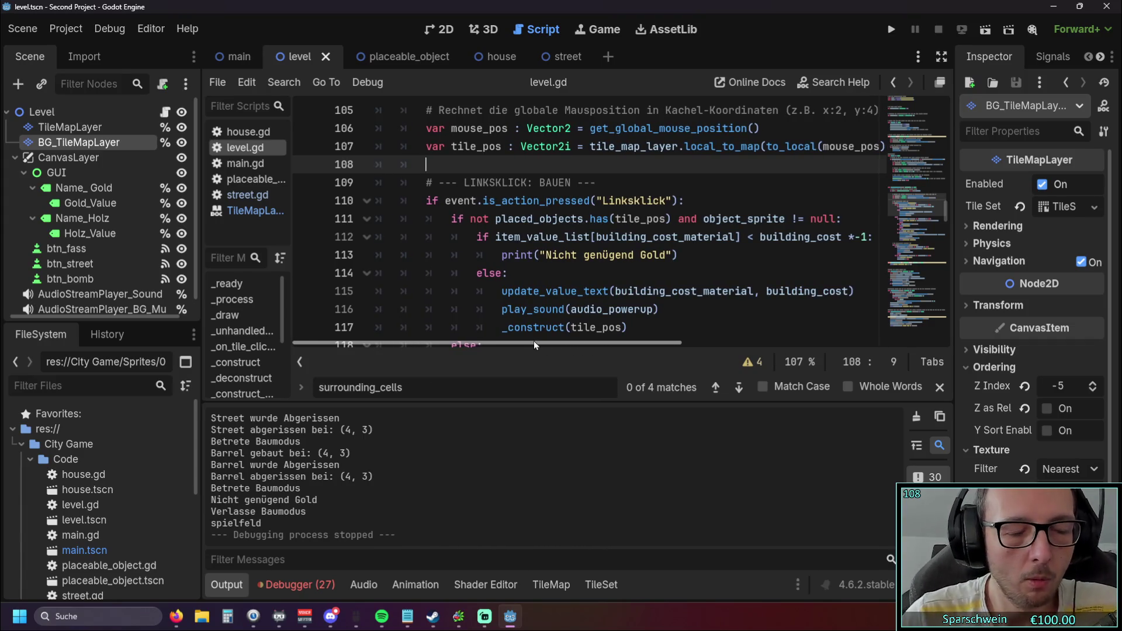
# Paste the ground-tile check back at line 109 and delete its return statement
pyautogui.hotkey('ctrl', 'v')
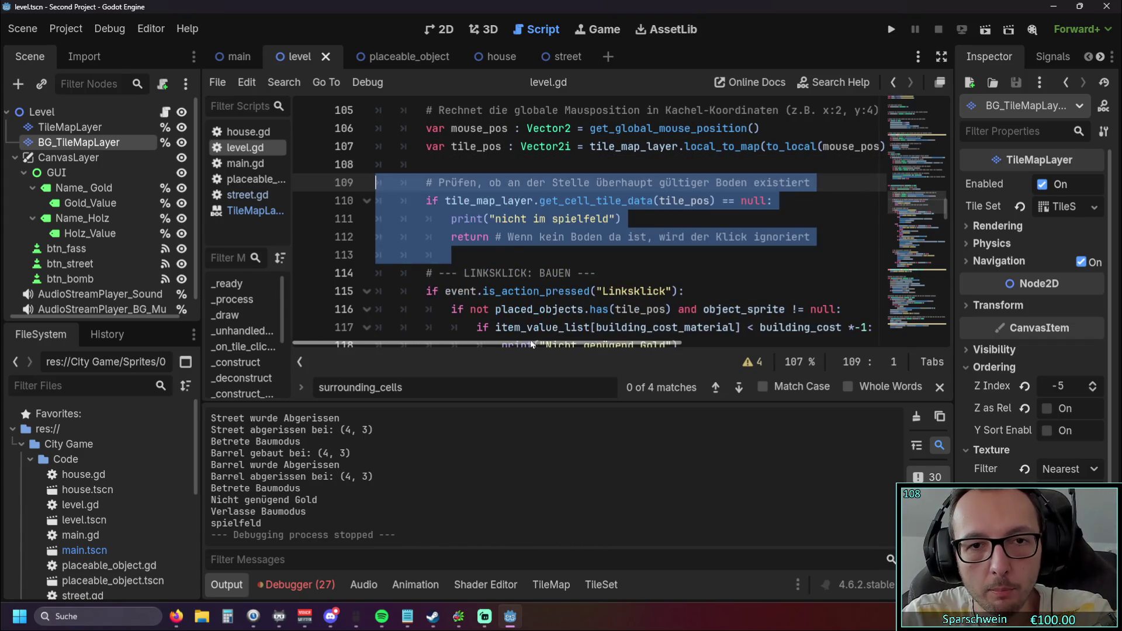
pyautogui.doubleClick(472, 237)
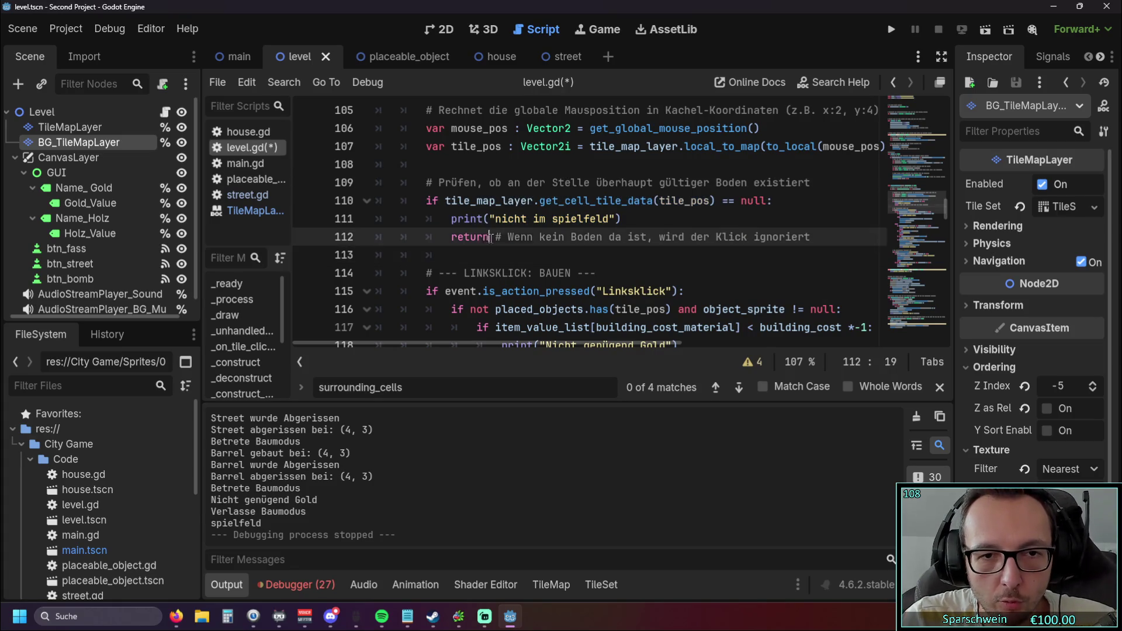
pyautogui.press('BackSpace')
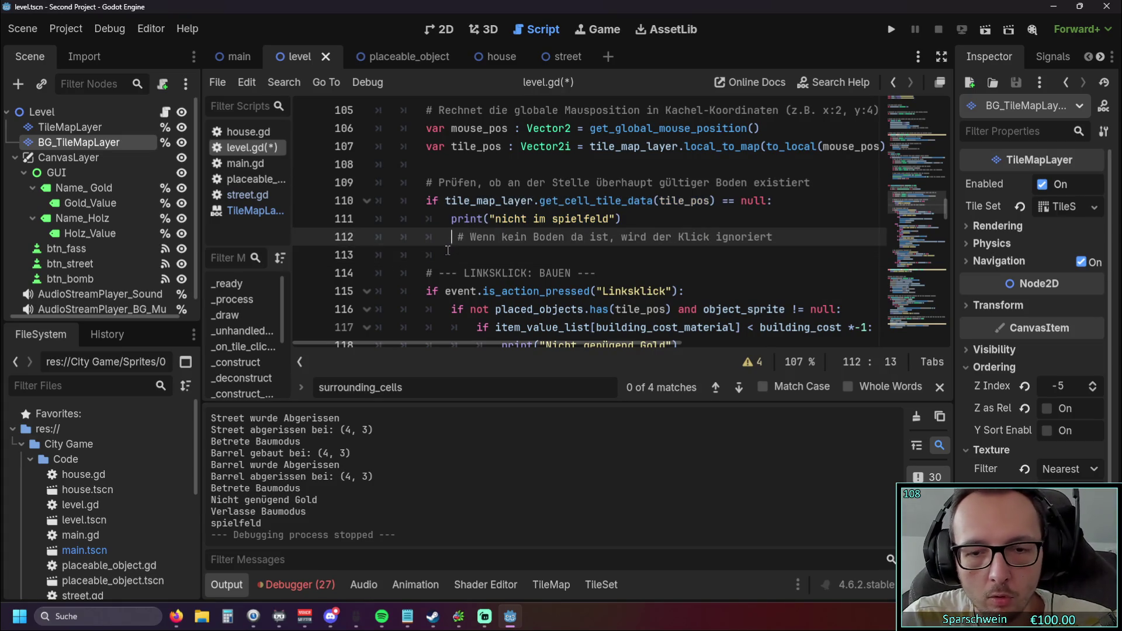
pyautogui.press('Delete')
pyautogui.click(551, 257)
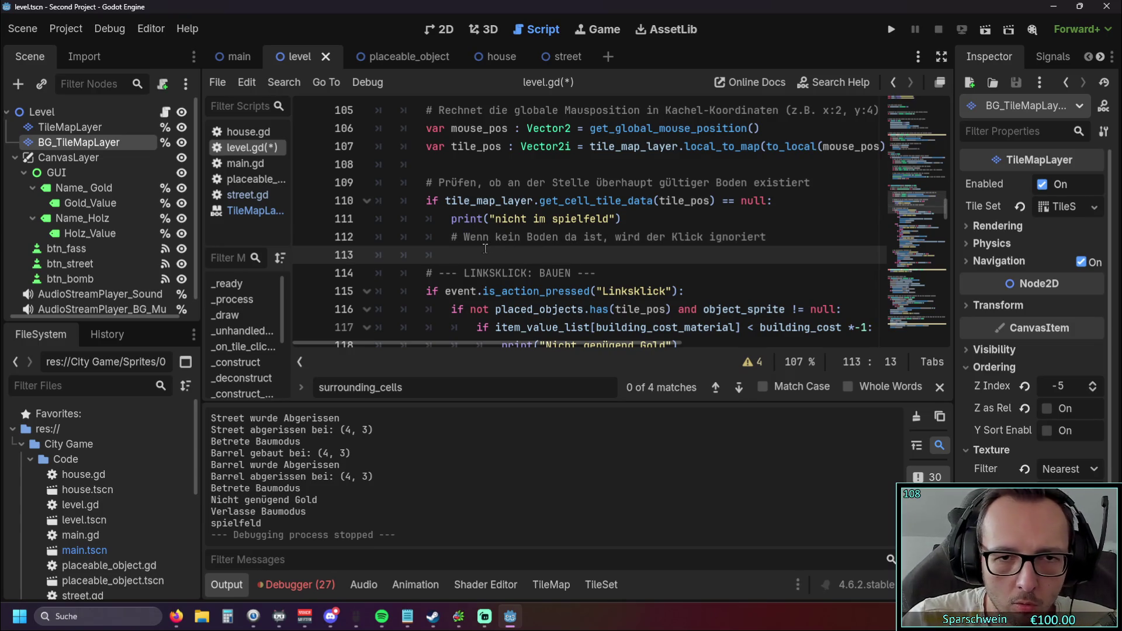
# Change the 'nicht im spielfeld' print text to 'empty' and run the level
pyautogui.moveTo(495, 220); pyautogui.dragTo(607, 222)
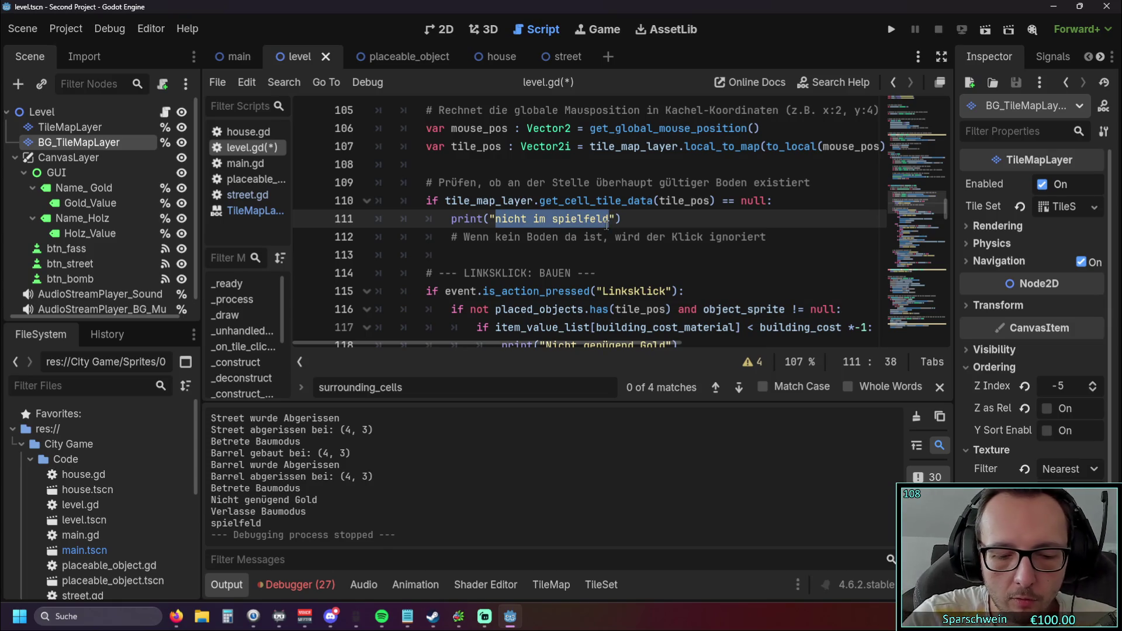
pyautogui.write('empty')
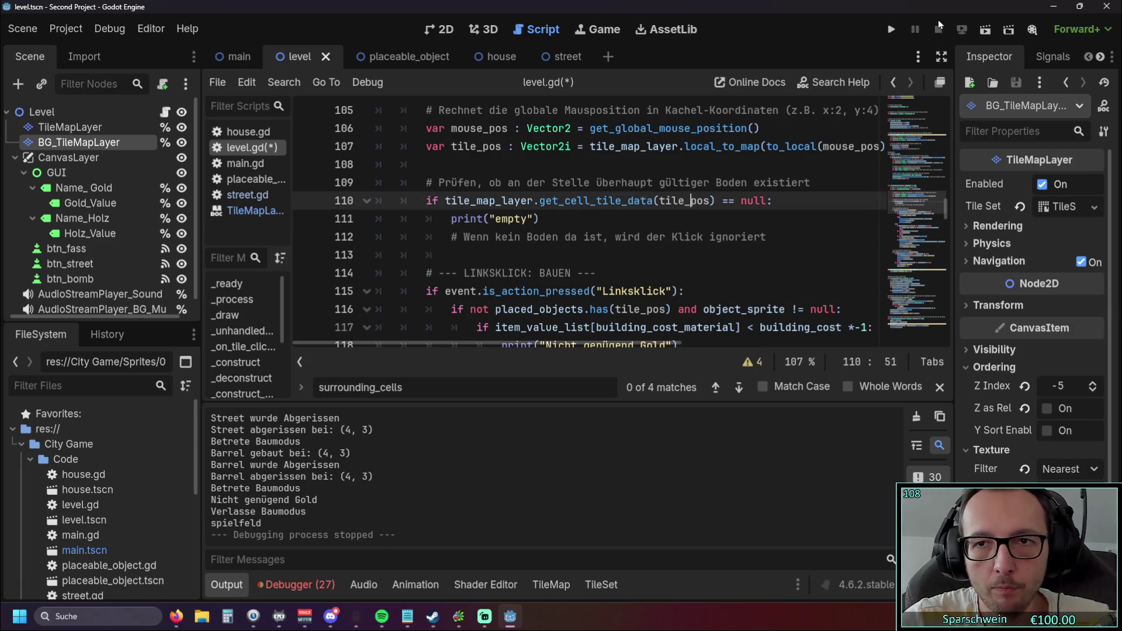
pyautogui.click(891, 29)
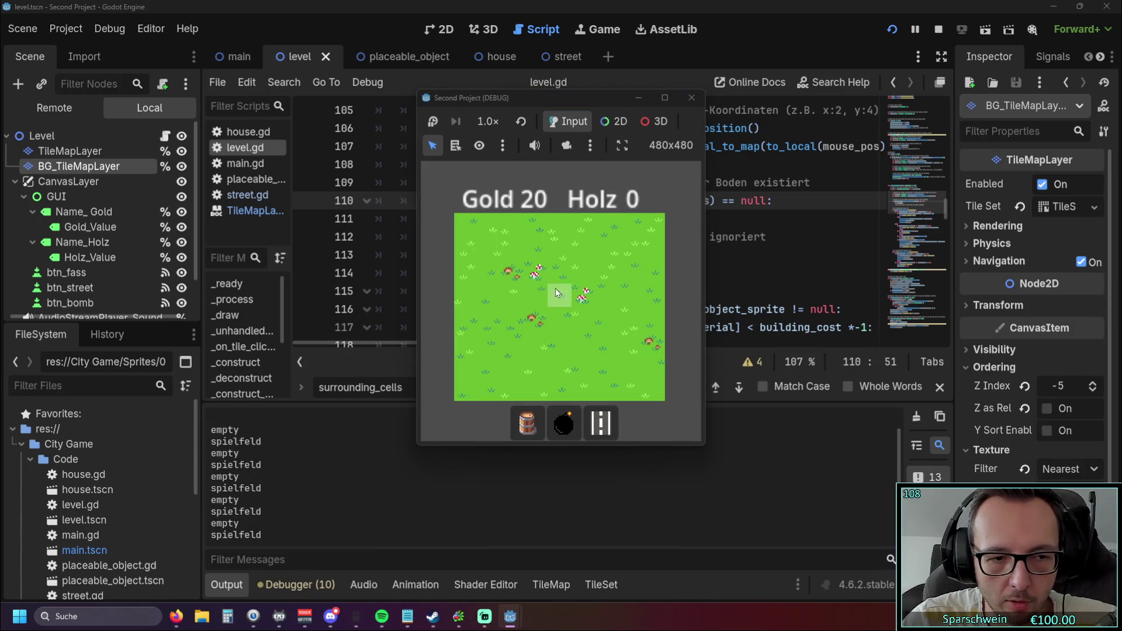
# Build streets at (4, 3) and (3, 3), demolish (3, 3), click empty grass, then stop the game
pyautogui.click(600, 422)
pyautogui.click(555, 297)
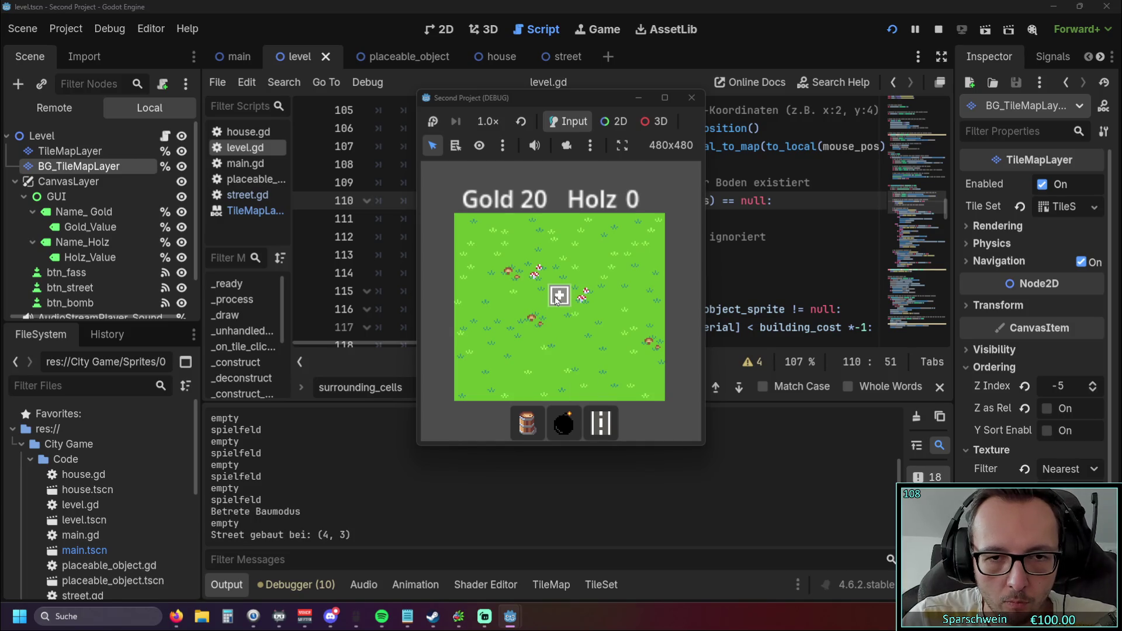
pyautogui.click(533, 299)
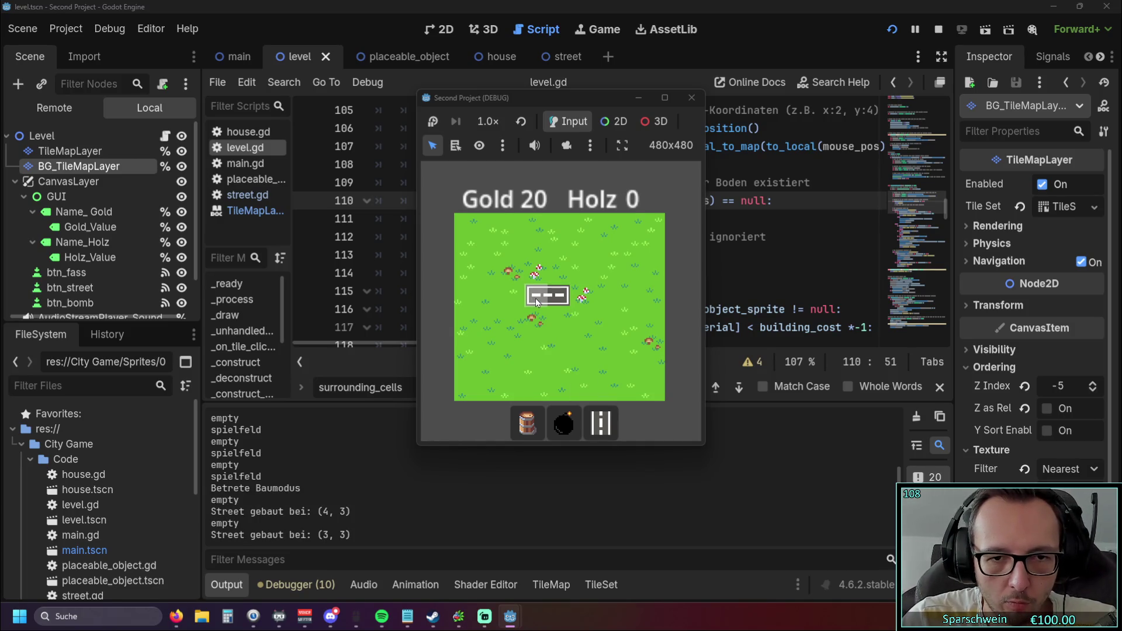
pyautogui.rightClick(536, 298)
pyautogui.rightClick(534, 298)
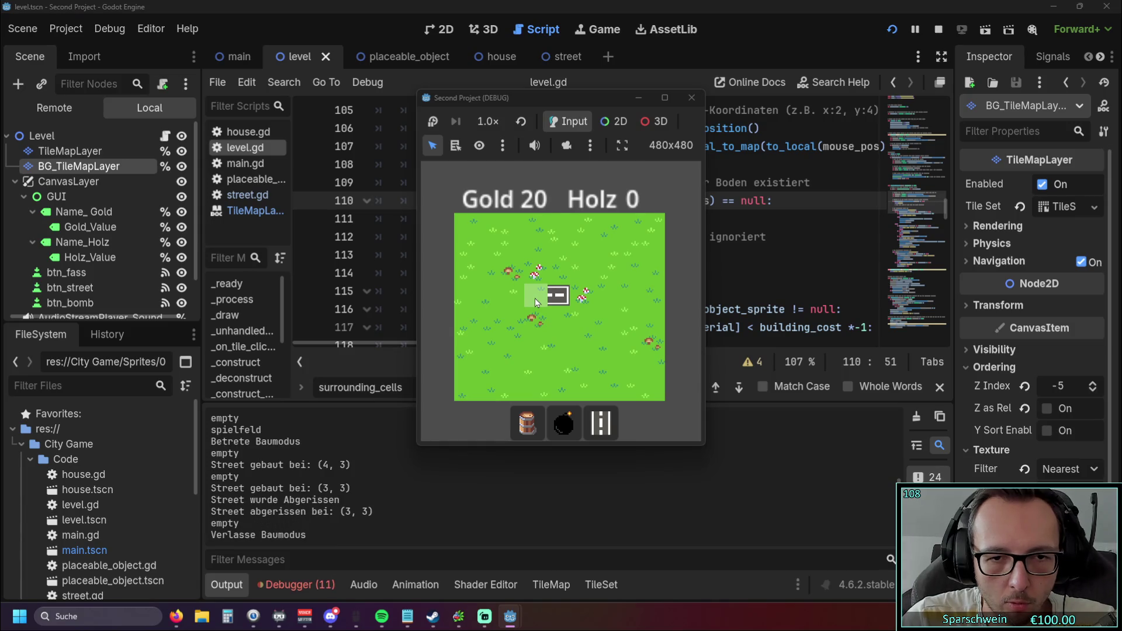
pyautogui.click(535, 297)
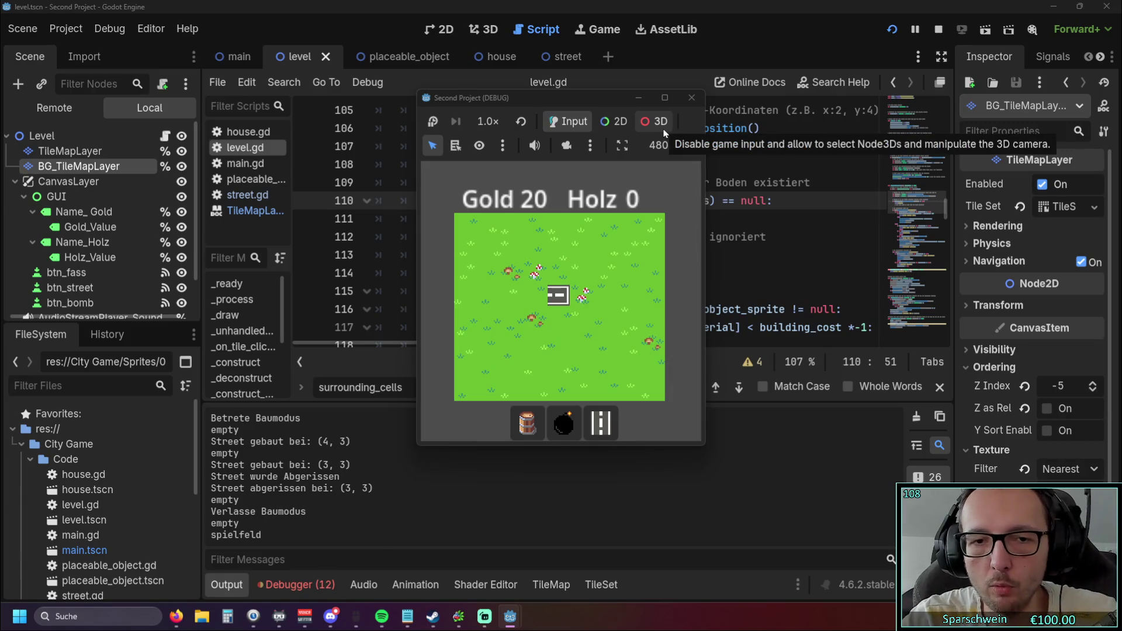
pyautogui.click(691, 97)
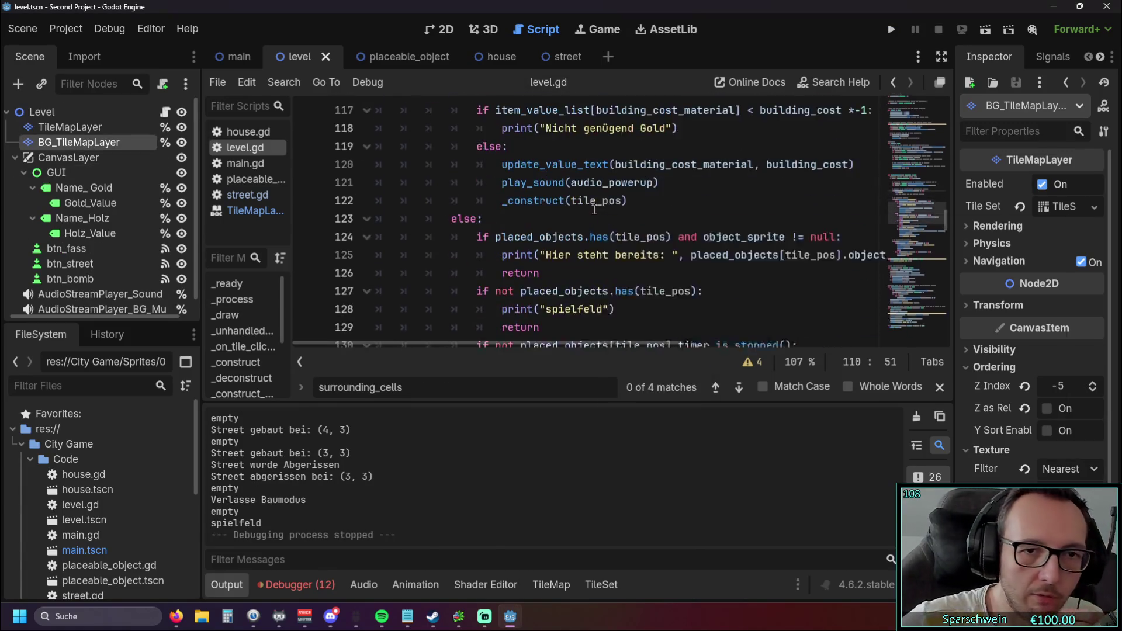
# Scroll level.gd down to bring the _deconstruct function into view
pyautogui.scroll(-5, 594, 234)
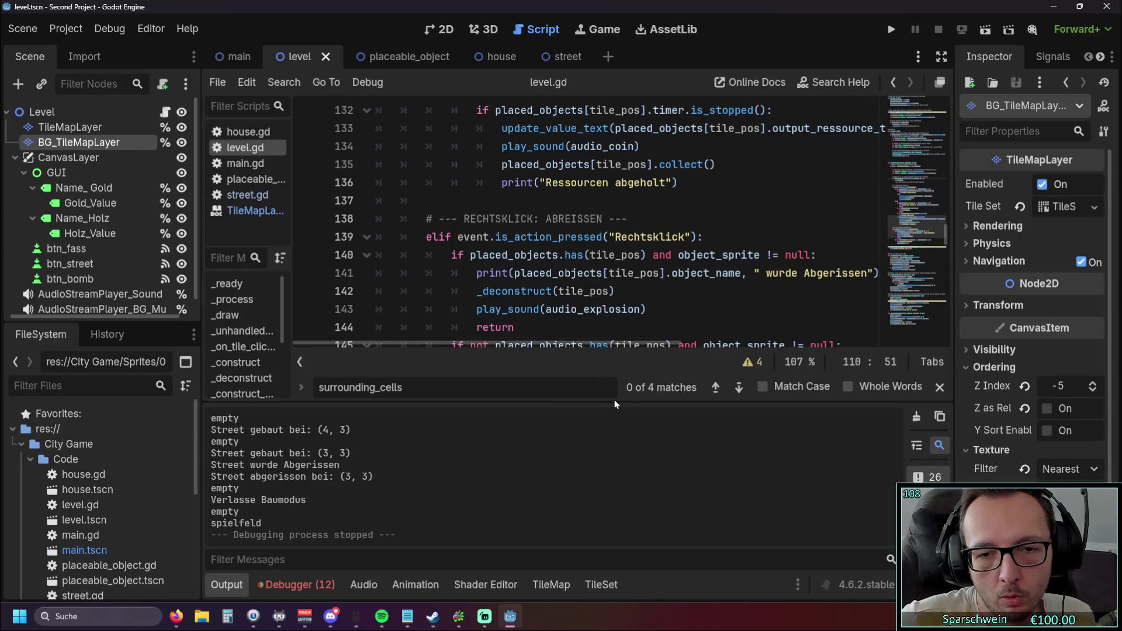
pyautogui.scroll(-6, 594, 270)
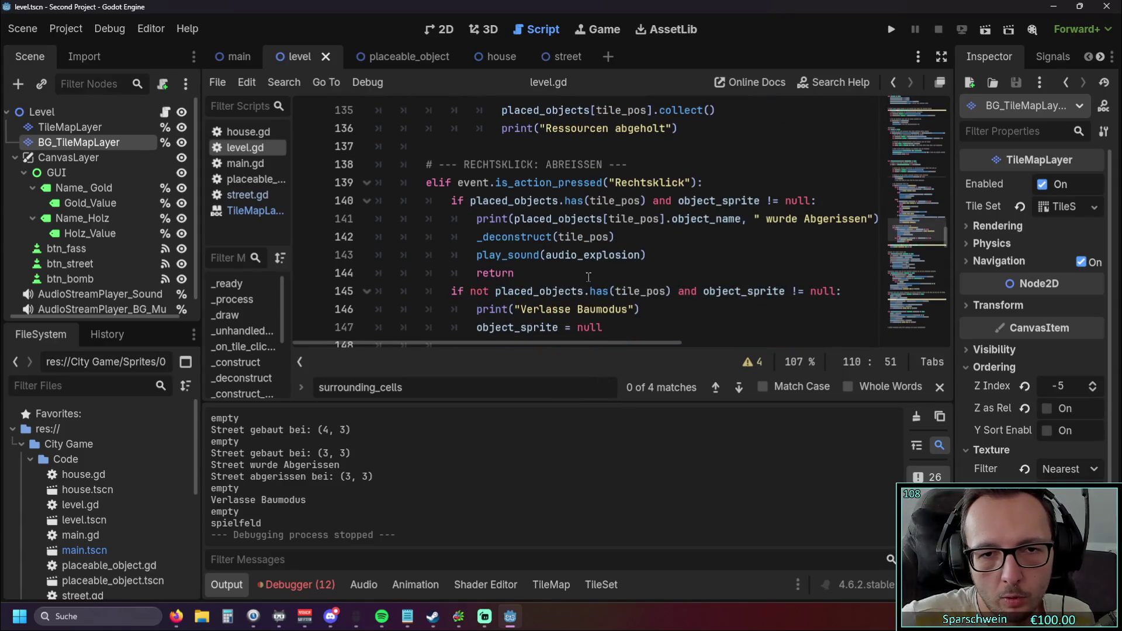
pyautogui.scroll(-2, 570, 262)
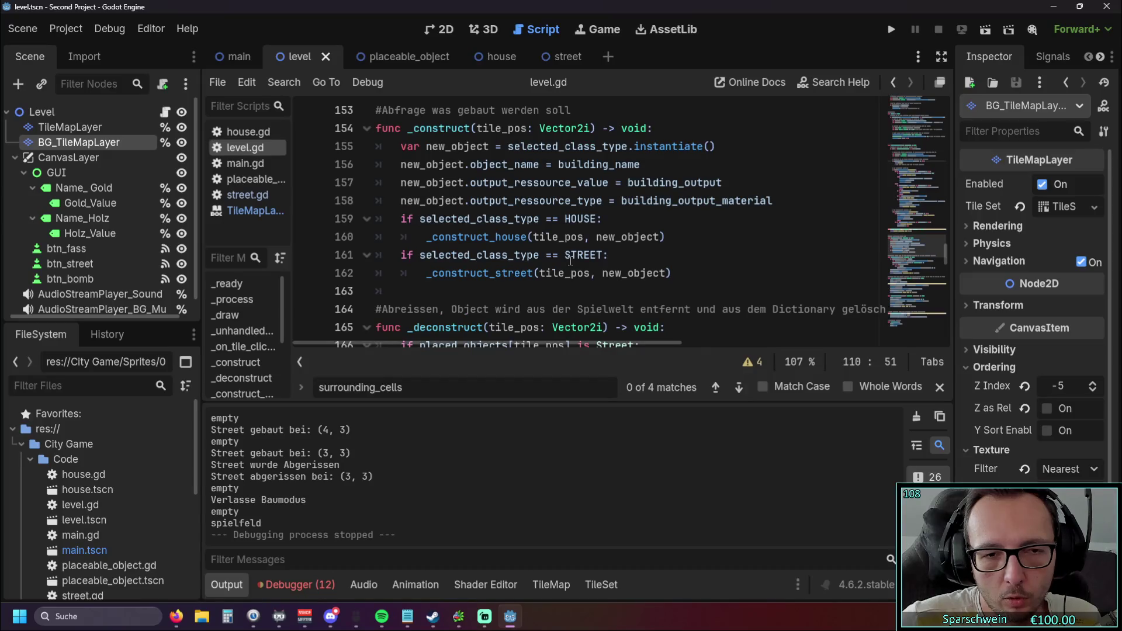
pyautogui.scroll(-2, 573, 258)
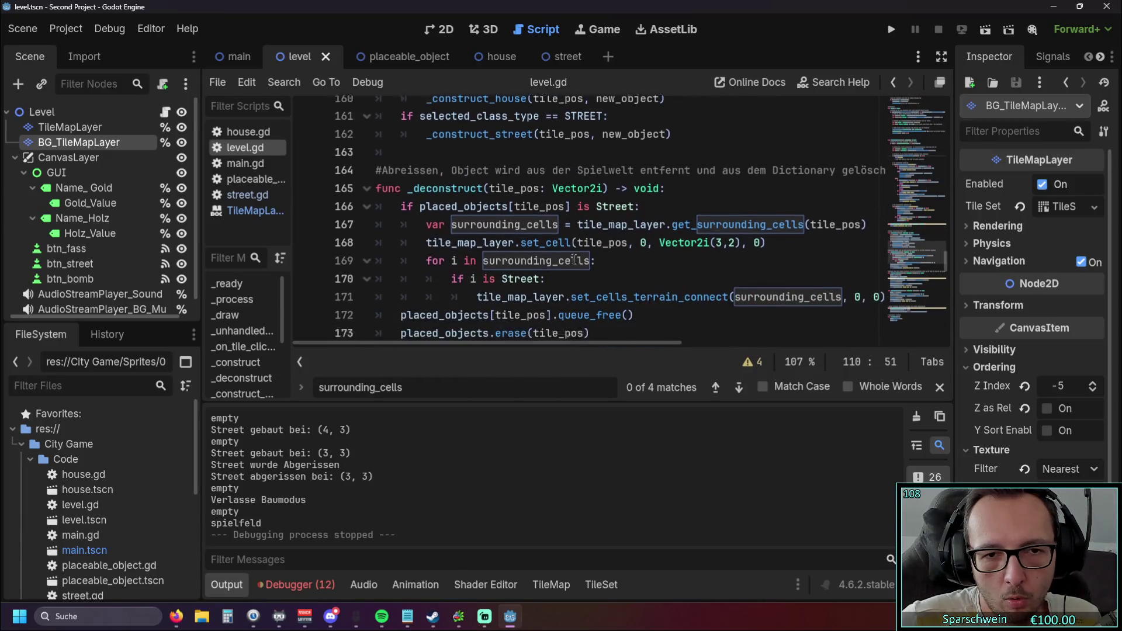
pyautogui.scroll(-1, 576, 255)
pyautogui.scroll(1, 576, 255)
pyautogui.moveTo(521, 342)
pyautogui.mouseDown()
pyautogui.moveTo(560, 339)
pyautogui.moveTo(505, 341)
pyautogui.mouseUp()
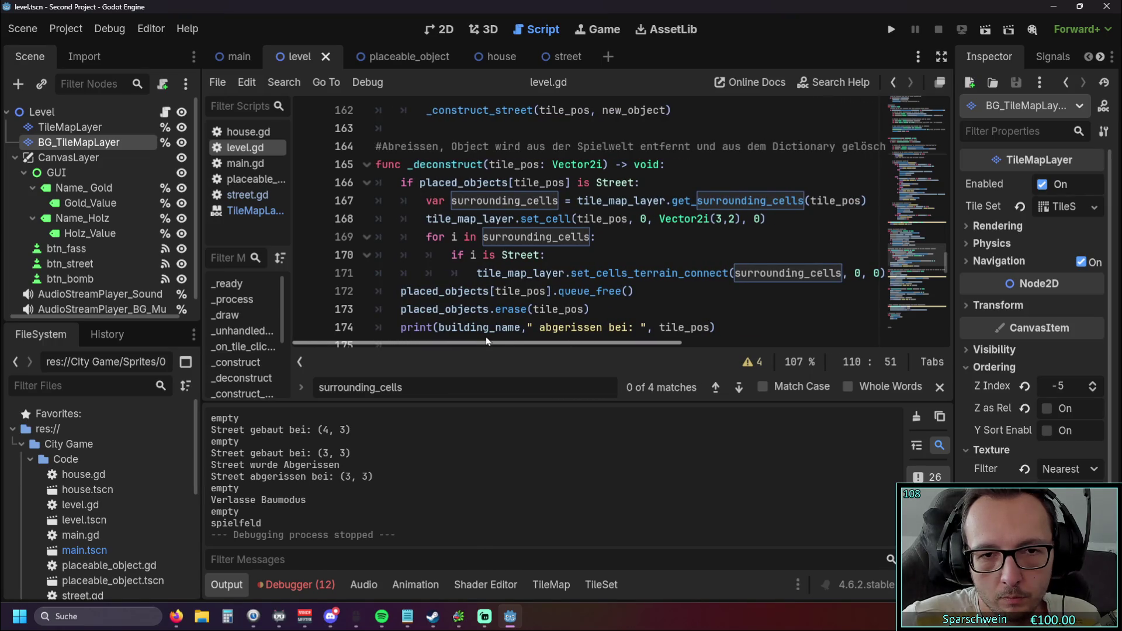
pyautogui.moveTo(521, 338)
pyautogui.mouseDown()
pyautogui.moveTo(533, 339)
pyautogui.moveTo(500, 337)
pyautogui.mouseUp()
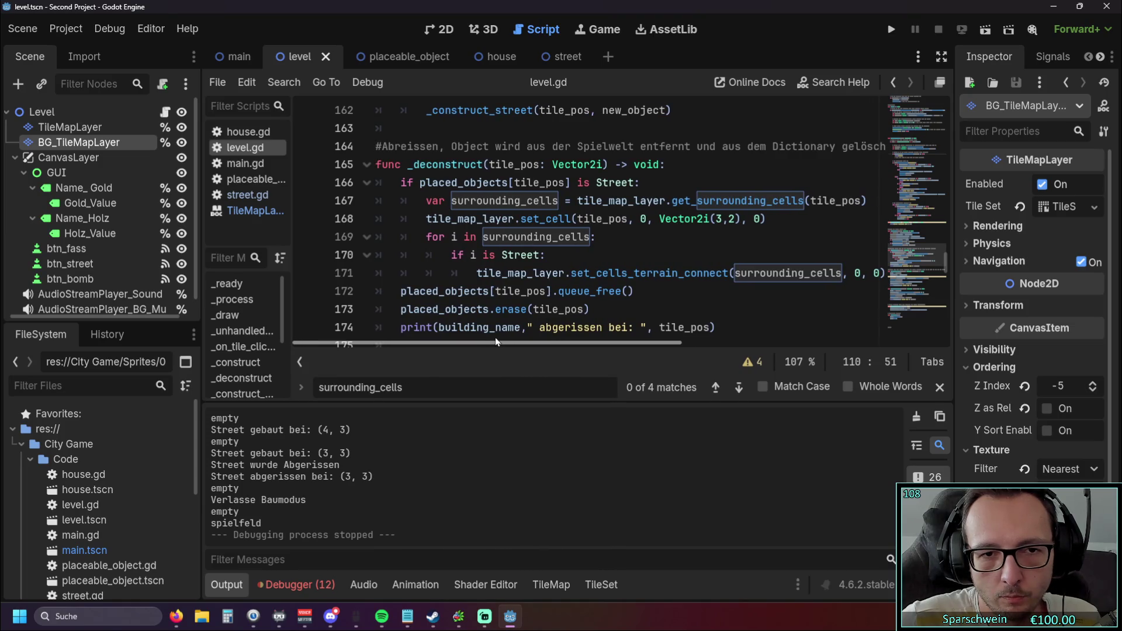
# Read the get_surrounding_cells and set_cells_terrain_connect docs around lines 165–172
pyautogui.click(640, 291)
pyautogui.moveTo(529, 342)
pyautogui.mouseDown()
pyautogui.moveTo(557, 341)
pyautogui.moveTo(529, 342)
pyautogui.mouseUp()
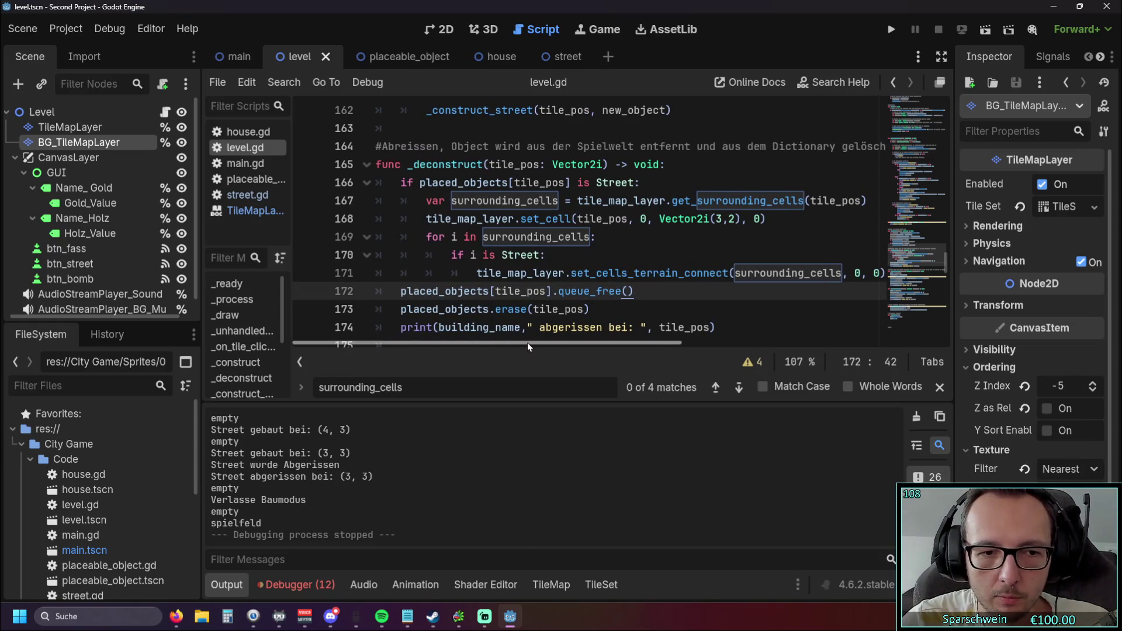
pyautogui.moveTo(527, 342)
pyautogui.mouseDown()
pyautogui.moveTo(559, 339)
pyautogui.moveTo(534, 344)
pyautogui.mouseUp()
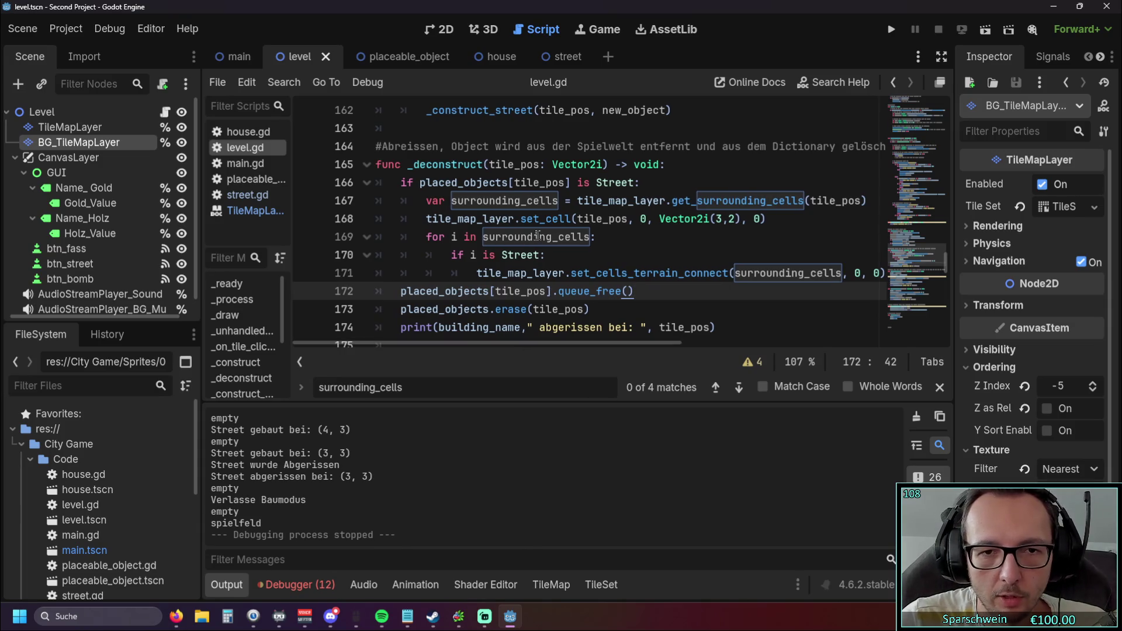
pyautogui.press('Up')
pyautogui.press('Up')
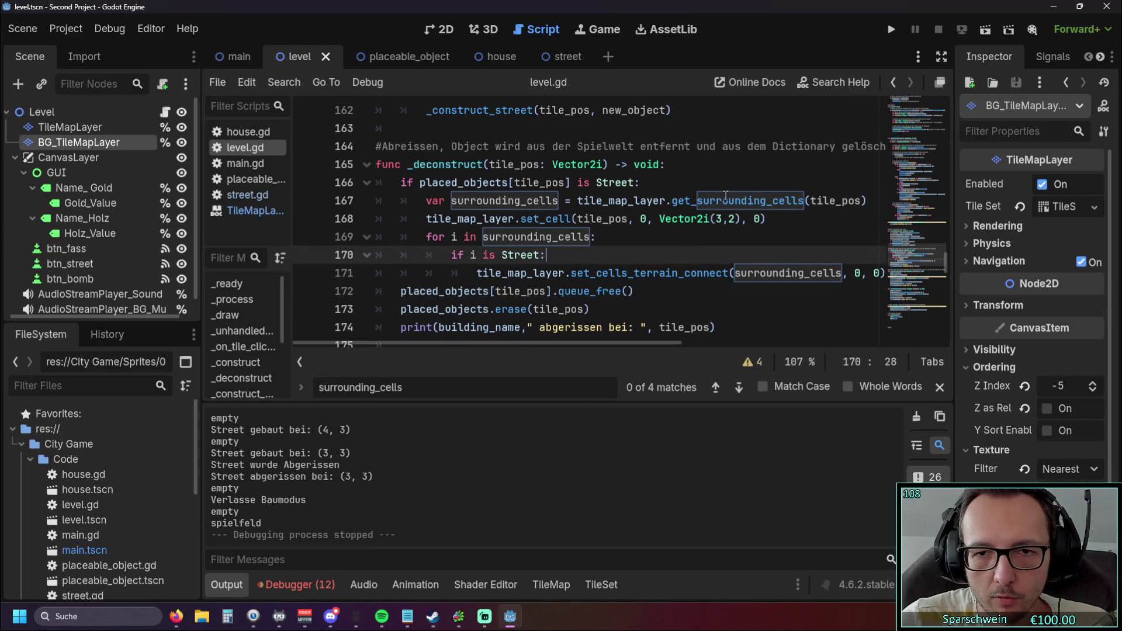
pyautogui.moveTo(725, 198)
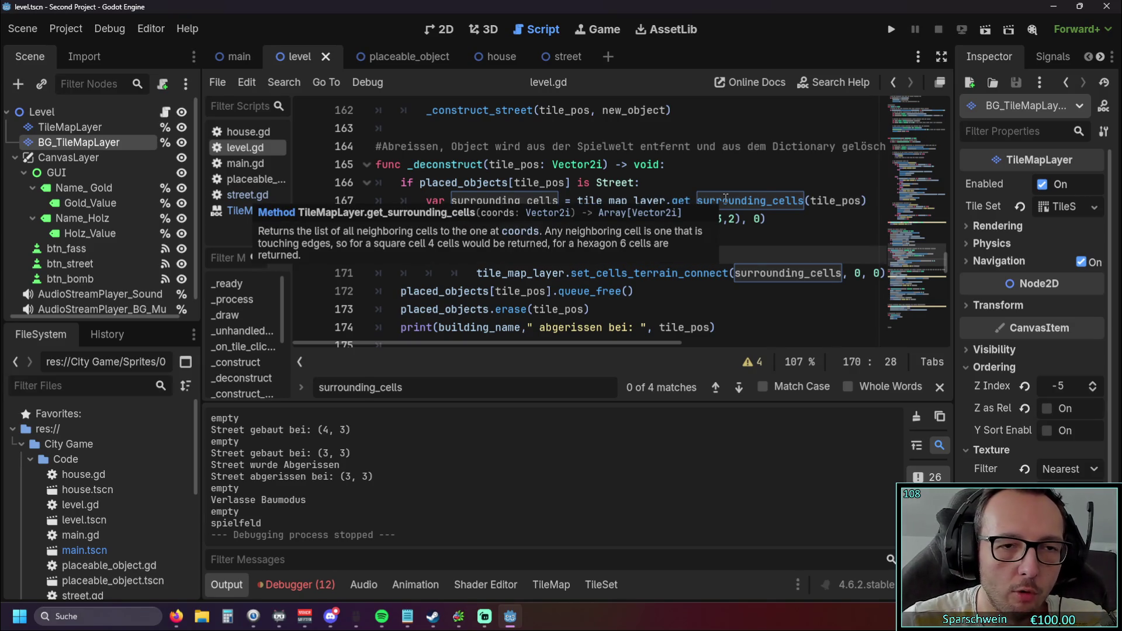
pyautogui.click(613, 164)
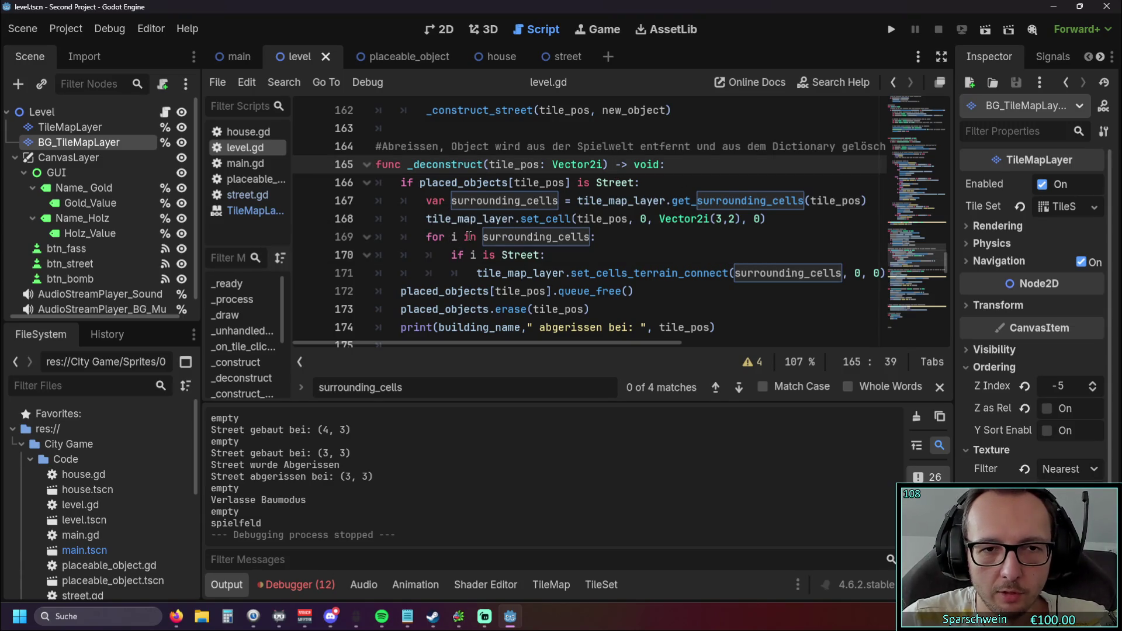
pyautogui.moveTo(516, 237)
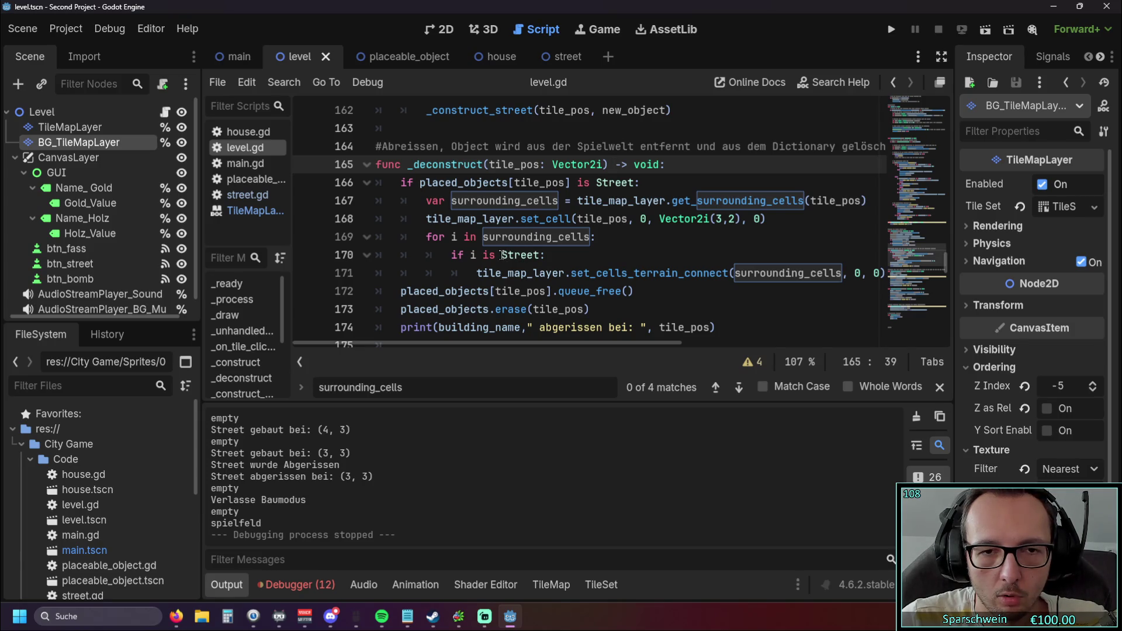
pyautogui.click(500, 255)
pyautogui.moveTo(574, 265)
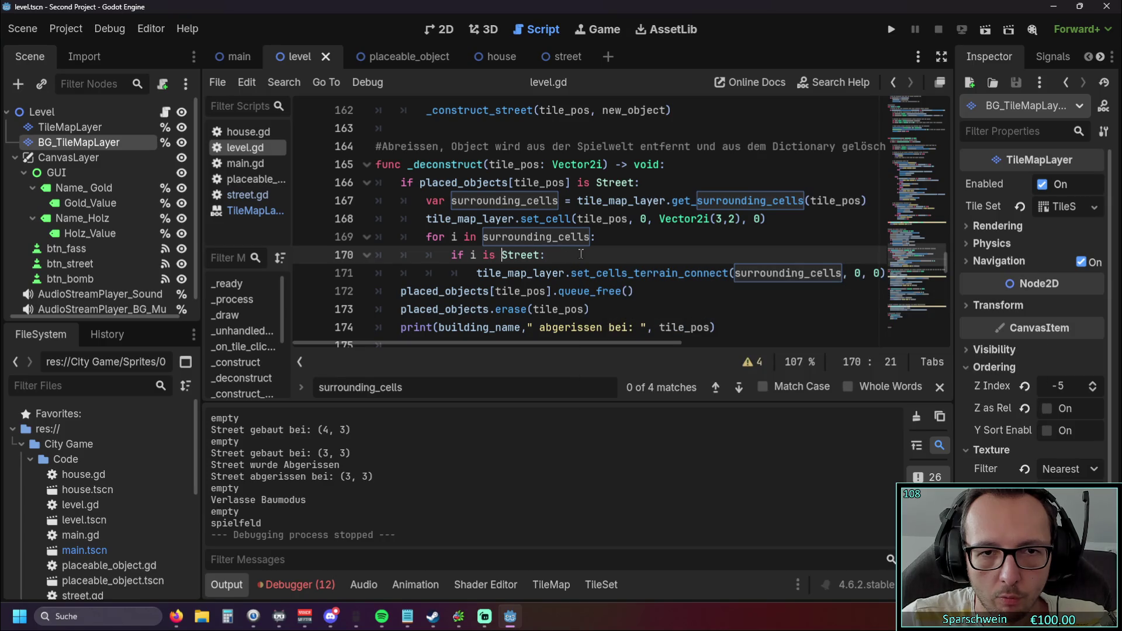
# Change line 170's check to 'i in placed_objects[tile_pos]', copying the expression from line 166
pyautogui.doubleClick(490, 255)
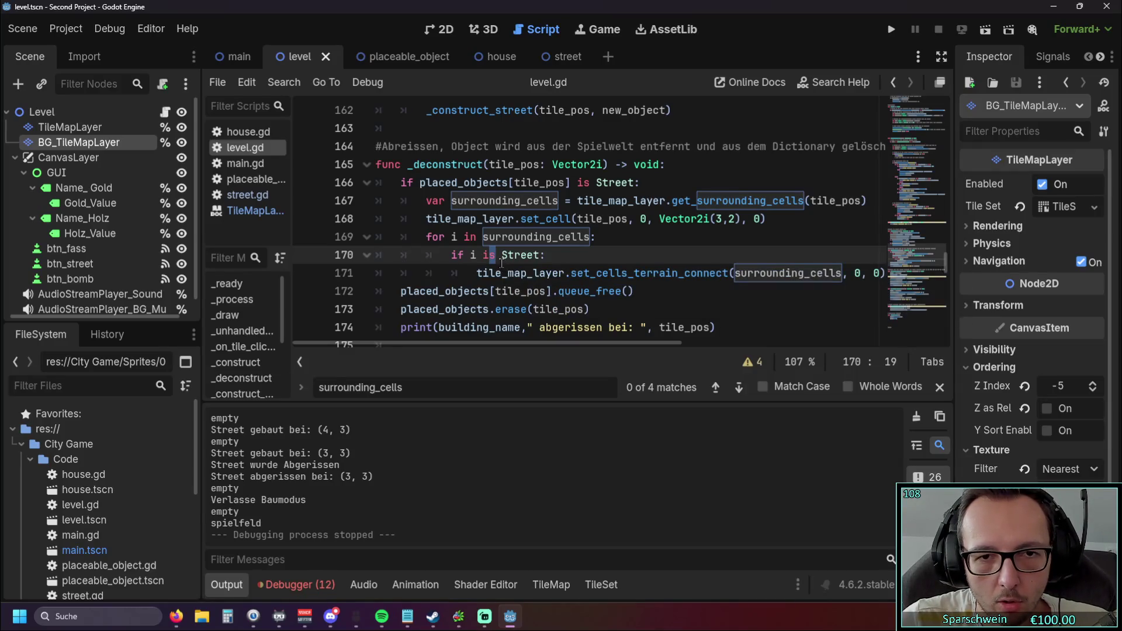
pyautogui.write('n')
pyautogui.press('Escape')
pyautogui.moveTo(420, 182); pyautogui.dragTo(572, 183)
pyautogui.hotkey('ctrl', 'c')
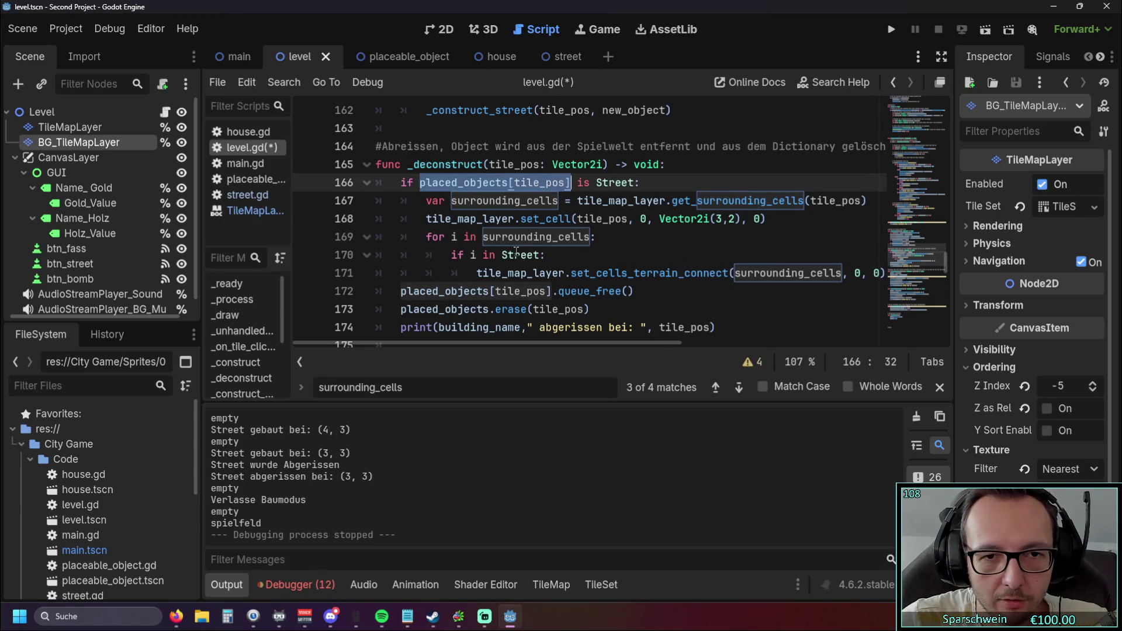
pyautogui.doubleClick(522, 254)
pyautogui.hotkey('ctrl', 'v')
# Review the edited lines 170–172, then save and run the level with F5
pyautogui.click(635, 295)
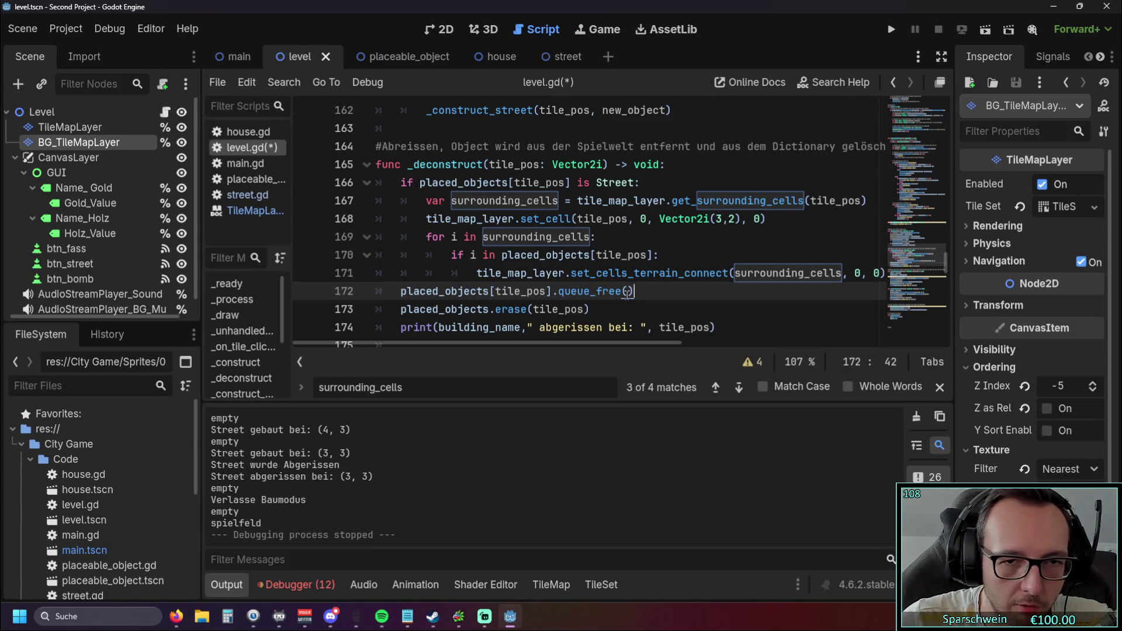
pyautogui.moveTo(522, 345)
pyautogui.mouseDown()
pyautogui.moveTo(485, 347)
pyautogui.moveTo(538, 348)
pyautogui.moveTo(521, 348)
pyautogui.mouseUp()
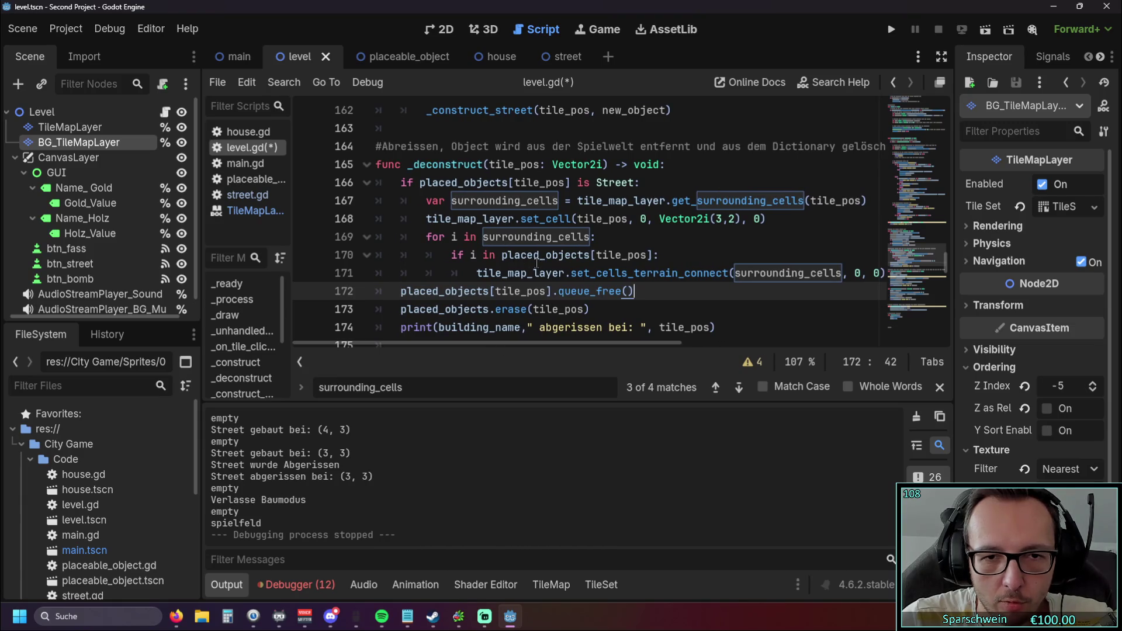
pyautogui.click(471, 284)
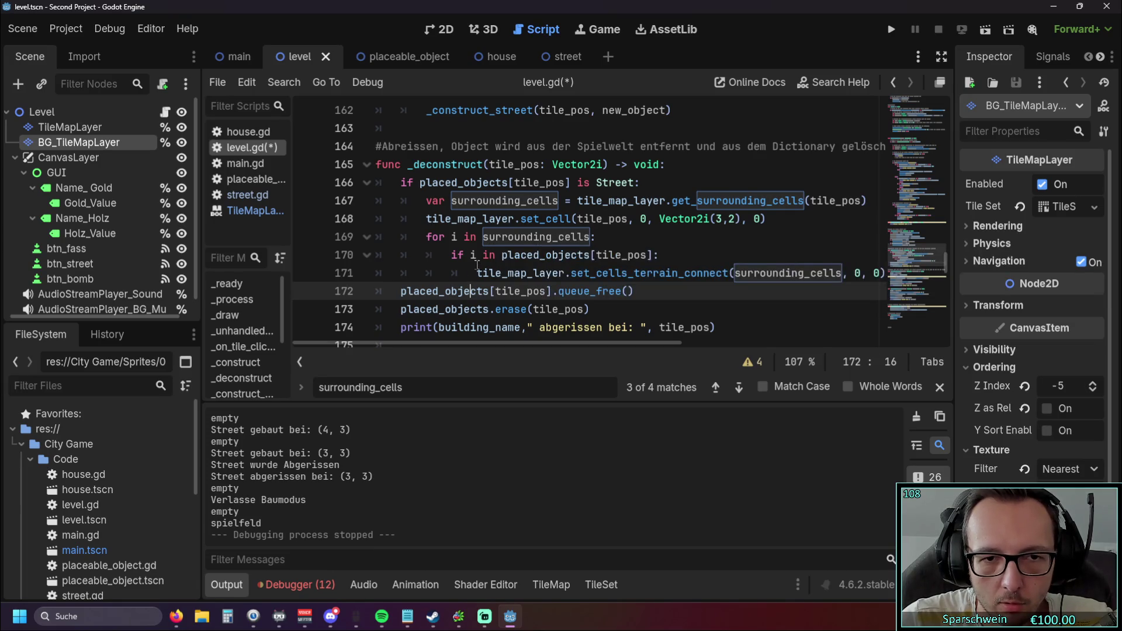
pyautogui.moveTo(502, 255); pyautogui.dragTo(654, 255)
pyautogui.click(695, 247)
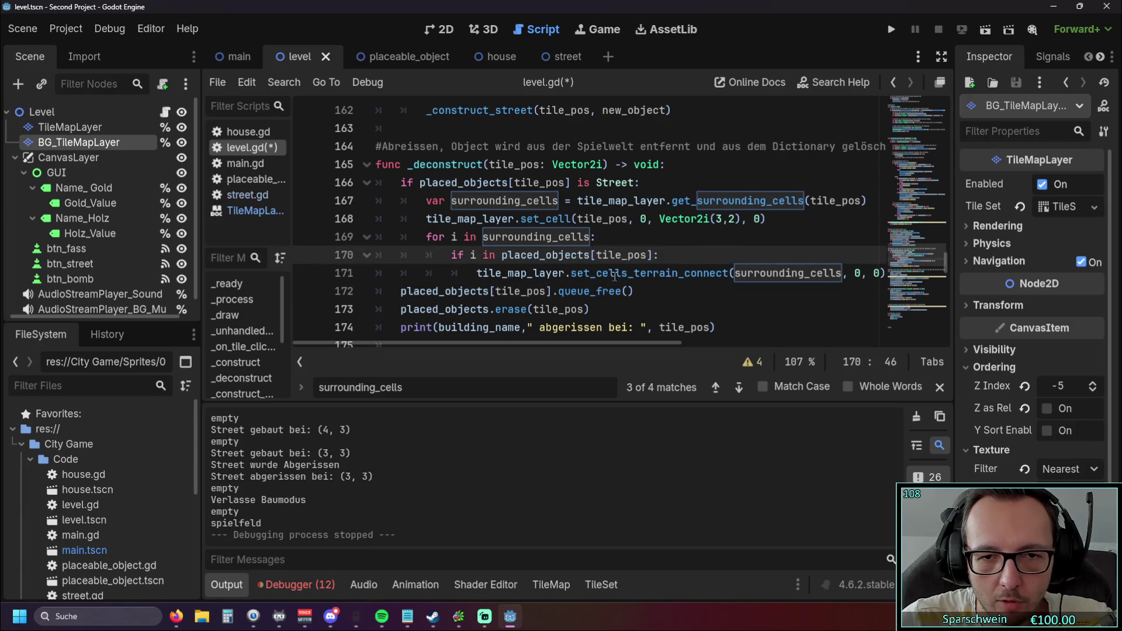
pyautogui.moveTo(613, 276)
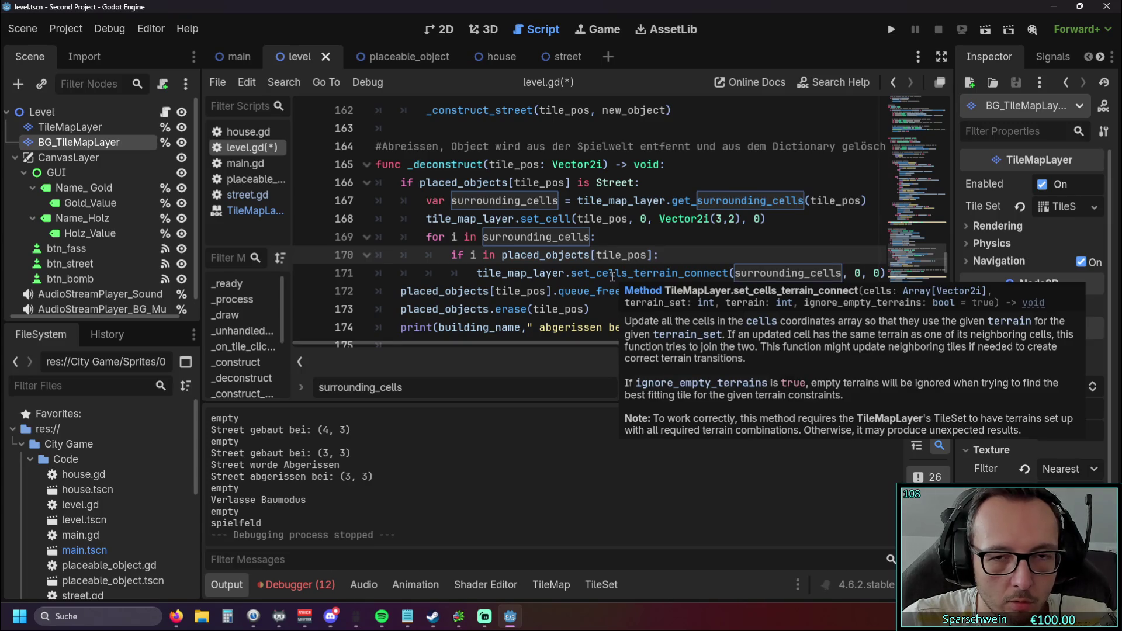
pyautogui.press('F5')
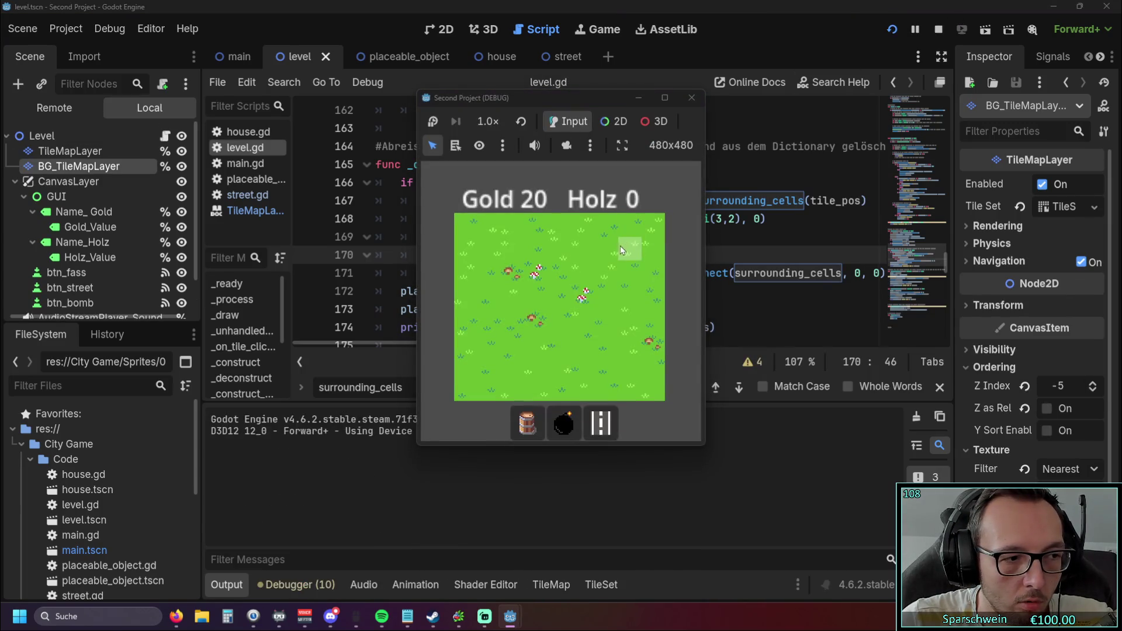
pyautogui.click(524, 423)
pyautogui.click(602, 422)
pyautogui.moveTo(587, 316)
pyautogui.mouseDown()
pyautogui.moveTo(537, 319)
pyautogui.moveTo(561, 321)
pyautogui.mouseUp()
pyautogui.rightClick(560, 321)
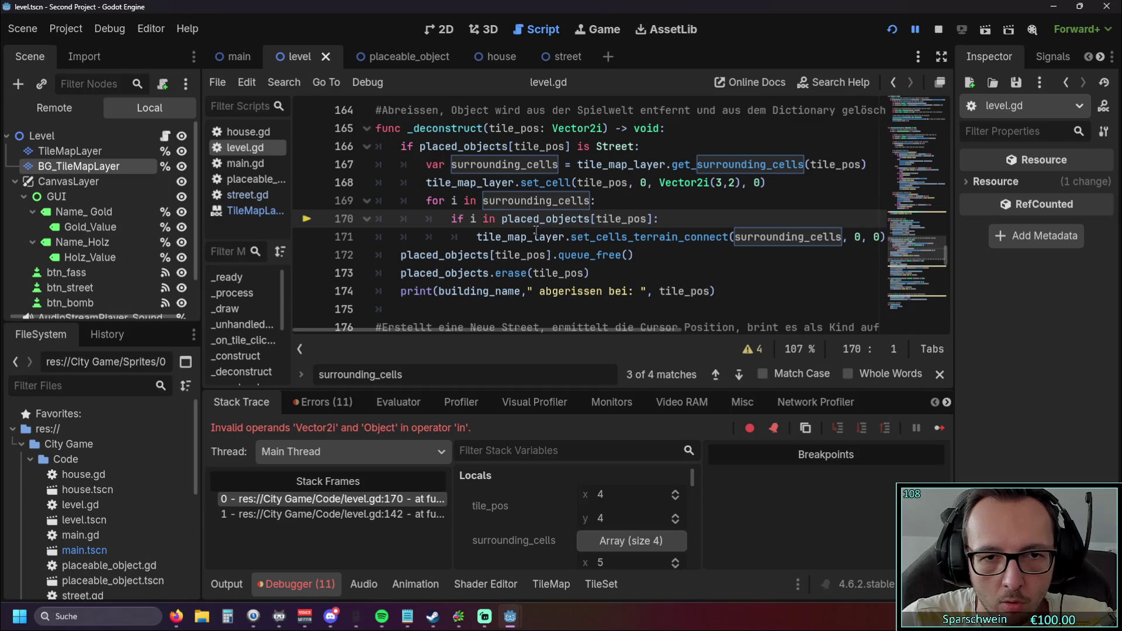
pyautogui.moveTo(499, 232)
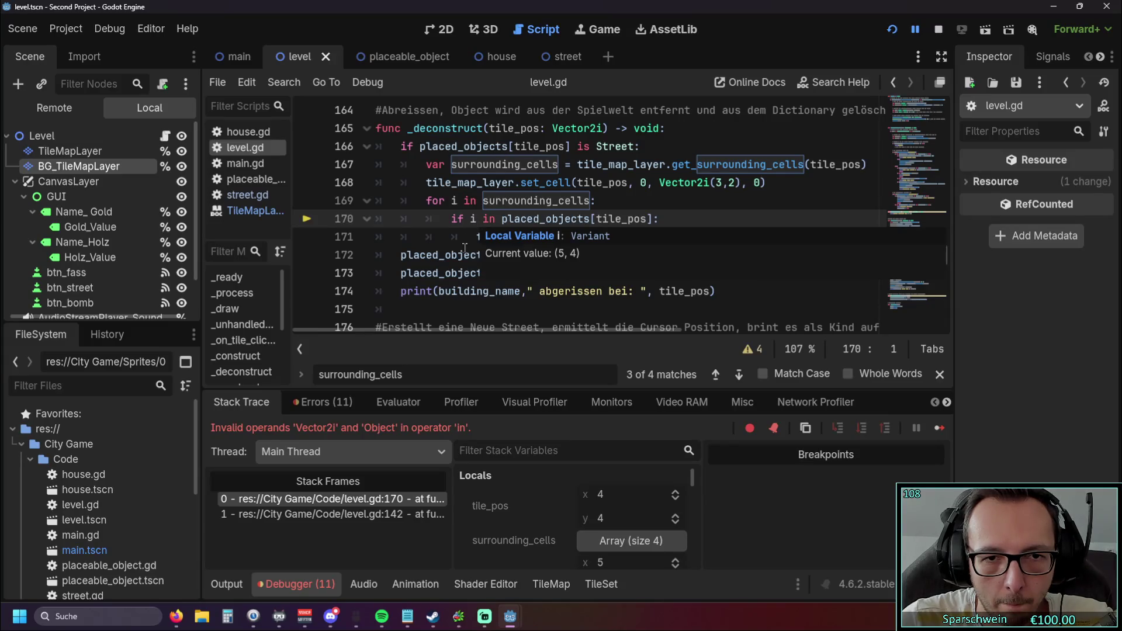
pyautogui.moveTo(460, 253)
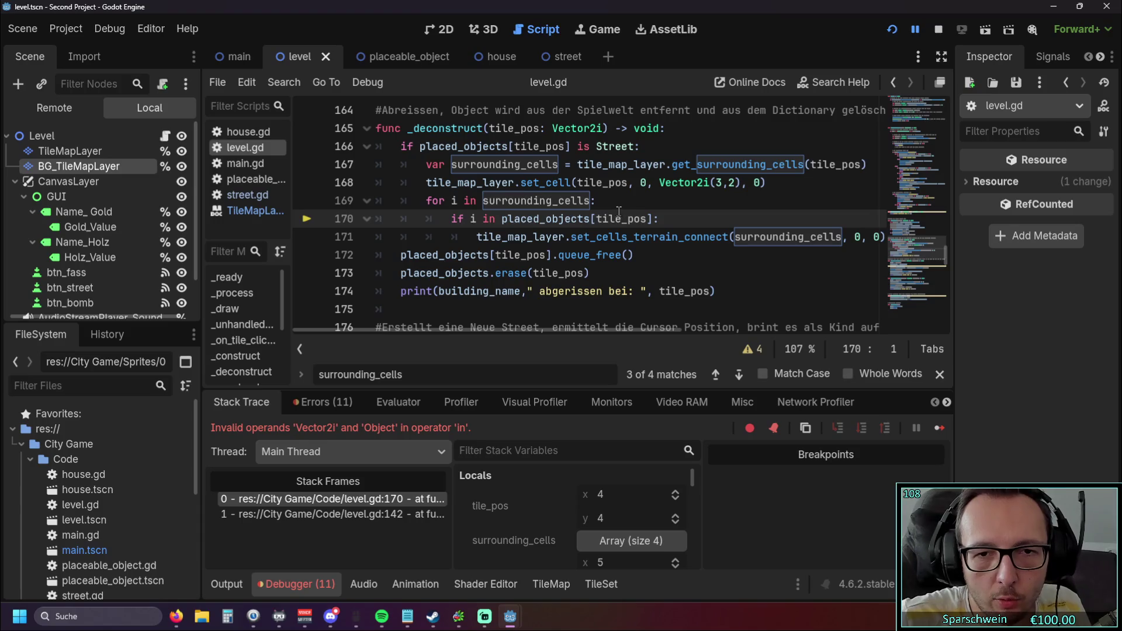
pyautogui.moveTo(615, 216)
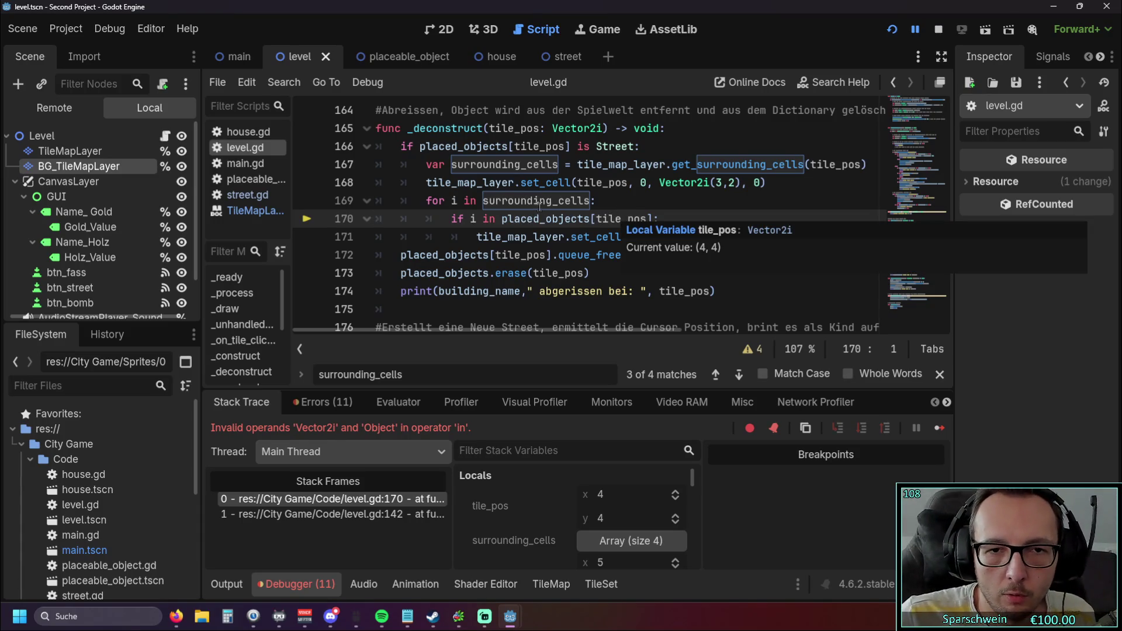
pyautogui.moveTo(537, 204)
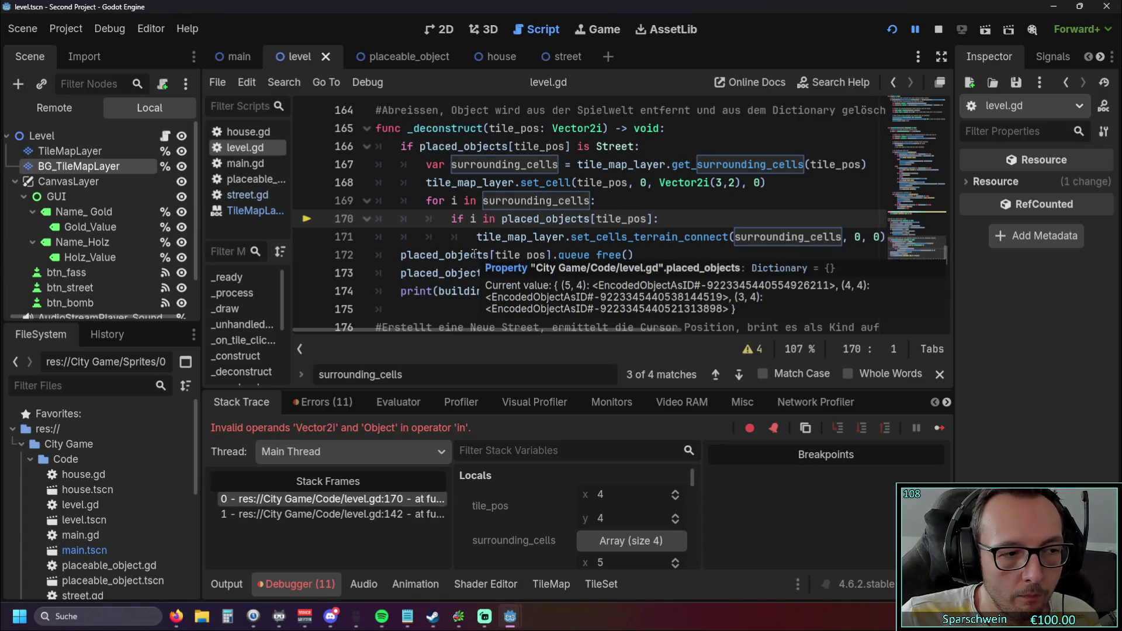
pyautogui.doubleClick(421, 146)
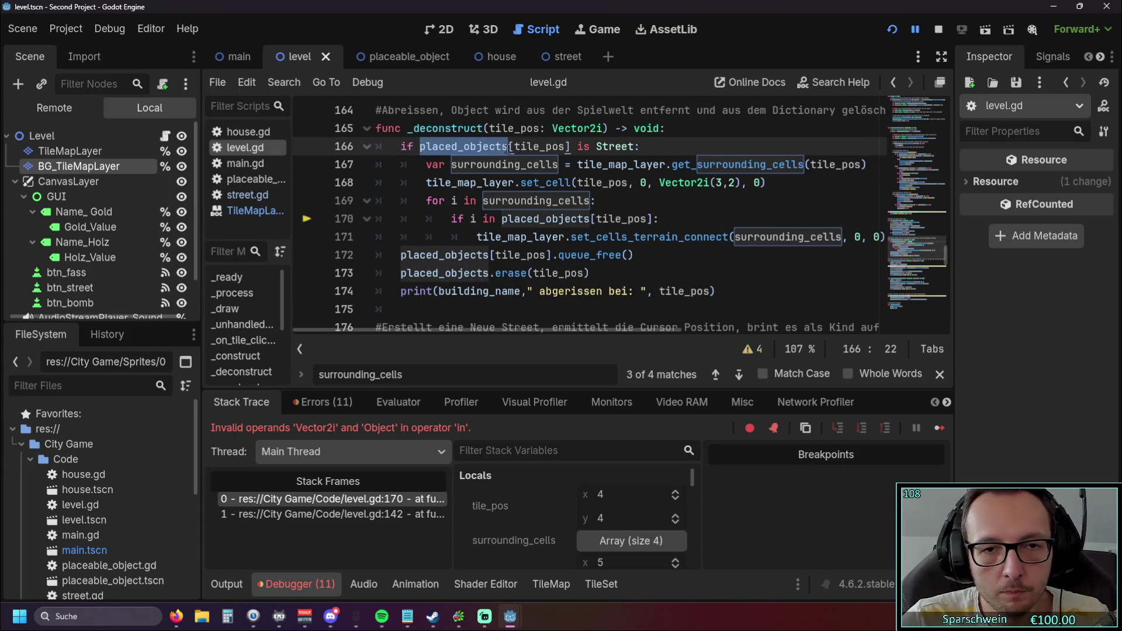
# Rewrite line 170's condition as placed_objects.has[i], dropping the 'i in ' part
pyautogui.click(485, 253)
pyautogui.moveTo(469, 218); pyautogui.dragTo(501, 219)
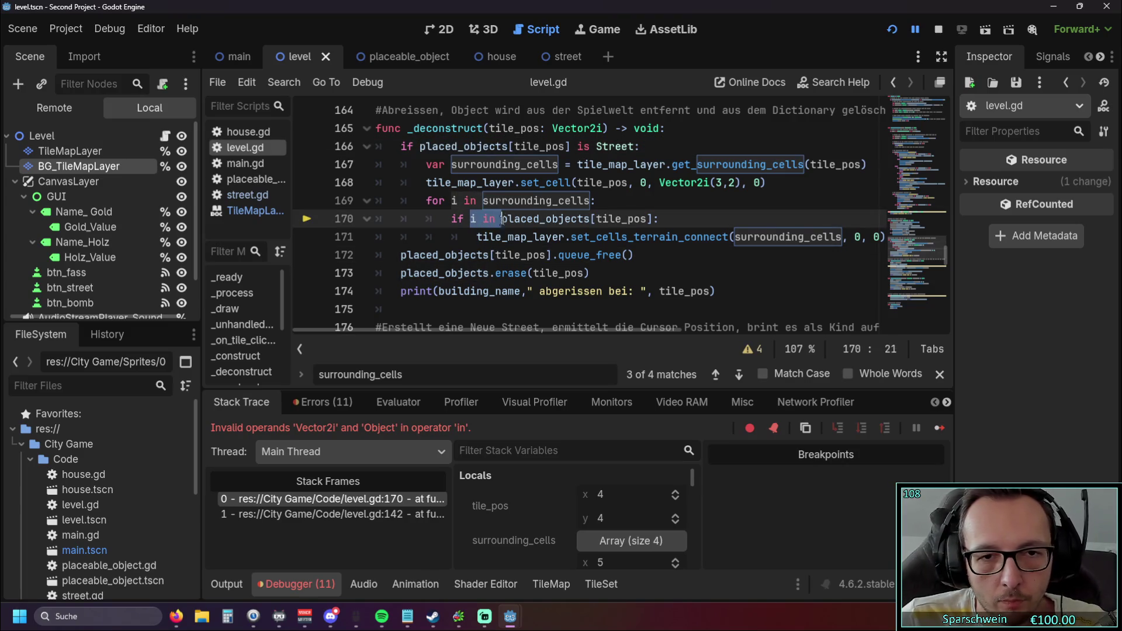
pyautogui.press('BackSpace')
pyautogui.doubleClick(555, 220)
pyautogui.hotkey('ctrl', 'v')
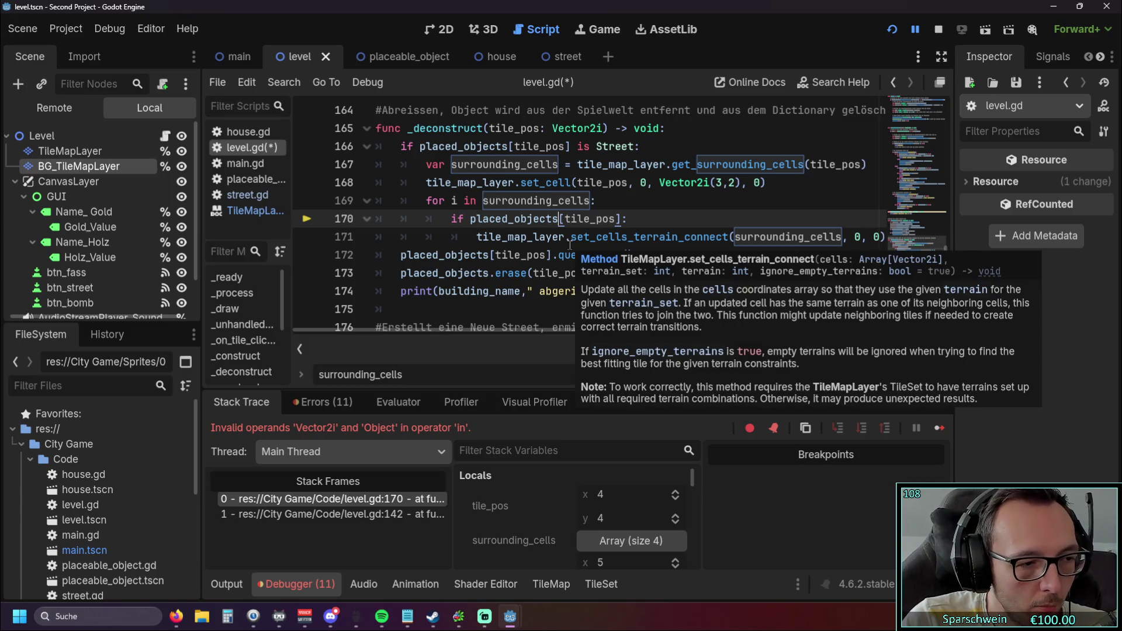
pyautogui.write('.has')
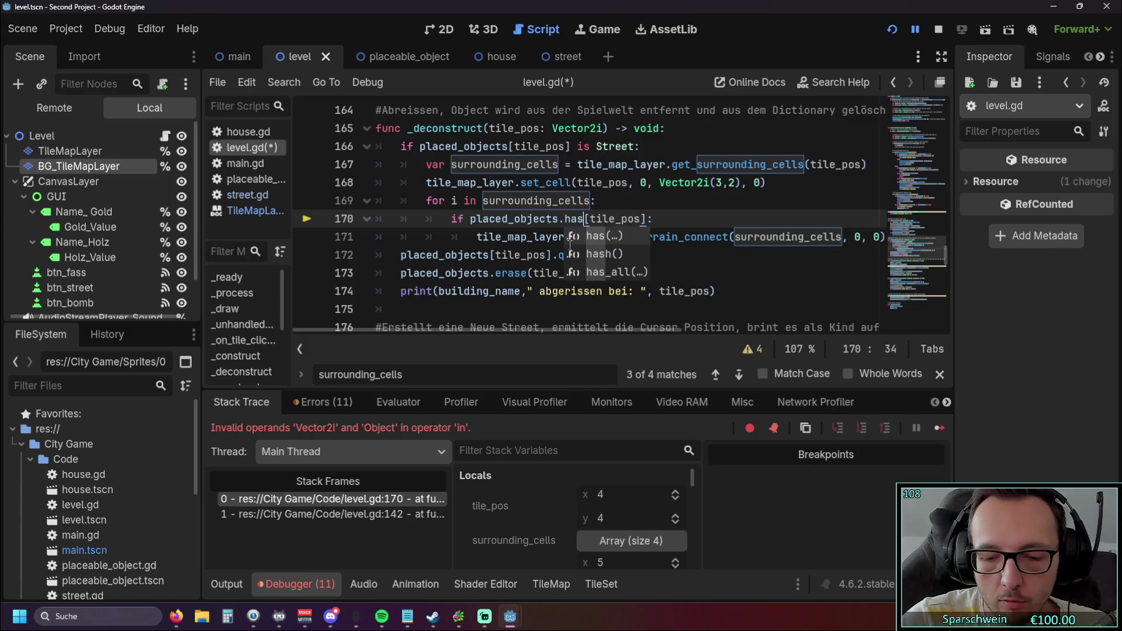
pyautogui.doubleClick(591, 218)
pyautogui.write('i')
pyautogui.click(651, 220)
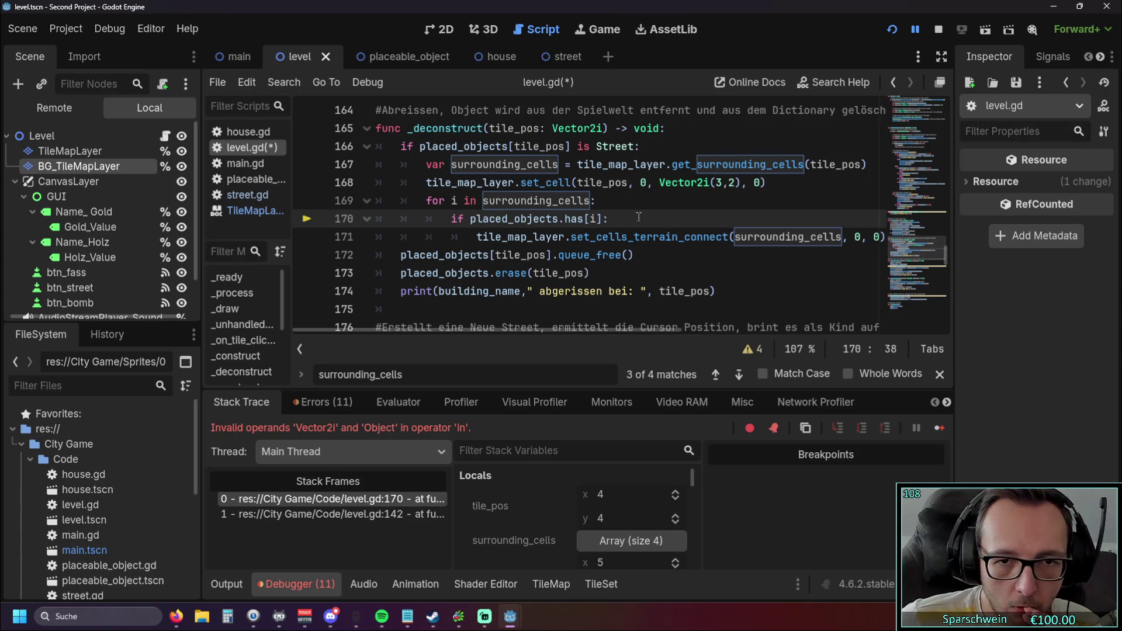
# Check the has documentation, then run the game to test demolishing streets
pyautogui.scroll(2, 639, 217)
pyautogui.scroll(-2, 638, 213)
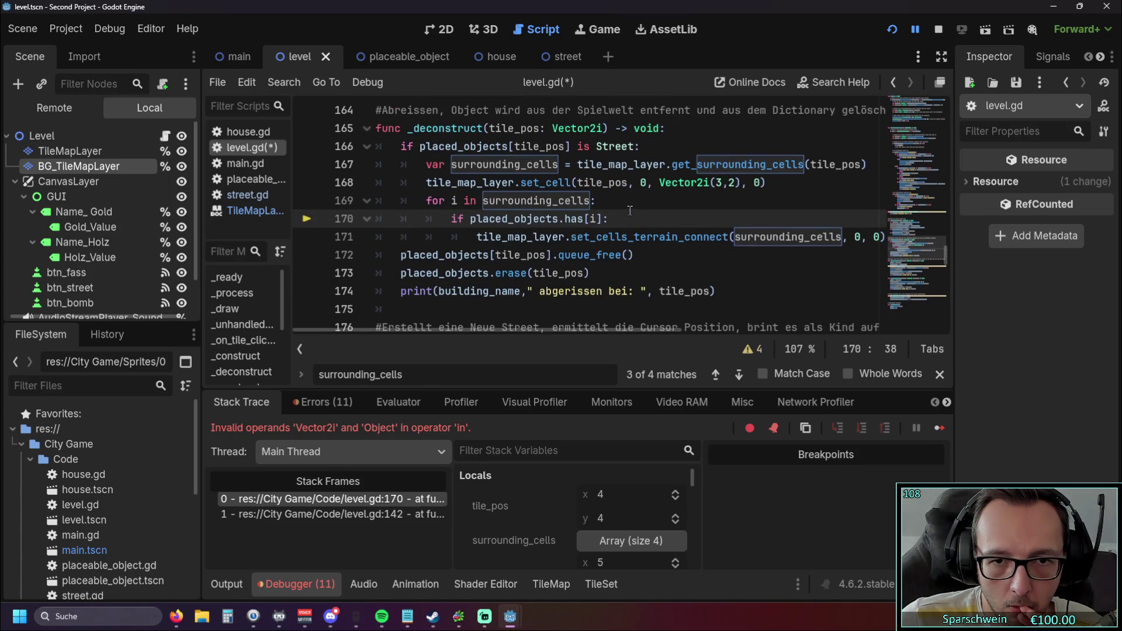
pyautogui.moveTo(586, 218)
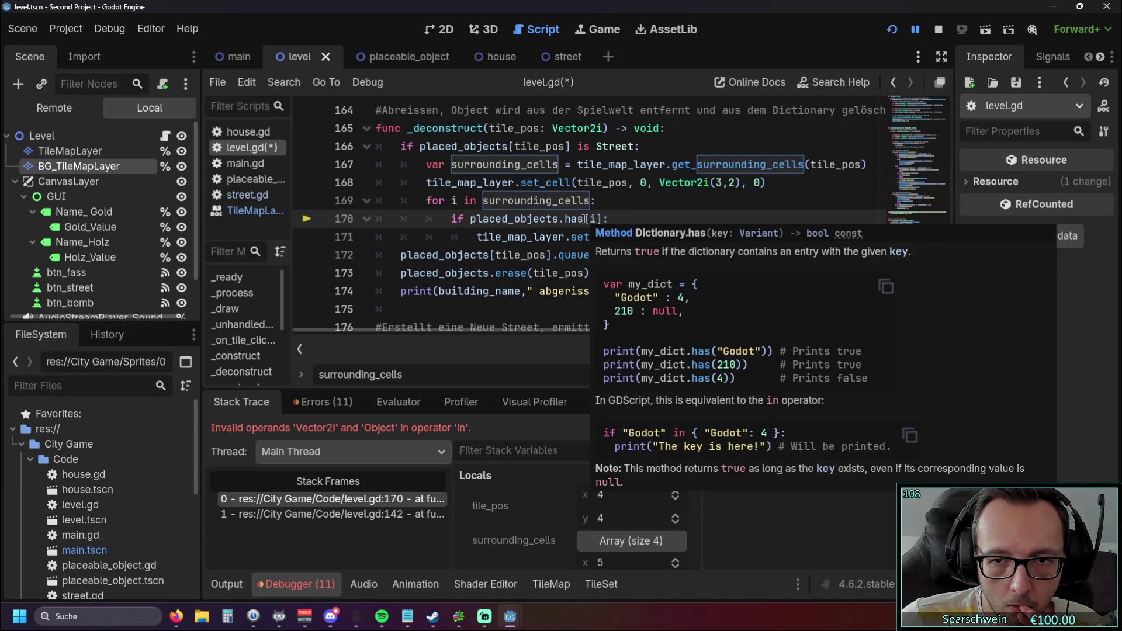
pyautogui.click(653, 195)
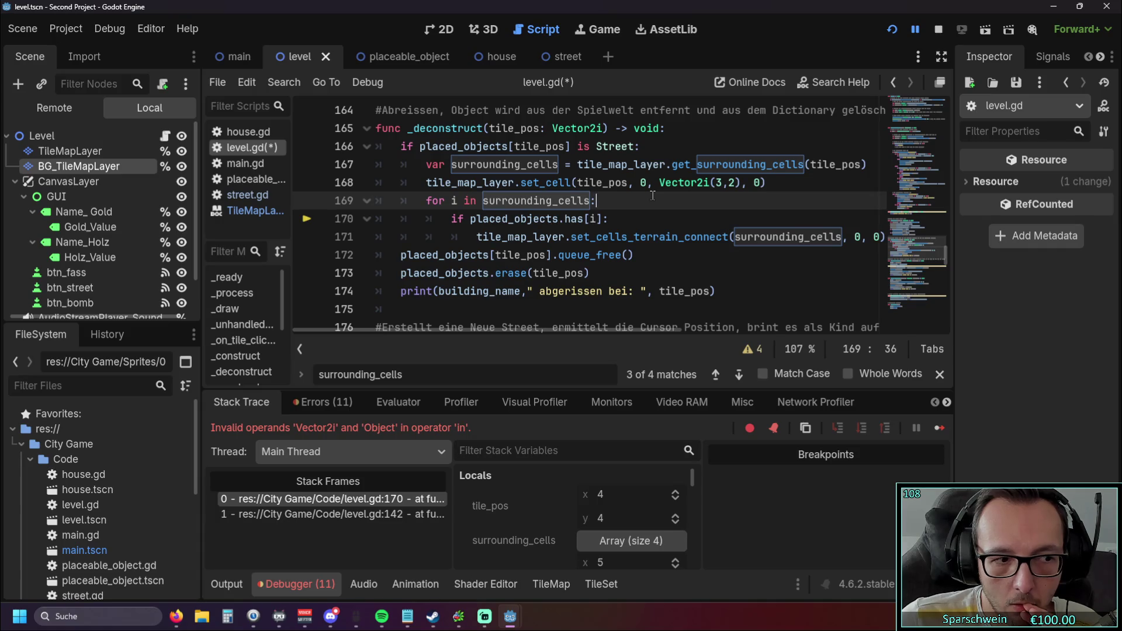
pyautogui.click(890, 30)
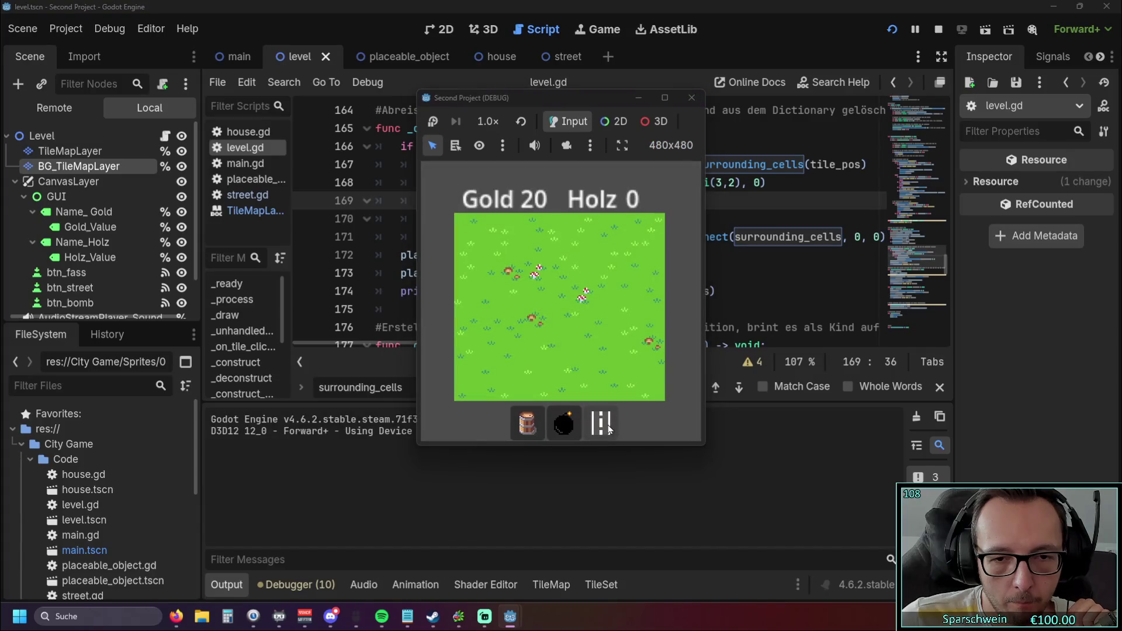
# In the running game, build three street tiles and demolish one of them
pyautogui.click(607, 423)
pyautogui.click(582, 333)
pyautogui.click(564, 342)
pyautogui.click(546, 346)
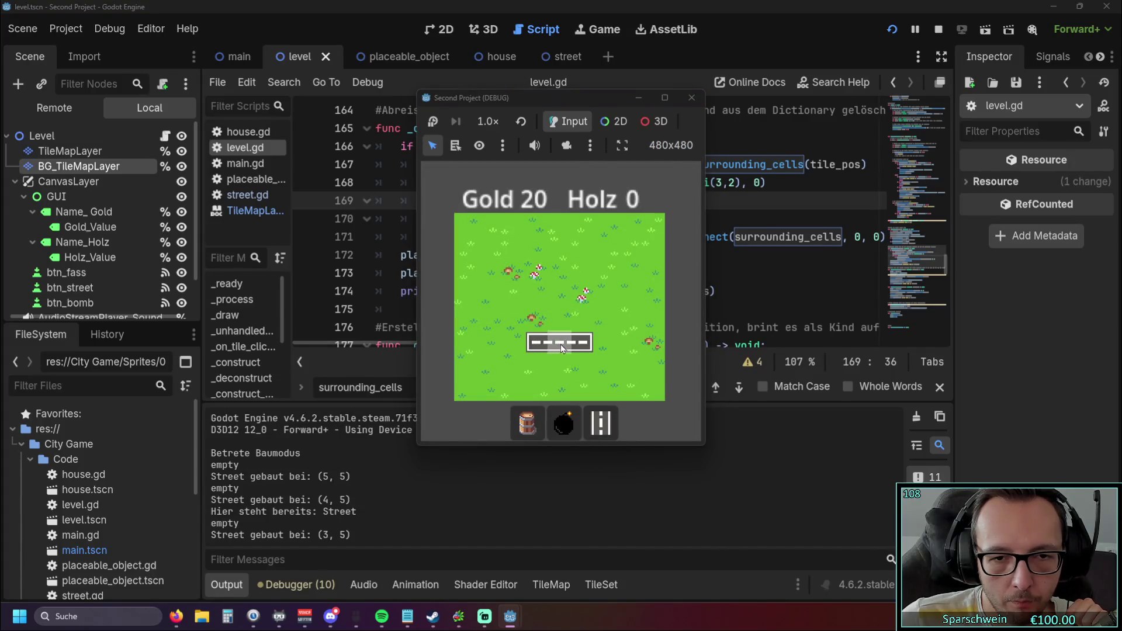
pyautogui.rightClick(560, 344)
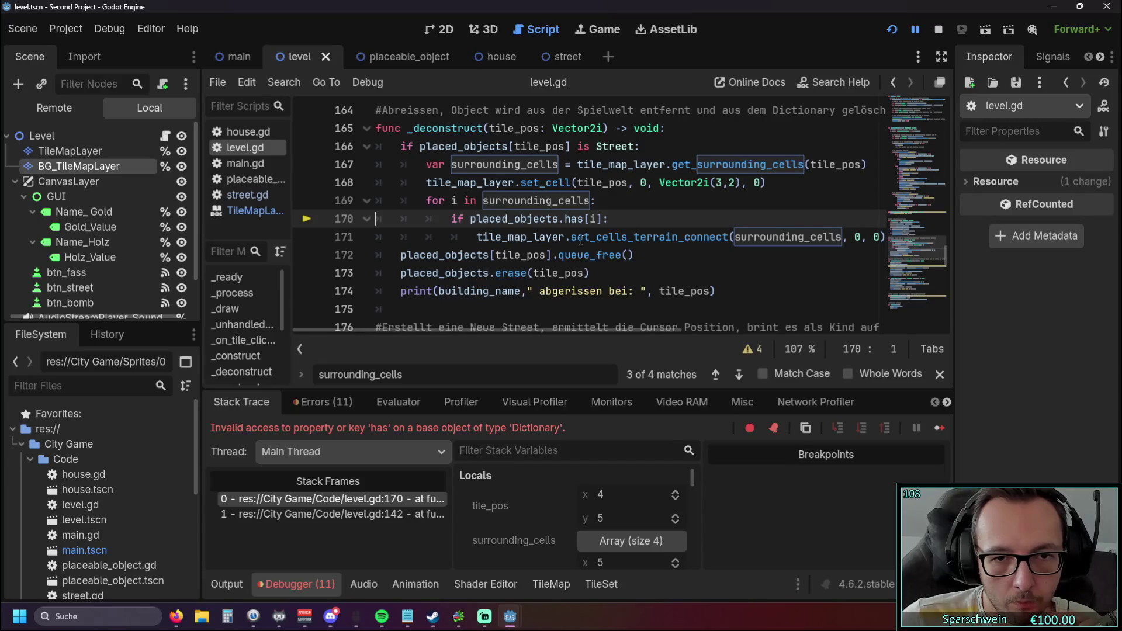
# Fix line 170 to call placed_objects.has(i) with parentheses instead of square brackets
pyautogui.click(587, 220)
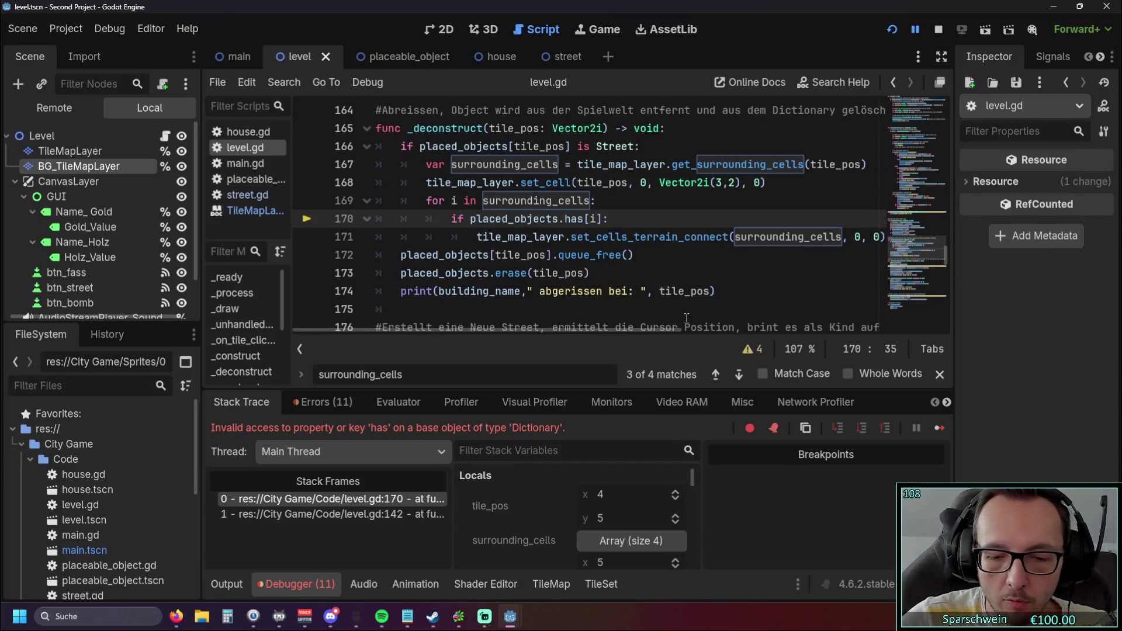
pyautogui.write('(')
pyautogui.press('Right')
pyautogui.press('Delete')
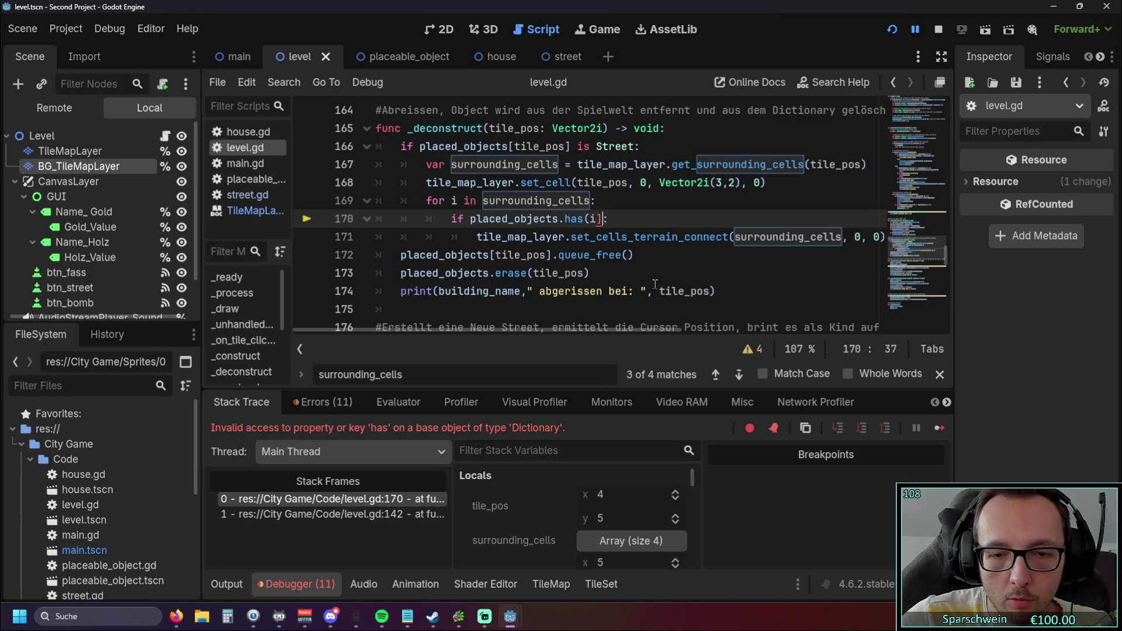
pyautogui.write(')')
pyautogui.click(624, 257)
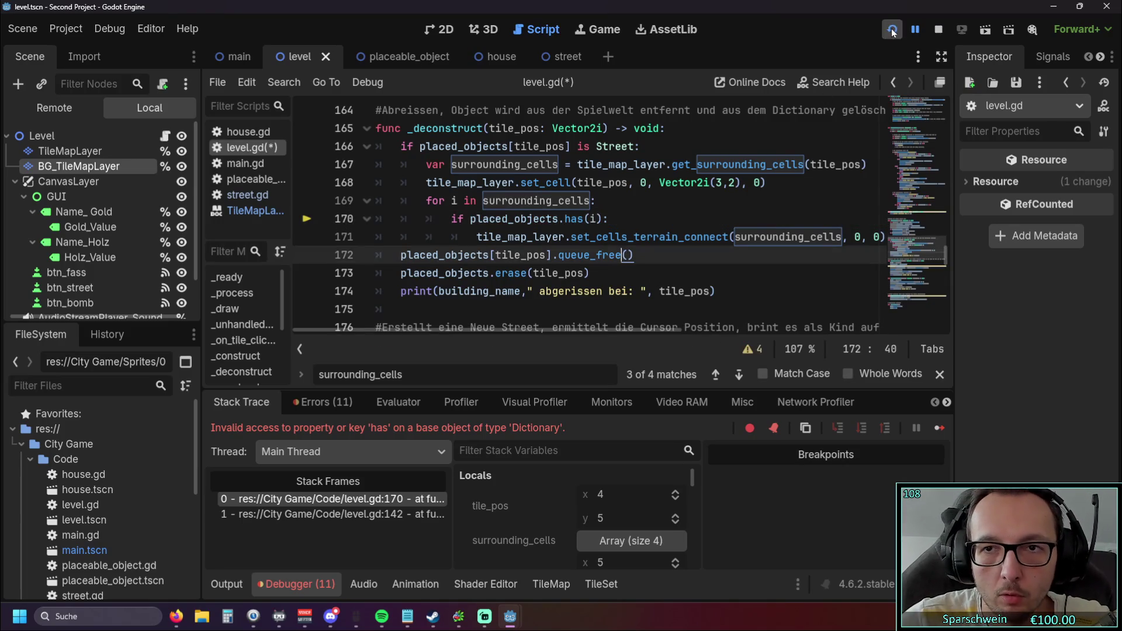
# Restart the game, build streets at (4, 4)–(6, 4), demolish (5, 4), and close it
pyautogui.click(892, 29)
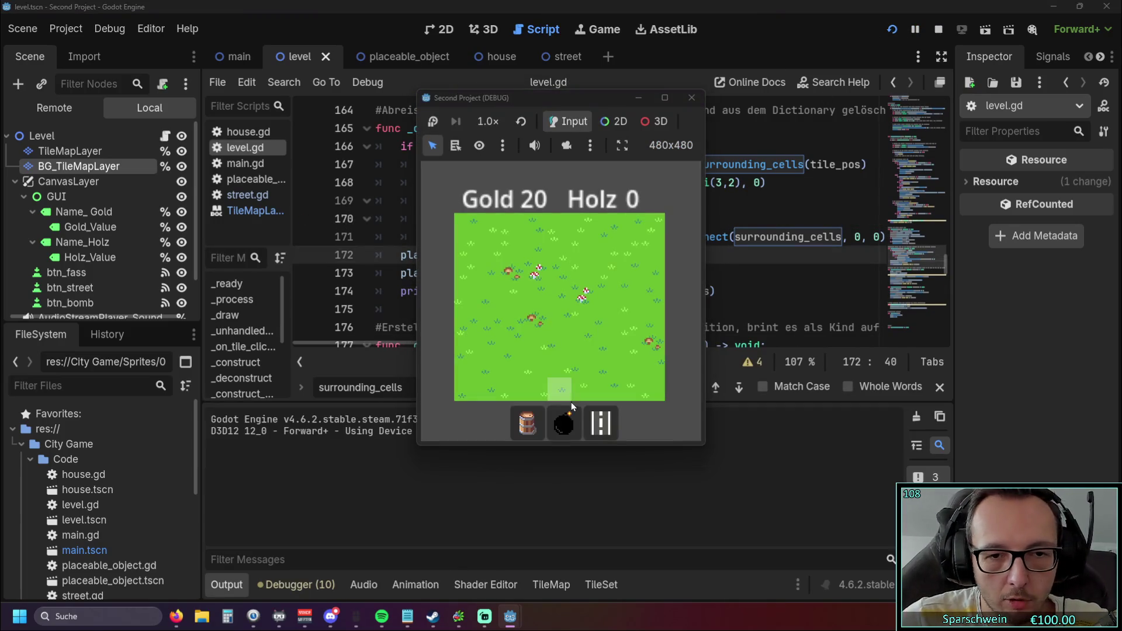
pyautogui.click(603, 423)
pyautogui.click(569, 324)
pyautogui.click(583, 319)
pyautogui.click(609, 317)
pyautogui.click(584, 320)
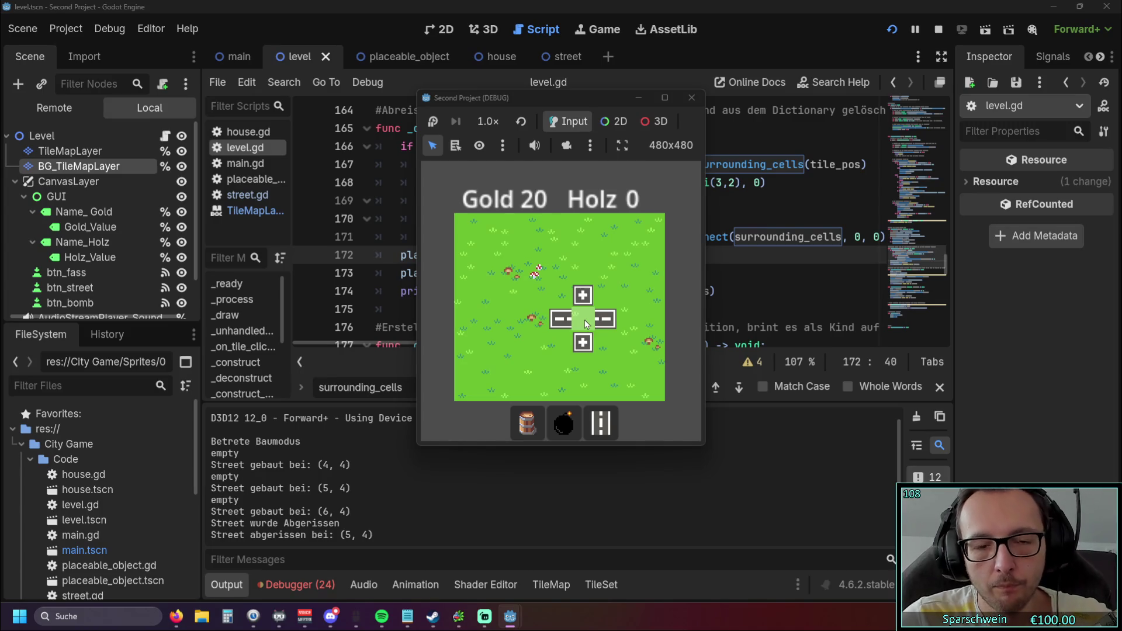
pyautogui.click(691, 98)
# Add a stray [i] after has(i) on line 170, then delete it again
pyautogui.scroll(1, 542, 256)
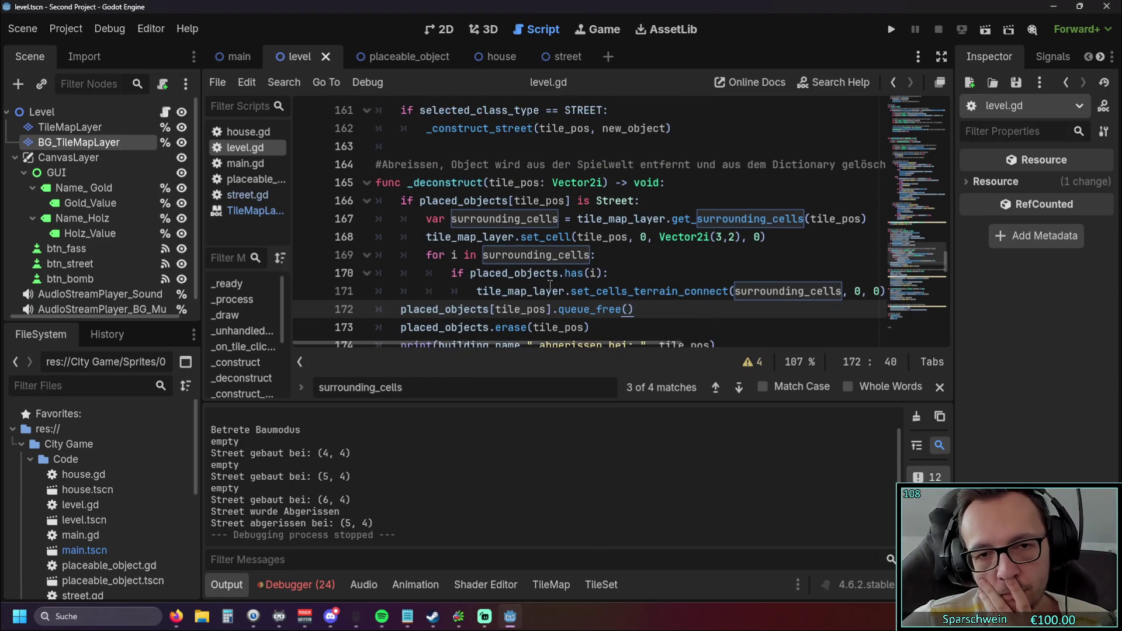
pyautogui.moveTo(550, 285)
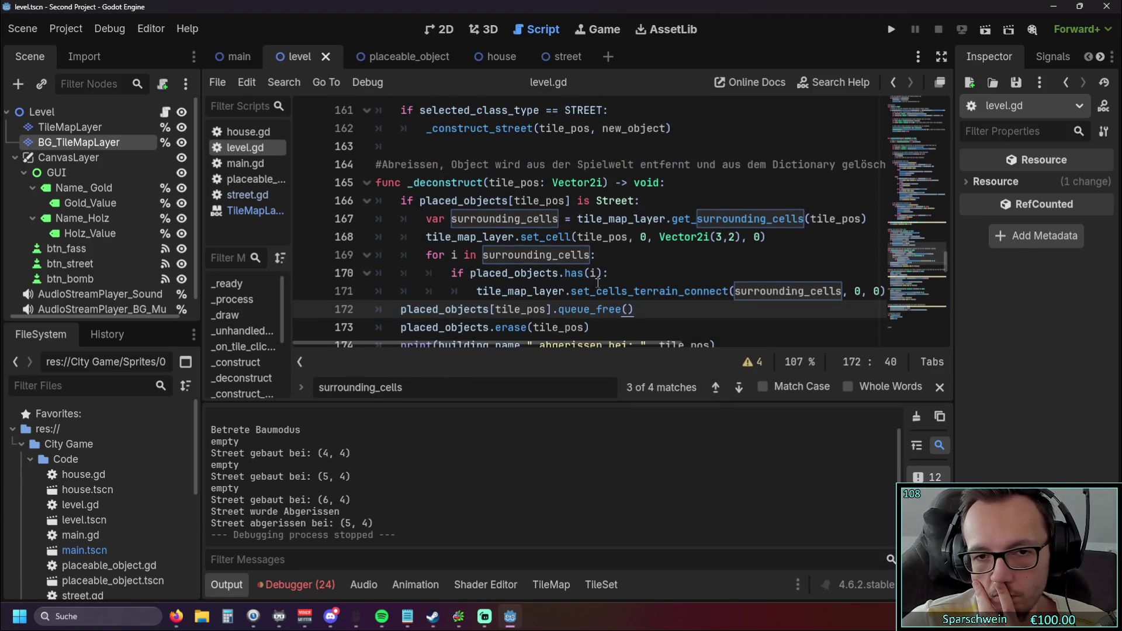
pyautogui.moveTo(599, 285)
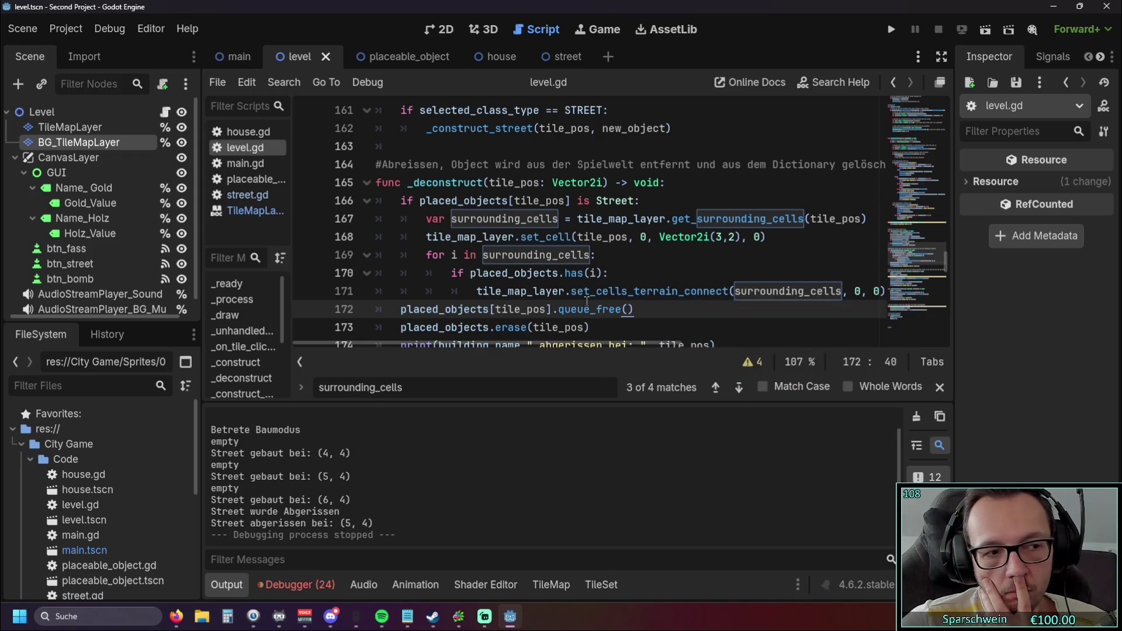
pyautogui.click(602, 273)
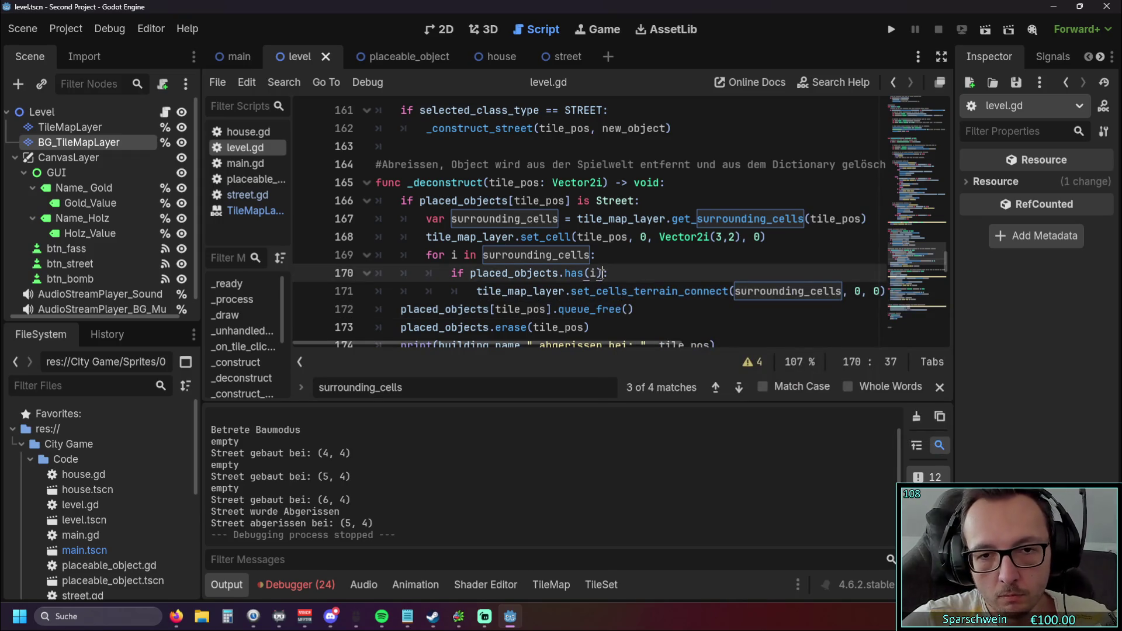
pyautogui.write('[i')
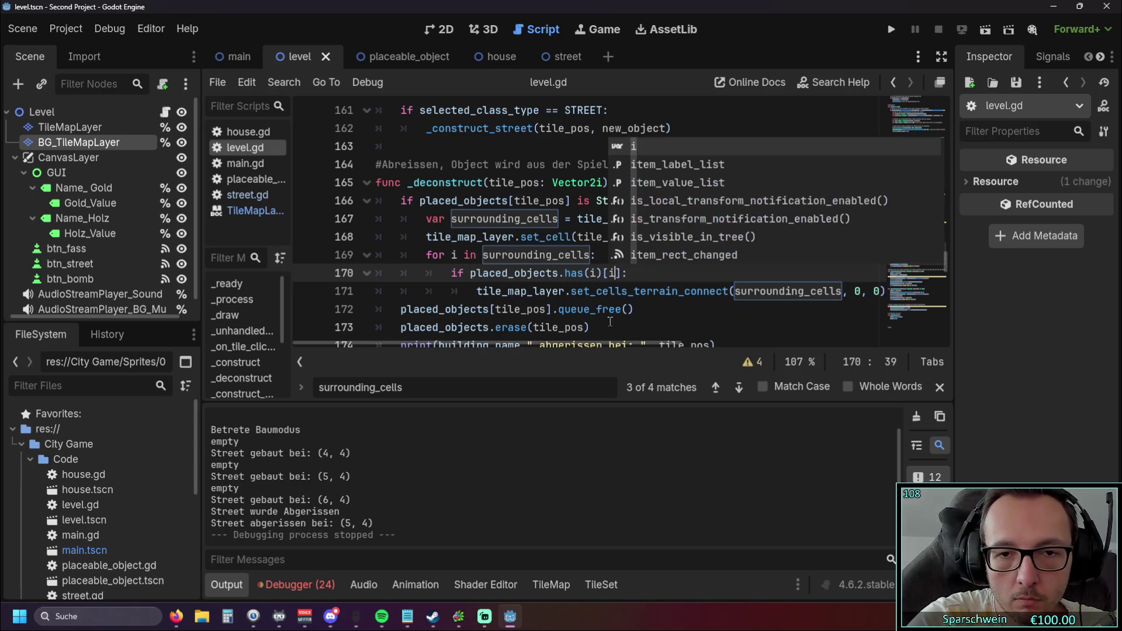
pyautogui.click(648, 311)
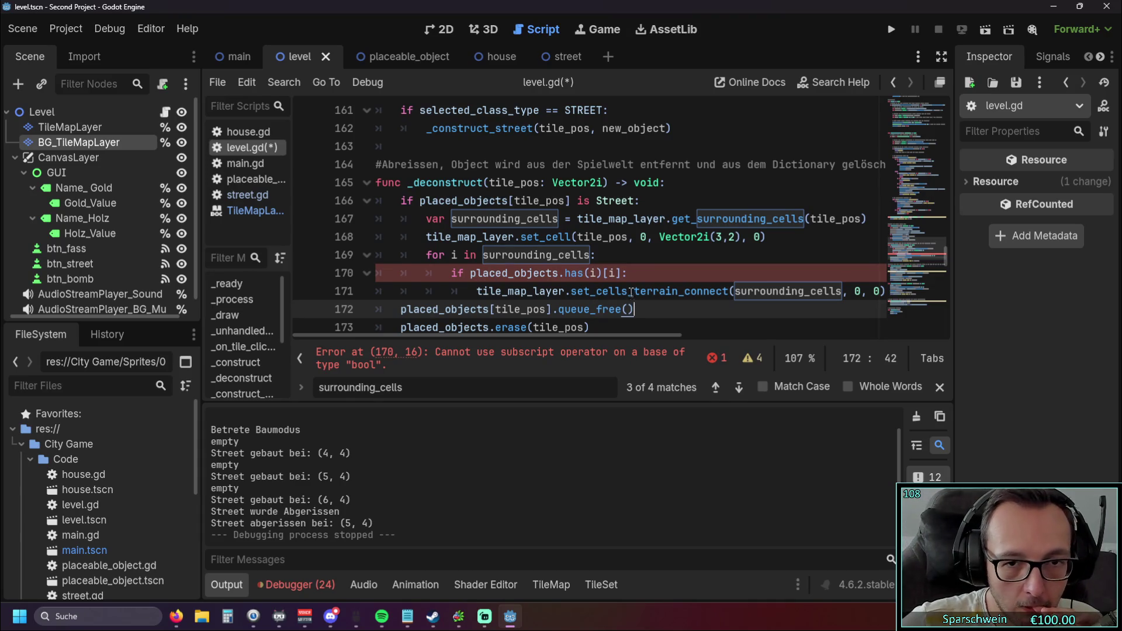
pyautogui.click(621, 274)
pyautogui.press('BackSpace')
pyautogui.press('BackSpace')
pyautogui.press('BackSpace')
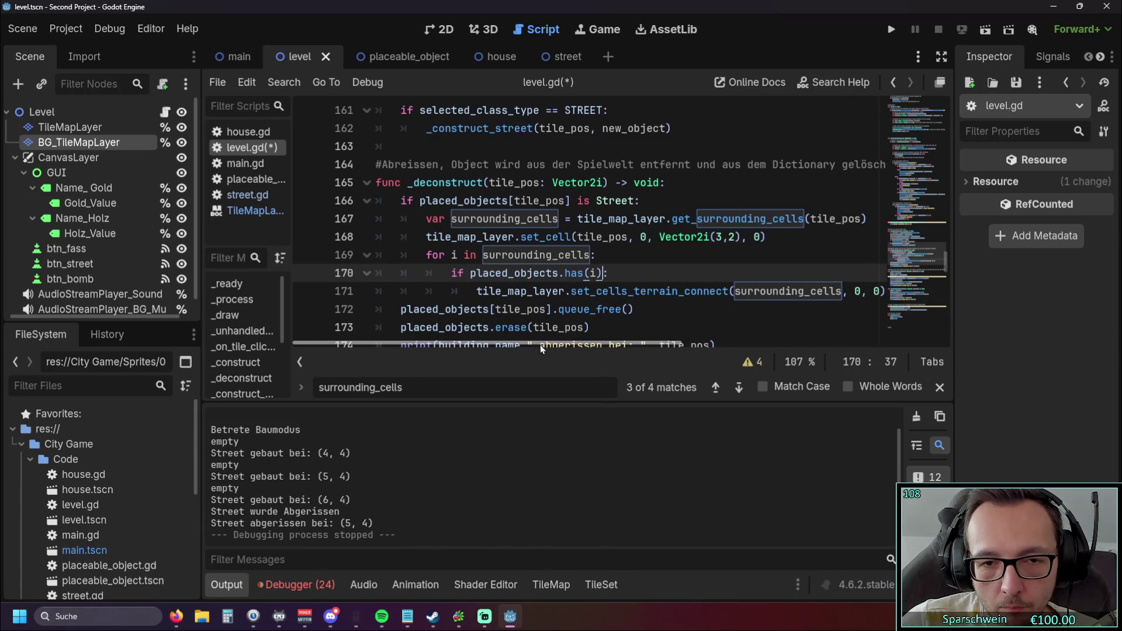
# Replace surrounding_cells in line 171's set_cells_terrain_connect call with [i]
pyautogui.moveTo(537, 345); pyautogui.dragTo(558, 344)
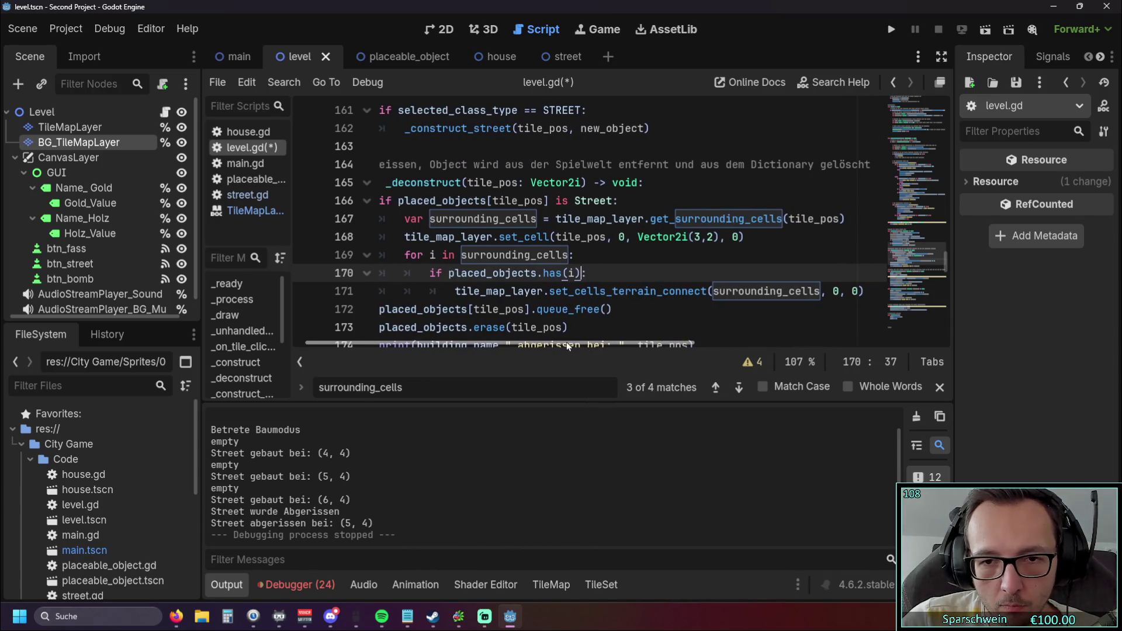
pyautogui.click(712, 299)
pyautogui.doubleClick(712, 295)
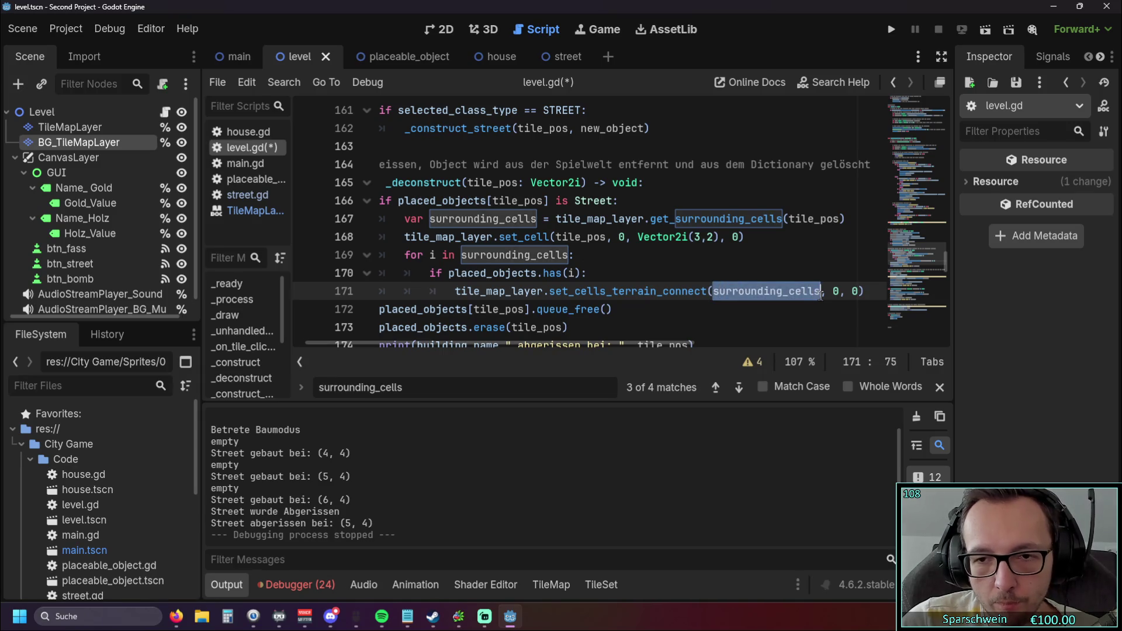
pyautogui.write('[i')
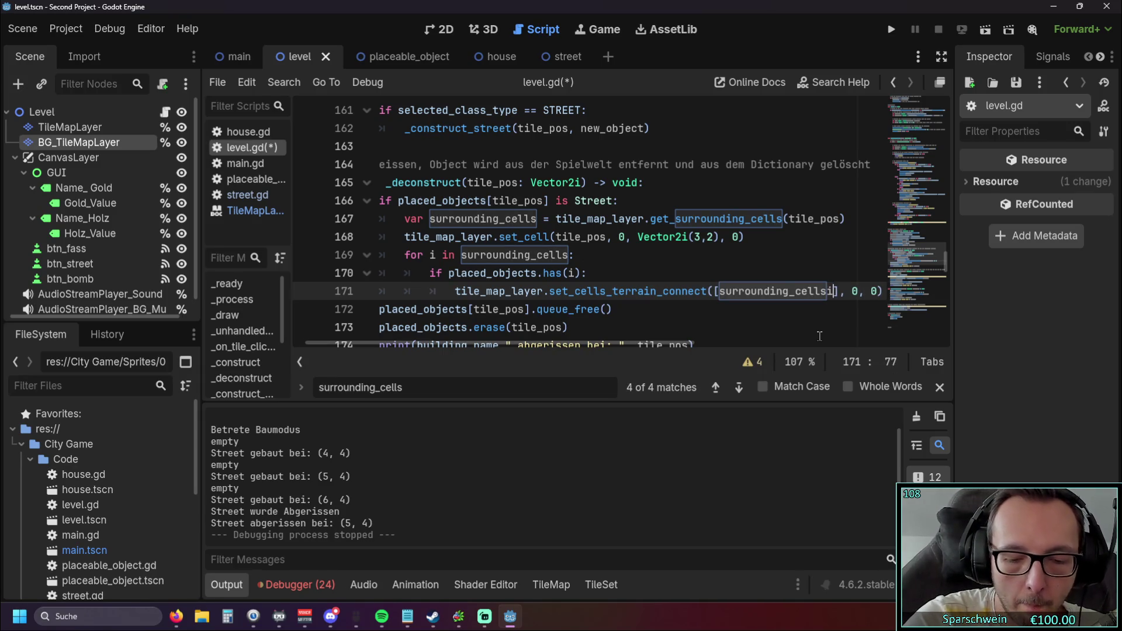
pyautogui.moveTo(827, 290); pyautogui.dragTo(722, 292)
pyautogui.press('BackSpace')
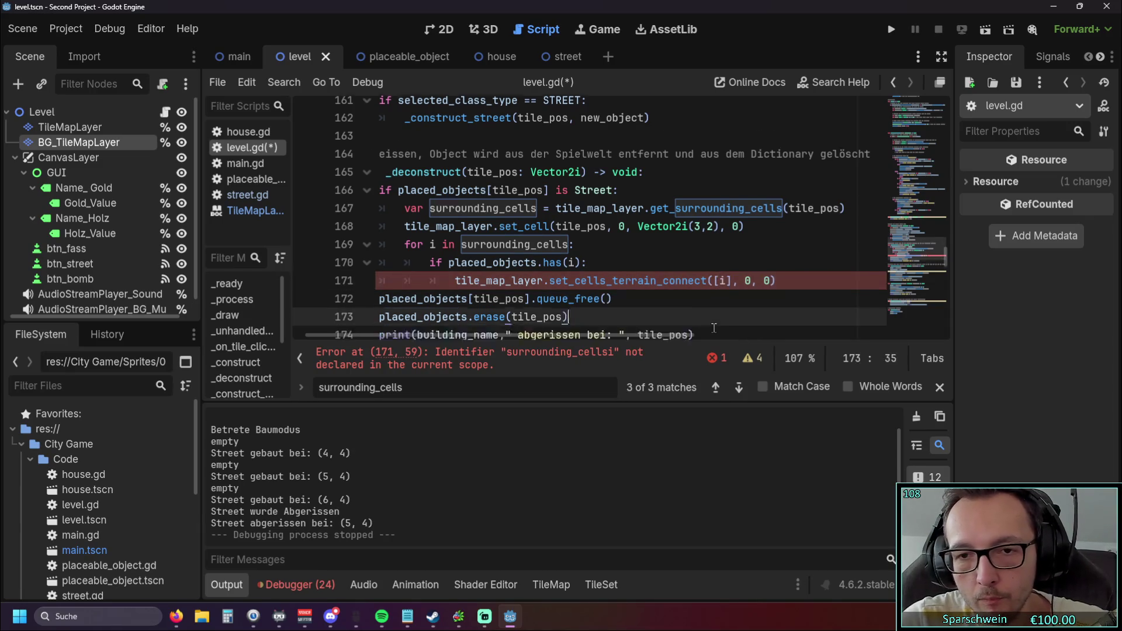
pyautogui.press('Down')
pyautogui.press('Down')
pyautogui.press('Escape')
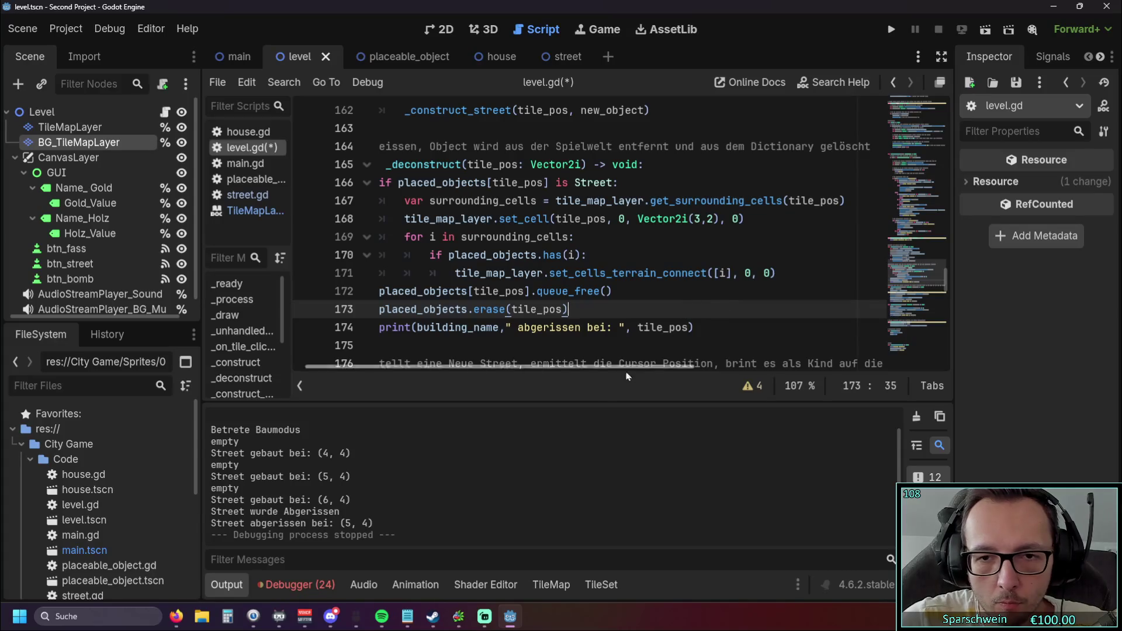
# Run the project, build streets at (4, 4), (5, 4), (6, 4) and demolish the middle one
pyautogui.click(891, 29)
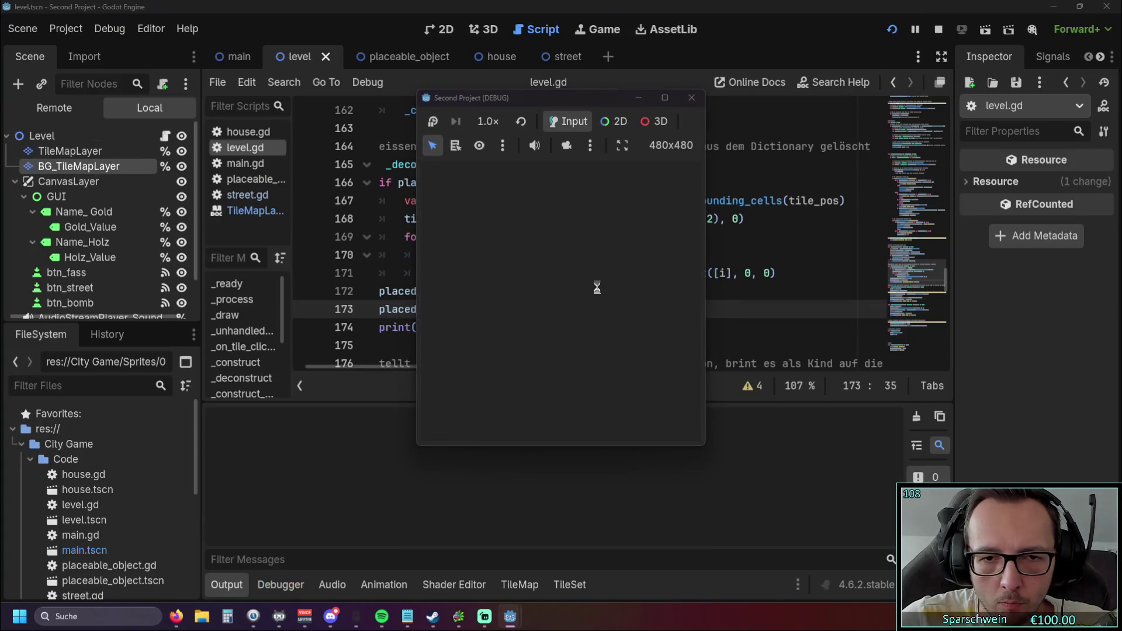
pyautogui.click(601, 422)
pyautogui.click(557, 322)
pyautogui.click(586, 318)
pyautogui.click(604, 320)
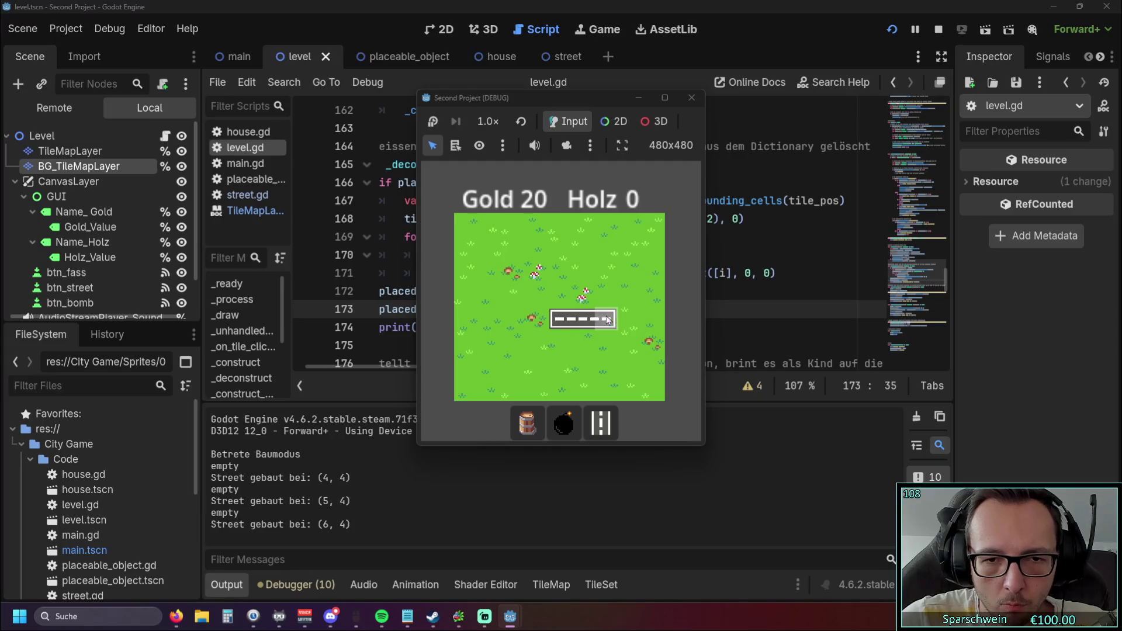
pyautogui.rightClick(583, 322)
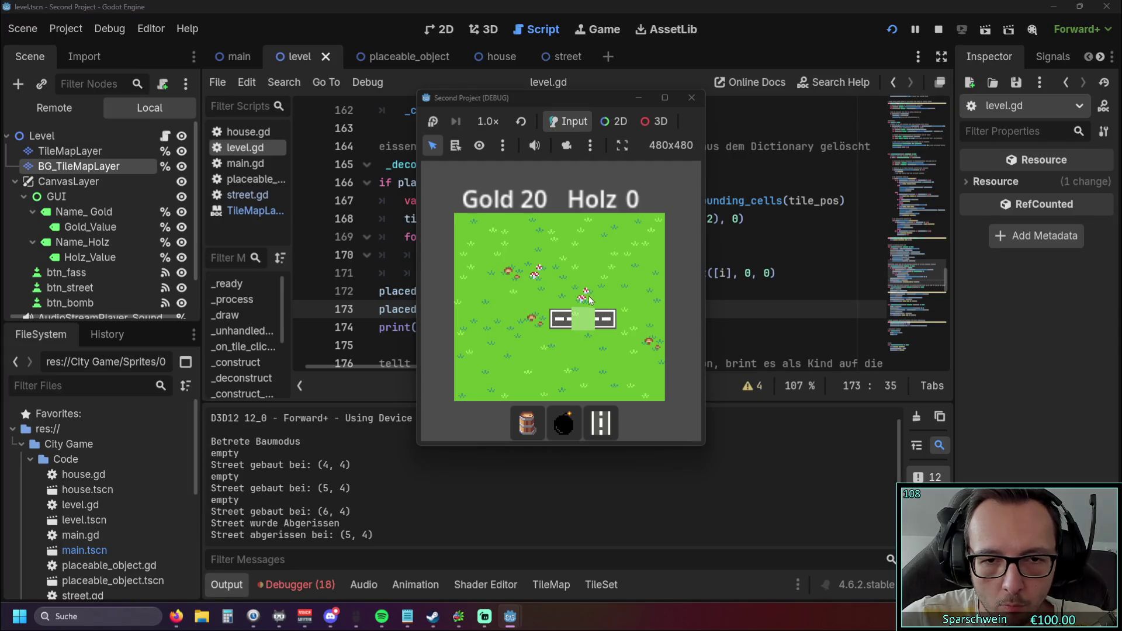
# Build and demolish streets at (5, 3) and (5, 5), then remove (4, 4) and (6, 4)
pyautogui.click(582, 297)
pyautogui.rightClick(582, 298)
pyautogui.click(581, 298)
pyautogui.rightClick(581, 298)
pyautogui.click(582, 341)
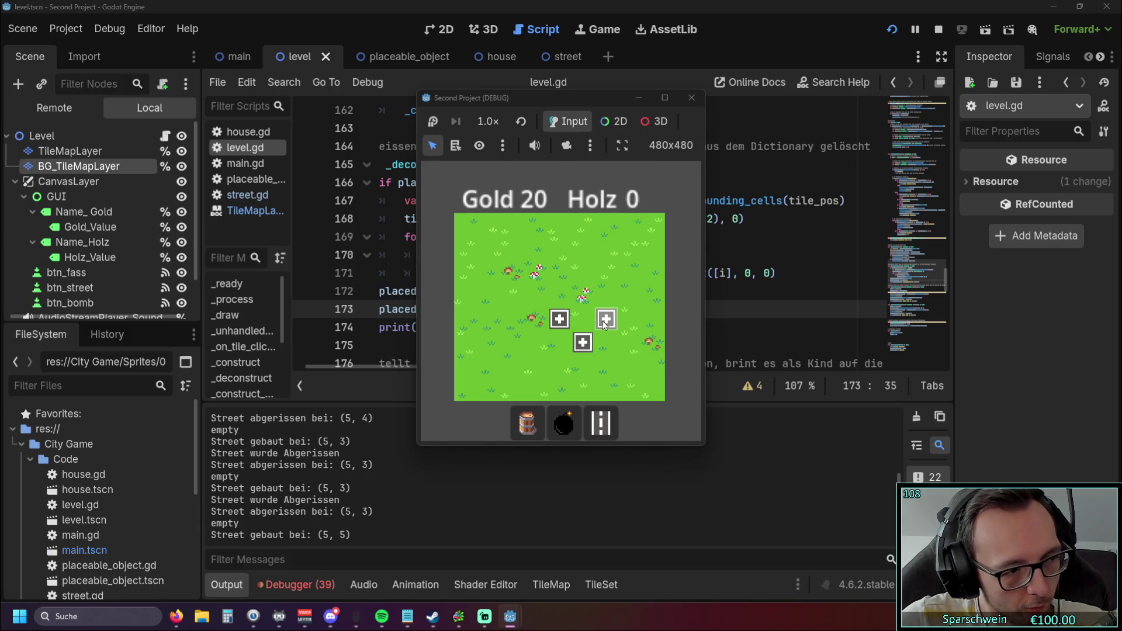
pyautogui.rightClick(582, 342)
pyautogui.rightClick(559, 319)
pyautogui.rightClick(606, 319)
# Lay a street from (3, 3) to (7, 3), repeatedly build and demolish (3, 4), then close the game
pyautogui.moveTo(513, 300); pyautogui.dragTo(628, 298)
pyautogui.rightClick(539, 300)
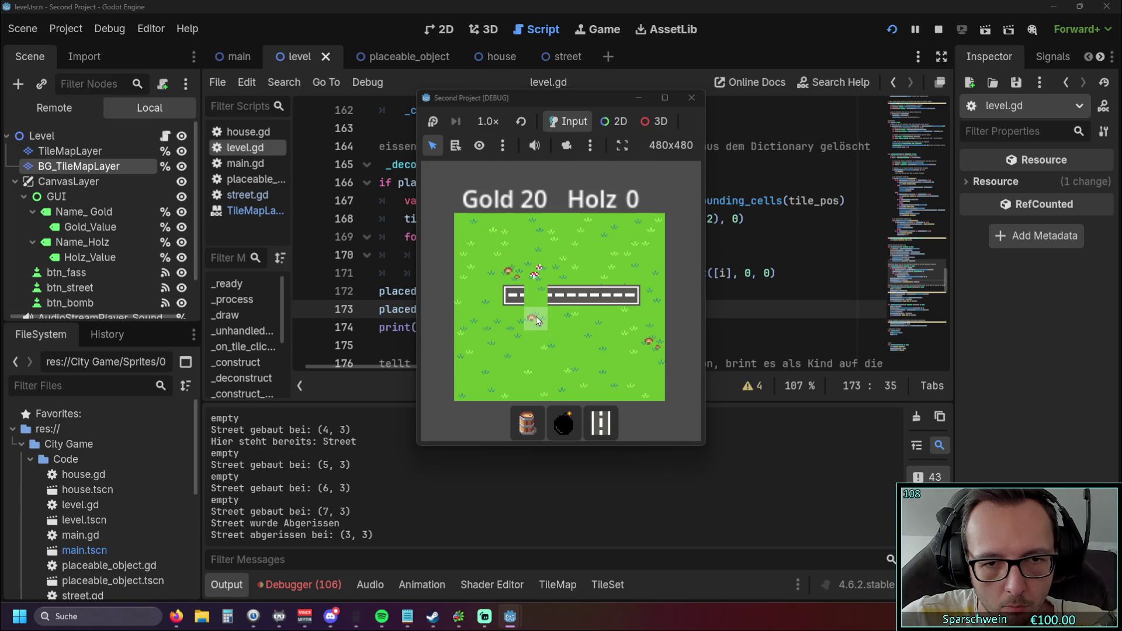
pyautogui.click(536, 317)
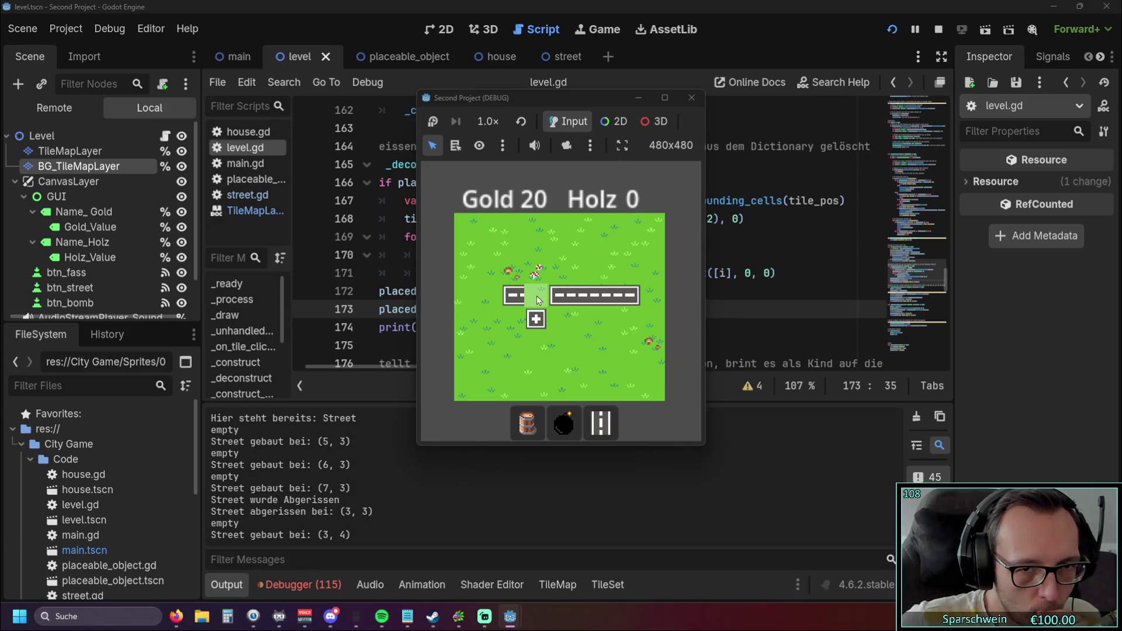
pyautogui.click(534, 317)
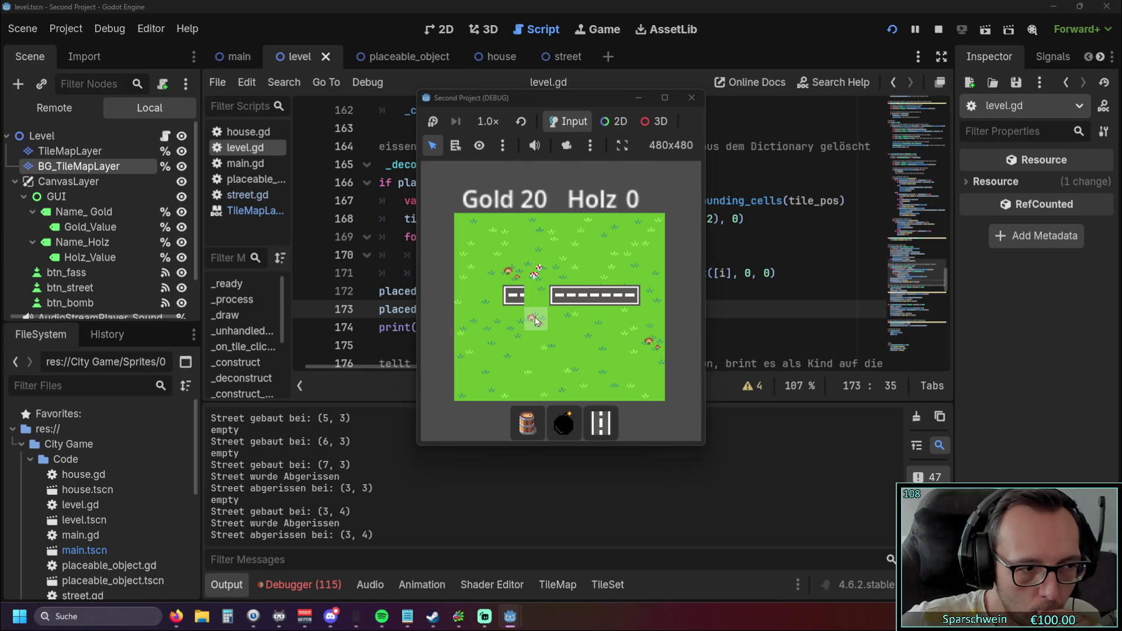
pyautogui.click(535, 318)
pyautogui.click(535, 320)
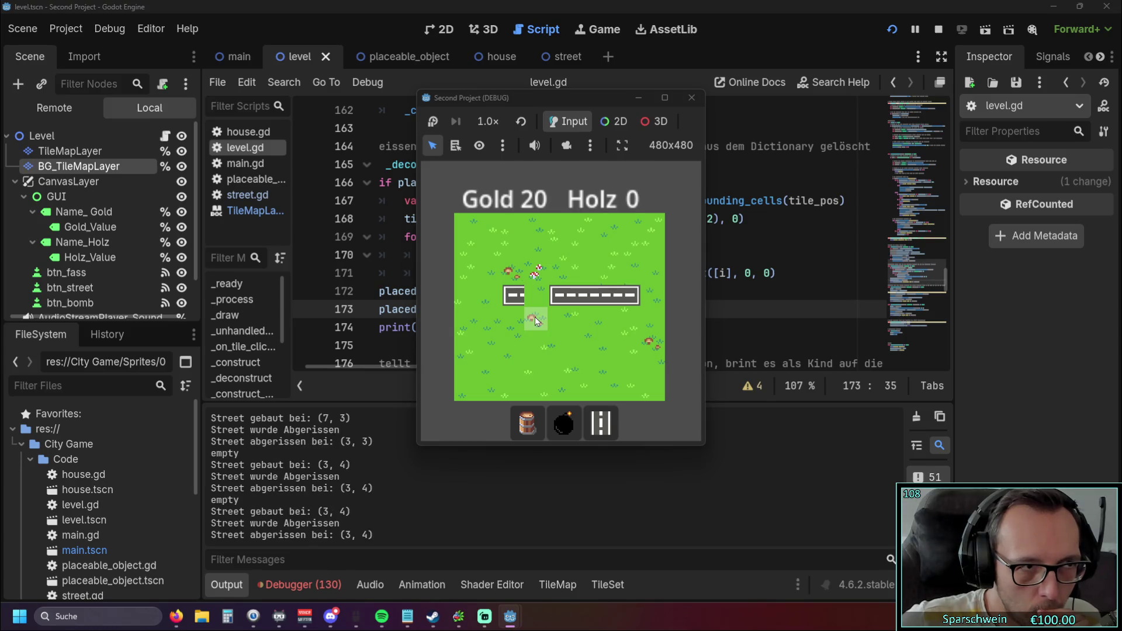
pyautogui.click(536, 295)
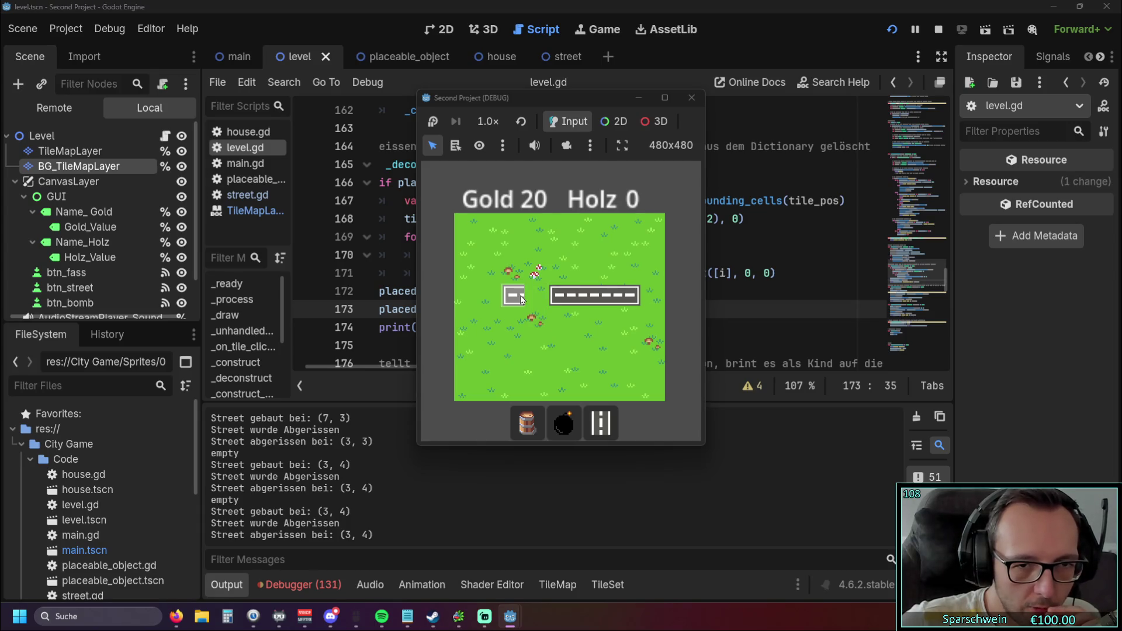
pyautogui.click(535, 299)
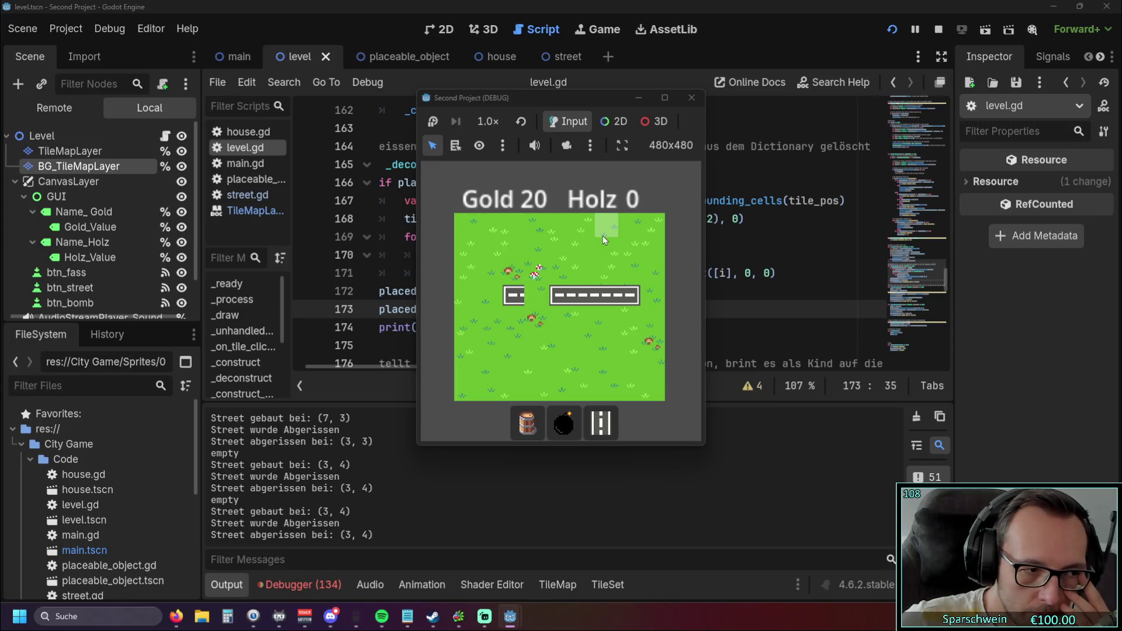
pyautogui.click(691, 98)
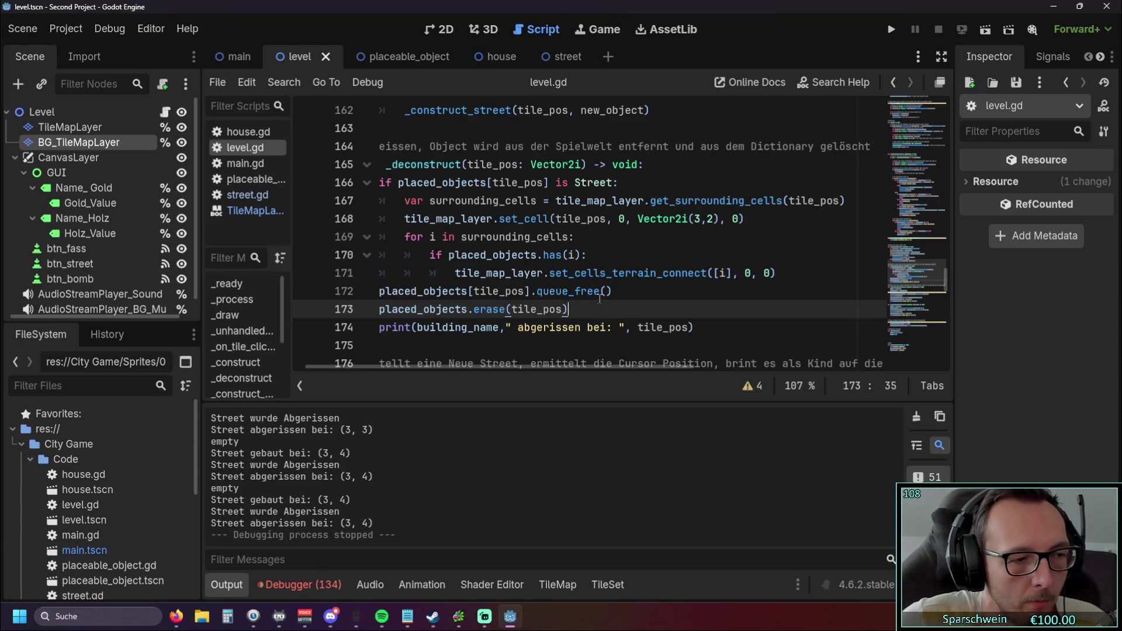
# Replace line 168's set_cell call with the placed_objects.erase line, indented one level
pyautogui.moveTo(531, 366)
pyautogui.mouseDown()
pyautogui.moveTo(513, 367)
pyautogui.moveTo(524, 365)
pyautogui.mouseUp()
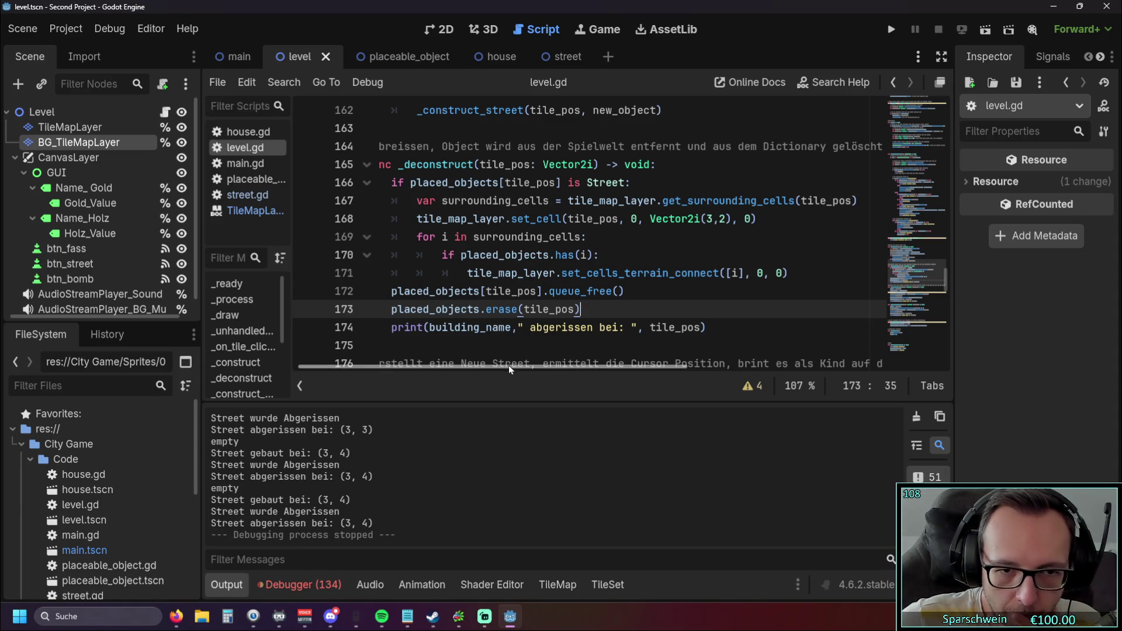
pyautogui.moveTo(508, 365); pyautogui.dragTo(492, 366)
pyautogui.tripleClick(595, 315)
pyautogui.hotkey('ctrl', 'c')
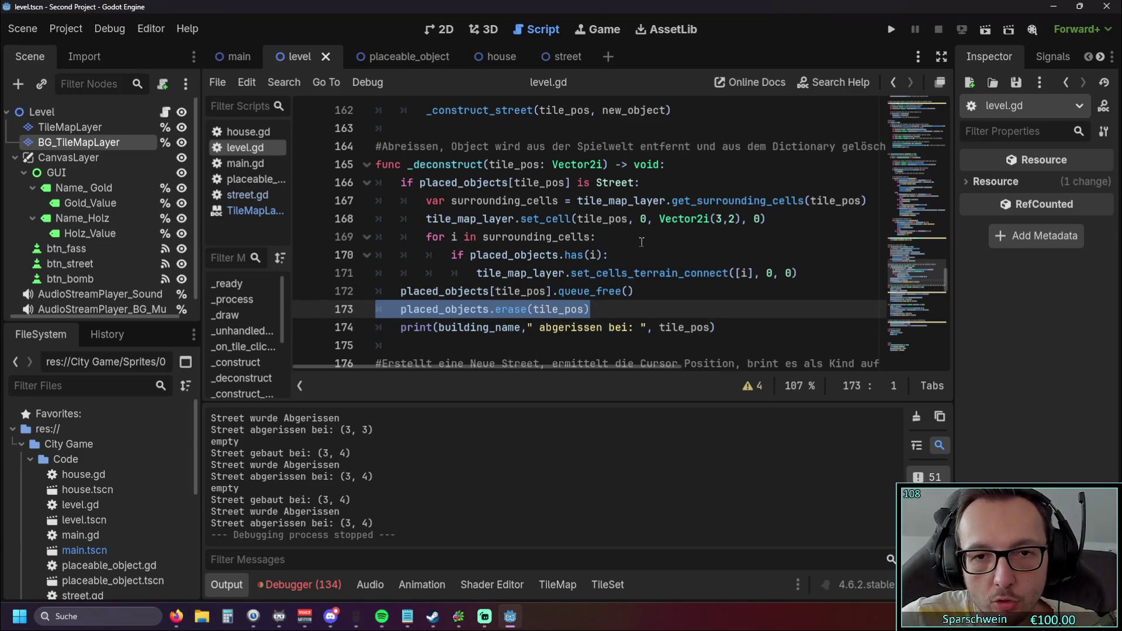
pyautogui.click(764, 217)
pyautogui.tripleClick(764, 217)
pyautogui.hotkey('ctrl', 'v')
pyautogui.click(404, 217)
pyautogui.press('Tab')
pyautogui.click(439, 257)
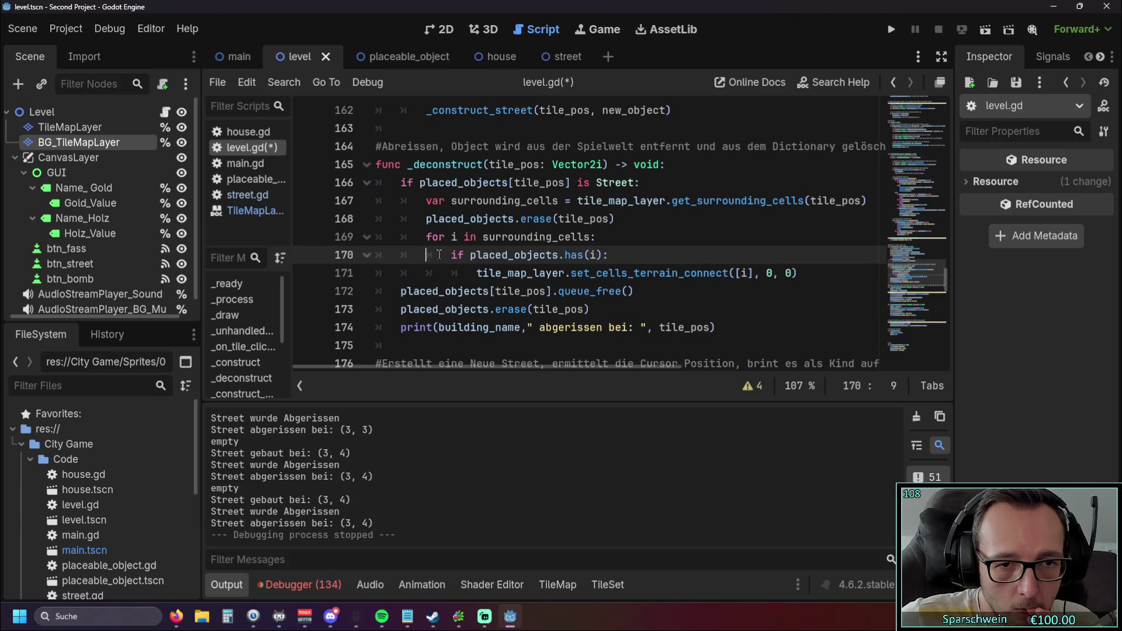
# Delete line 168, then restore it and change erase to erase_cell
pyautogui.tripleClick(572, 227)
pyautogui.press('BackSpace')
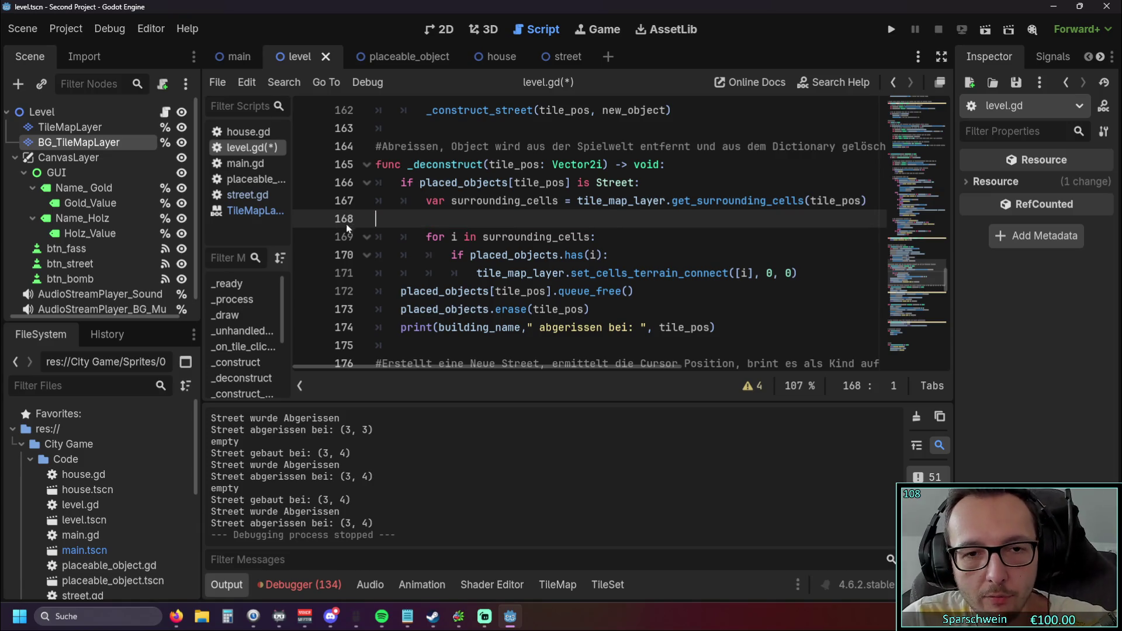
pyautogui.press('BackSpace')
pyautogui.moveTo(590, 291); pyautogui.dragTo(300, 275)
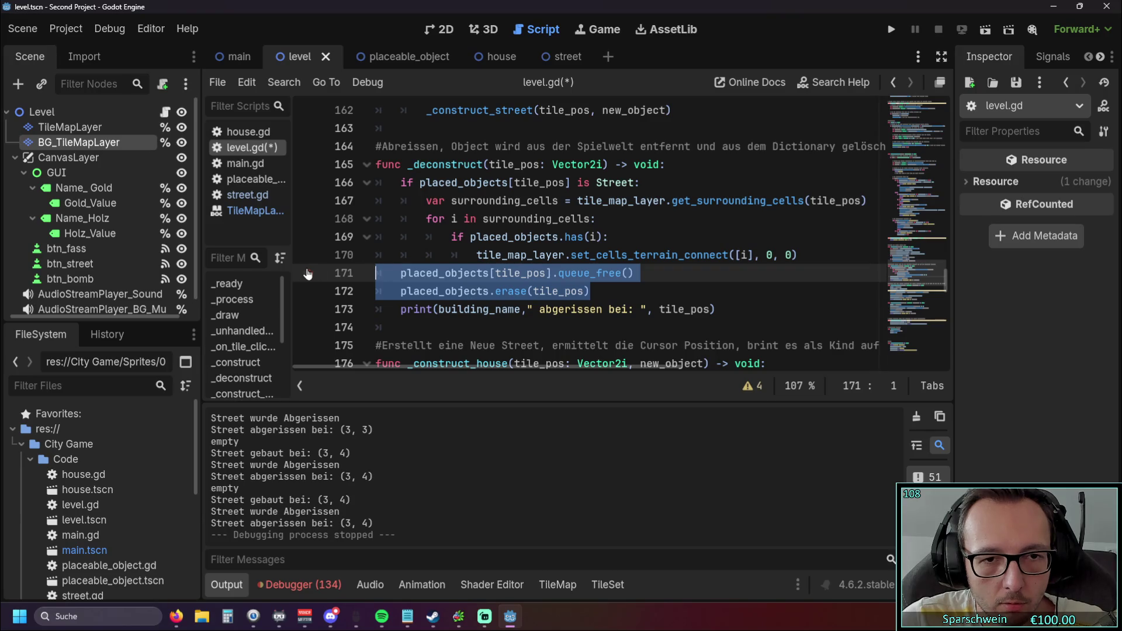
pyautogui.click(459, 253)
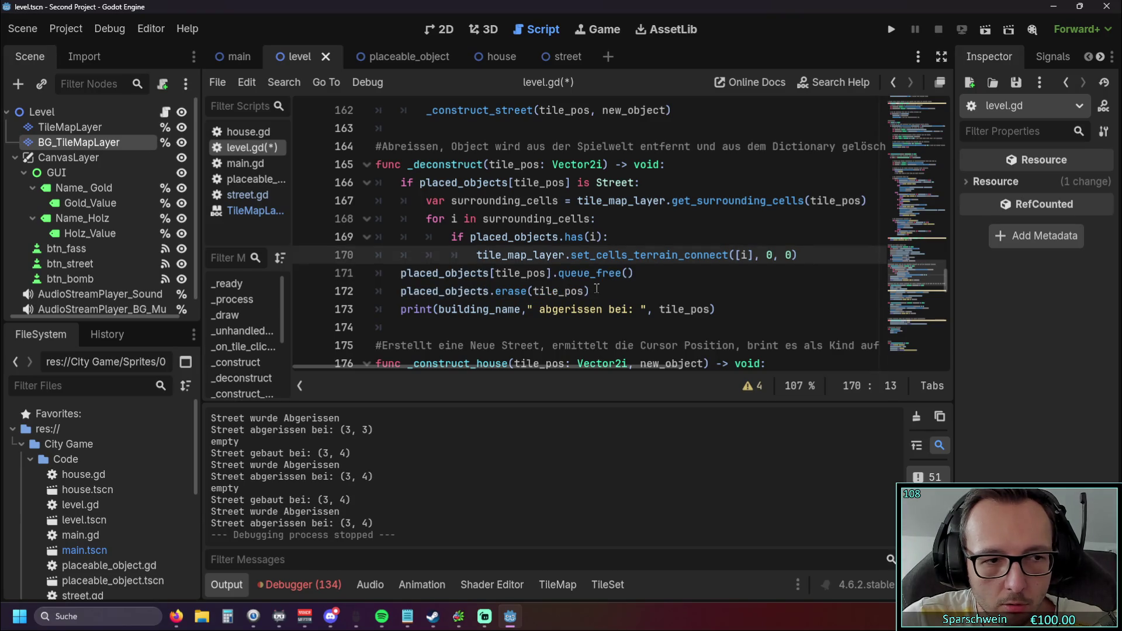
pyautogui.hotkey('ctrl', 'z')
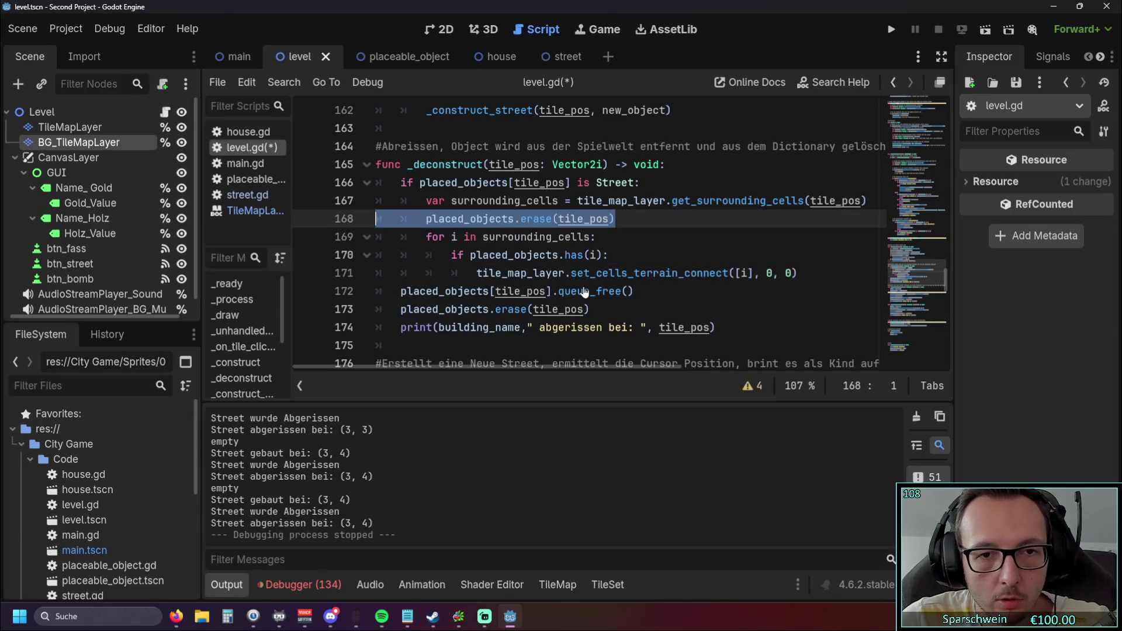
pyautogui.moveTo(580, 280)
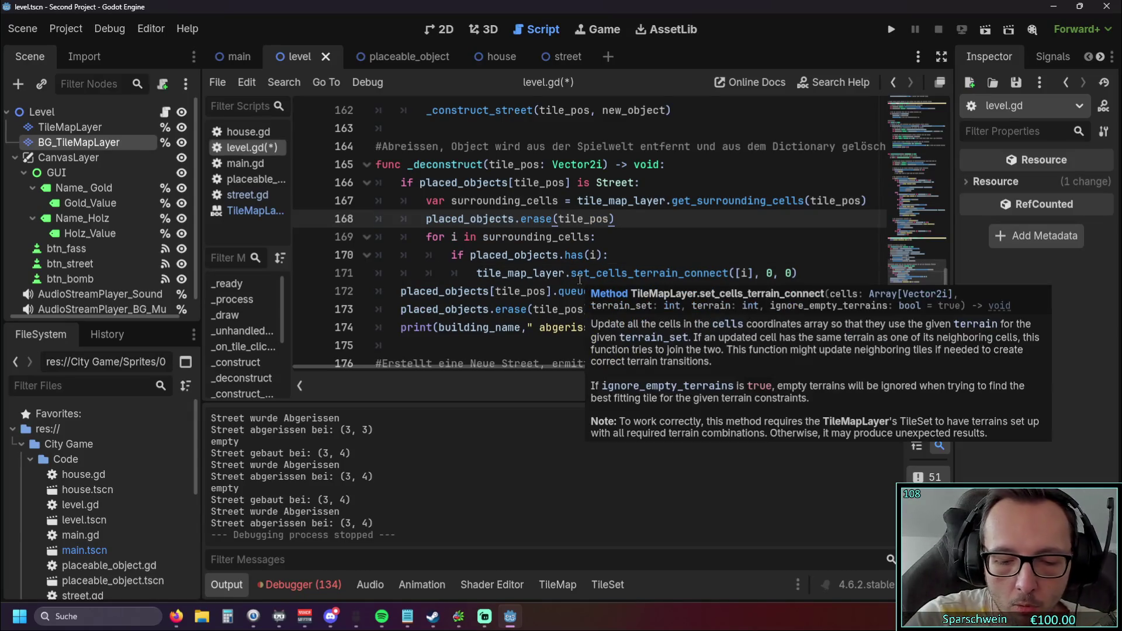
pyautogui.write('_cell')
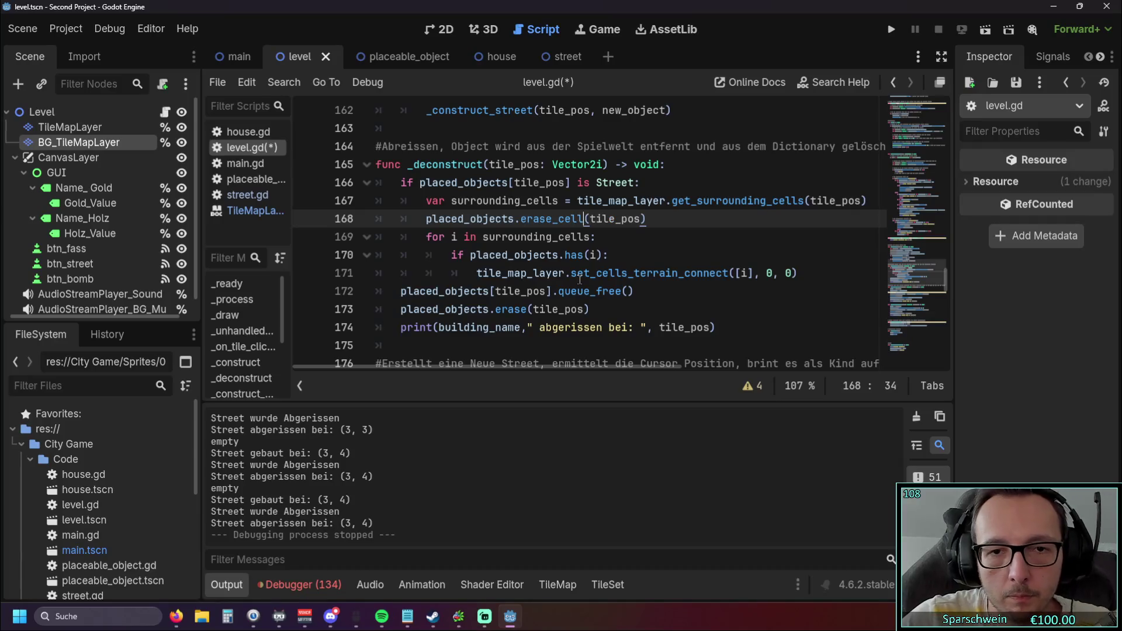
pyautogui.click(625, 251)
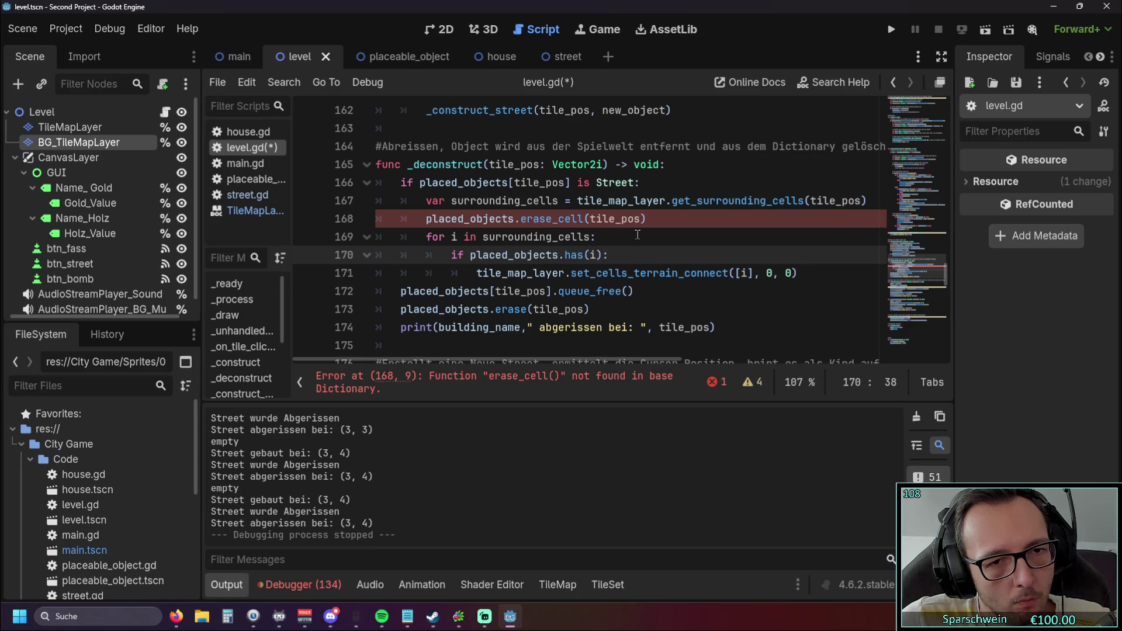
# Swap placed_objects for tile_map_layer on line 168, giving tile_map_layer.erase_cell(tile_pos)
pyautogui.doubleClick(477, 272)
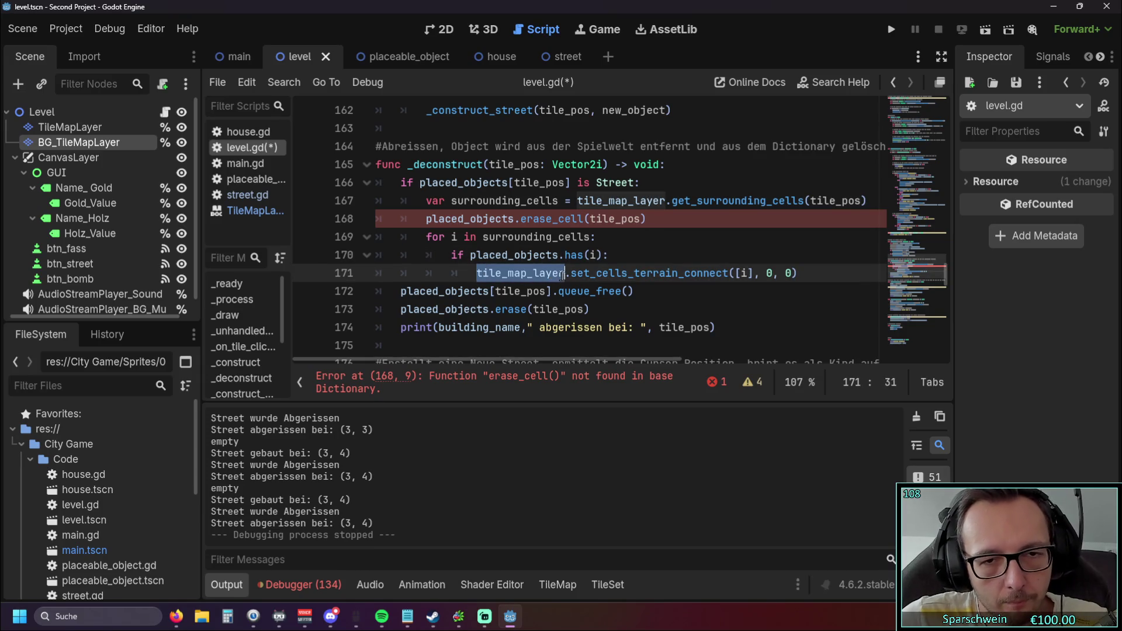
pyautogui.hotkey('ctrl', 'c')
pyautogui.doubleClick(426, 218)
pyautogui.hotkey('ctrl', 'v')
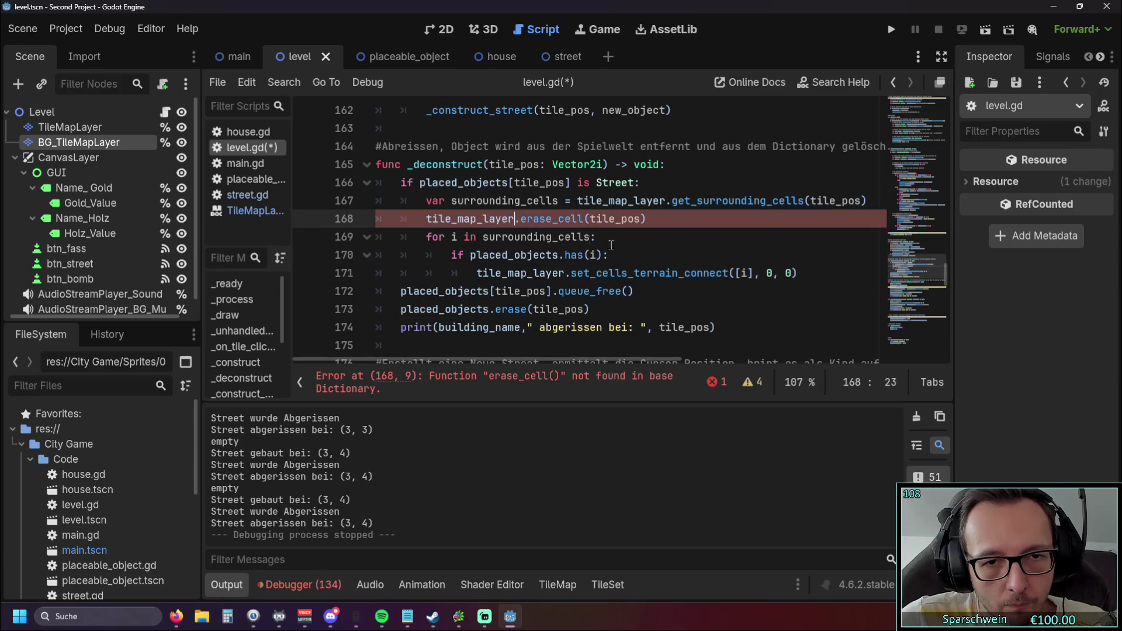
pyautogui.click(675, 252)
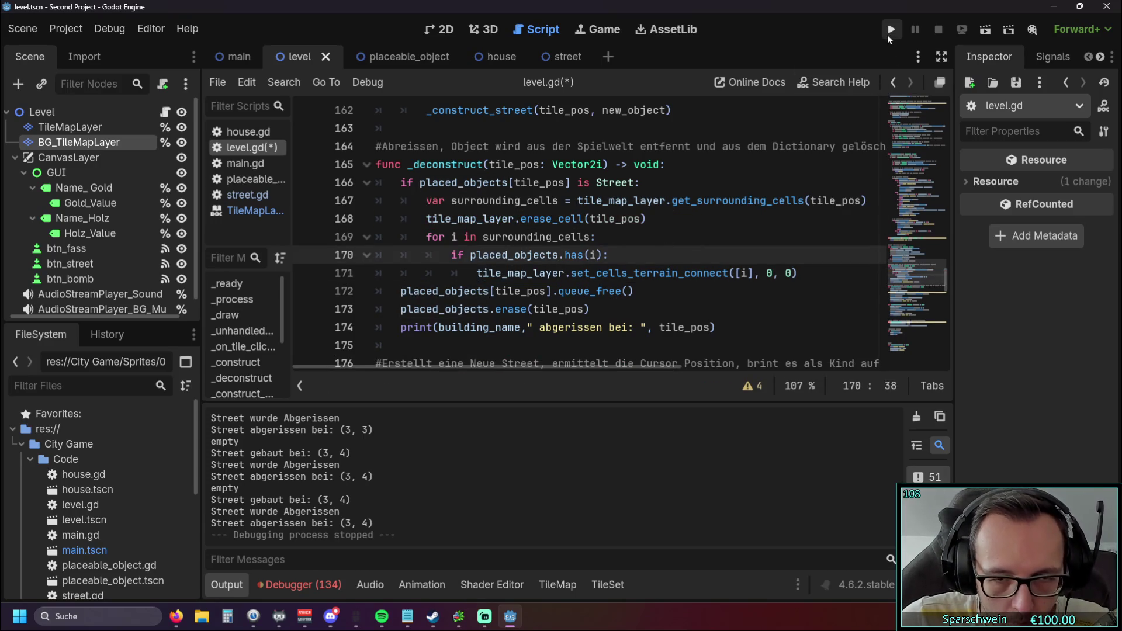
# Run the game, build streets at (3, 4), (4, 4) and (5, 4), then demolish (4, 4)
pyautogui.click(888, 34)
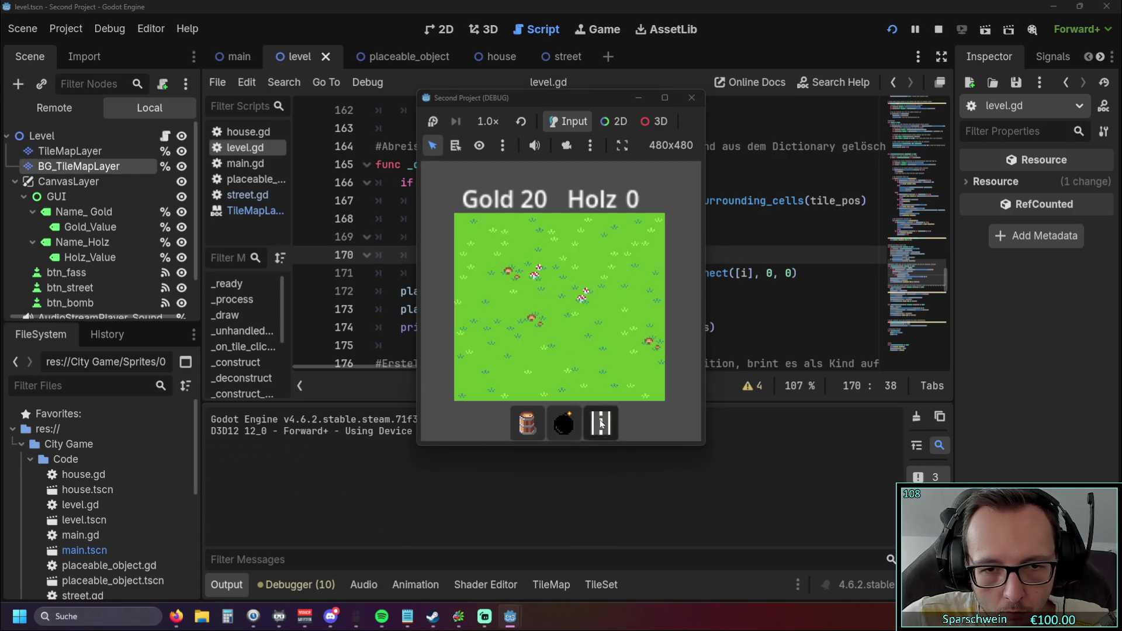
pyautogui.click(600, 422)
pyautogui.click(538, 319)
pyautogui.click(559, 318)
pyautogui.click(585, 320)
pyautogui.rightClick(560, 325)
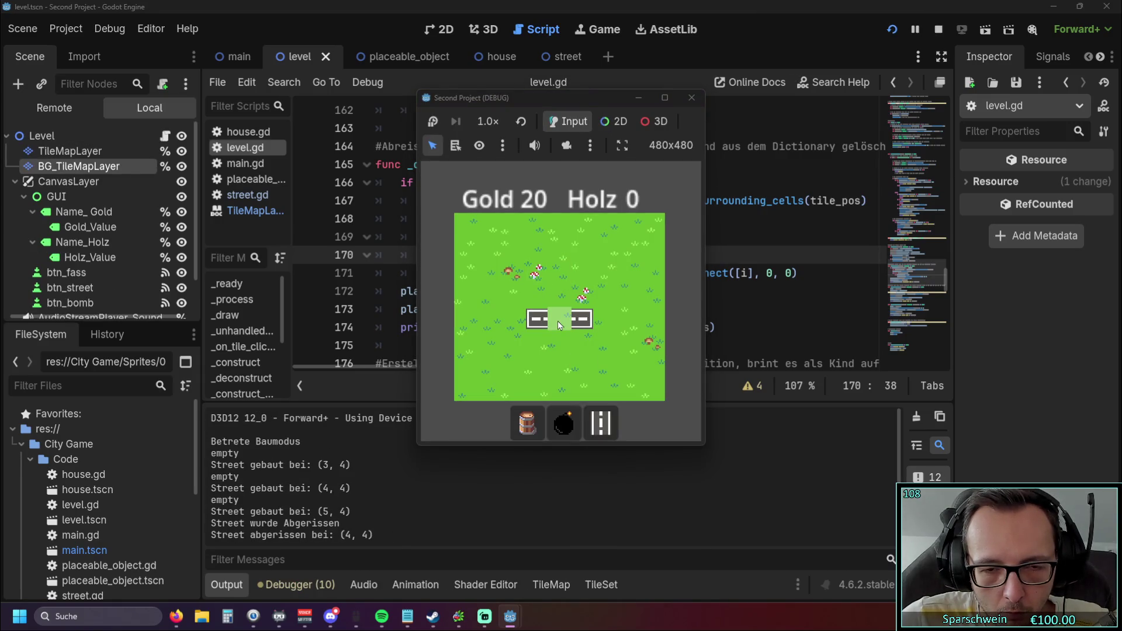
# Build and demolish single streets at (4, 5), (3, 5) and (2, 5), then check a grass cell outside build mode
pyautogui.click(556, 344)
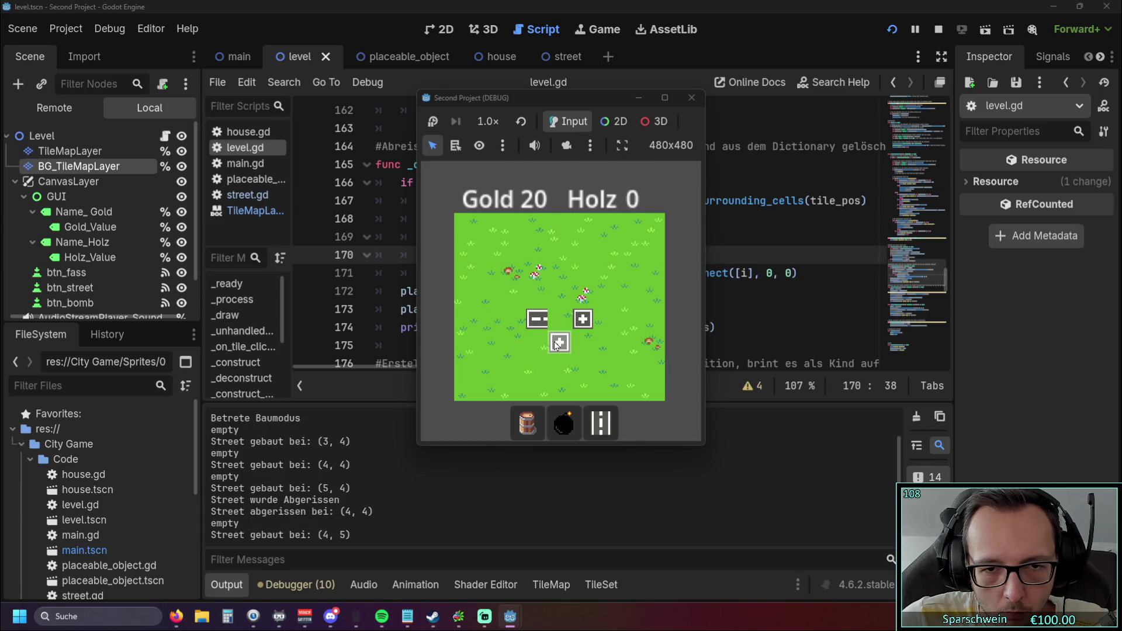
pyautogui.rightClick(556, 345)
pyautogui.click(538, 343)
pyautogui.rightClick(538, 345)
pyautogui.click(511, 343)
pyautogui.rightClick(511, 344)
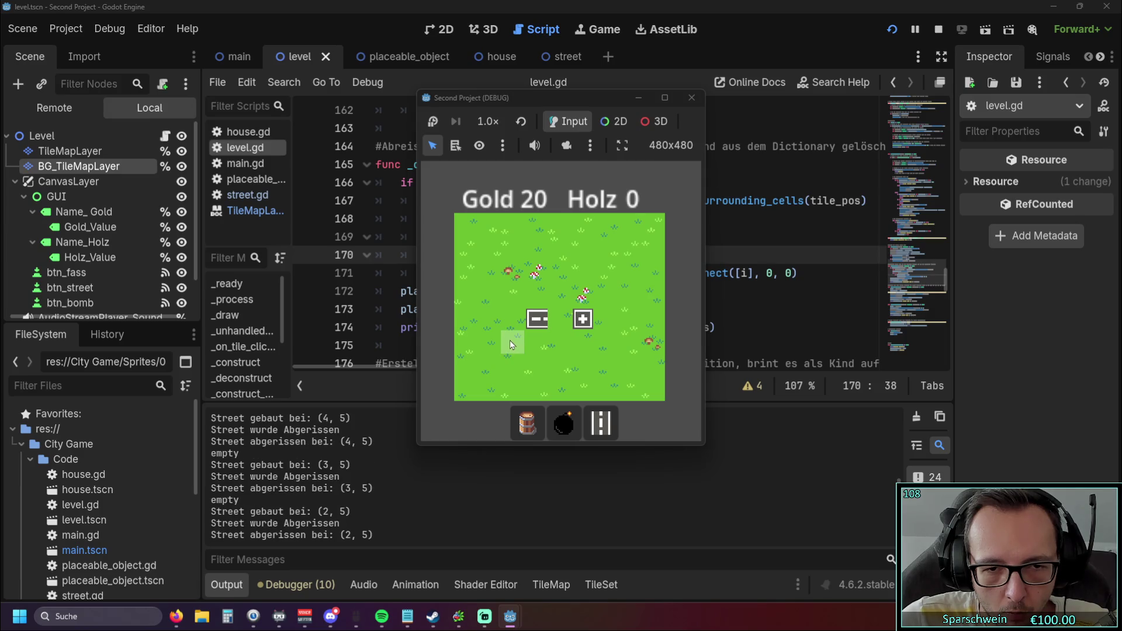
pyautogui.rightClick(562, 320)
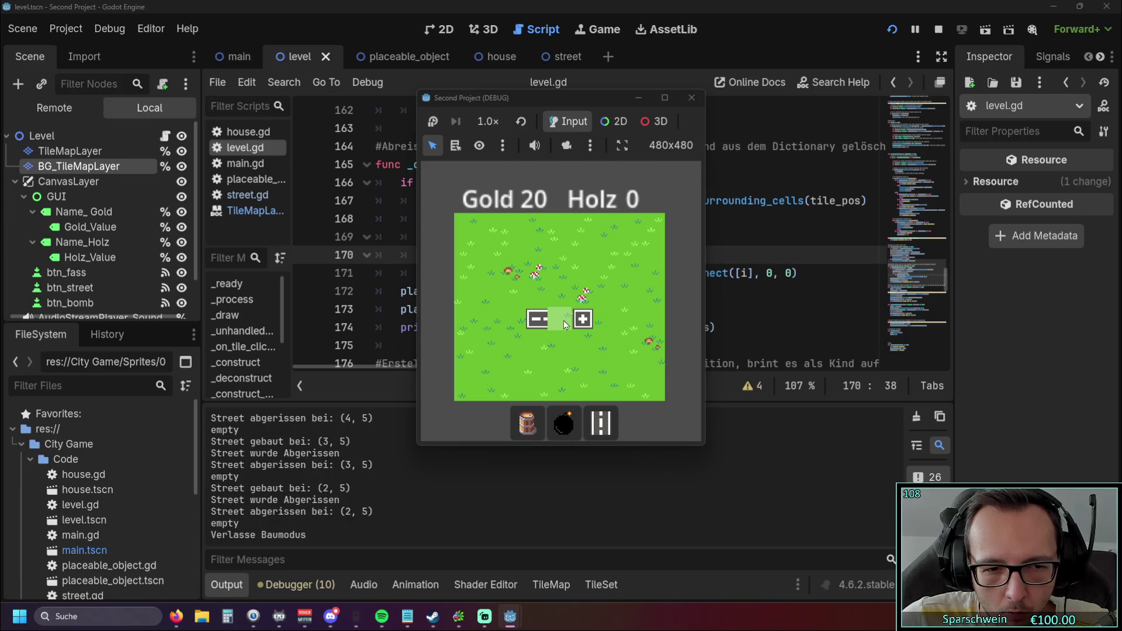
pyautogui.click(509, 346)
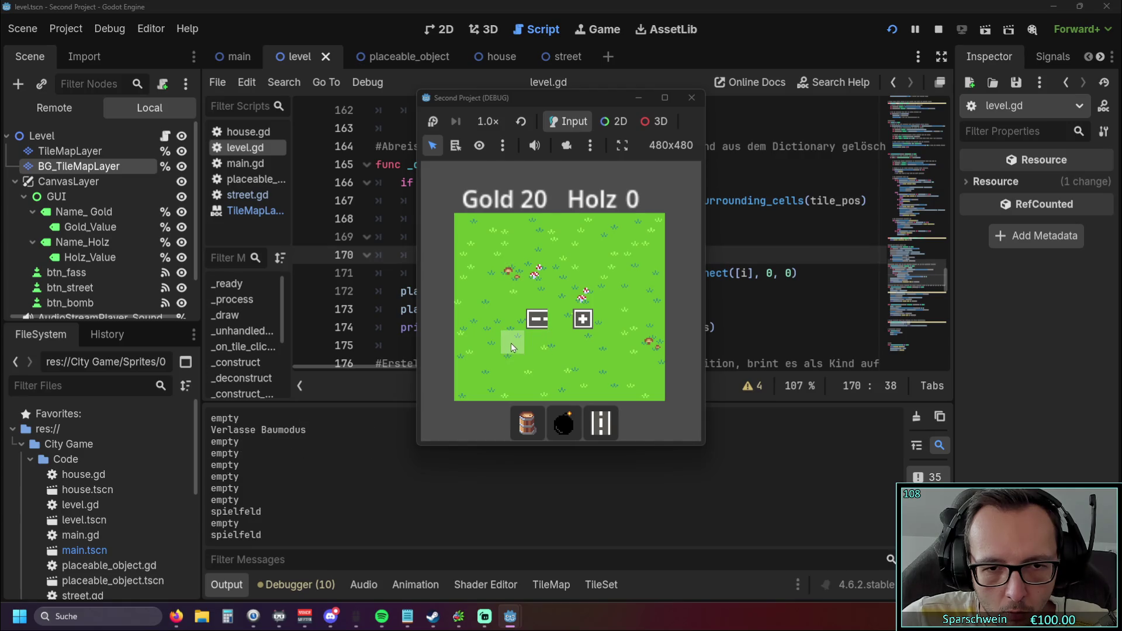
# Back in street mode, build and demolish (2, 5) twice and then (3, 3)
pyautogui.click(600, 422)
pyautogui.click(513, 346)
pyautogui.rightClick(513, 345)
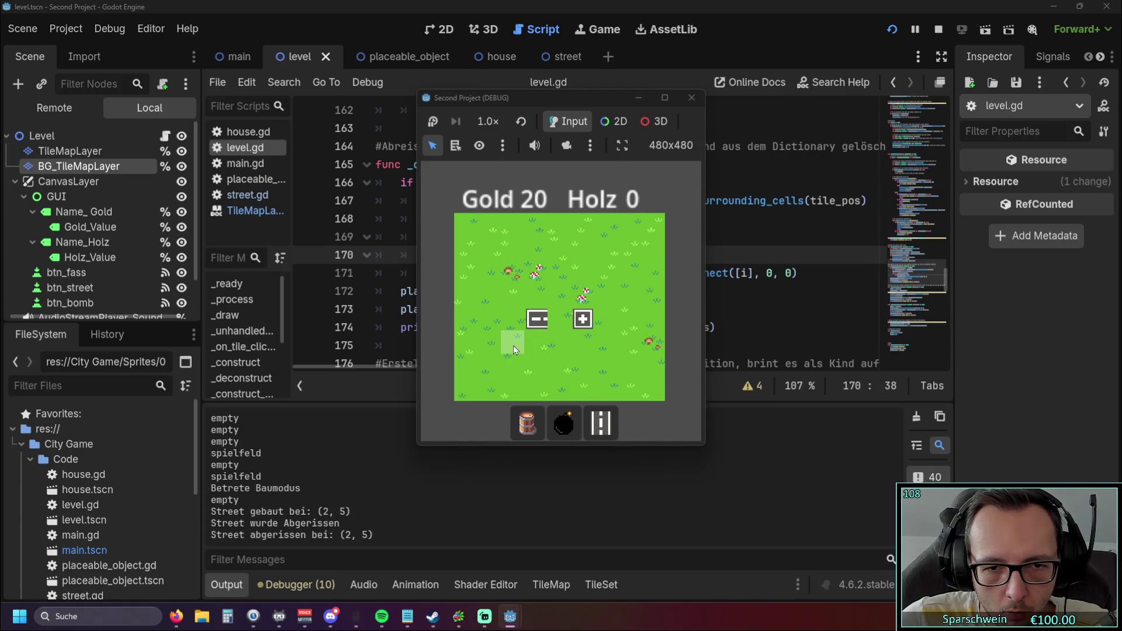
pyautogui.click(513, 345)
pyautogui.rightClick(513, 344)
pyautogui.click(537, 302)
pyautogui.rightClick(536, 302)
# Build and demolish streets at (2, 5) and (2, 4), retrying an occupied cell, then build at (3, 5)
pyautogui.click(510, 341)
pyautogui.rightClick(510, 342)
pyautogui.click(515, 319)
pyautogui.click(516, 319)
pyautogui.rightClick(516, 319)
pyautogui.click(534, 346)
# Build and demolish streets beside the road at (4, 3), (3, 3), (2, 3) and (4, 4)
pyautogui.click(558, 320)
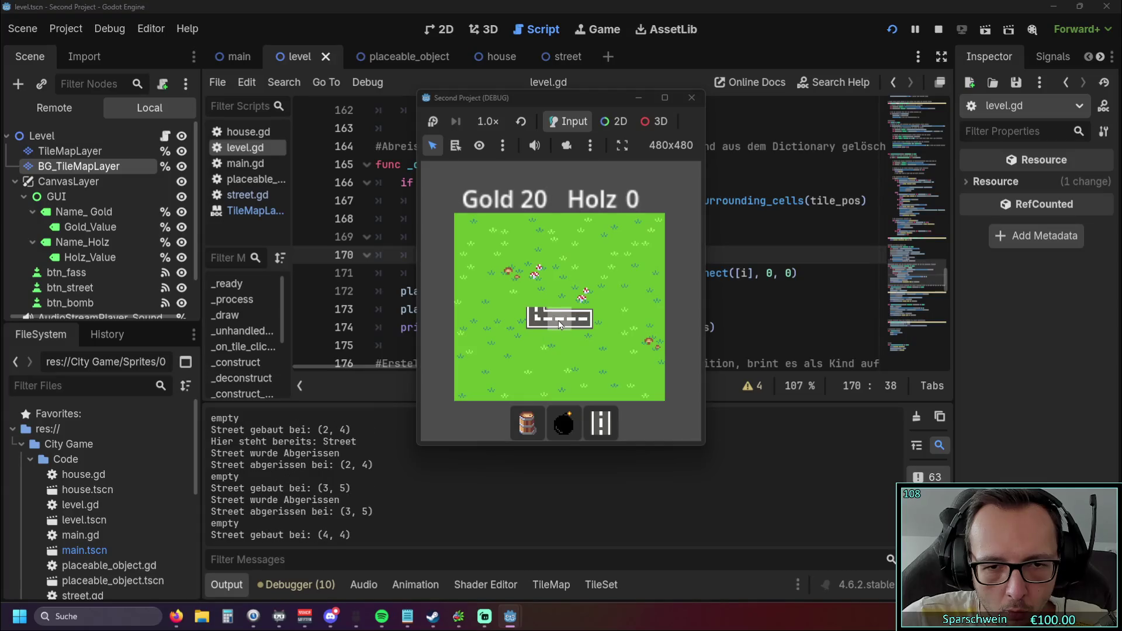
pyautogui.click(554, 338)
pyautogui.click(559, 292)
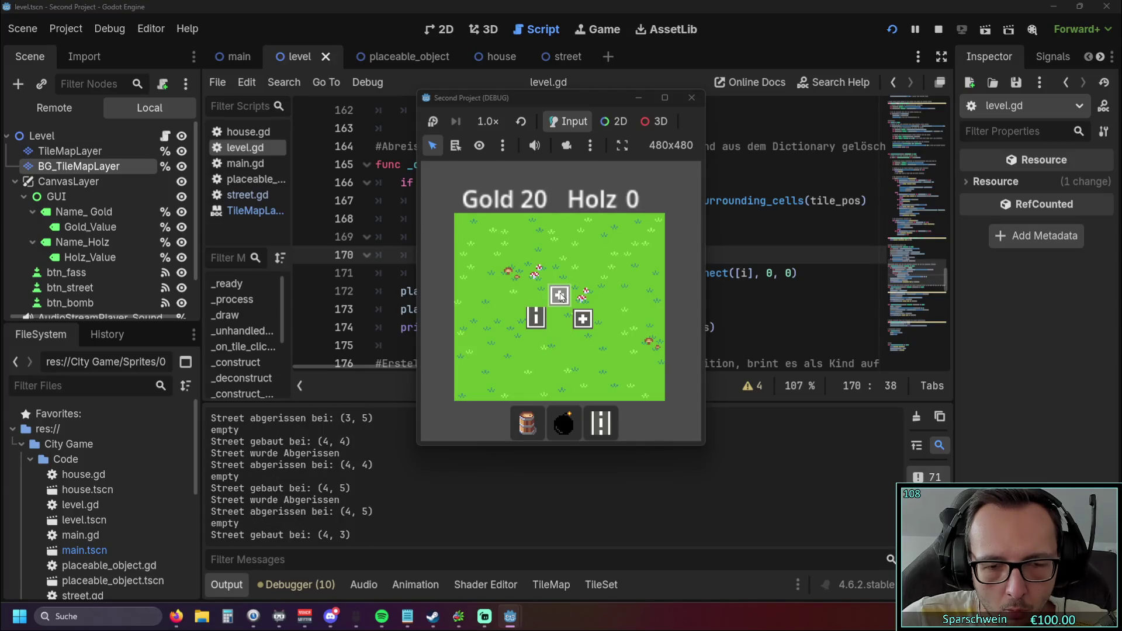
pyautogui.click(538, 295)
pyautogui.click(513, 300)
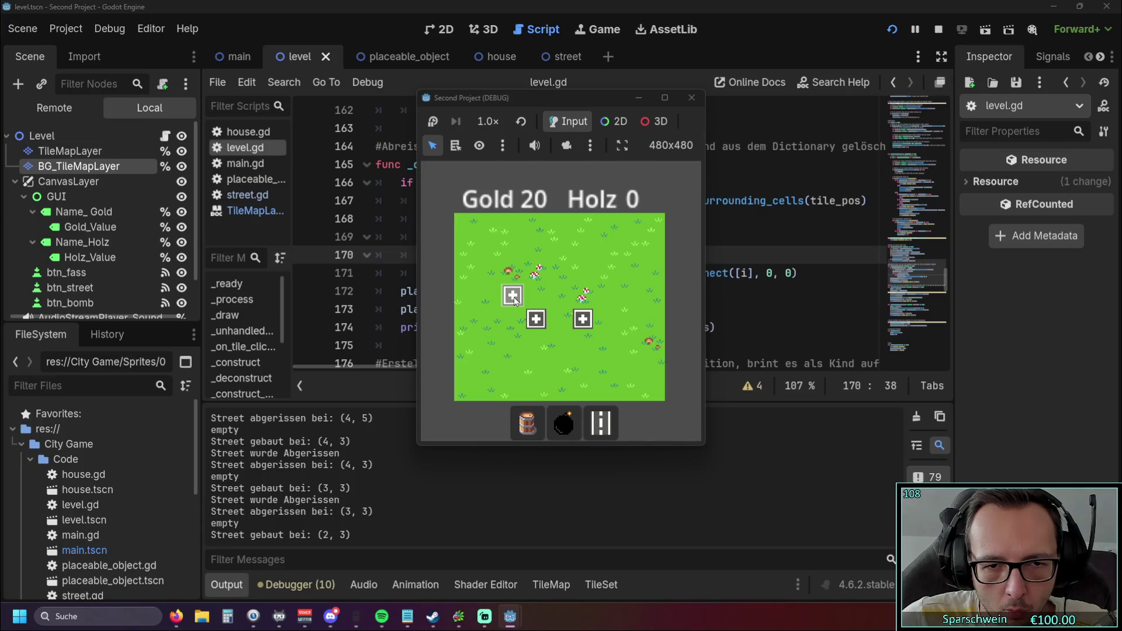
pyautogui.click(514, 299)
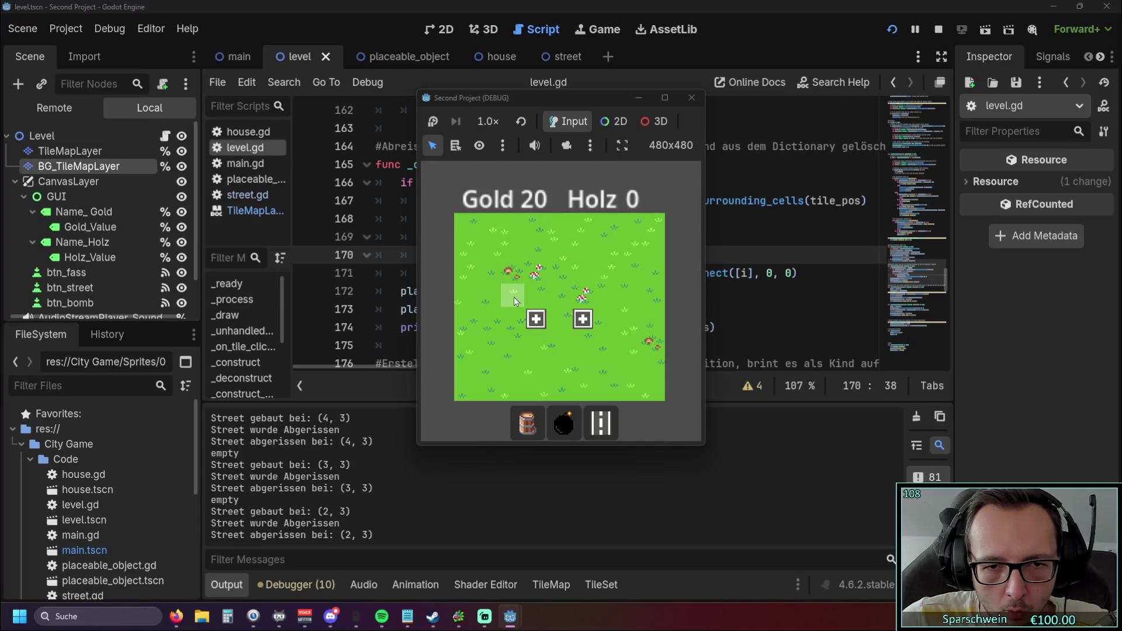
pyautogui.click(560, 318)
pyautogui.click(561, 317)
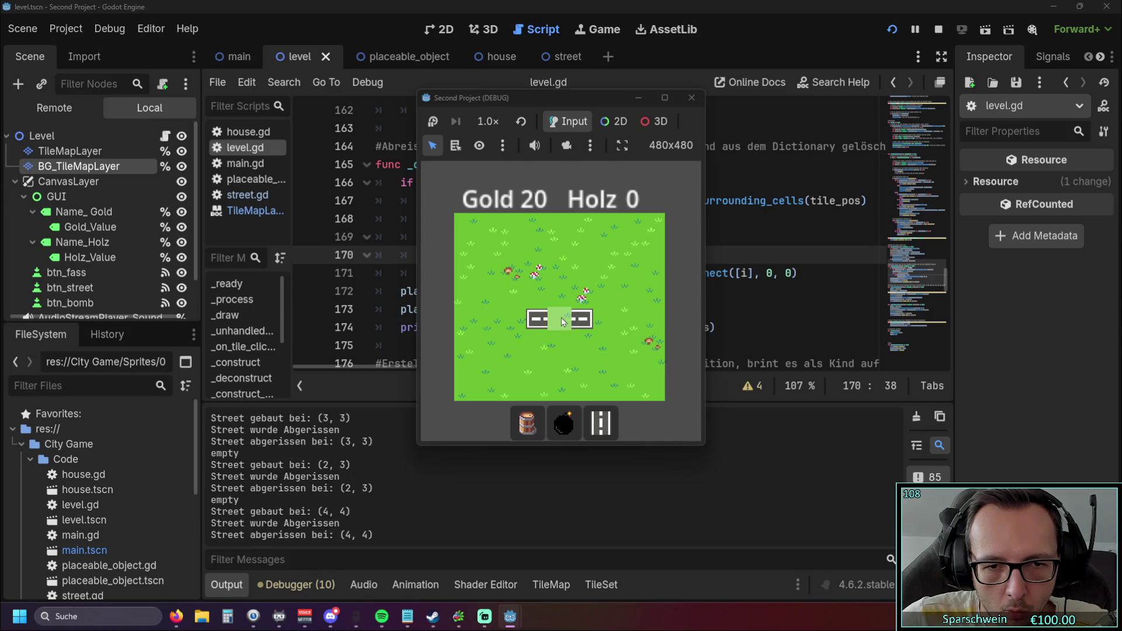
# Repeatedly build and demolish the street at (2, 3), then stop the game
pyautogui.click(507, 300)
pyautogui.click(509, 300)
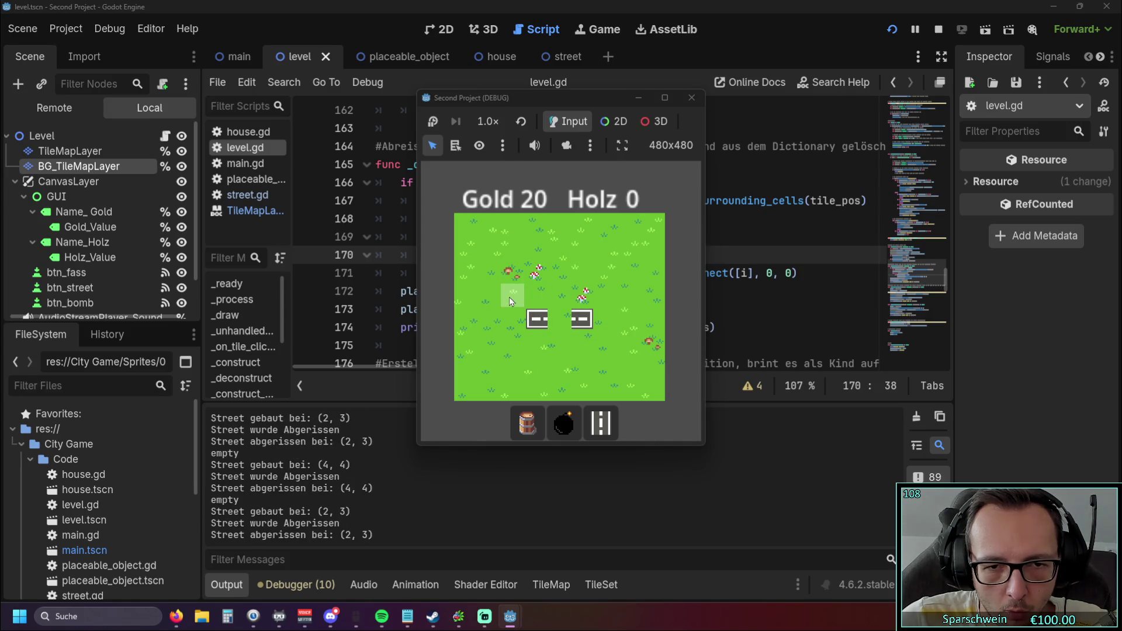
pyautogui.click(510, 299)
pyautogui.click(510, 299)
pyautogui.click(509, 299)
pyautogui.click(509, 299)
pyautogui.click(509, 299)
pyautogui.click(509, 299)
pyautogui.click(509, 297)
pyautogui.click(509, 297)
pyautogui.click(509, 297)
pyautogui.click(509, 297)
pyautogui.click(510, 297)
pyautogui.click(510, 297)
pyautogui.click(509, 296)
pyautogui.click(509, 296)
pyautogui.click(509, 296)
pyautogui.click(510, 297)
pyautogui.click(509, 297)
pyautogui.click(510, 297)
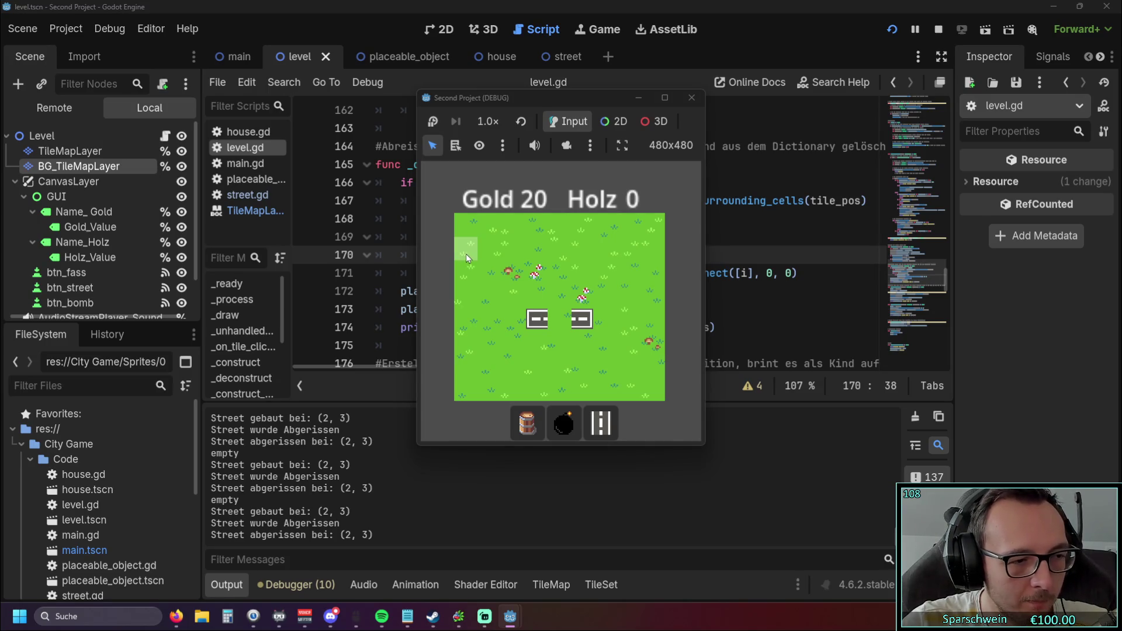
pyautogui.click(691, 97)
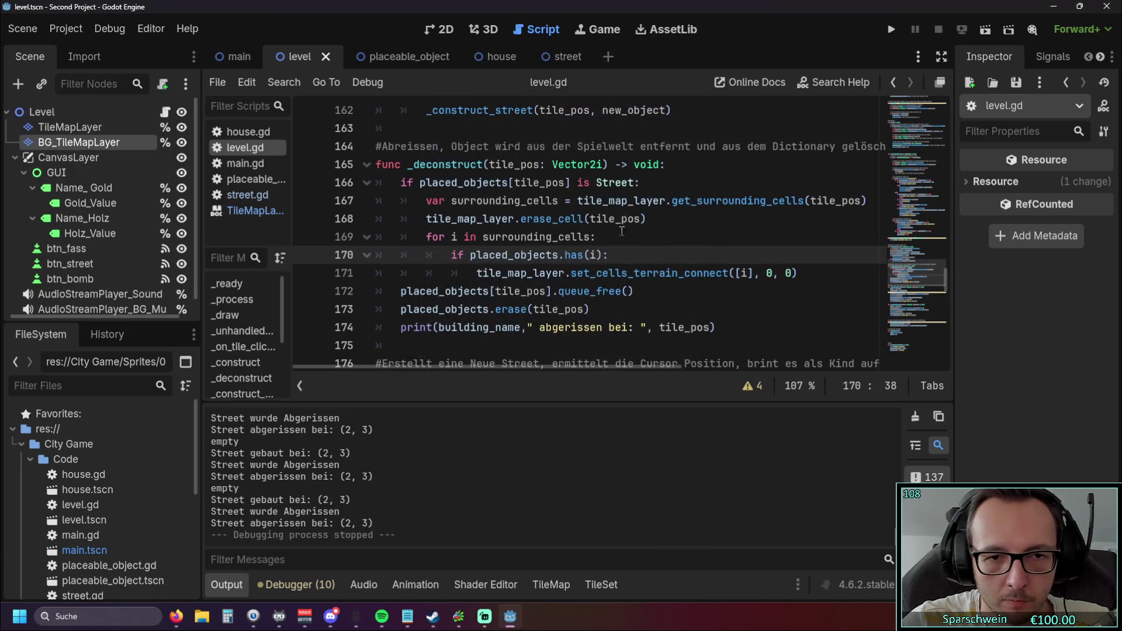
# Add print(i) on line 170 inside the surrounding_cells loop of _deconstruct, then run the project
pyautogui.scroll(1, 602, 279)
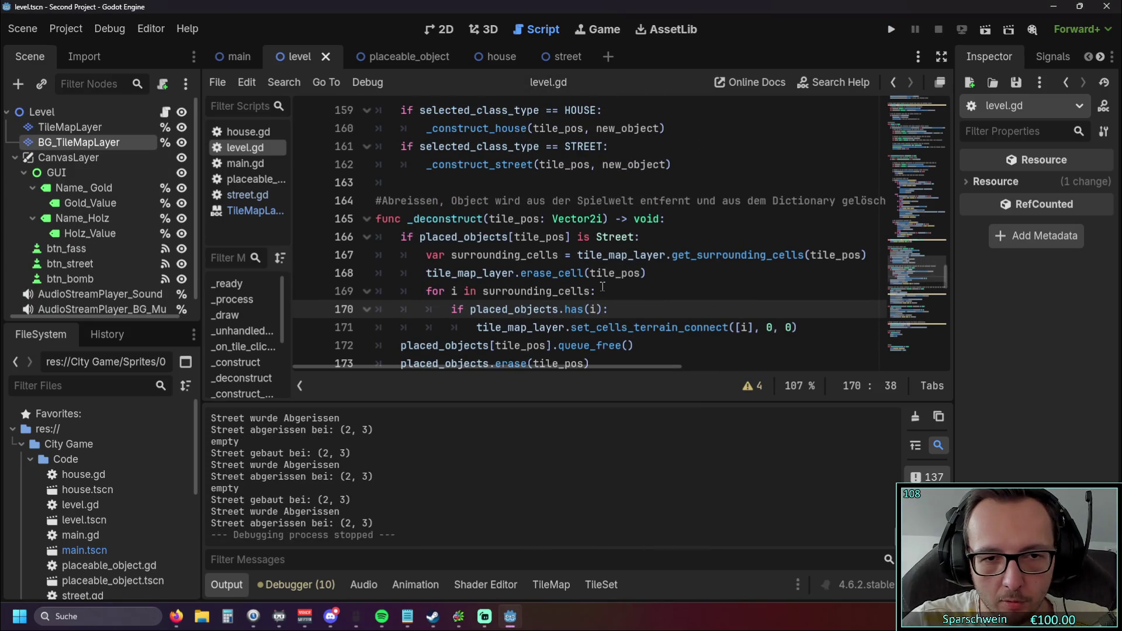
pyautogui.scroll(-1, 631, 284)
pyautogui.scroll(1, 785, 281)
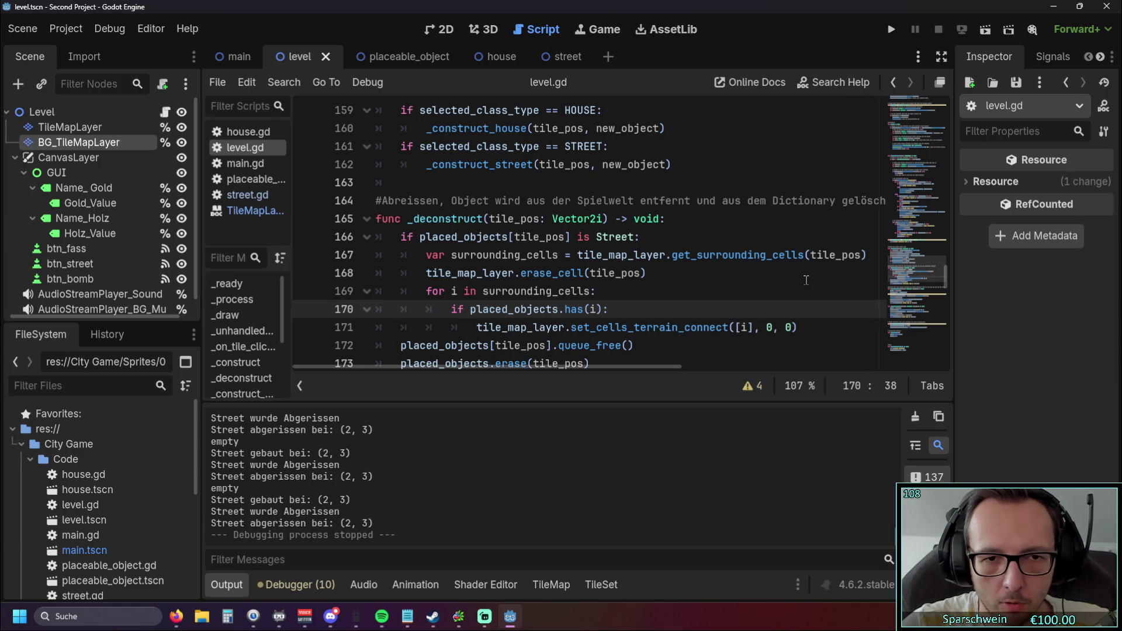
pyautogui.moveTo(522, 370)
pyautogui.mouseDown()
pyautogui.moveTo(536, 369)
pyautogui.moveTo(514, 365)
pyautogui.mouseUp()
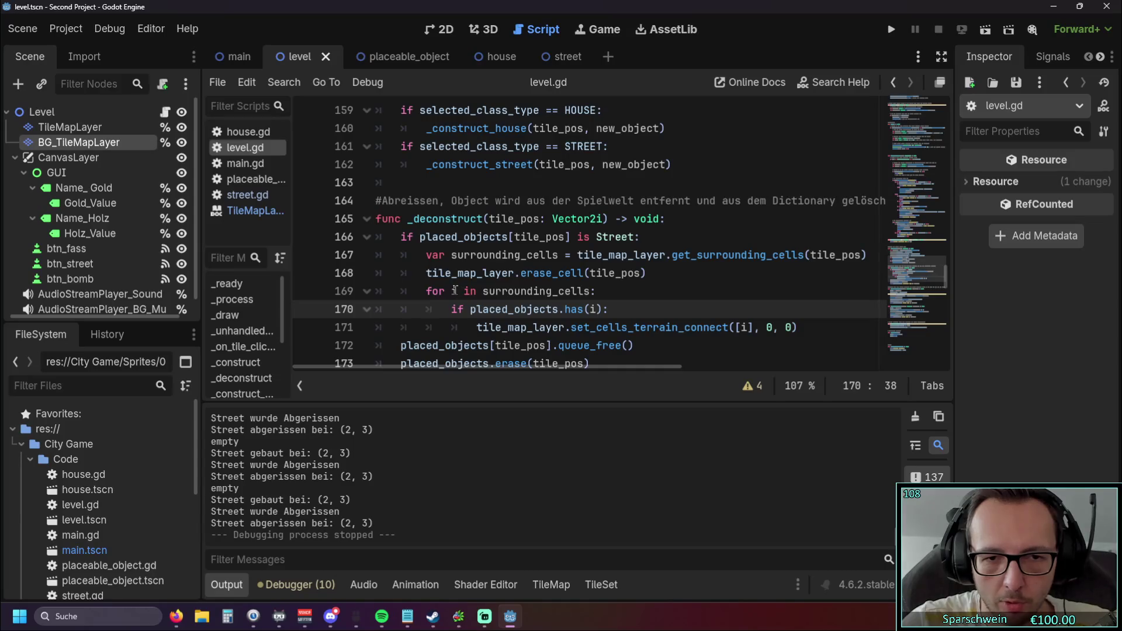
pyautogui.click(613, 295)
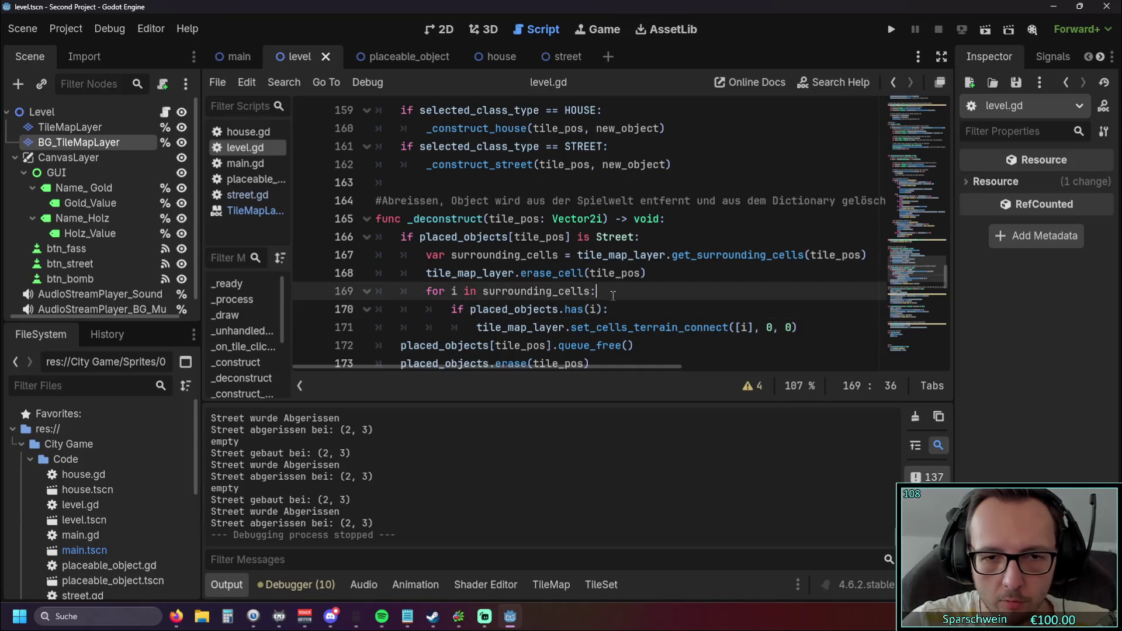
pyautogui.press('Return')
pyautogui.write('print')
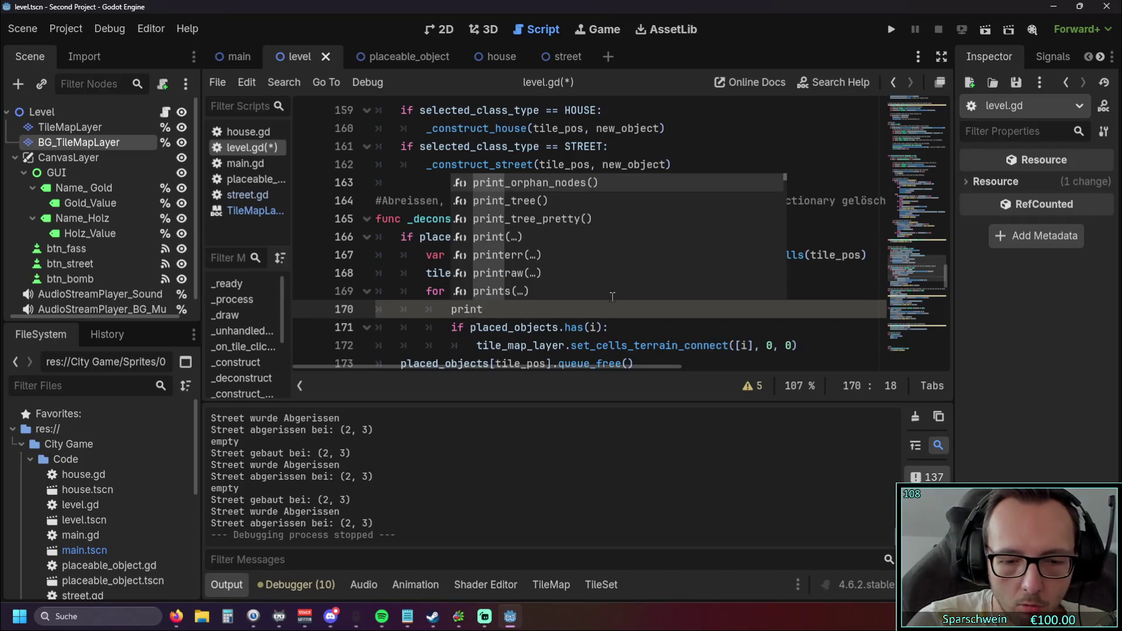
pyautogui.write('[i')
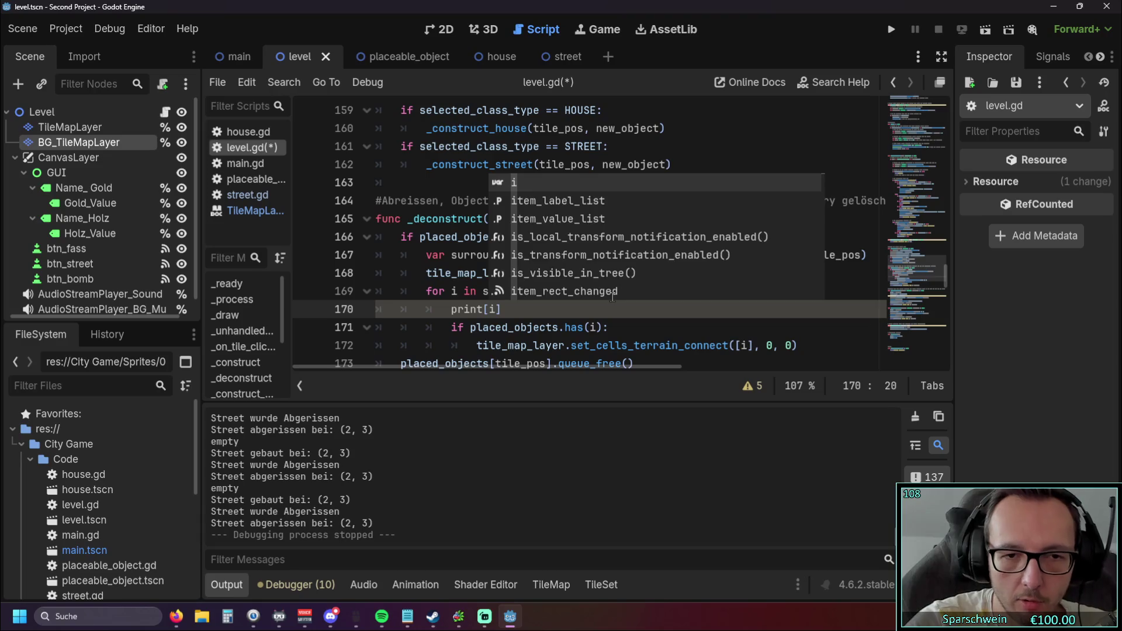
pyautogui.press('BackSpace')
pyautogui.press('BackSpace')
pyautogui.write('(i')
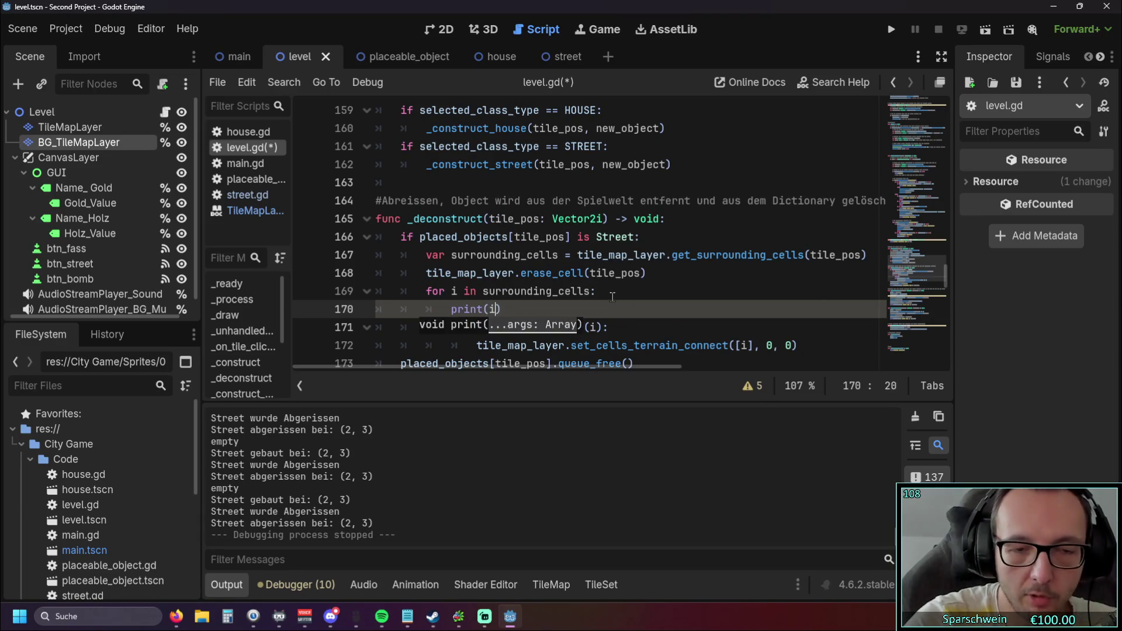
pyautogui.click(612, 327)
pyautogui.click(882, 37)
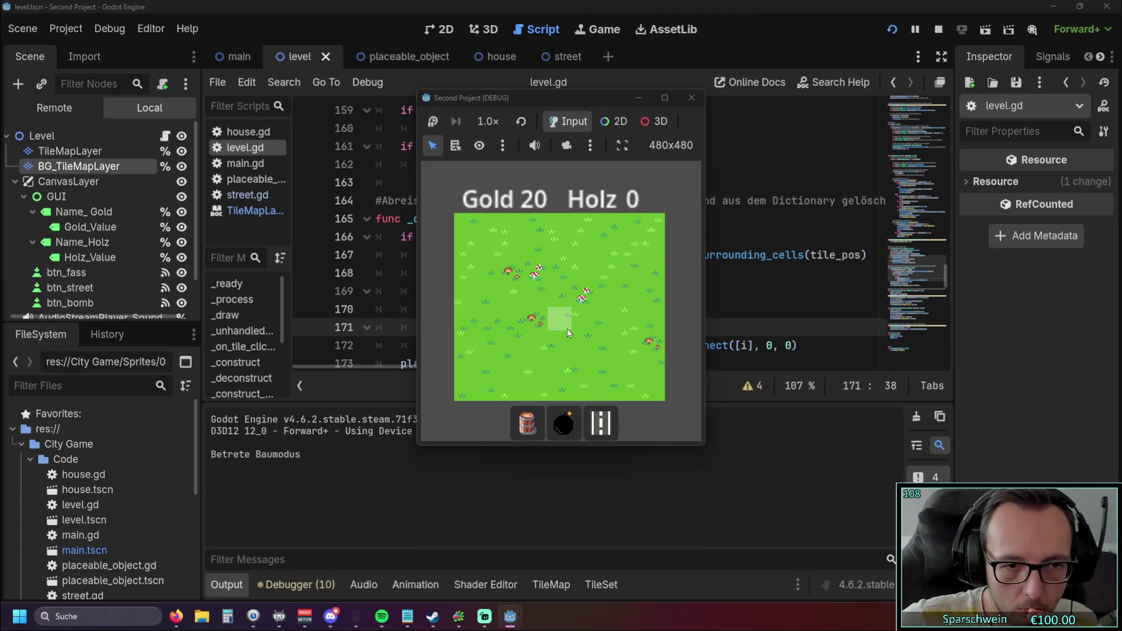
# Build and demolish a street near the centre, then lay a street cross and demolish its centre (4, 4)
pyautogui.click(566, 328)
pyautogui.click(560, 323)
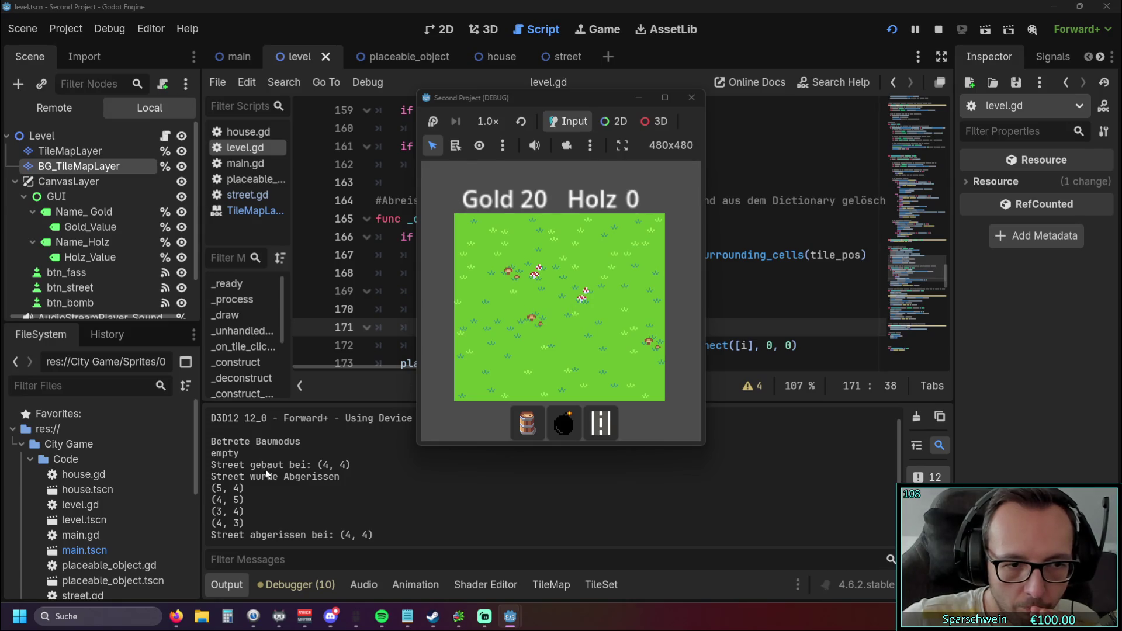
pyautogui.moveTo(503, 314)
pyautogui.mouseDown()
pyautogui.moveTo(585, 318)
pyautogui.moveTo(536, 295)
pyautogui.moveTo(536, 343)
pyautogui.mouseUp()
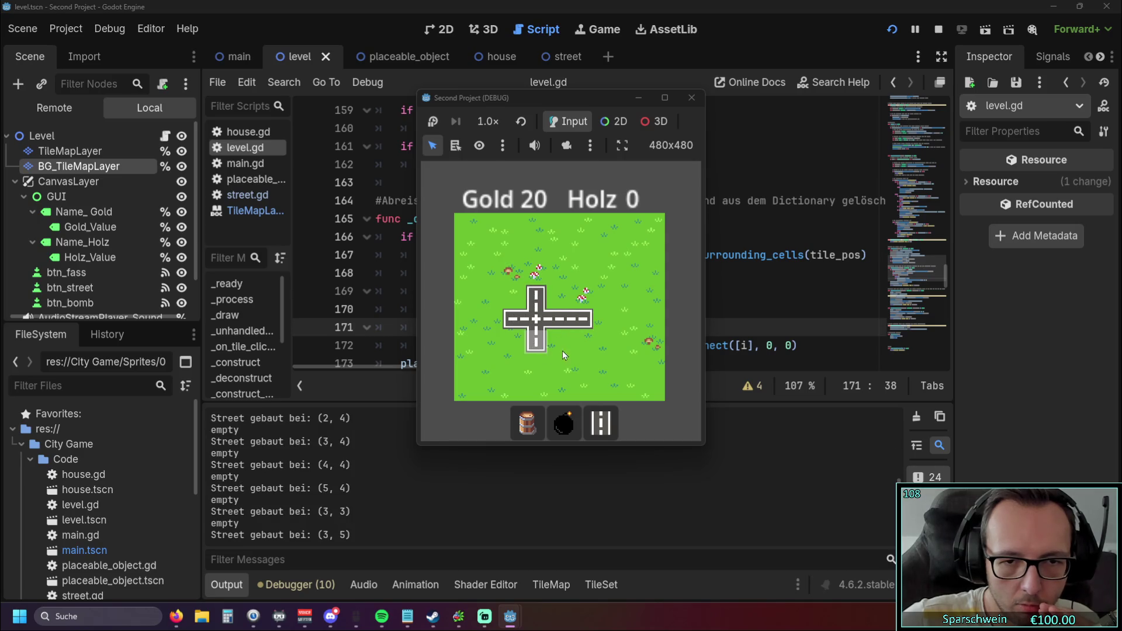
pyautogui.click(553, 327)
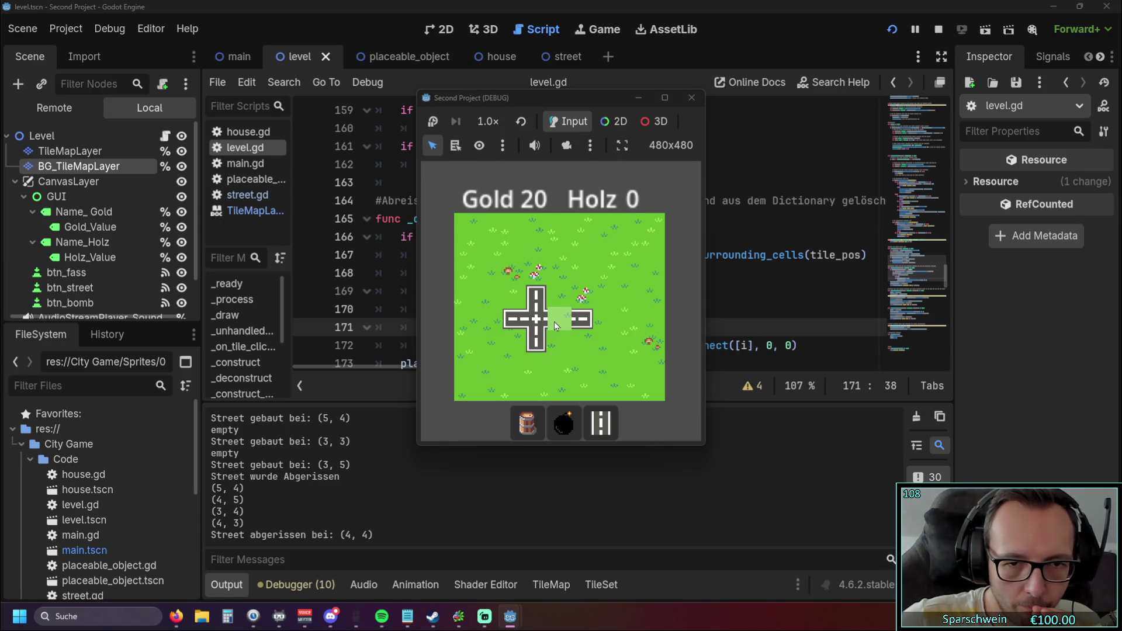
# Rebuild and demolish the street at (4, 4) twice more, stop the game and relaunch it
pyautogui.rightClick(554, 322)
pyautogui.doubleClick(554, 320)
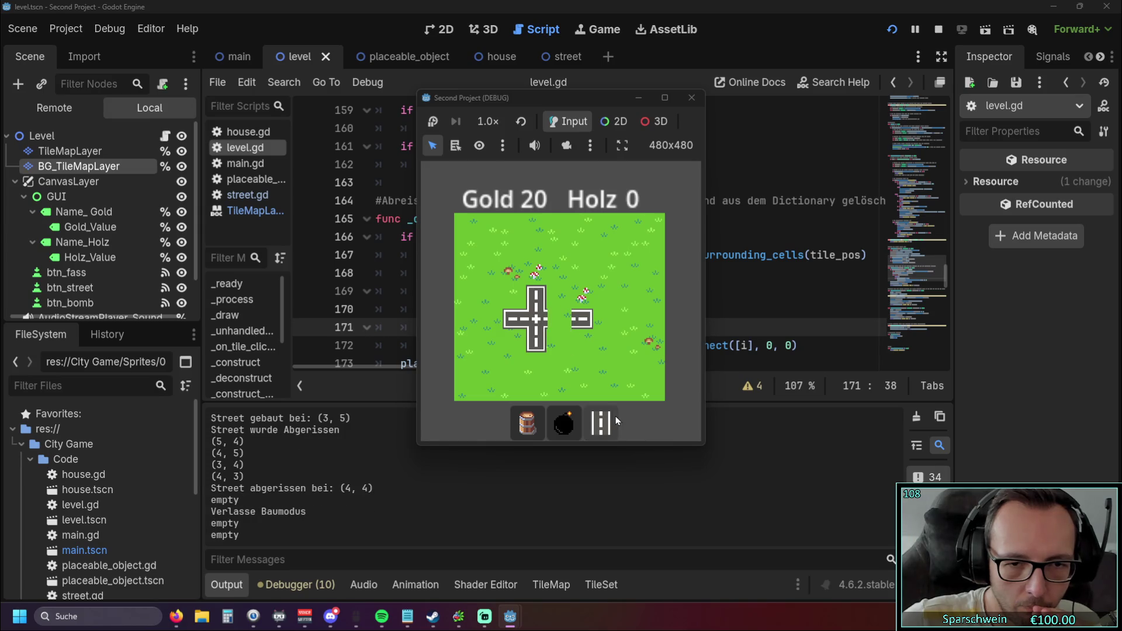
pyautogui.click(601, 421)
pyautogui.click(556, 322)
pyautogui.click(557, 322)
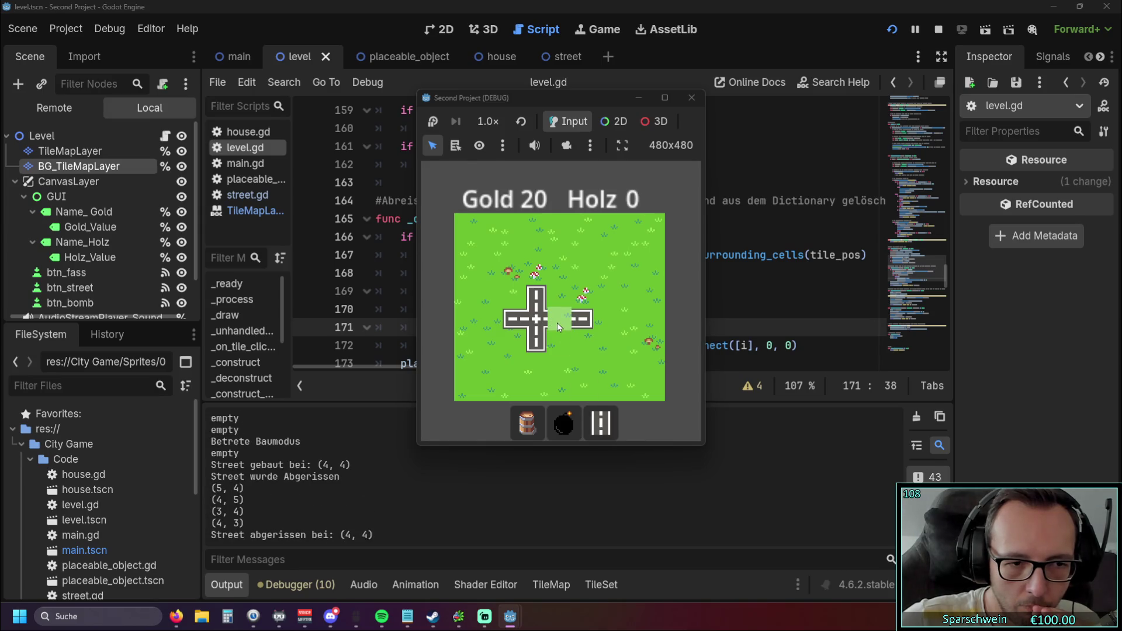
pyautogui.click(558, 322)
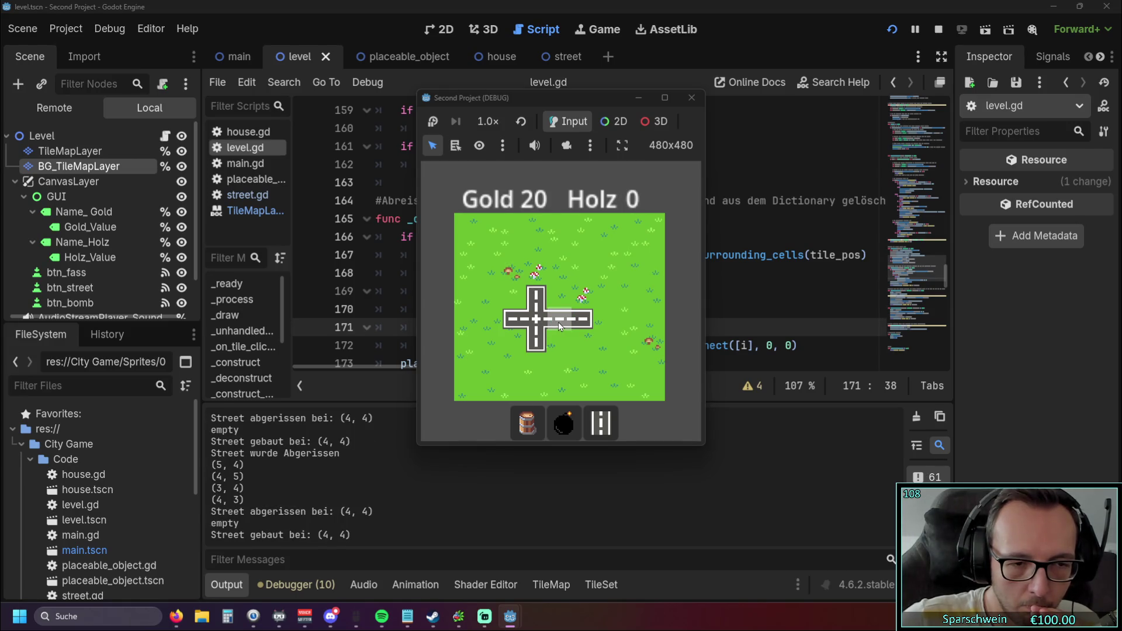
pyautogui.click(558, 321)
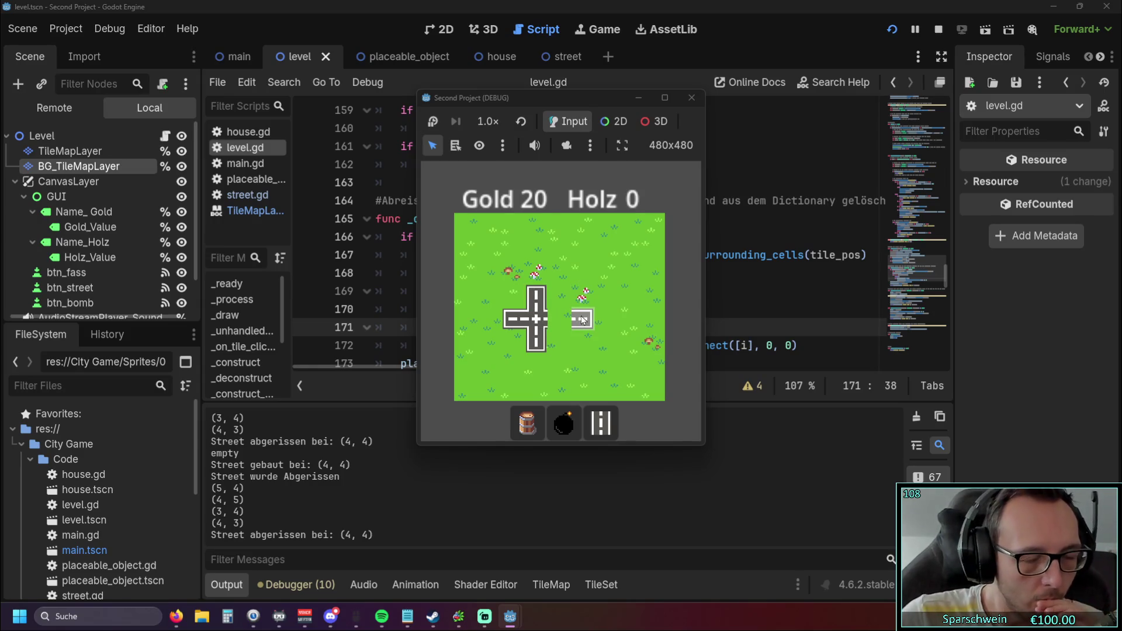
pyautogui.click(691, 97)
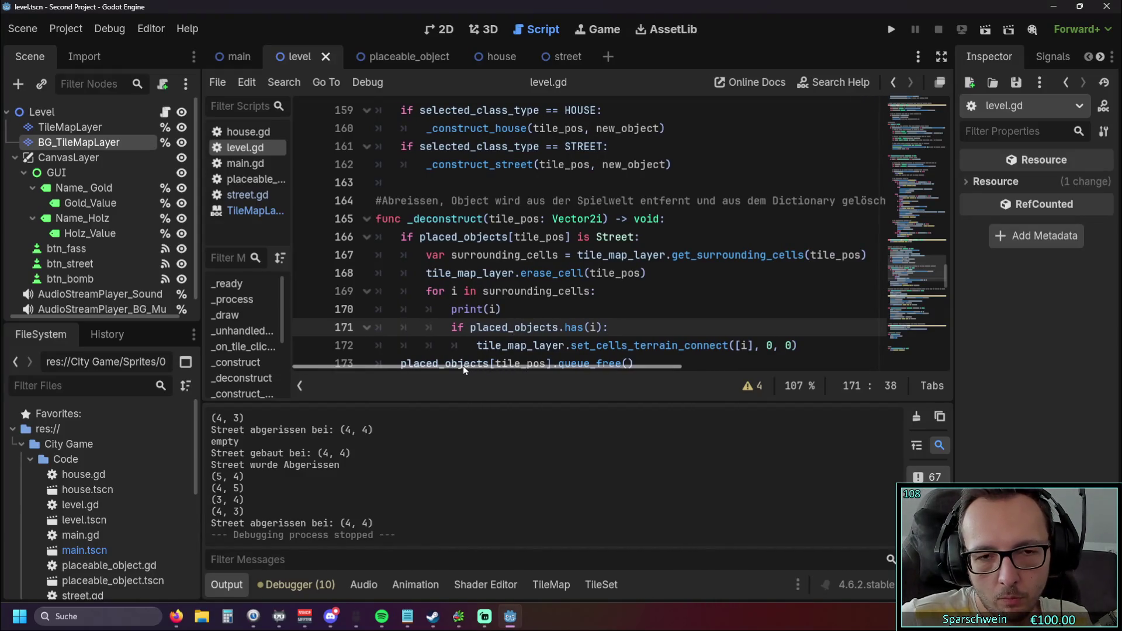
pyautogui.scroll(-2, 586, 262)
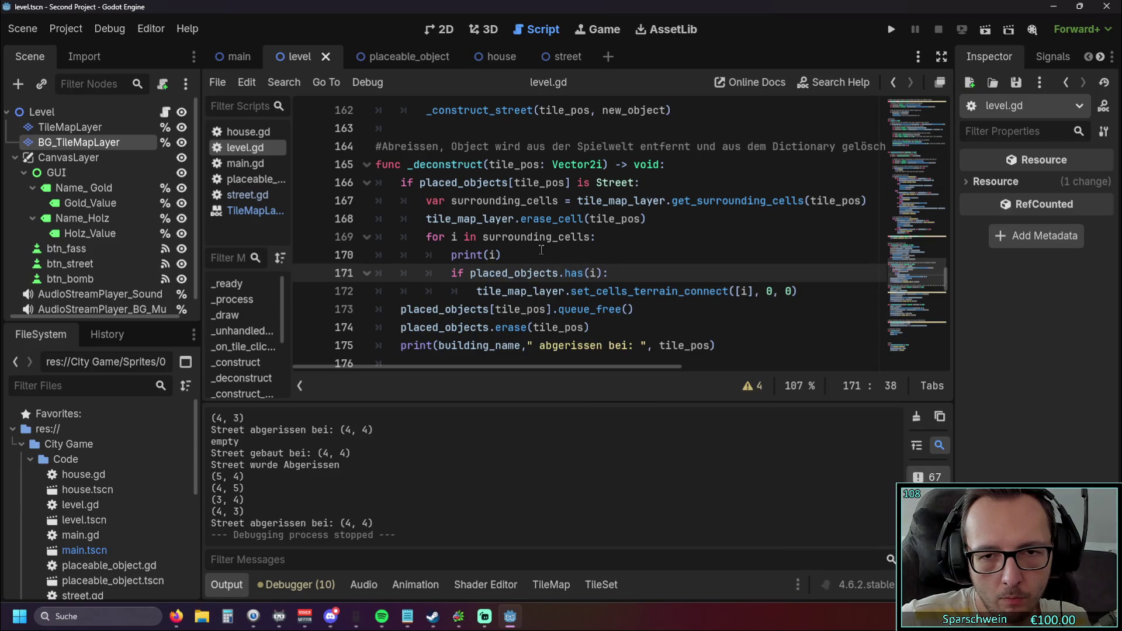
pyautogui.click(891, 29)
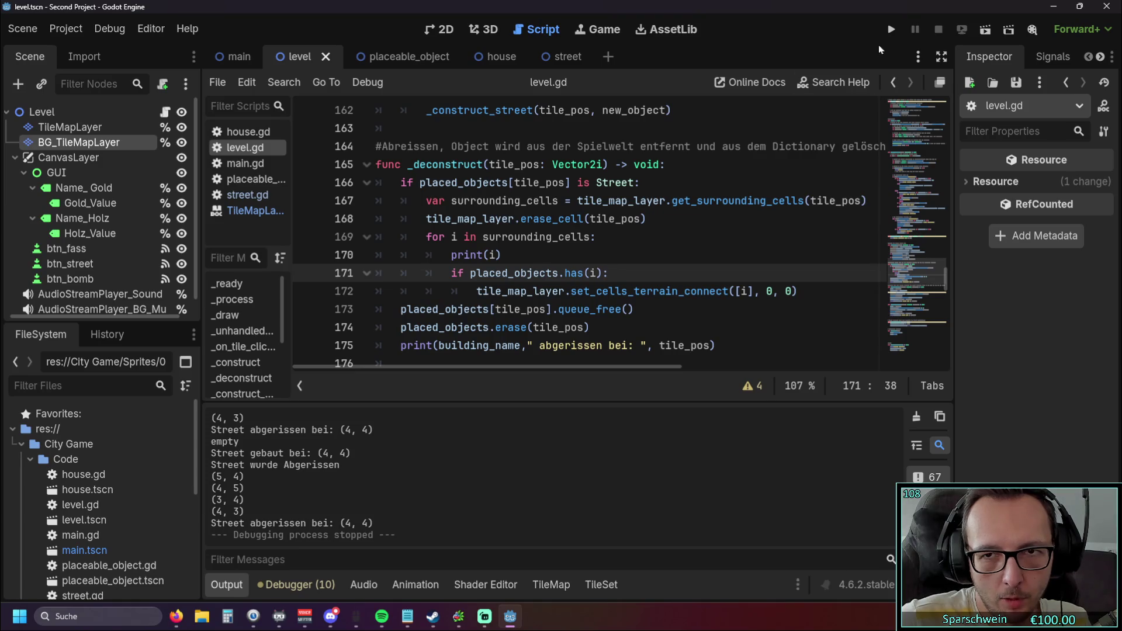
# Place a barrel and streets through (4, 4) and (5, 4), demolish (4, 4), then stop the game
pyautogui.click(532, 422)
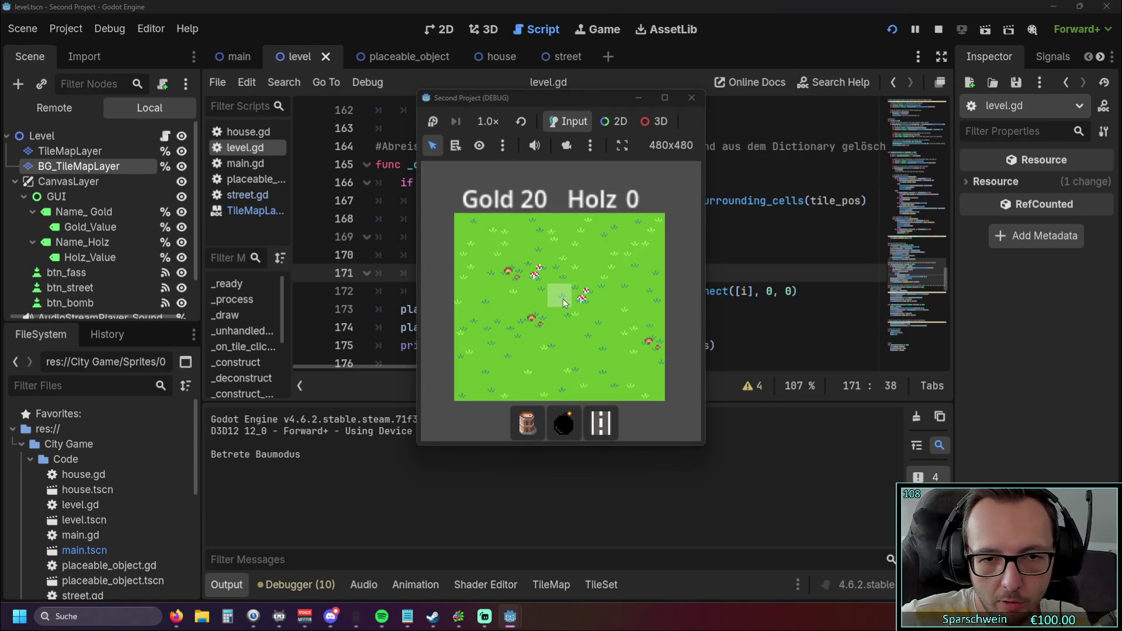
pyautogui.click(558, 292)
pyautogui.click(601, 422)
pyautogui.click(535, 327)
pyautogui.click(558, 320)
pyautogui.click(580, 320)
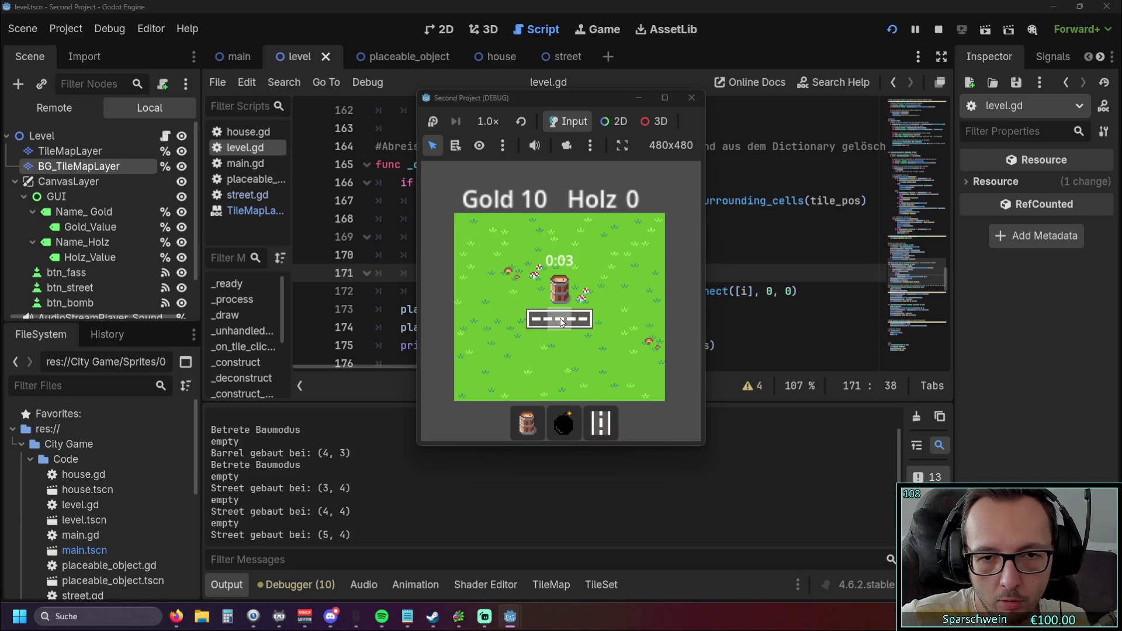
pyautogui.rightClick(560, 318)
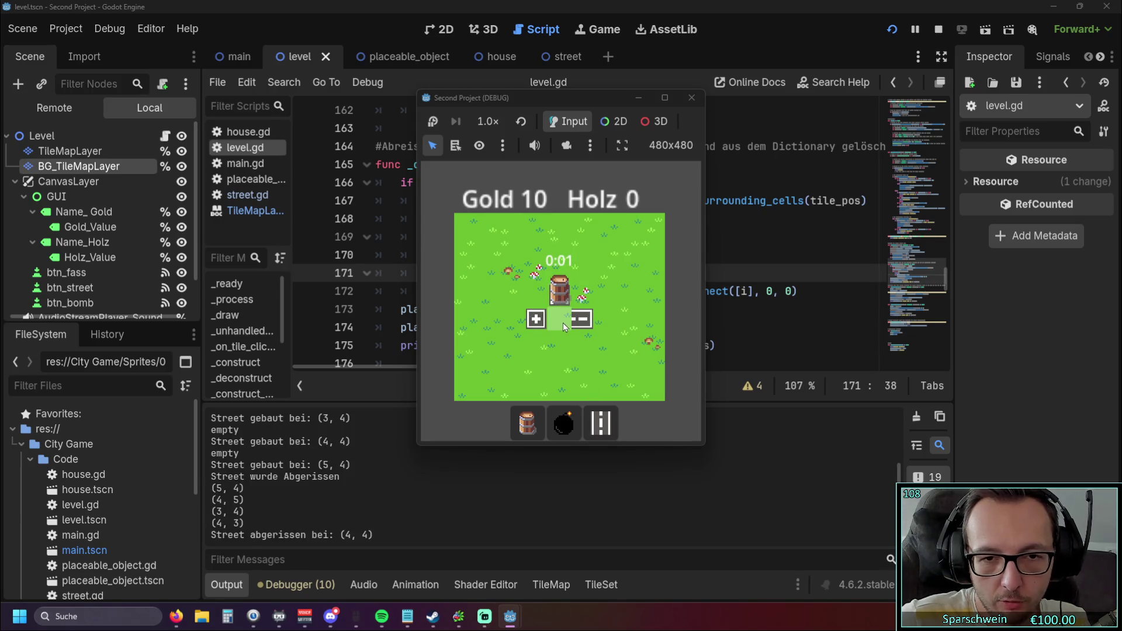
pyautogui.click(691, 98)
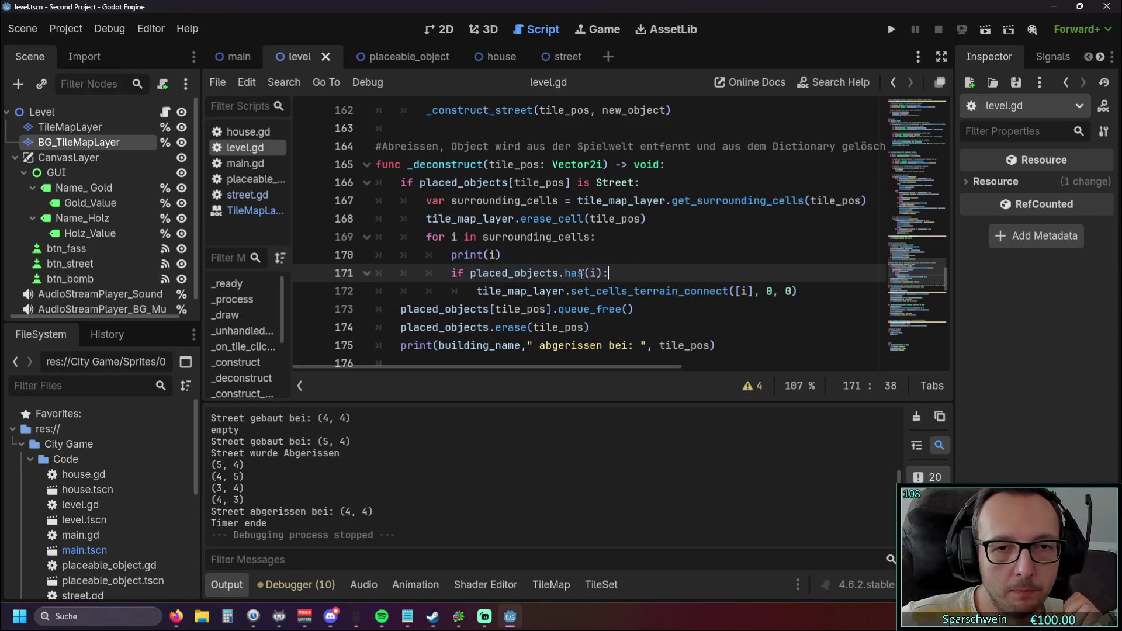
pyautogui.moveTo(577, 271)
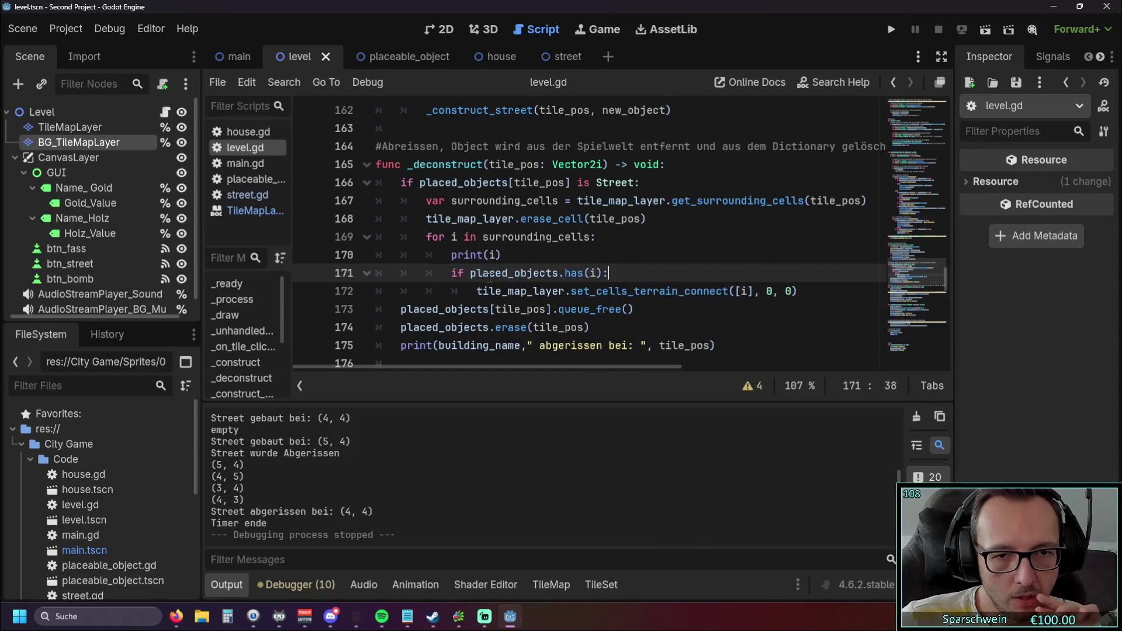
# Extend line 171 with 'and' plus line 166's Street check, indexing placed_objects with i instead of tile_pos
pyautogui.press('Left')
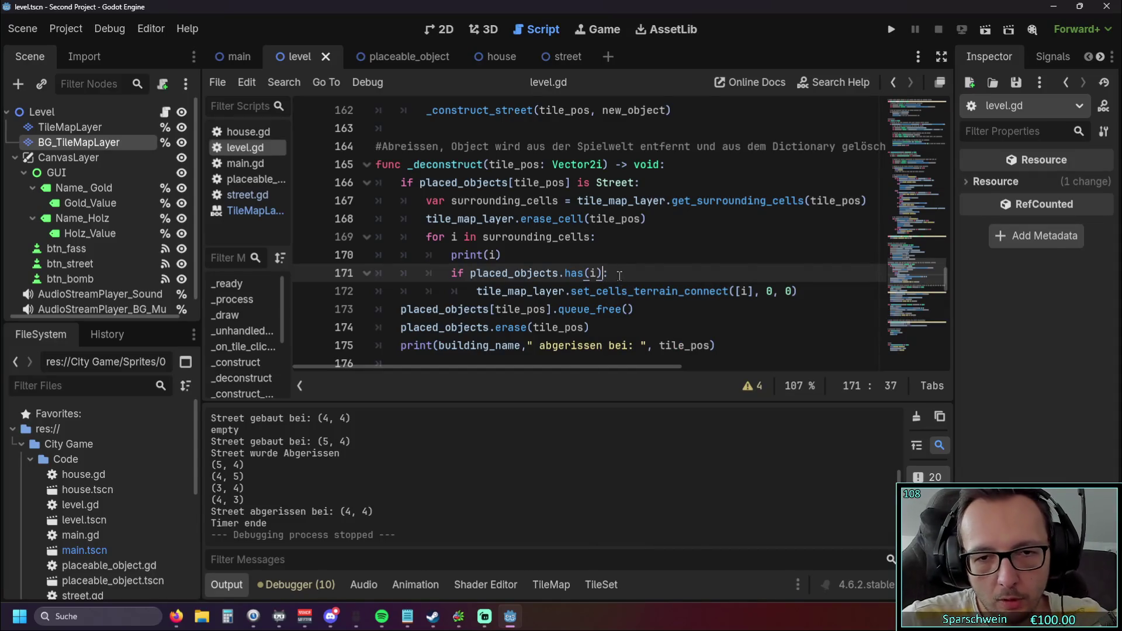
pyautogui.write('and')
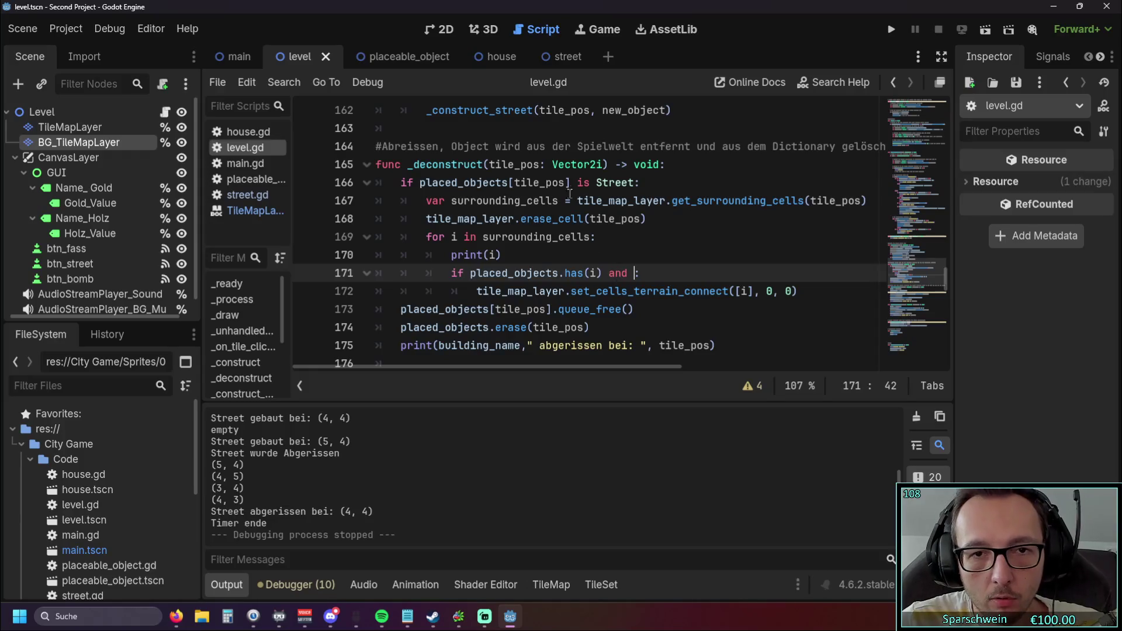
pyautogui.moveTo(420, 183); pyautogui.dragTo(637, 184)
pyautogui.hotkey('ctrl', 'c')
pyautogui.click(633, 273)
pyautogui.hotkey('ctrl', 'v')
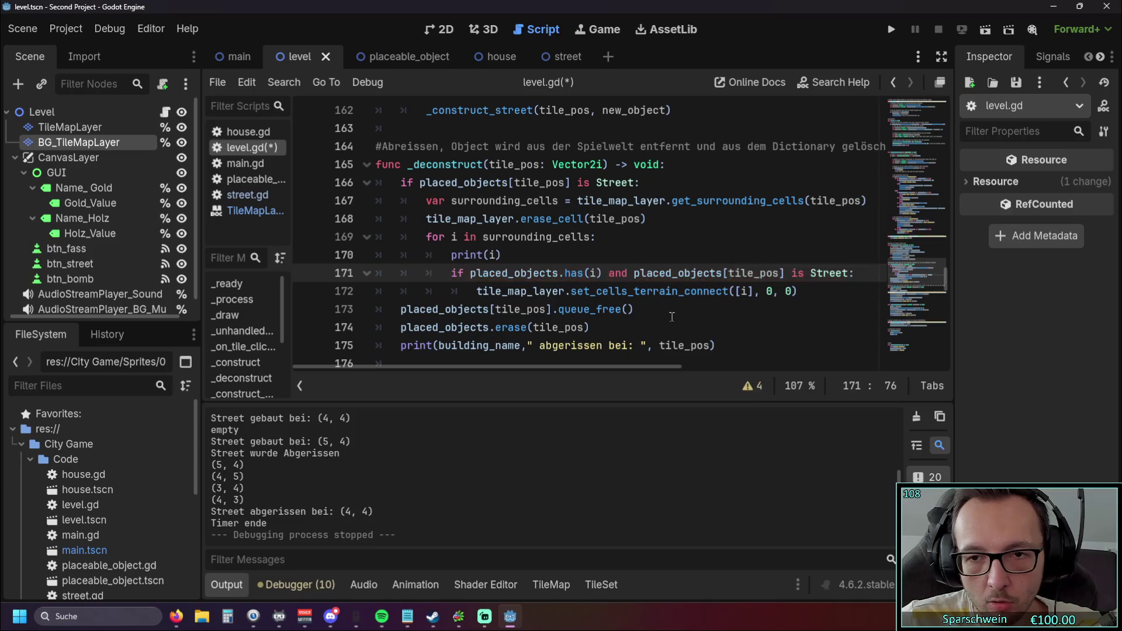
pyautogui.click(729, 272)
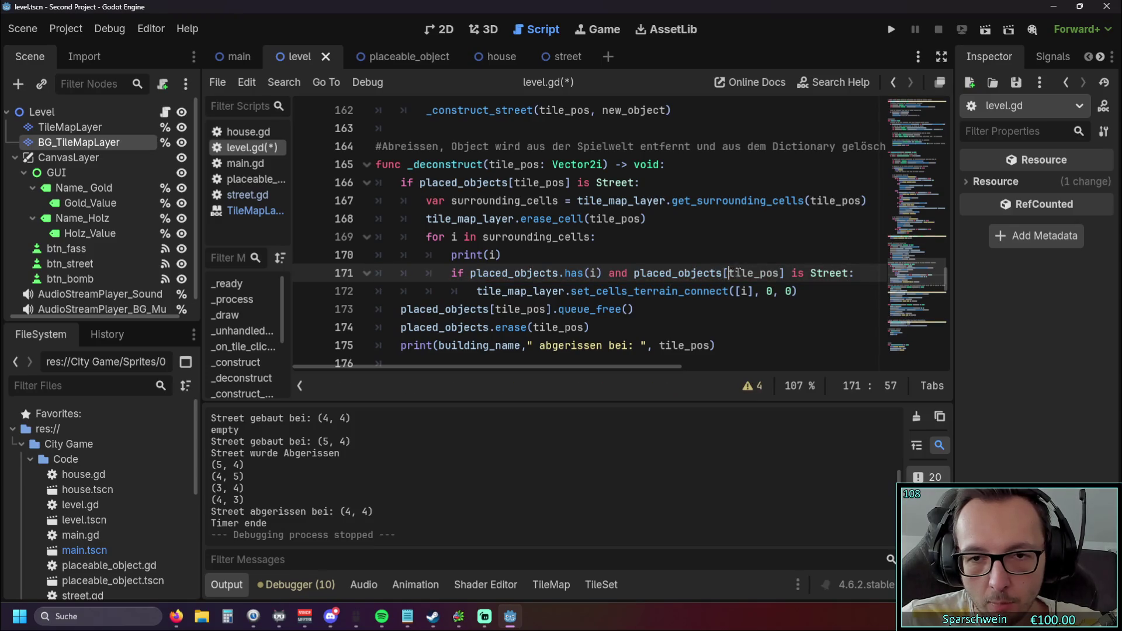
pyautogui.doubleClick(737, 273)
pyautogui.write('i')
pyautogui.click(678, 313)
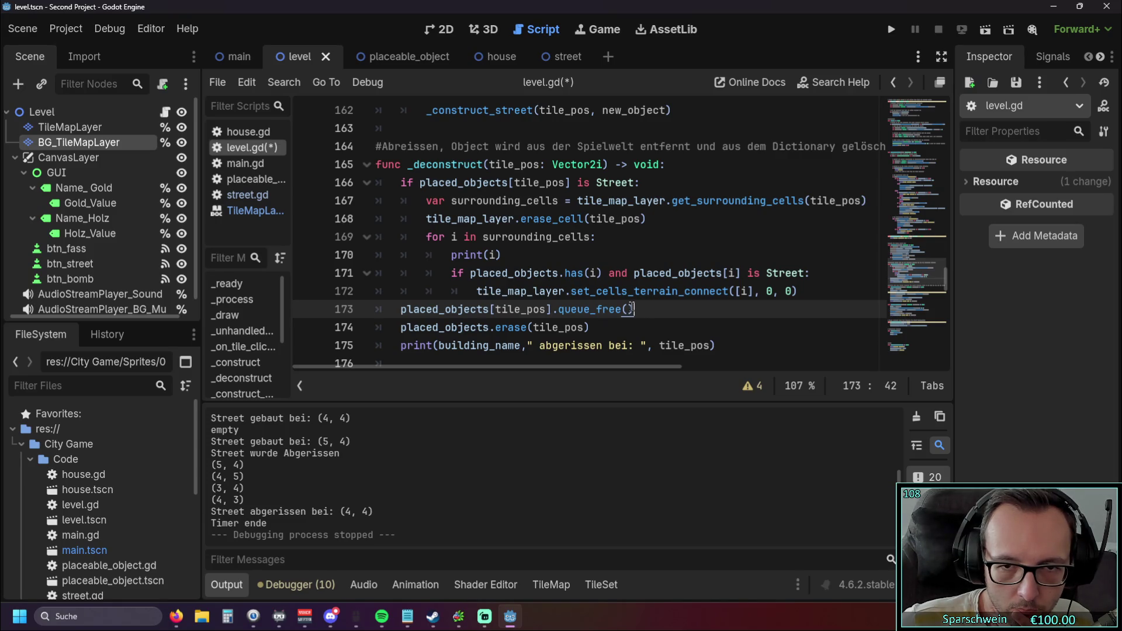
# Delete 'placed_objects.has(i) and' from the line 171 condition, then save and run with F5
pyautogui.moveTo(632, 273); pyautogui.dragTo(469, 273)
pyautogui.press('BackSpace')
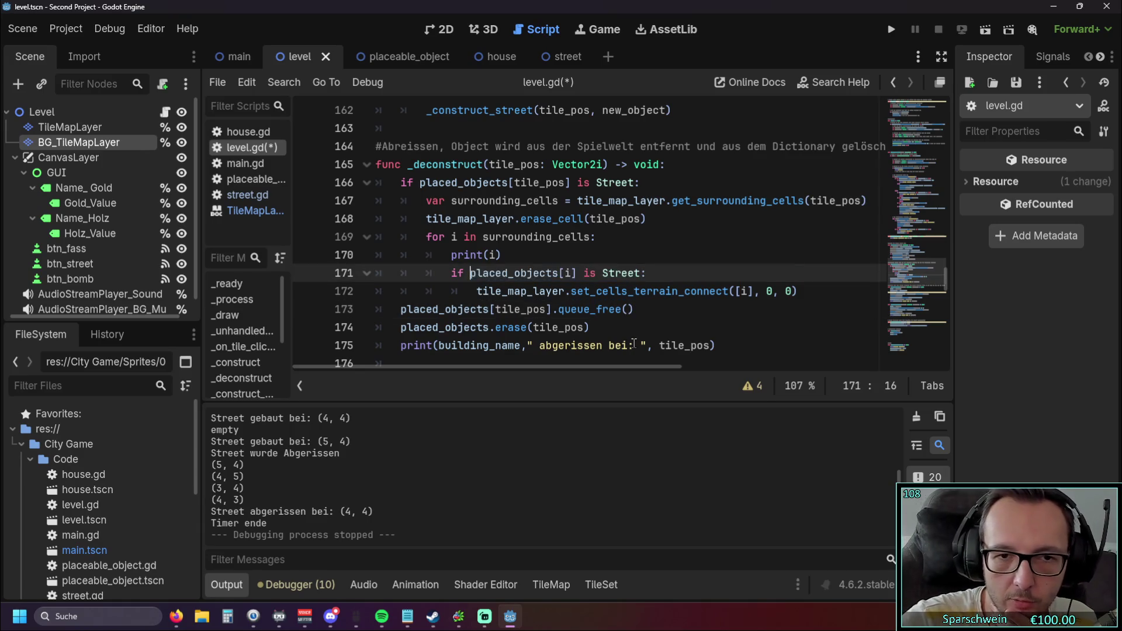
pyautogui.click(661, 313)
pyautogui.press('F5')
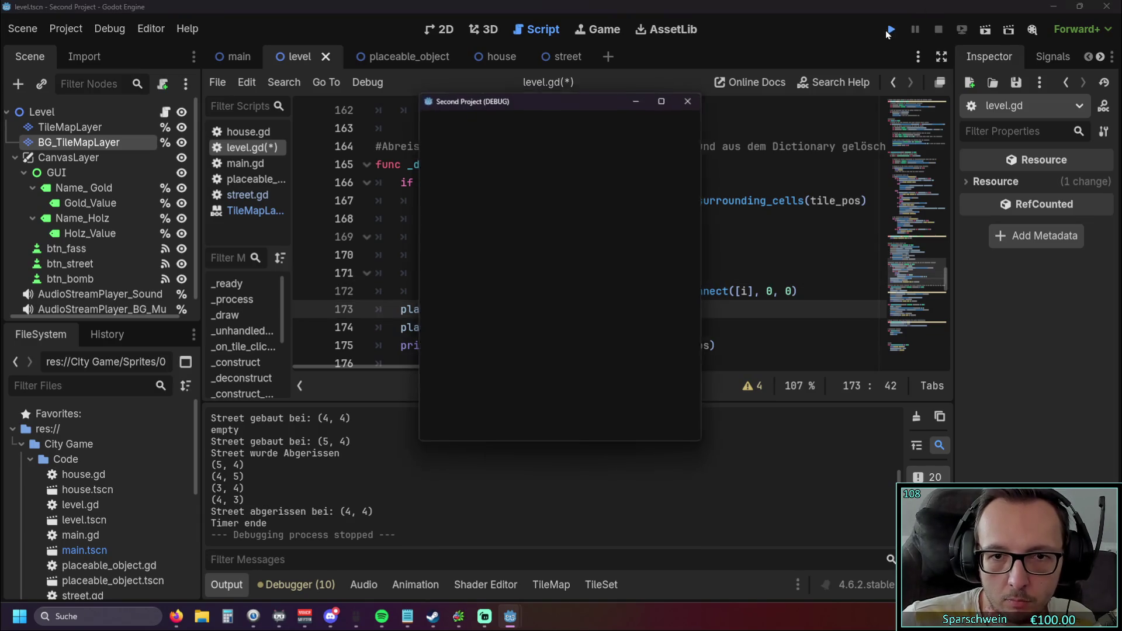
# Build and demolish a street to reproduce the key error, then review the script
pyautogui.click(570, 327)
pyautogui.click(570, 328)
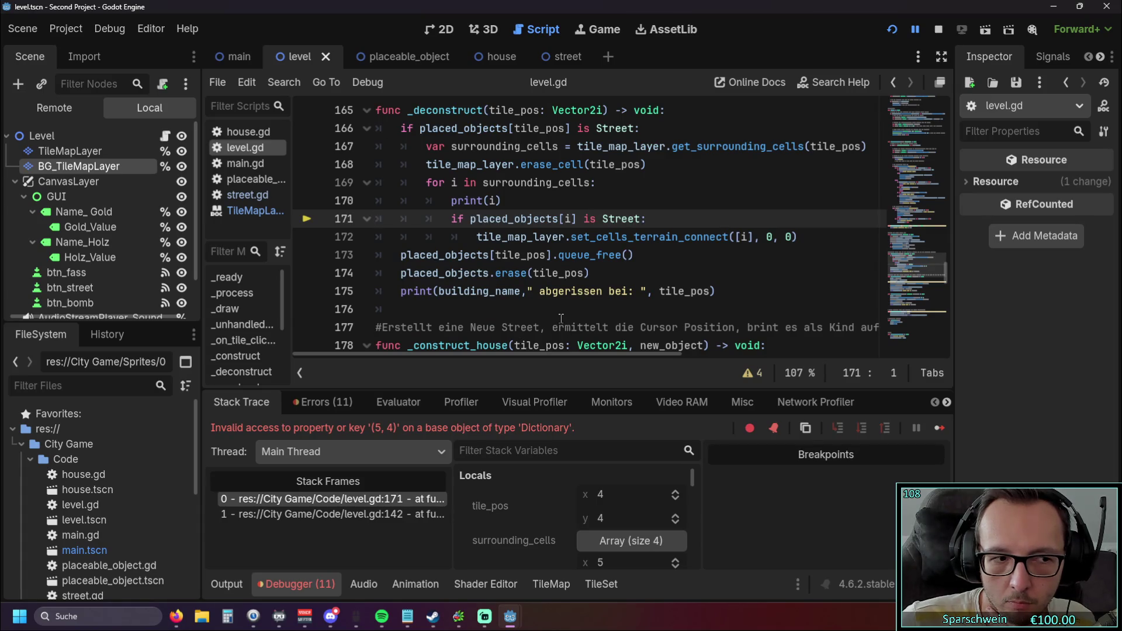
pyautogui.scroll(1, 561, 318)
pyautogui.scroll(-1, 561, 319)
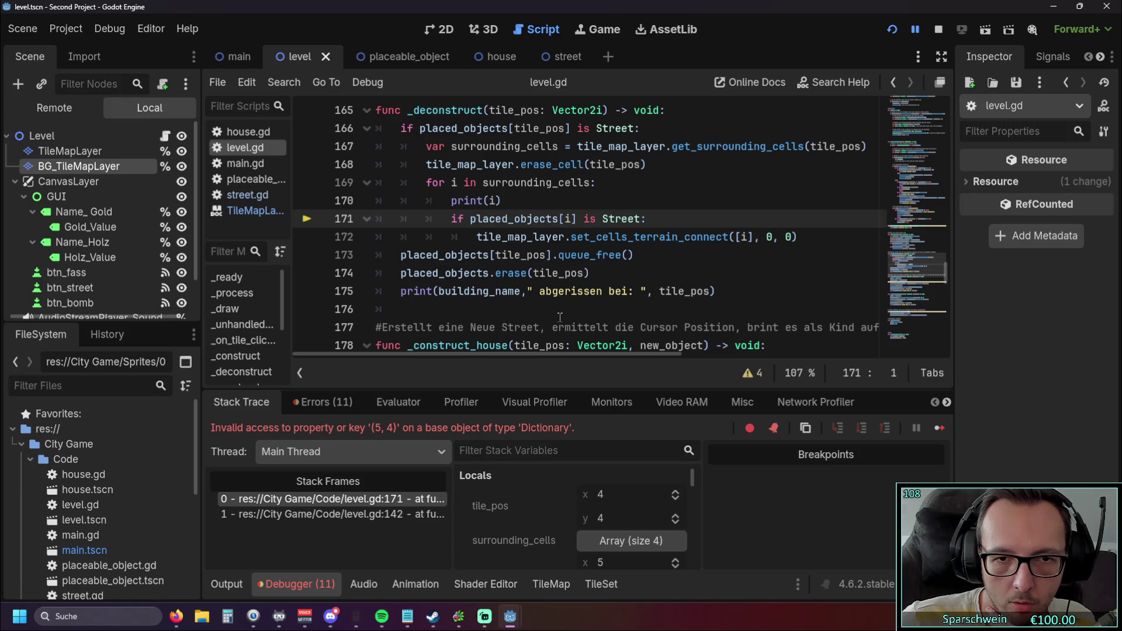
pyautogui.scroll(1, 560, 317)
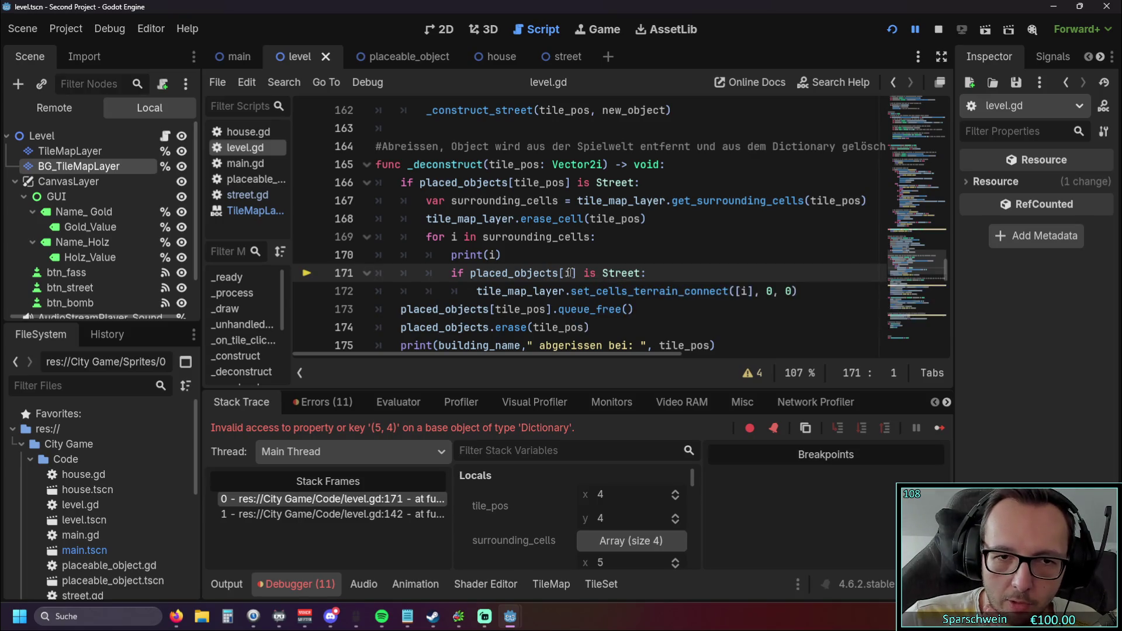
# Add a line after print(i) assigning i = Vector2i
pyautogui.moveTo(502, 255); pyautogui.dragTo(451, 256)
pyautogui.click(517, 258)
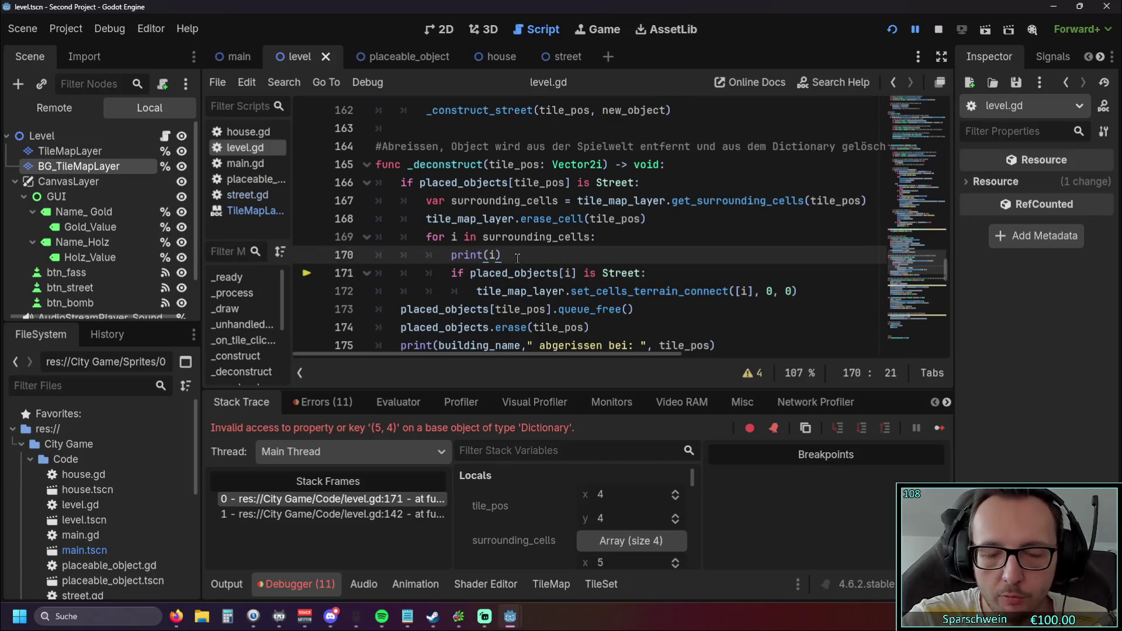
pyautogui.press('Return')
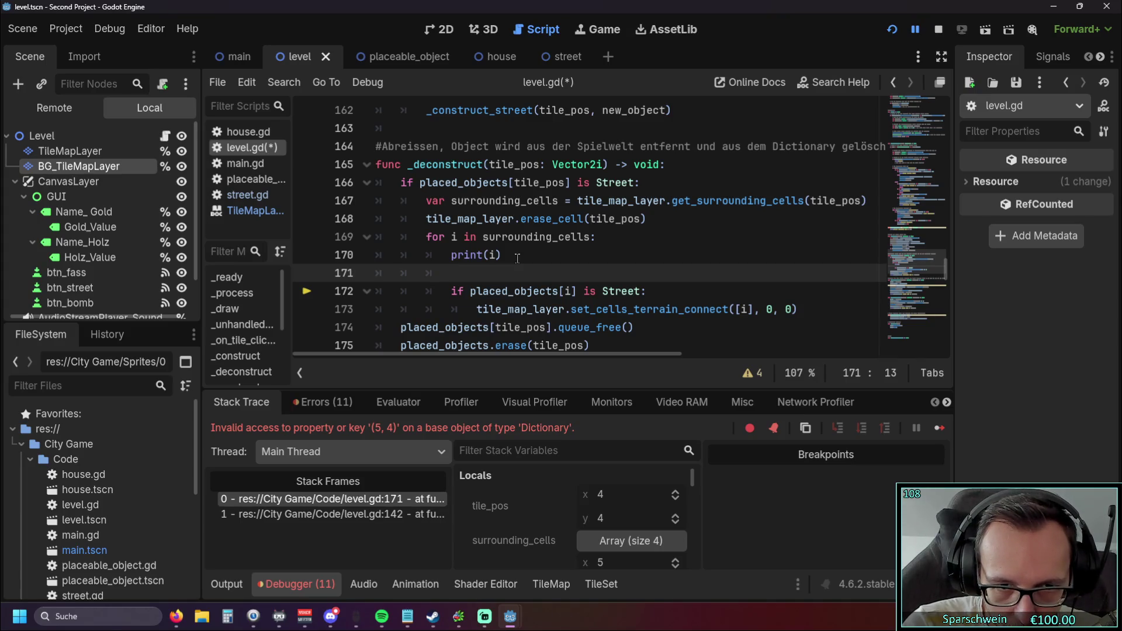
pyautogui.write('i 0')
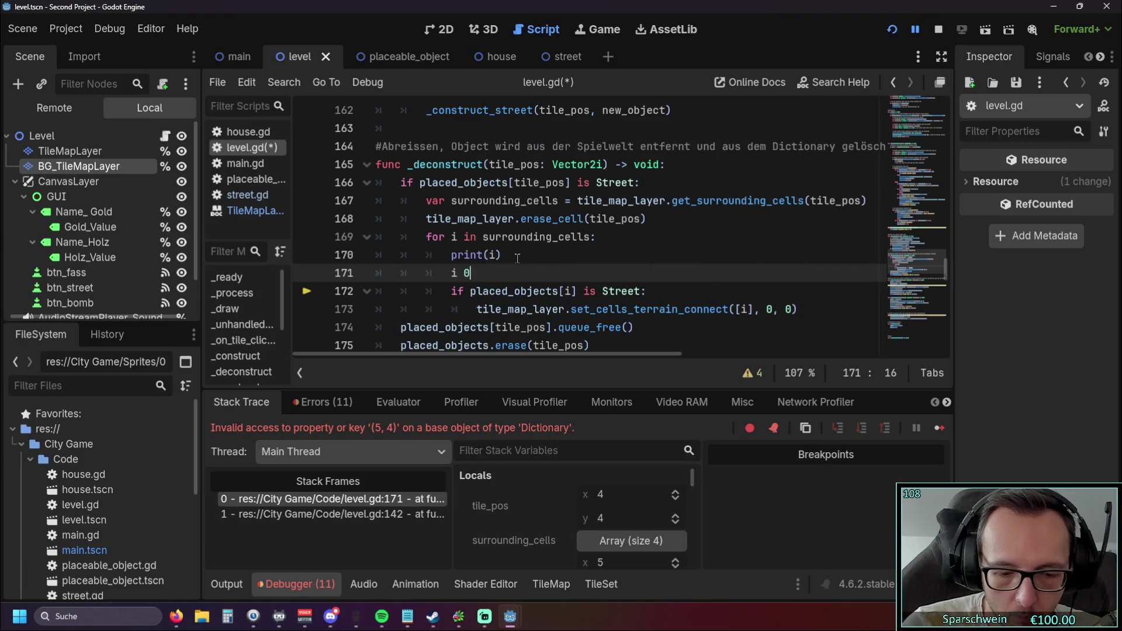
pyautogui.write(' Vector')
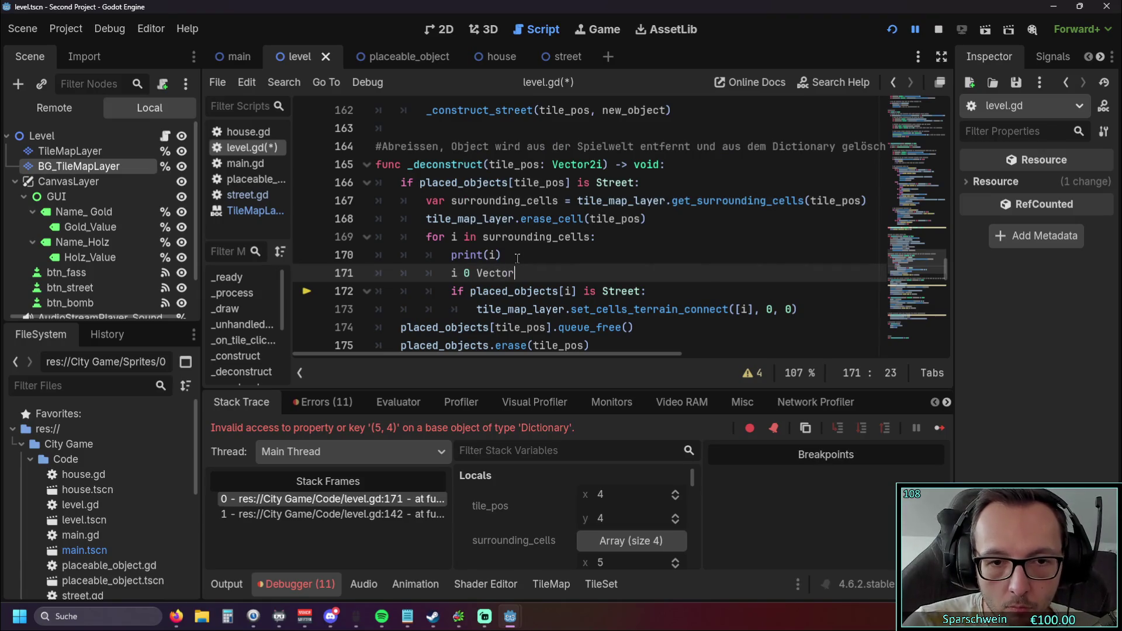
pyautogui.press('BackSpace')
pyautogui.press('BackSpace')
pyautogui.press('BackSpace')
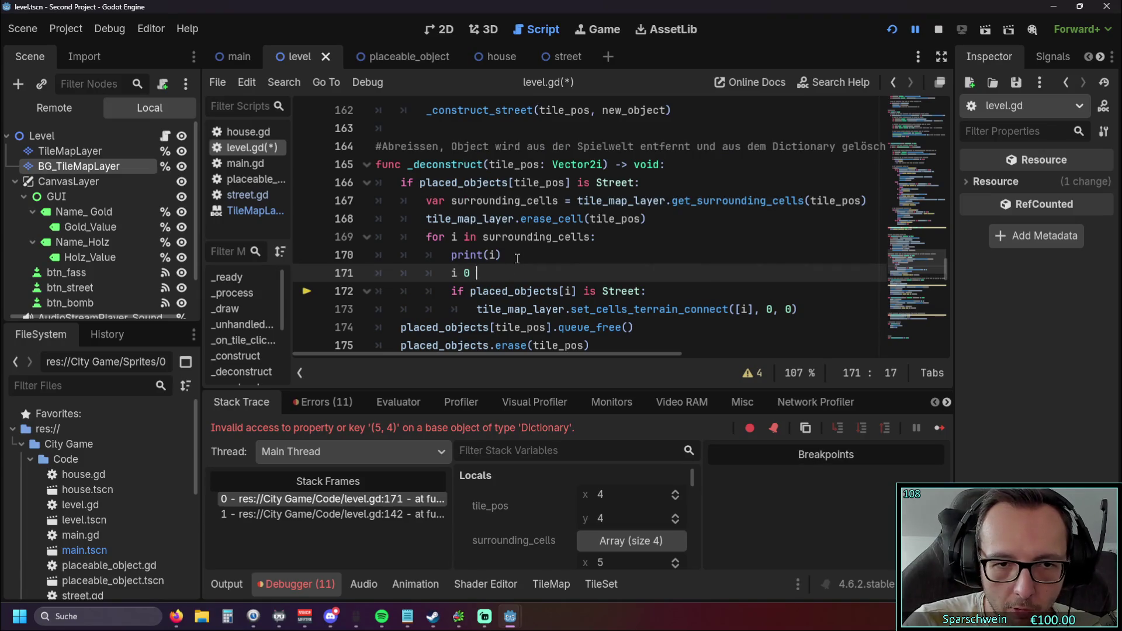
pyautogui.write('= ')
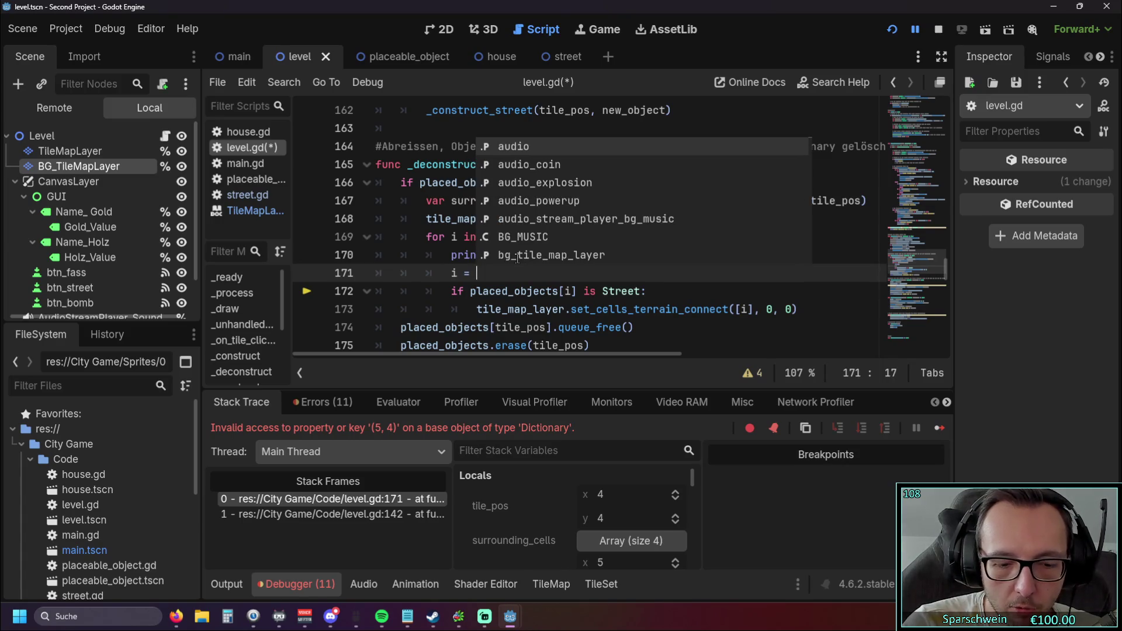
pyautogui.write('Vec')
pyautogui.press('Down')
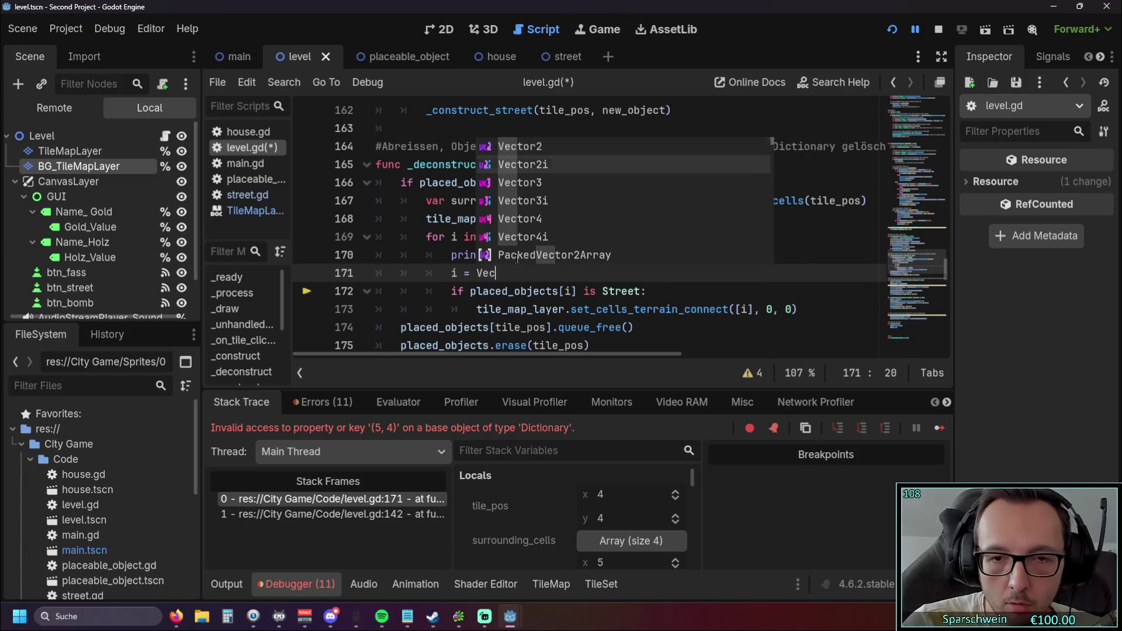
pyautogui.press('Return')
# Remove those lines and undo back to 'if placed_objects.has(i) and placed_objects[i] is Street:', then rerun
pyautogui.click(527, 256)
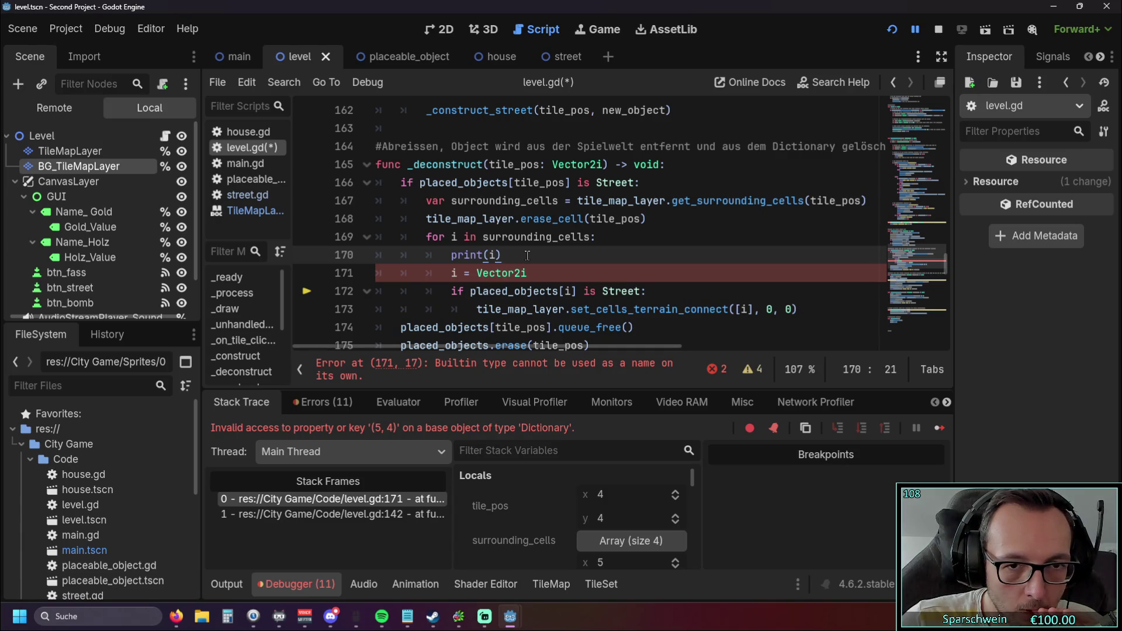
pyautogui.moveTo(540, 272); pyautogui.dragTo(311, 261)
pyautogui.press('Delete')
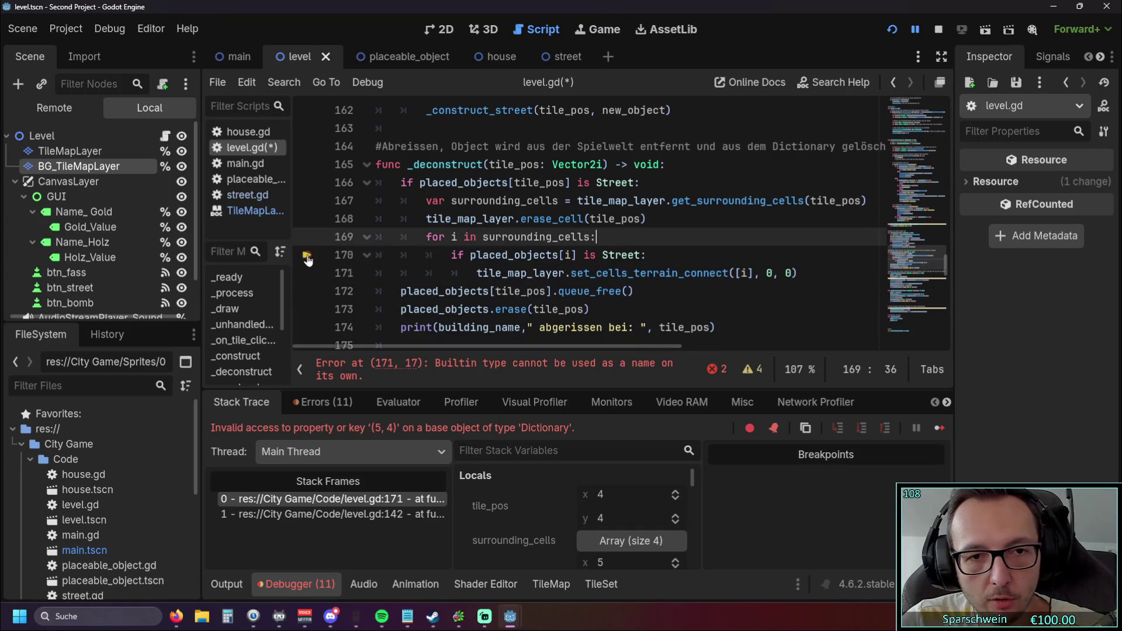
pyautogui.hotkey('ctrl', 'z')
pyautogui.hotkey('ctrl', 'z')
pyautogui.hotkey('ctrl', 'z')
pyautogui.hotkey('ctrl', 'z')
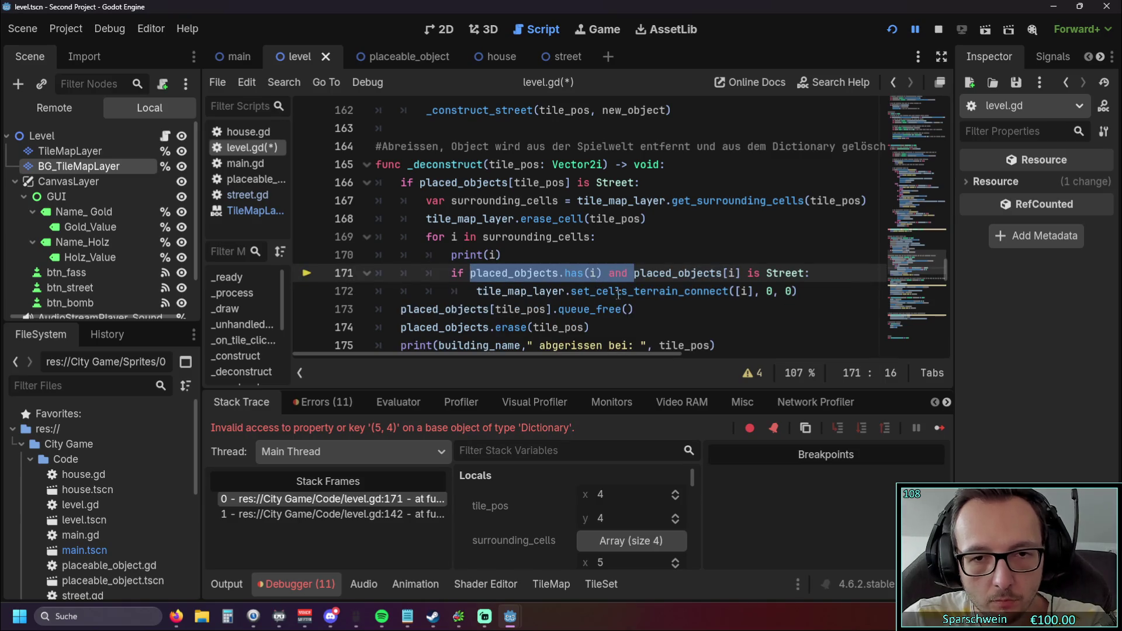
pyautogui.click(692, 311)
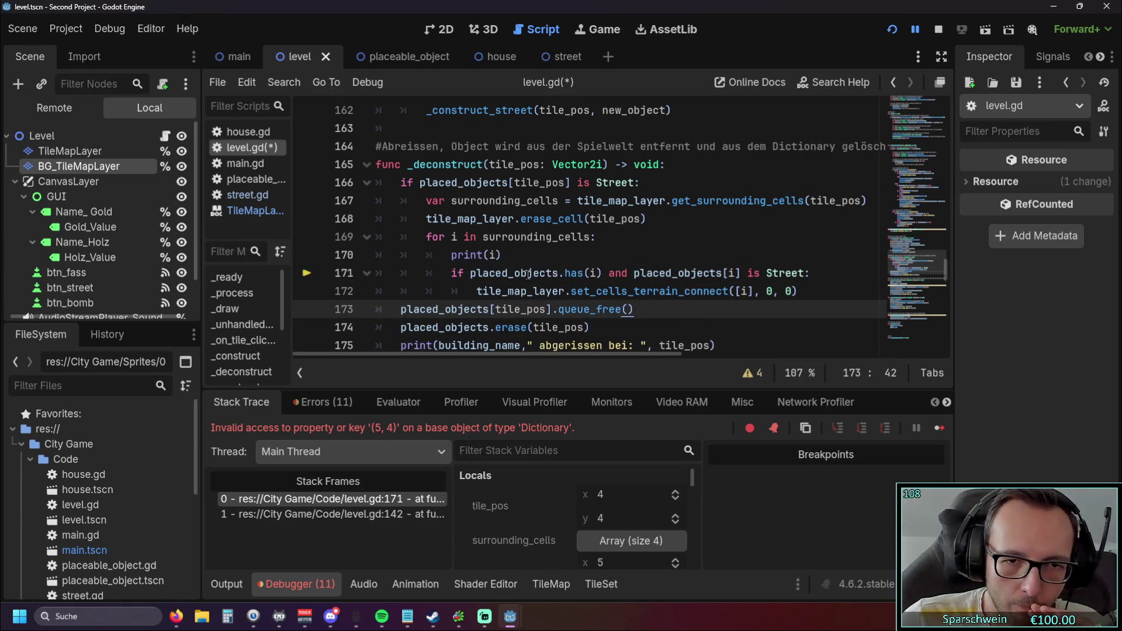
pyautogui.click(900, 35)
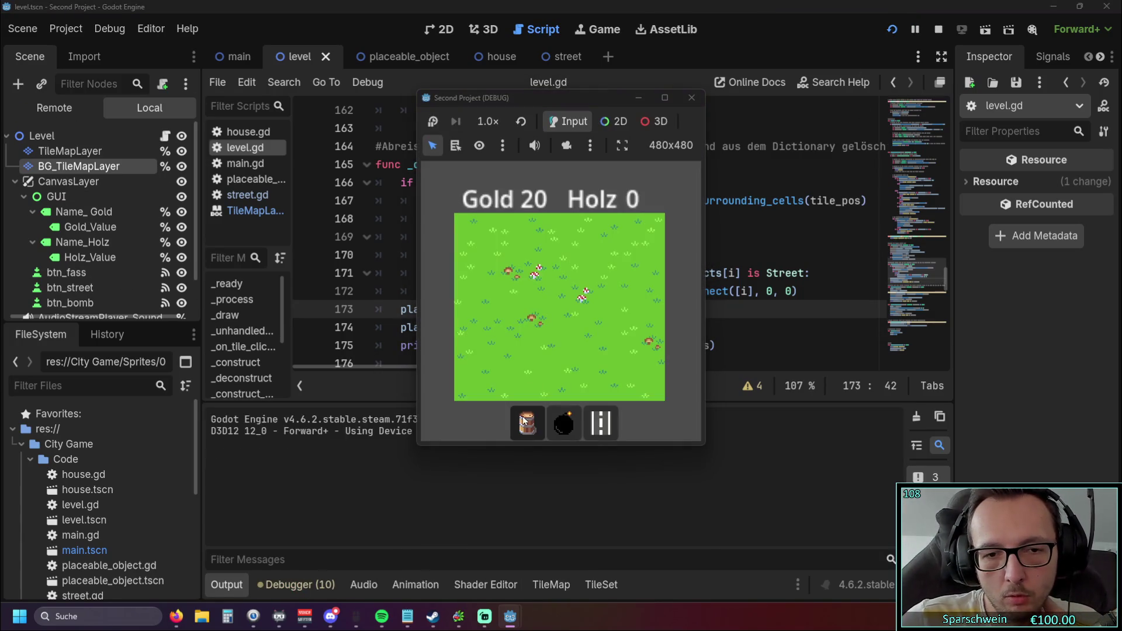
# Build and remove a street at (4, 5), lay streets (4, 4) to (6, 4), demolish (5, 4), close the game
pyautogui.click(527, 423)
pyautogui.click(592, 426)
pyautogui.click(559, 342)
pyautogui.rightClick(560, 342)
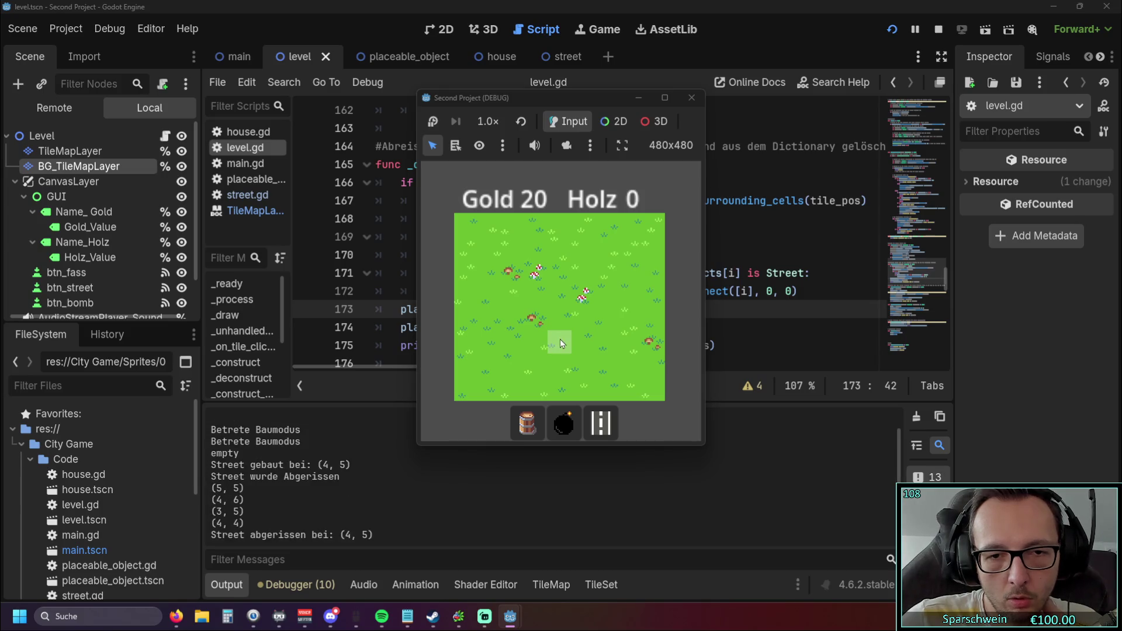
pyautogui.moveTo(553, 328); pyautogui.dragTo(584, 321)
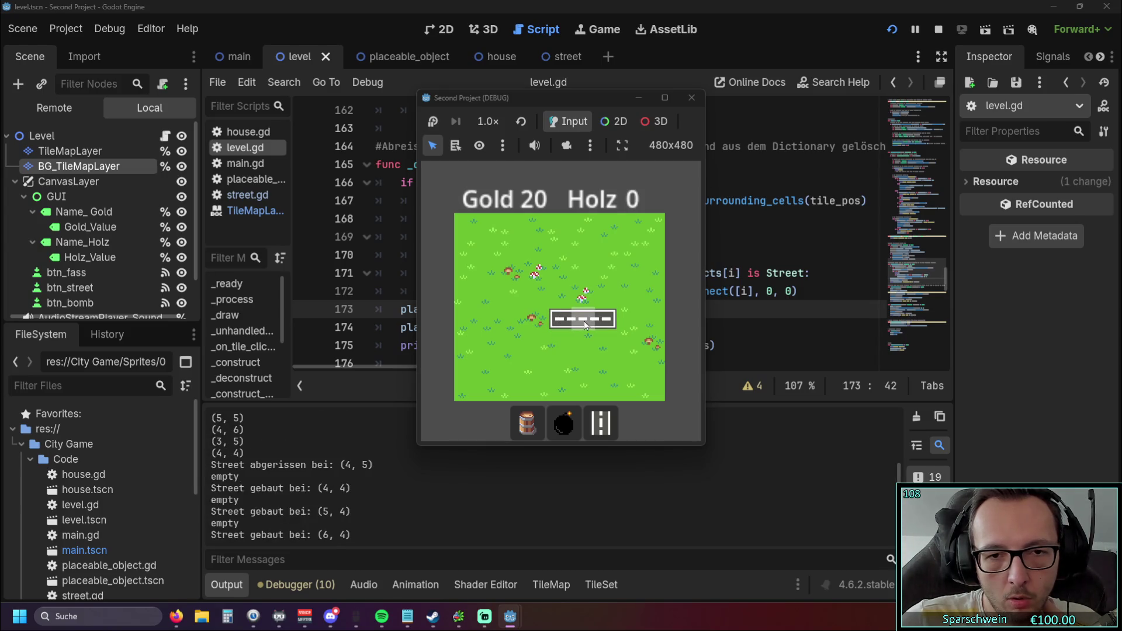
pyautogui.rightClick(583, 321)
pyautogui.click(691, 97)
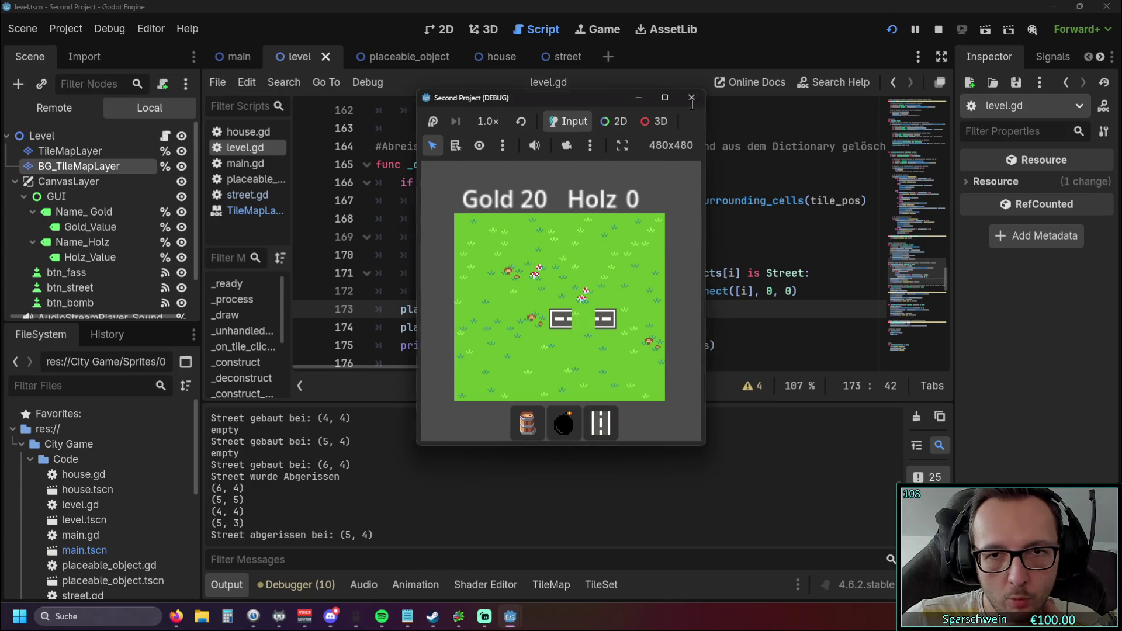
pyautogui.moveTo(511, 366)
pyautogui.mouseDown()
pyautogui.moveTo(528, 366)
pyautogui.moveTo(491, 368)
pyautogui.mouseUp()
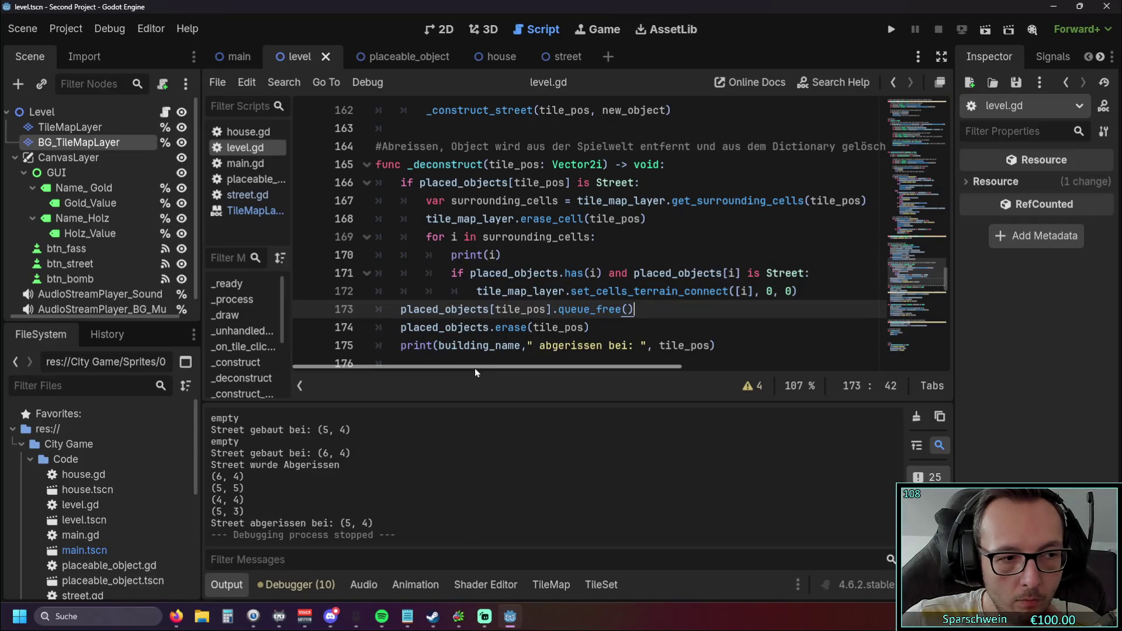
# Move print(i) inside the Street-neighbour if statement and rerun the game
pyautogui.moveTo(506, 254); pyautogui.dragTo(319, 257)
pyautogui.hotkey('ctrl', 'c')
pyautogui.press('BackSpace')
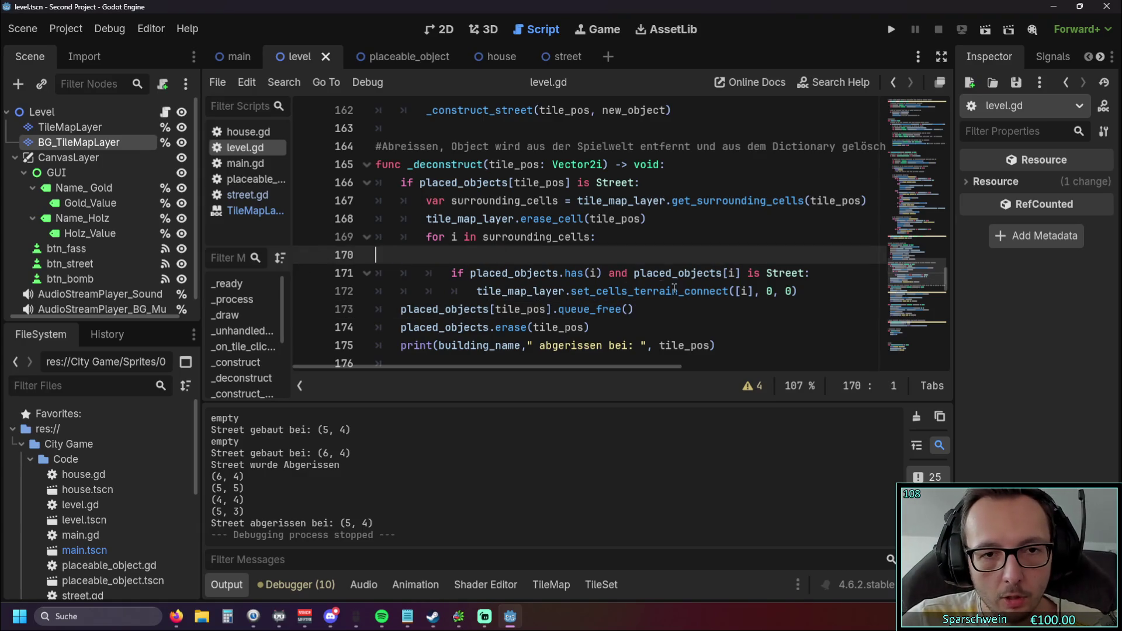
pyautogui.press('BackSpace')
pyautogui.click(830, 255)
pyautogui.press('Return')
pyautogui.hotkey('ctrl', 'v')
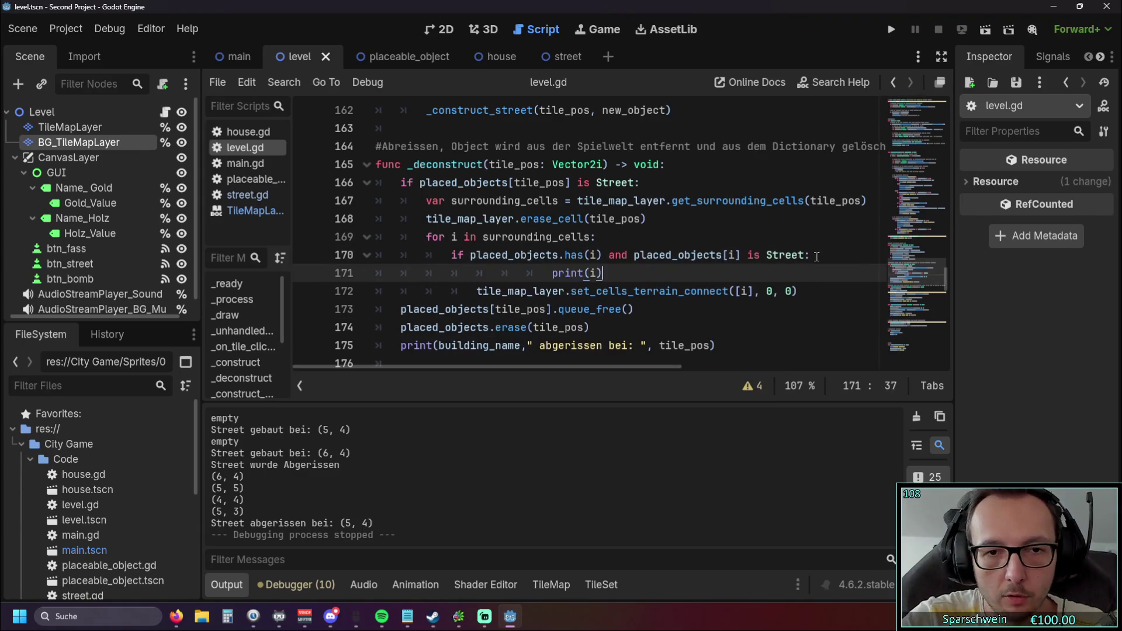
pyautogui.hotkey('shift', 'Tab')
pyautogui.hotkey('shift', 'Tab')
pyautogui.hotkey('shift', 'Tab')
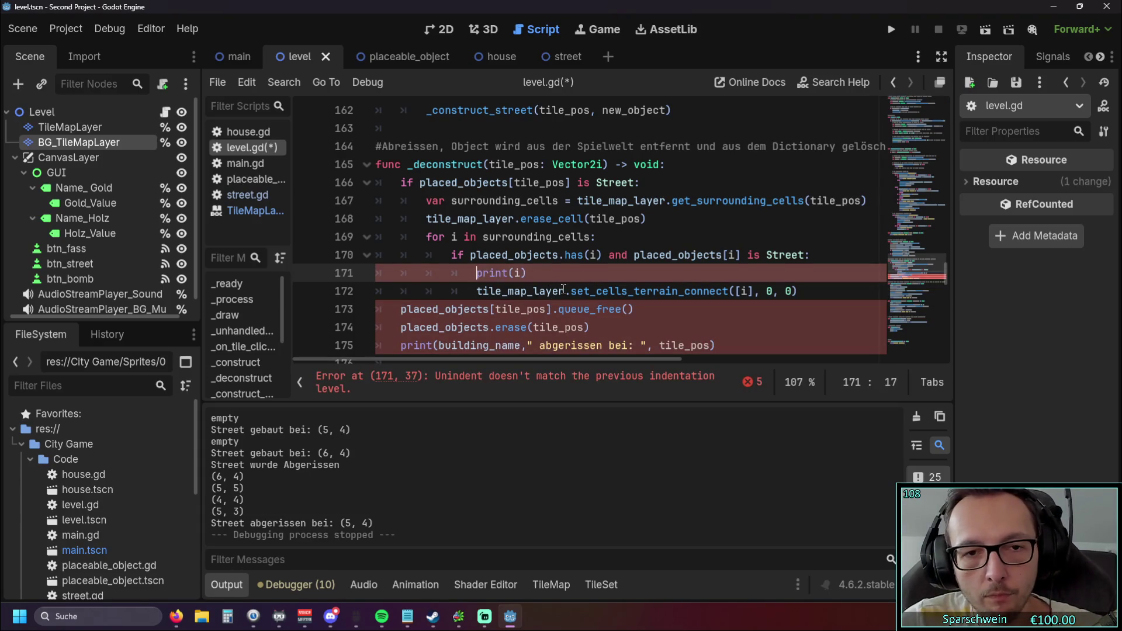
pyautogui.press('Up')
pyautogui.press('Up')
pyautogui.click(891, 29)
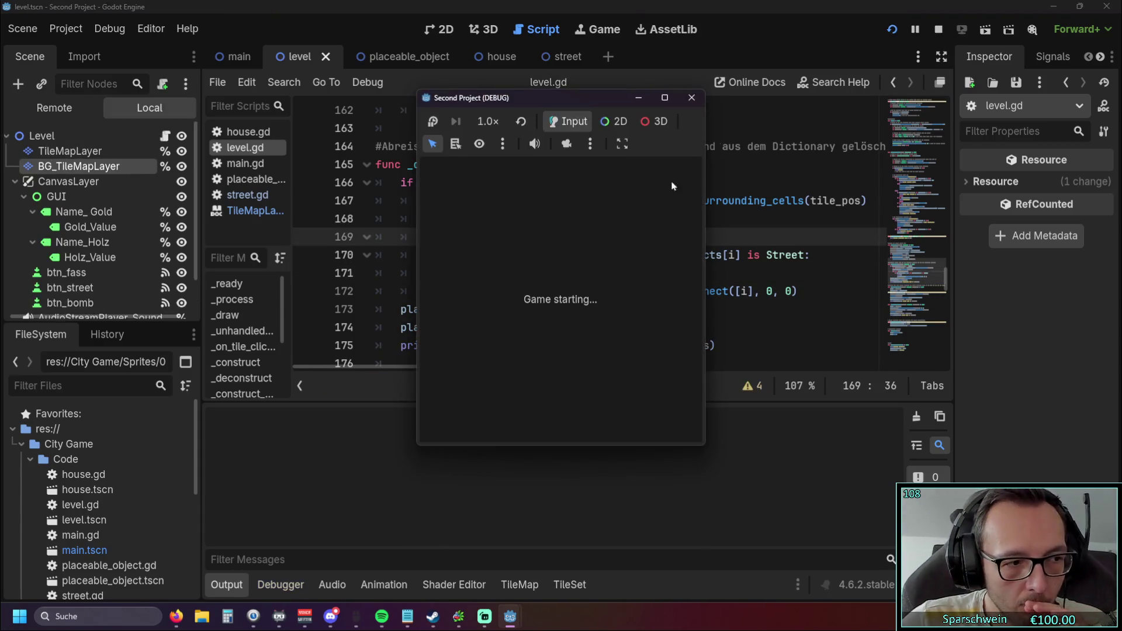
# Build and remove (4, 4), lay streets (4, 4) to (6, 4), demolish (5, 4), then close the game
pyautogui.click(558, 327)
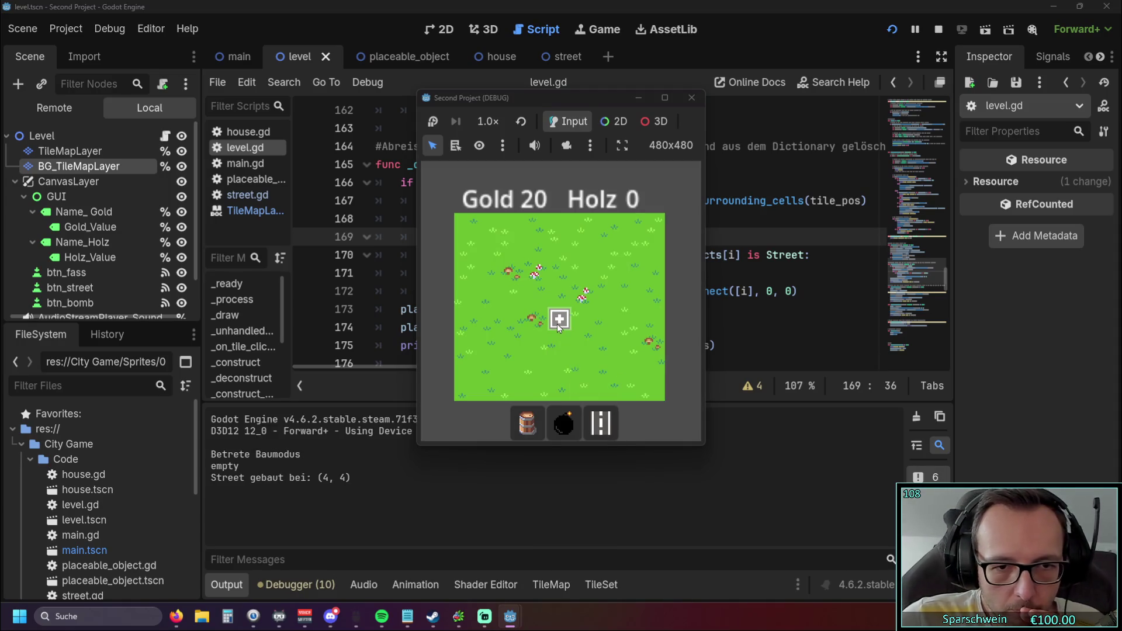
pyautogui.click(558, 325)
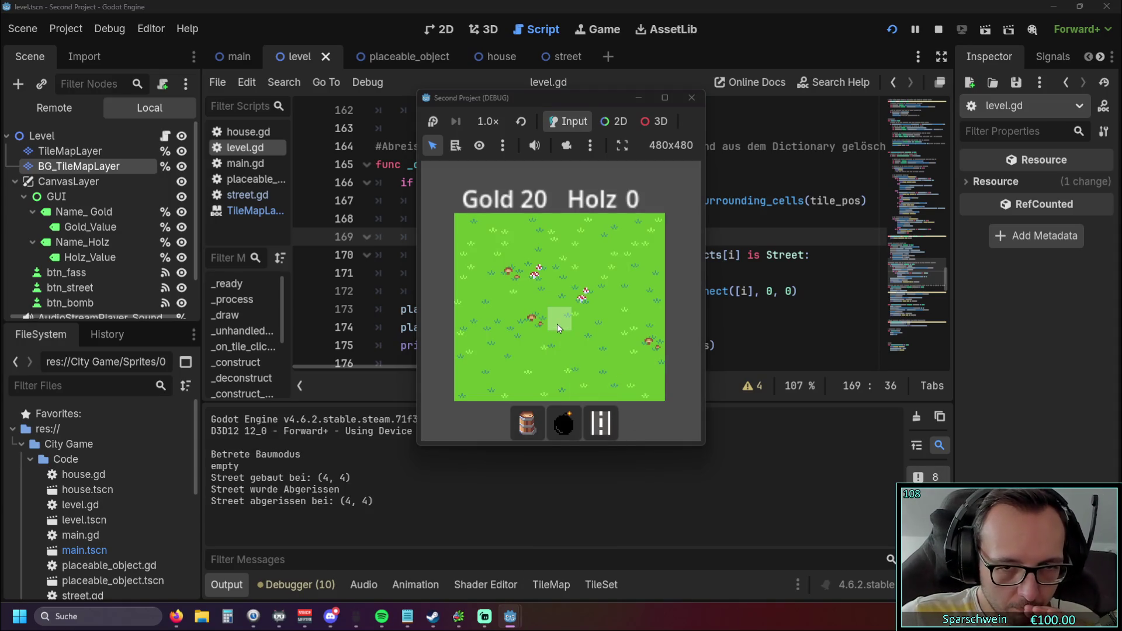
pyautogui.moveTo(557, 323); pyautogui.dragTo(607, 320)
pyautogui.click(582, 322)
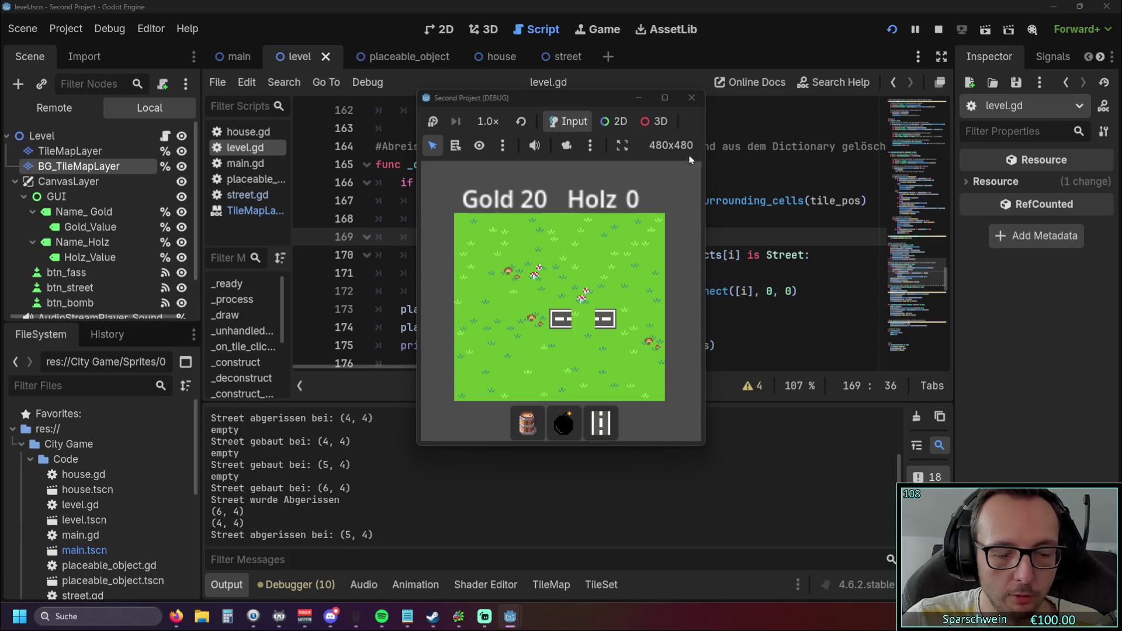
pyautogui.click(691, 98)
pyautogui.tripleClick(813, 262)
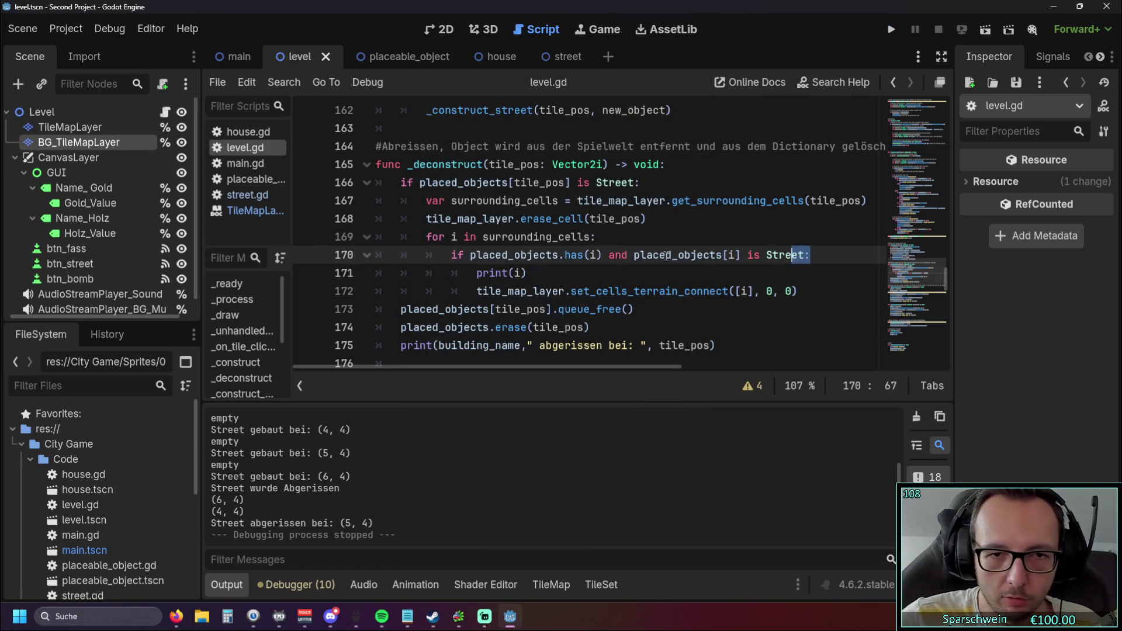
# Review the print(i) and terrain-connect lines inside the surrounding-cells loop of _deconstruct
pyautogui.click(615, 275)
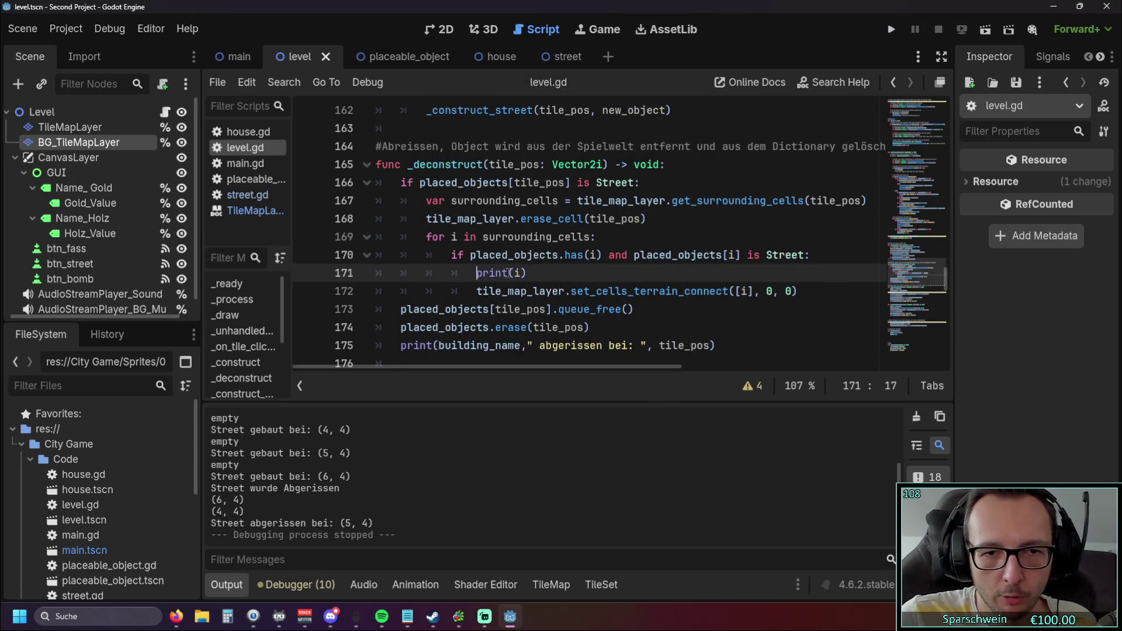
pyautogui.click(481, 292)
pyautogui.hscroll(2, 499, 369)
pyautogui.hscroll(-2, 498, 370)
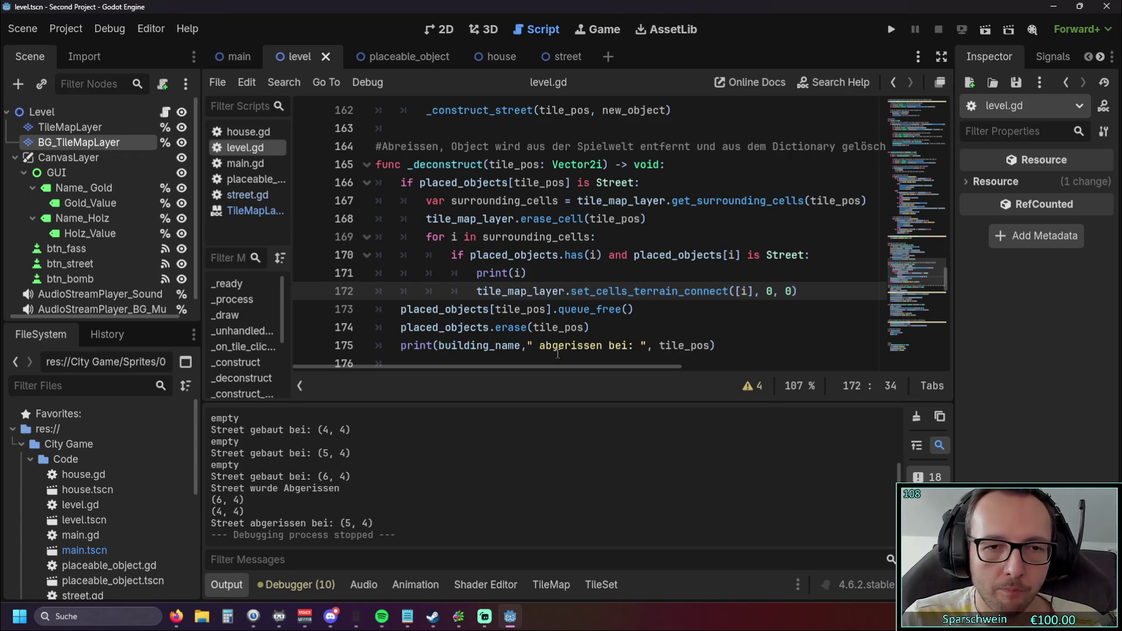
pyautogui.hscroll(1, 502, 366)
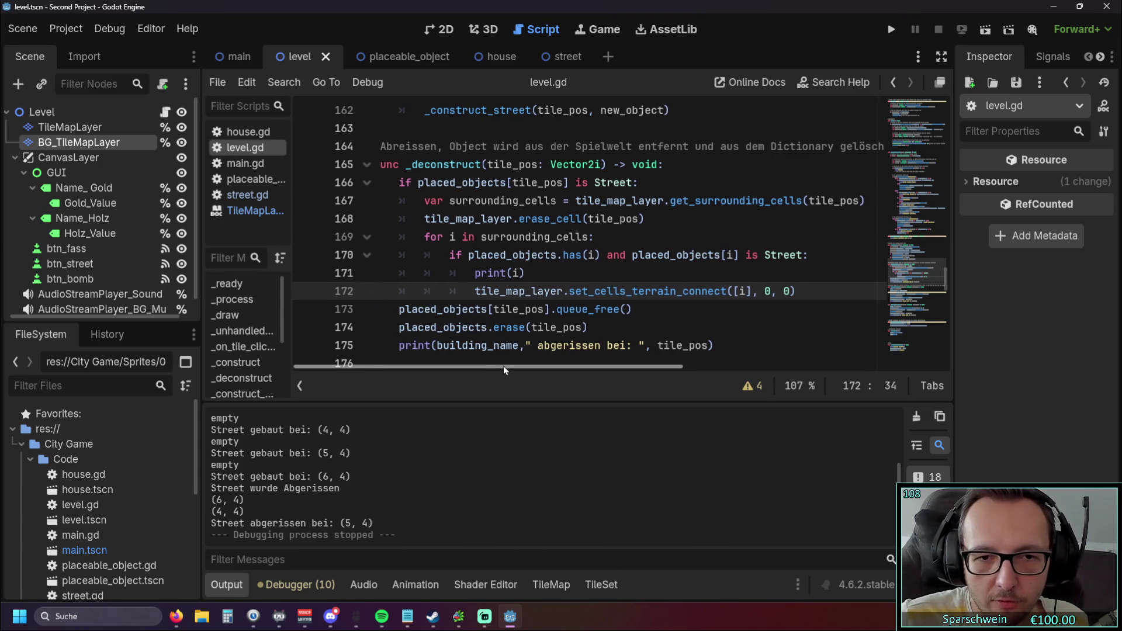
pyautogui.scroll(-3, 594, 257)
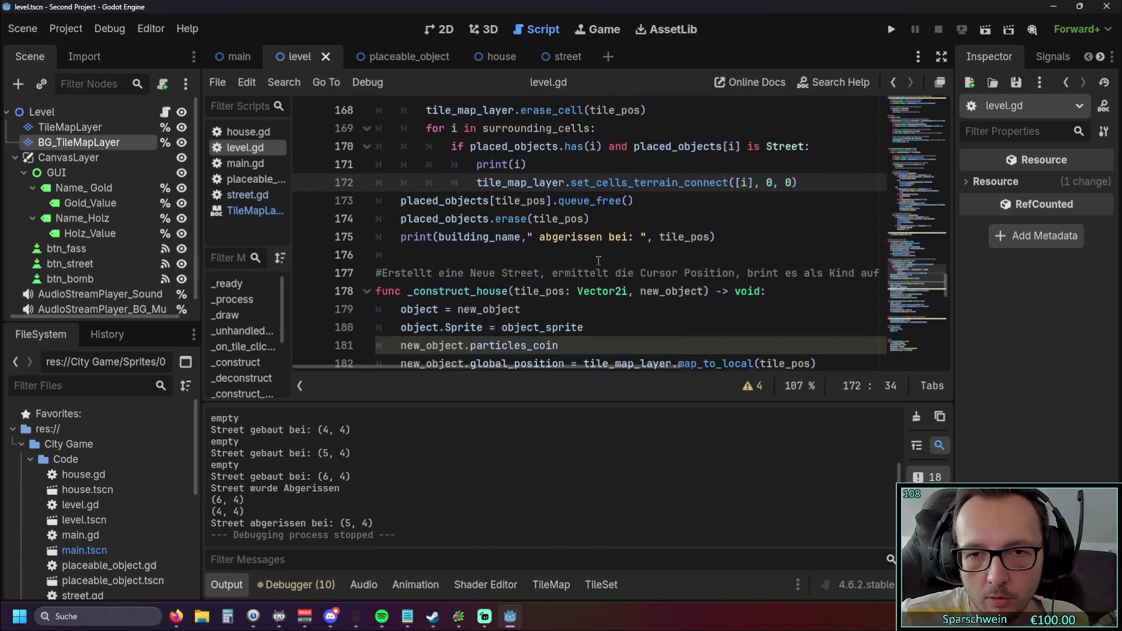
pyautogui.scroll(-3, 593, 257)
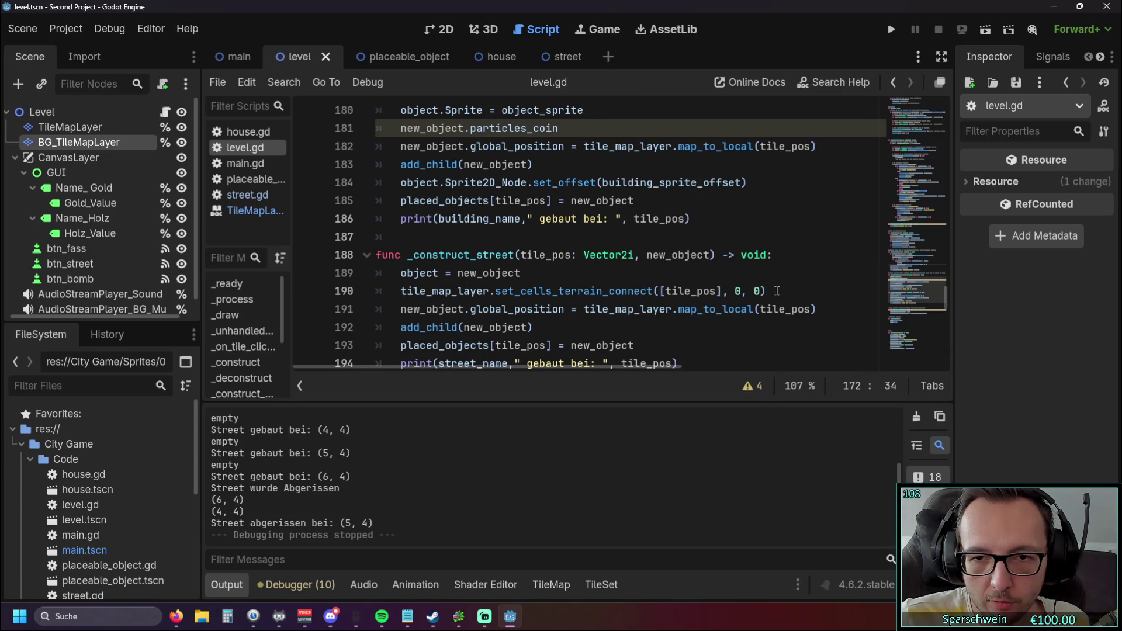
pyautogui.scroll(3, 763, 282)
pyautogui.scroll(1, 763, 282)
pyautogui.scroll(-4, 759, 286)
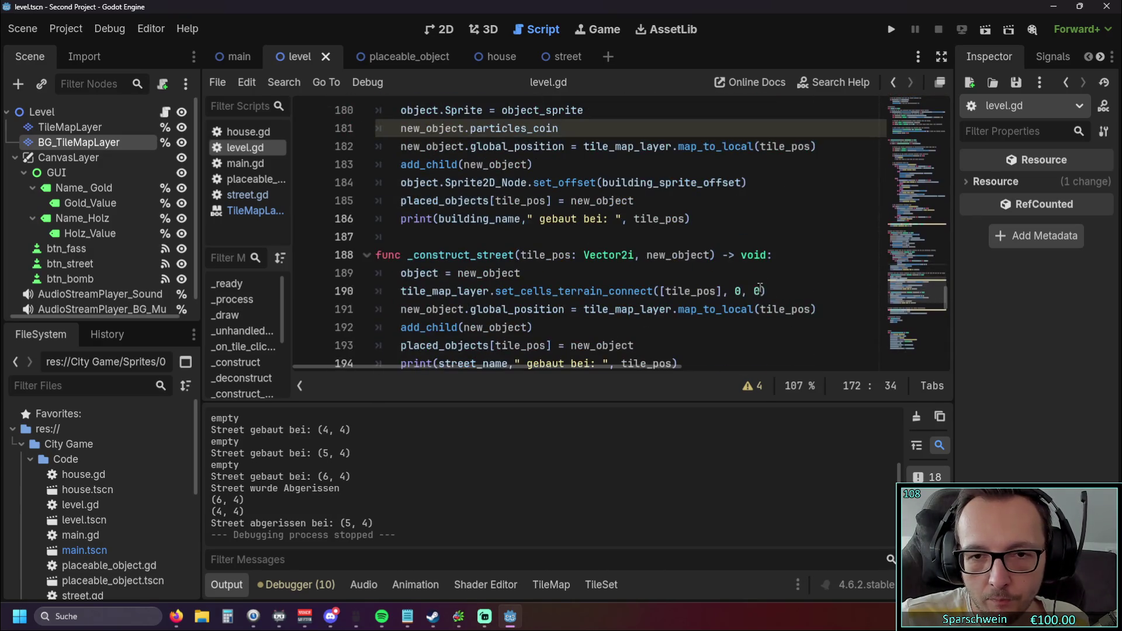
pyautogui.scroll(6, 695, 291)
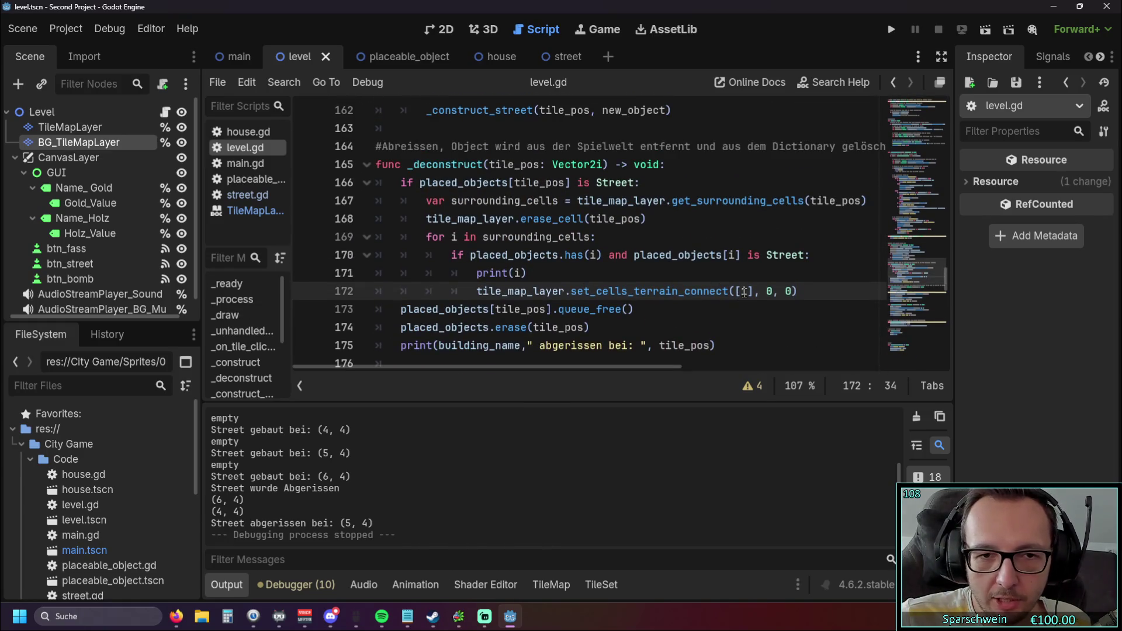
# Check the tooltips for i and Vector2i, then start typing ': Vector' after i on line 169
pyautogui.moveTo(744, 291)
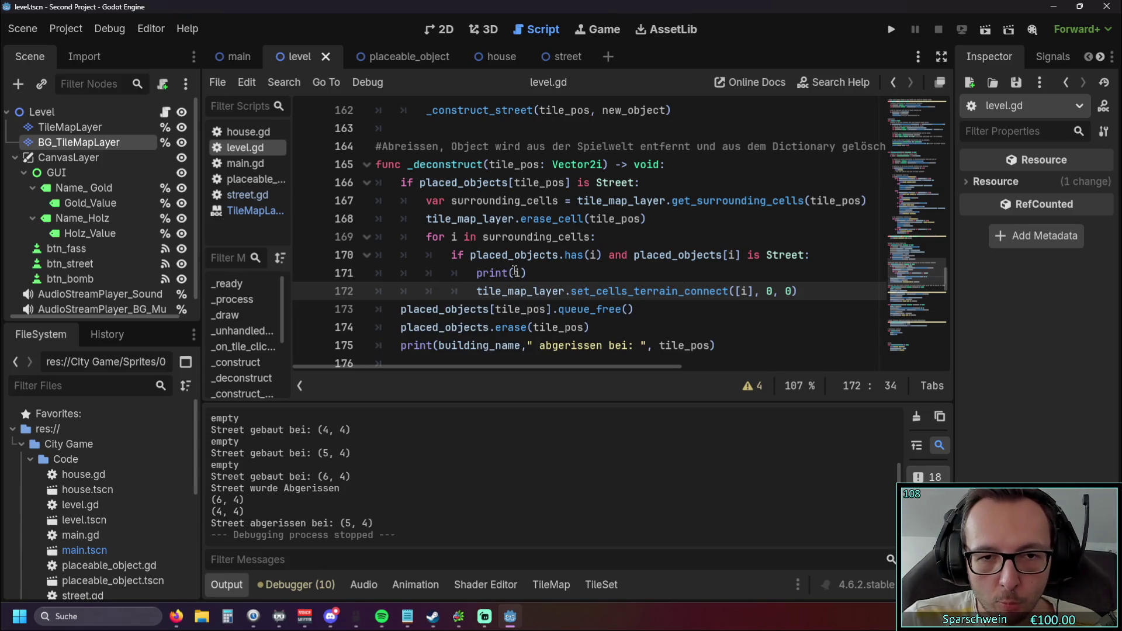
pyautogui.moveTo(515, 271)
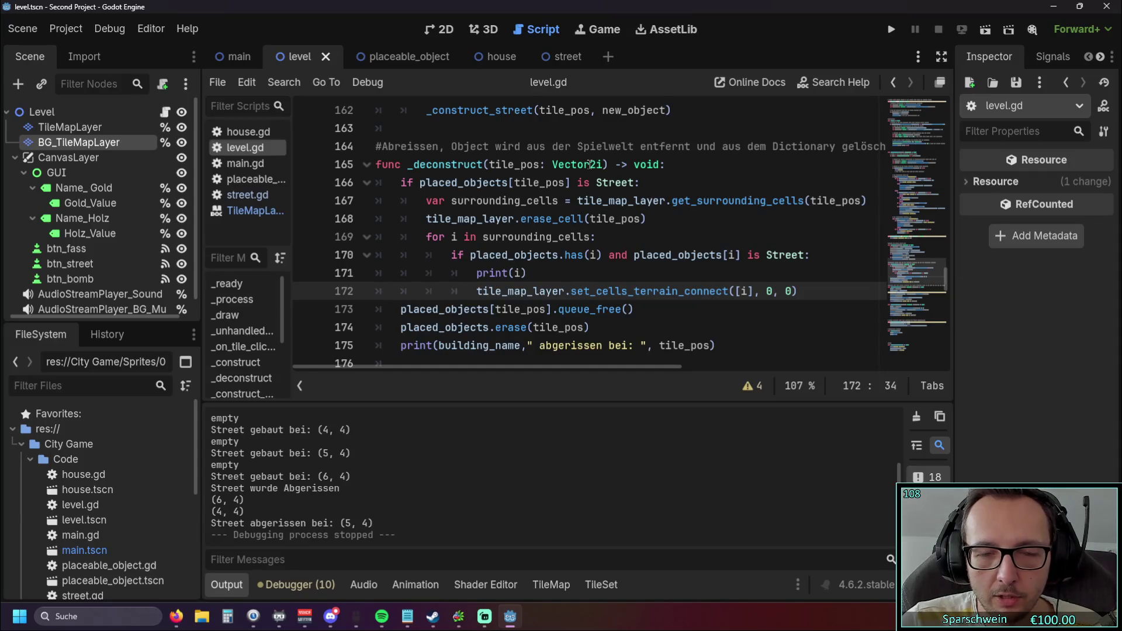
pyautogui.moveTo(590, 164)
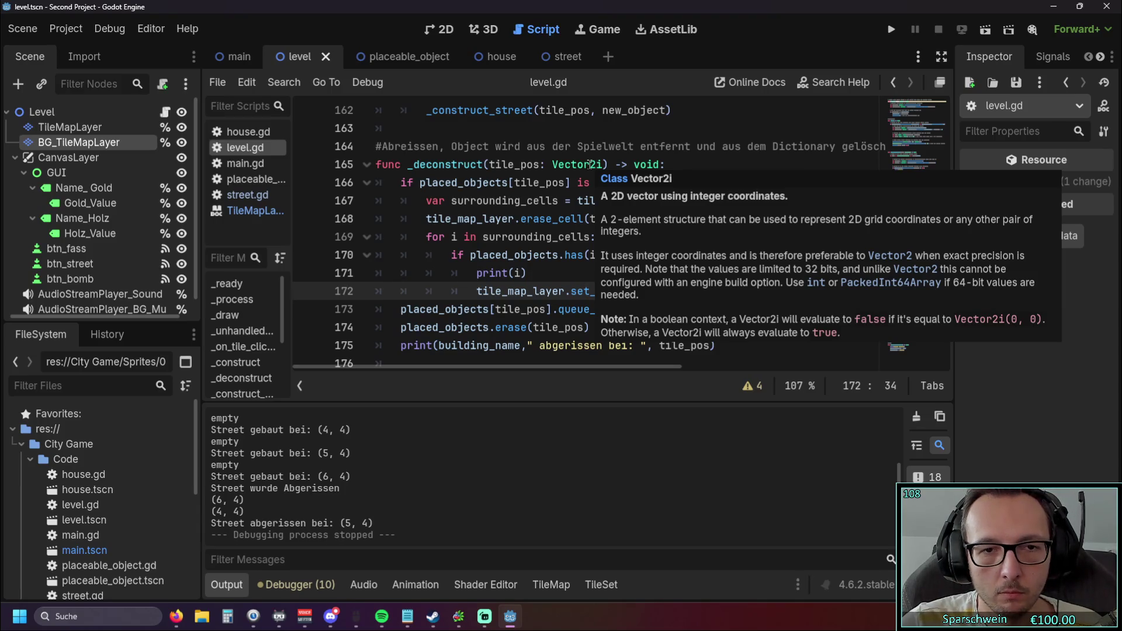
pyautogui.click(455, 236)
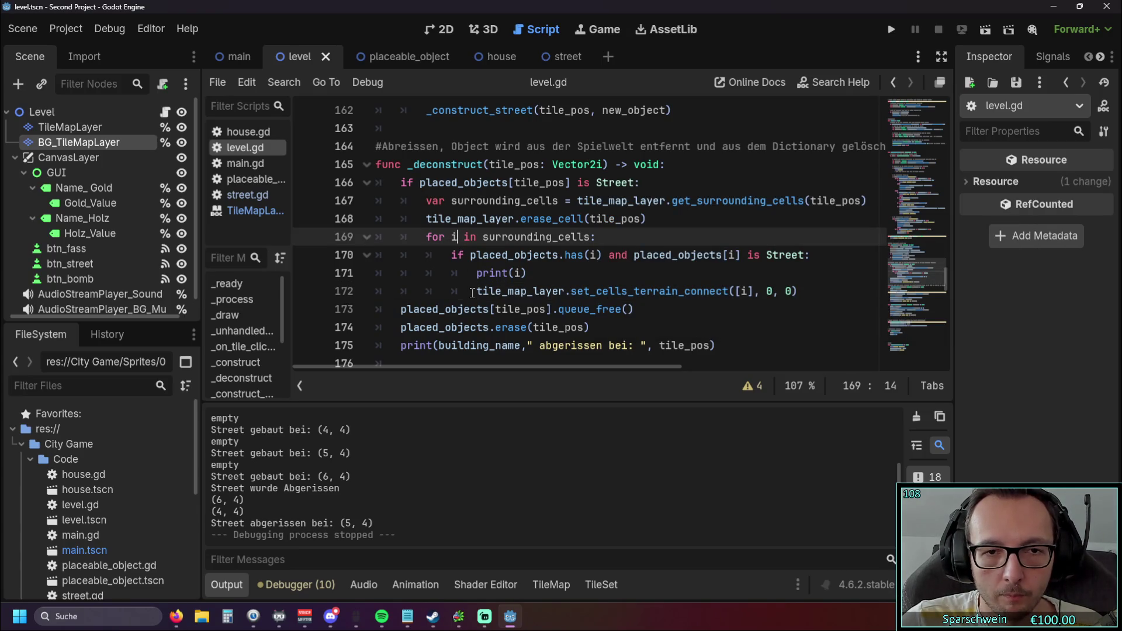
pyautogui.write(': ')
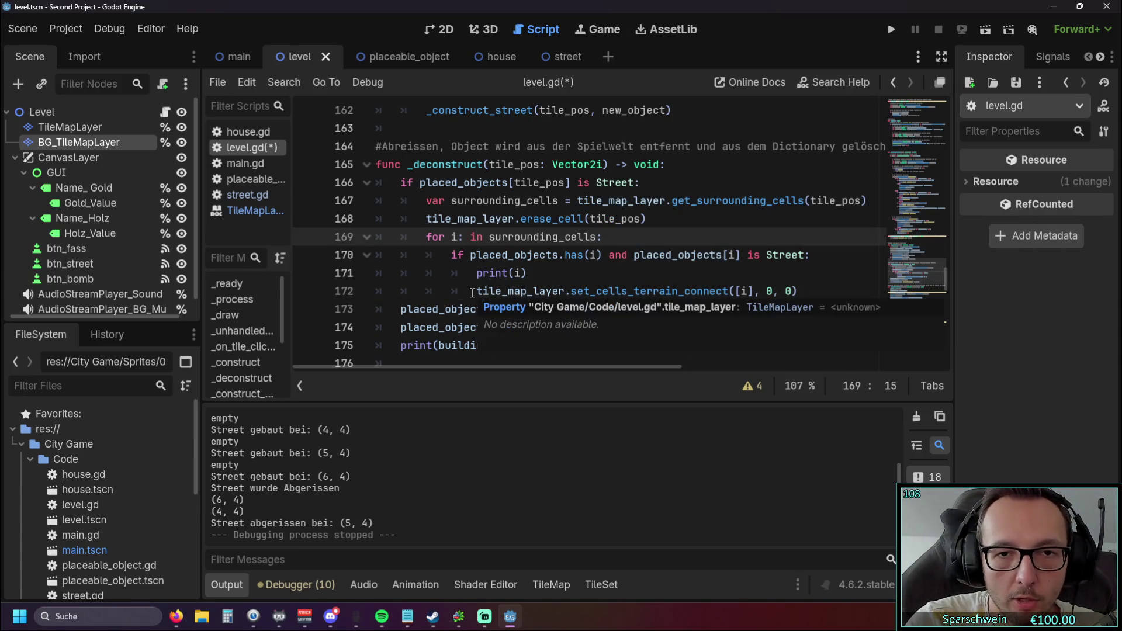
pyautogui.write('Vector')
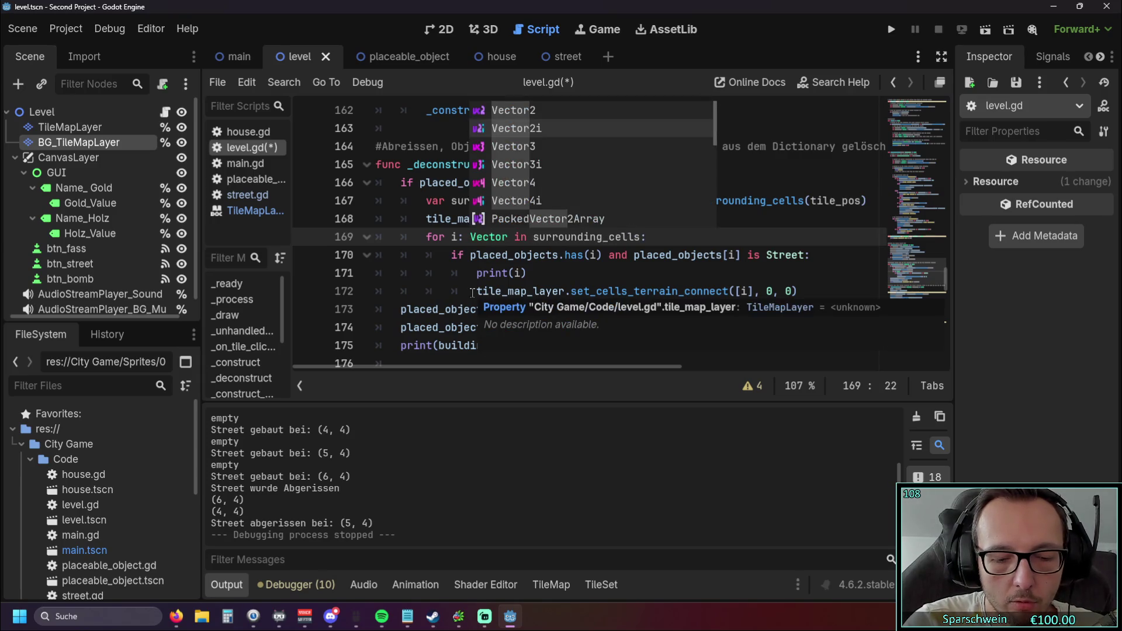
# Complete the loop variable's type as Vector2i on line 169, then save and run the game with F5
pyautogui.press('Return')
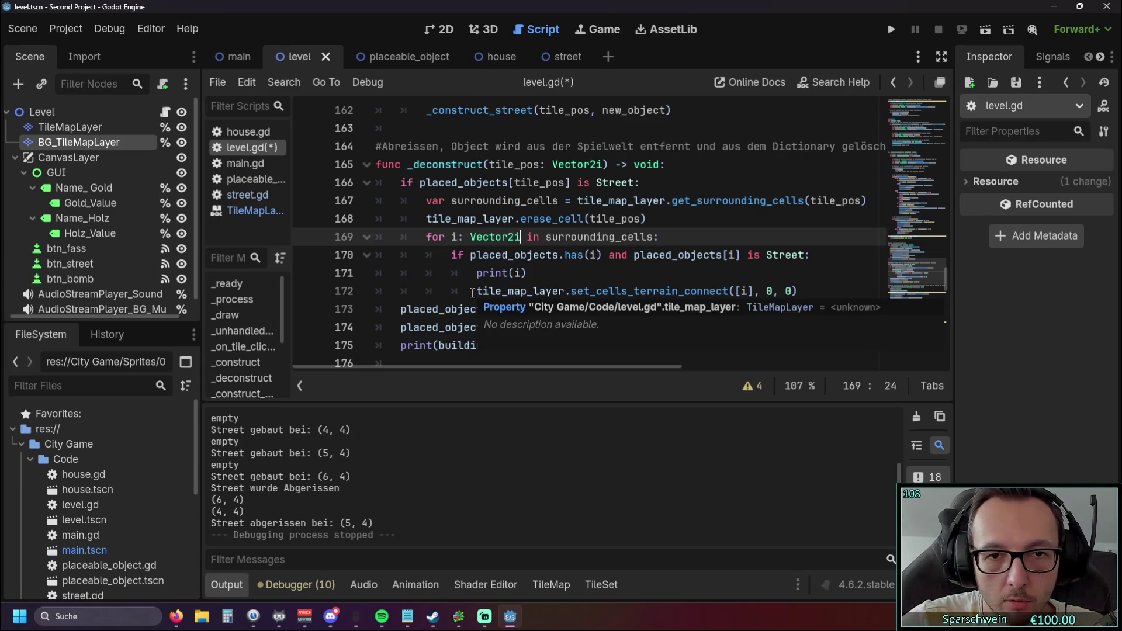
pyautogui.click(570, 260)
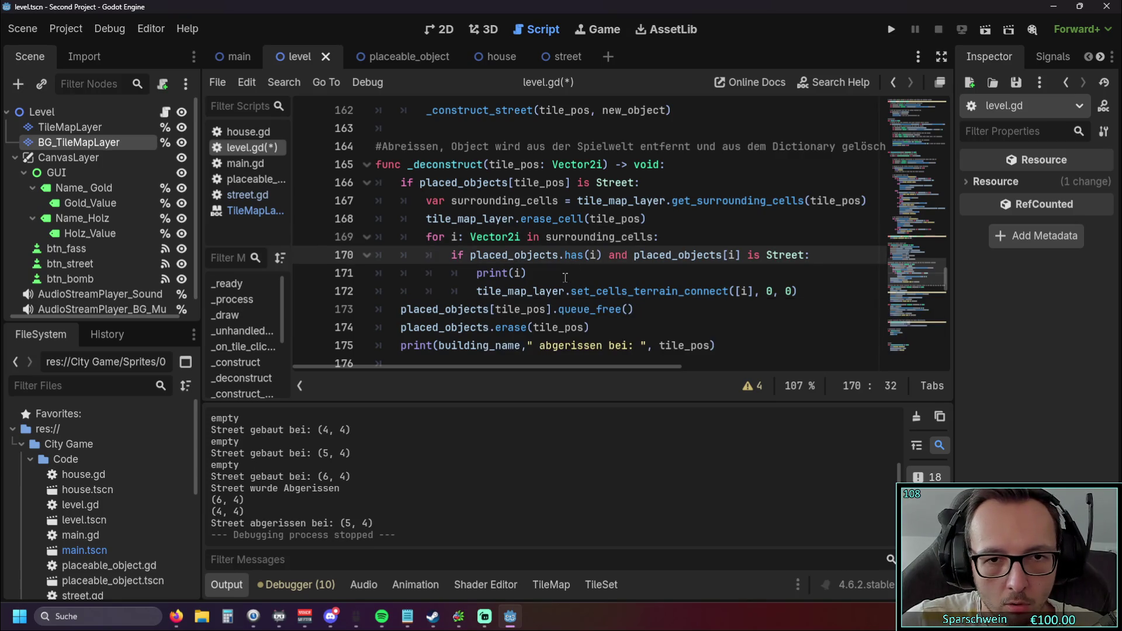
pyautogui.click(564, 275)
pyautogui.press('F5')
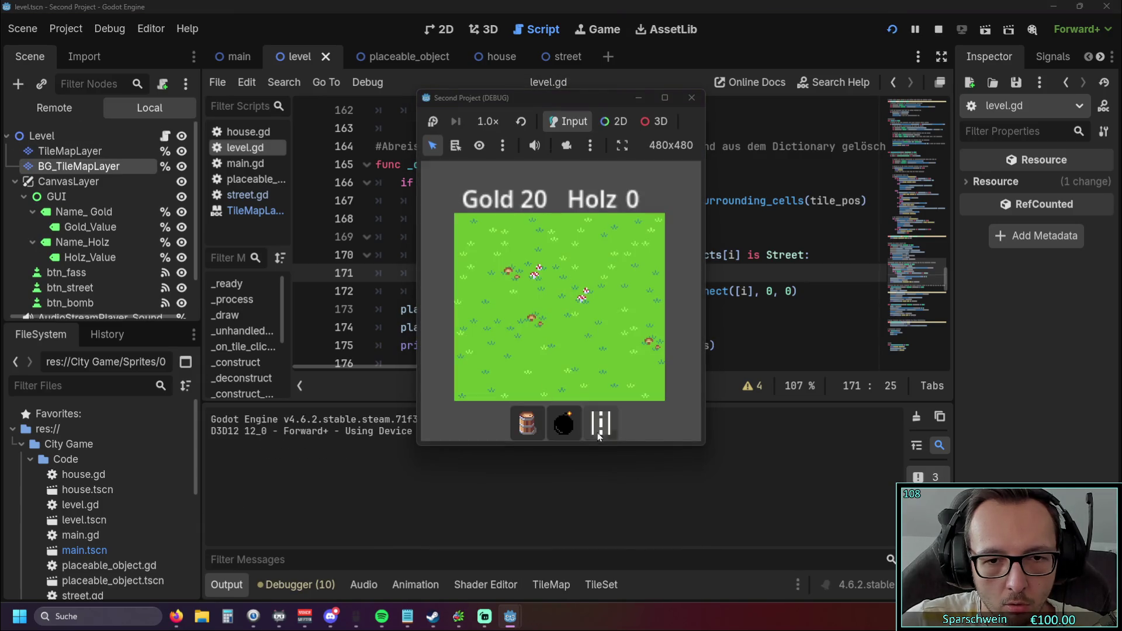
# Build streets at (4, 5), (5, 5) and (6, 5), demolish the middle one, and close the game
pyautogui.click(598, 436)
pyautogui.click(553, 341)
pyautogui.click(587, 341)
pyautogui.click(607, 342)
pyautogui.rightClick(587, 342)
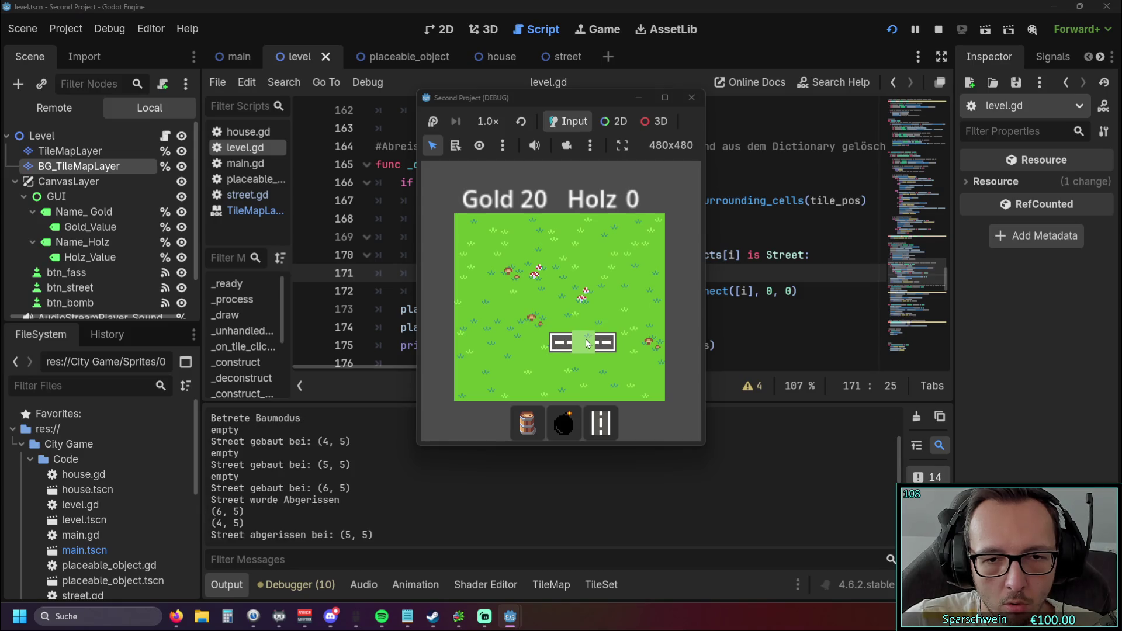
pyautogui.click(688, 101)
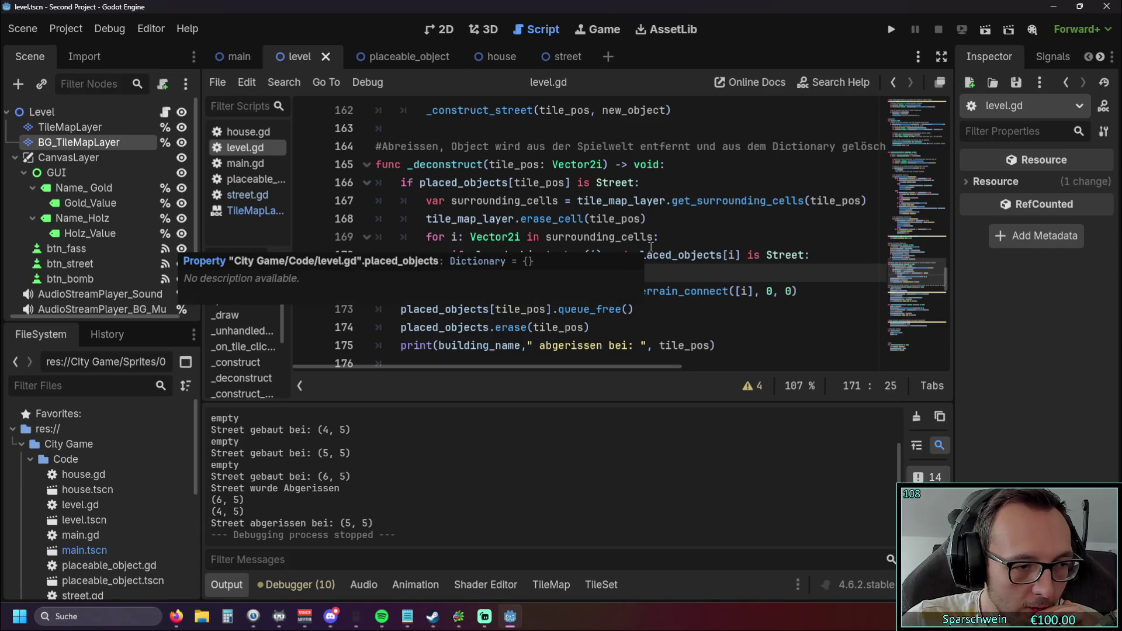
pyautogui.moveTo(518, 245)
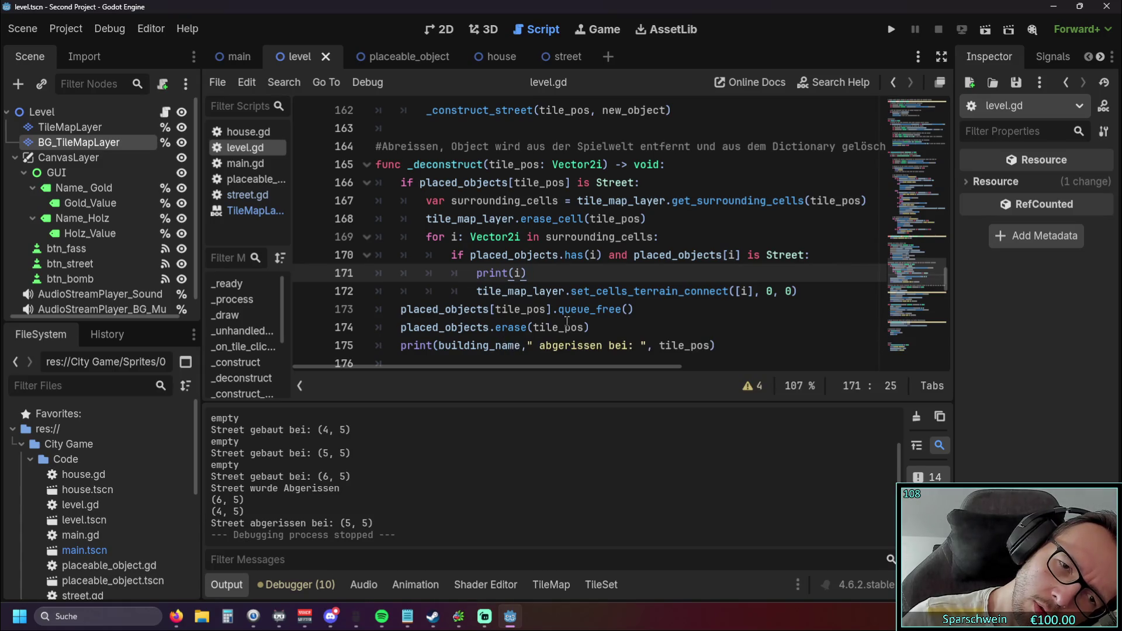
pyautogui.moveTo(567, 322)
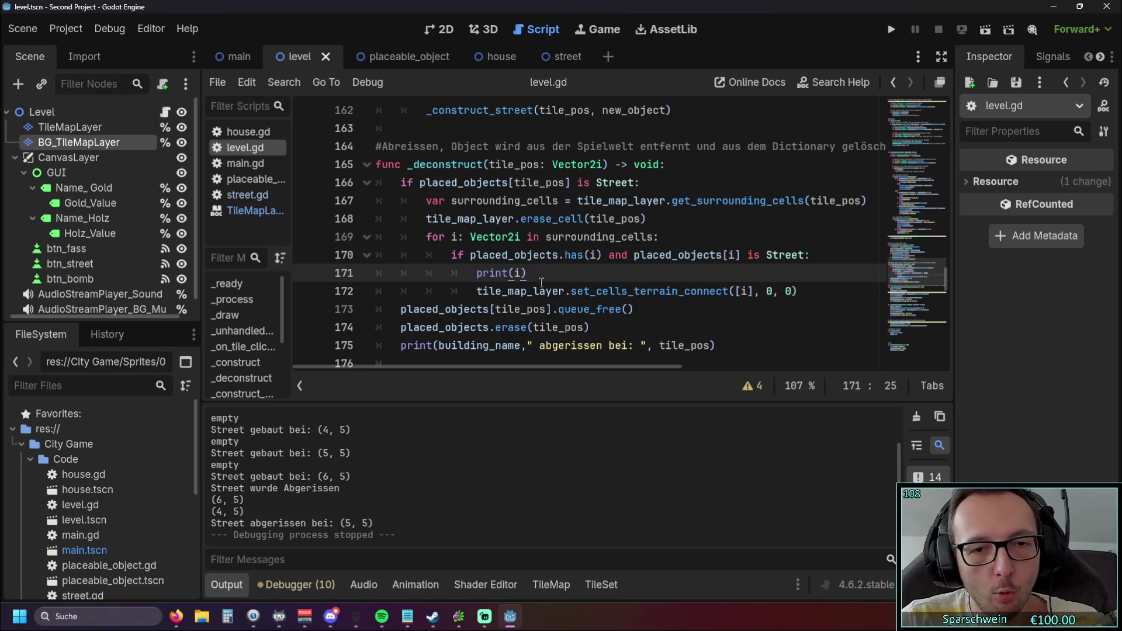
pyautogui.moveTo(589, 326); pyautogui.dragTo(340, 304)
# Move the queue_free and placed_objects.erase lines to the top of _deconstruct
pyautogui.hotkey('ctrl', 'x')
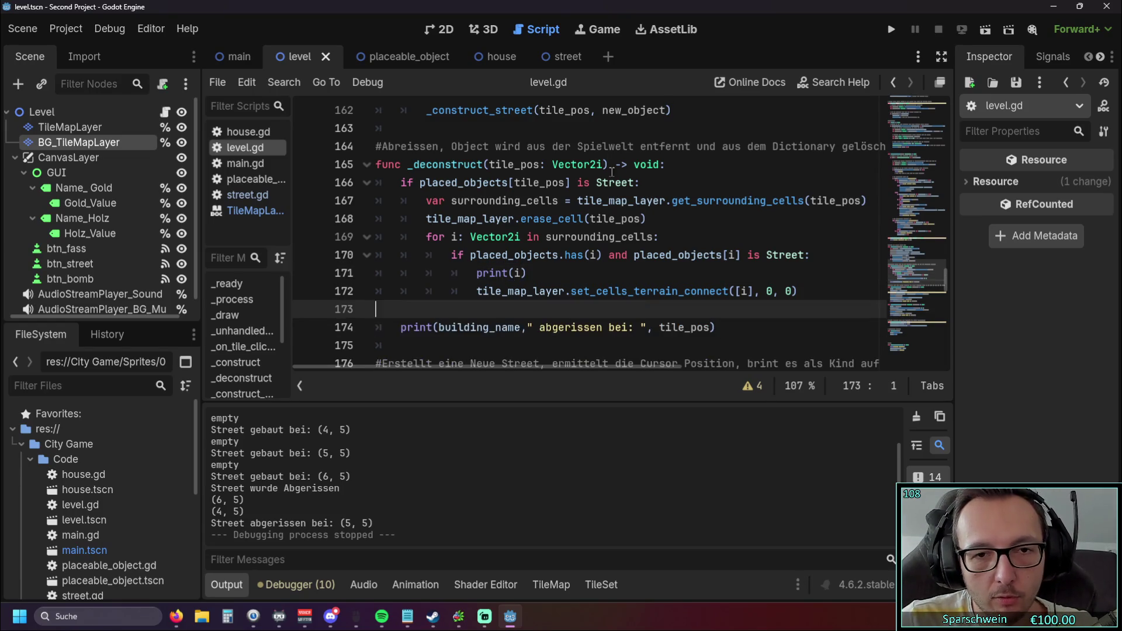
pyautogui.click(679, 166)
pyautogui.press('Return')
pyautogui.hotkey('ctrl', 'v')
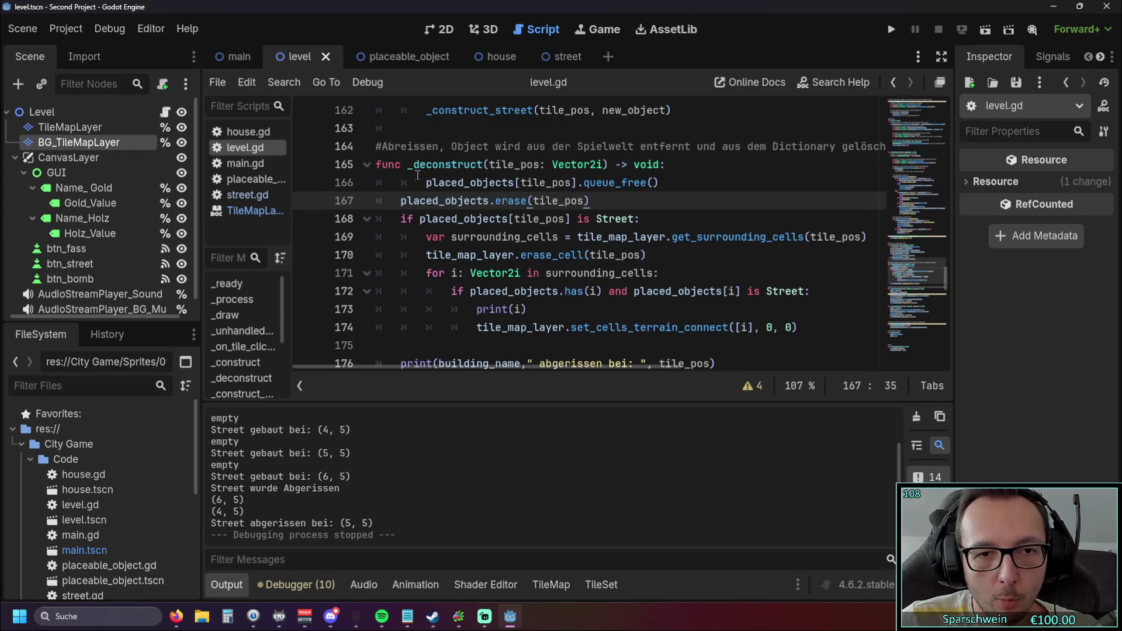
pyautogui.moveTo(798, 327); pyautogui.dragTo(400, 182)
pyautogui.click(401, 182)
pyautogui.click(409, 345)
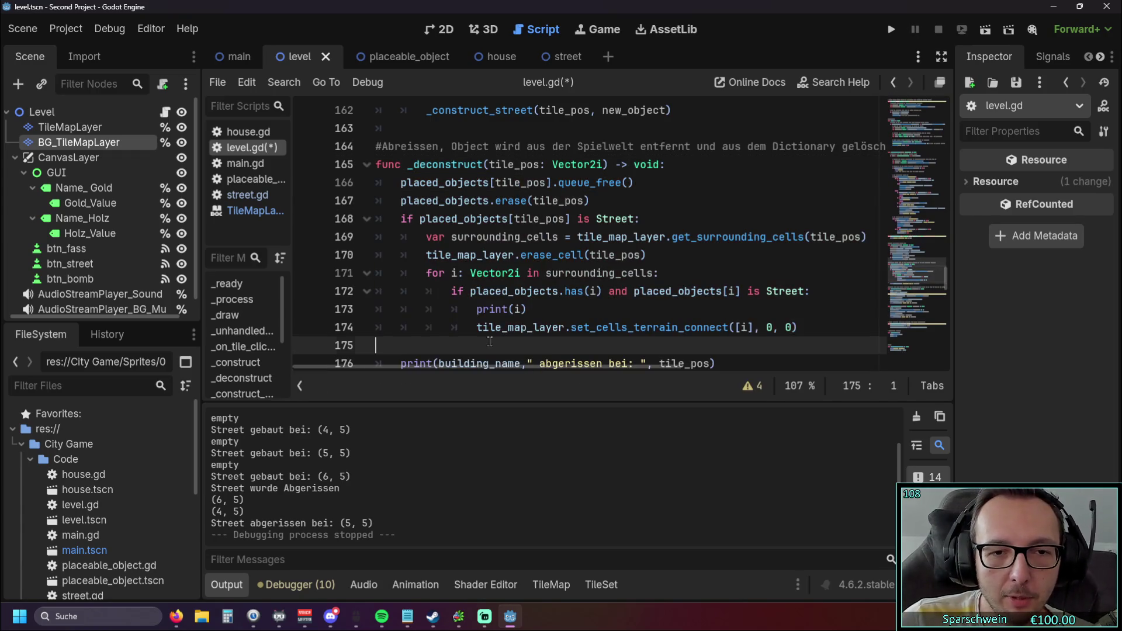
pyautogui.press('BackSpace')
# Run the game, place streets and demolish one, which fails with a Dictionary key error
pyautogui.click(892, 29)
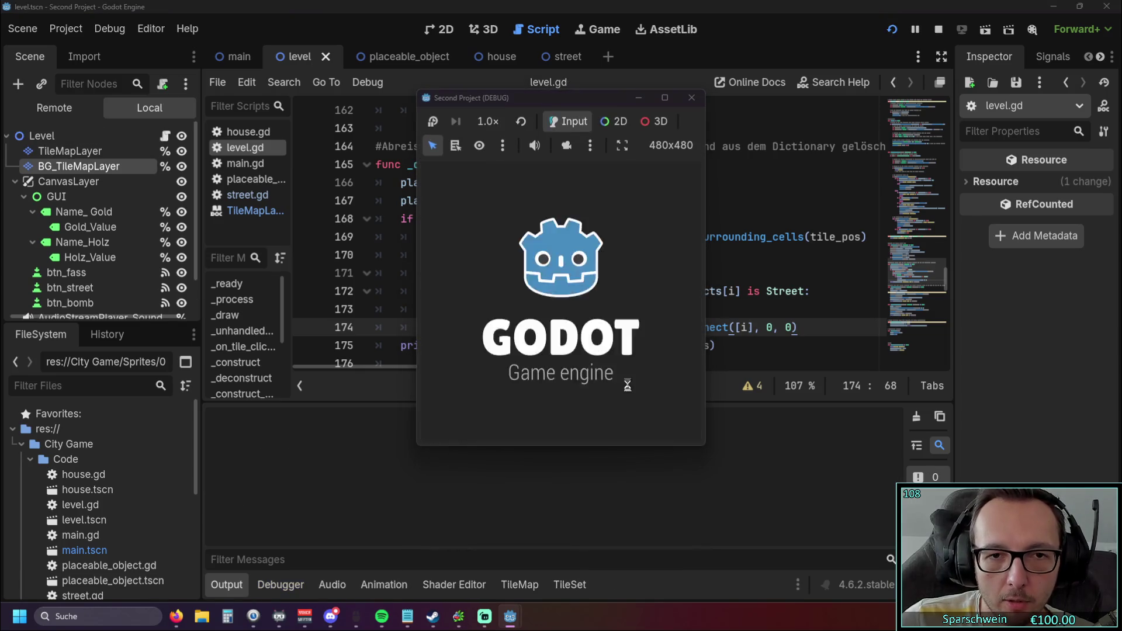
pyautogui.click(570, 328)
pyautogui.click(583, 321)
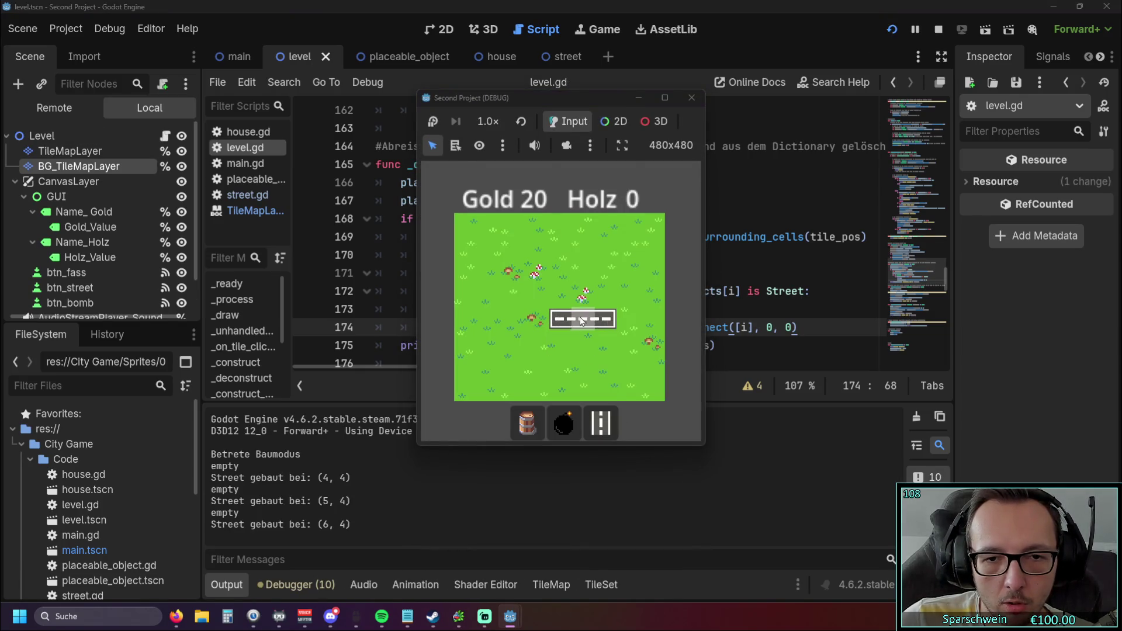
pyautogui.rightClick(579, 316)
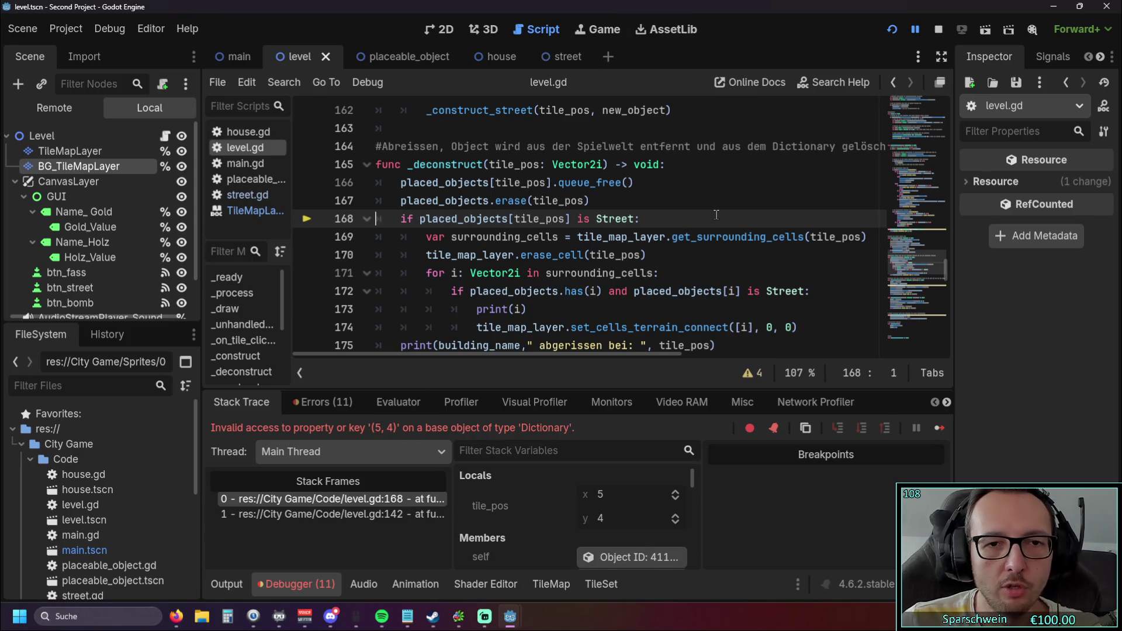
# Put the queue_free and erase lines back in their original place above the print call
pyautogui.scroll(-1, 637, 193)
pyautogui.scroll(1, 636, 192)
pyautogui.click(636, 193)
pyautogui.press('BackSpace')
pyautogui.press('BackSpace')
pyautogui.press('BackSpace')
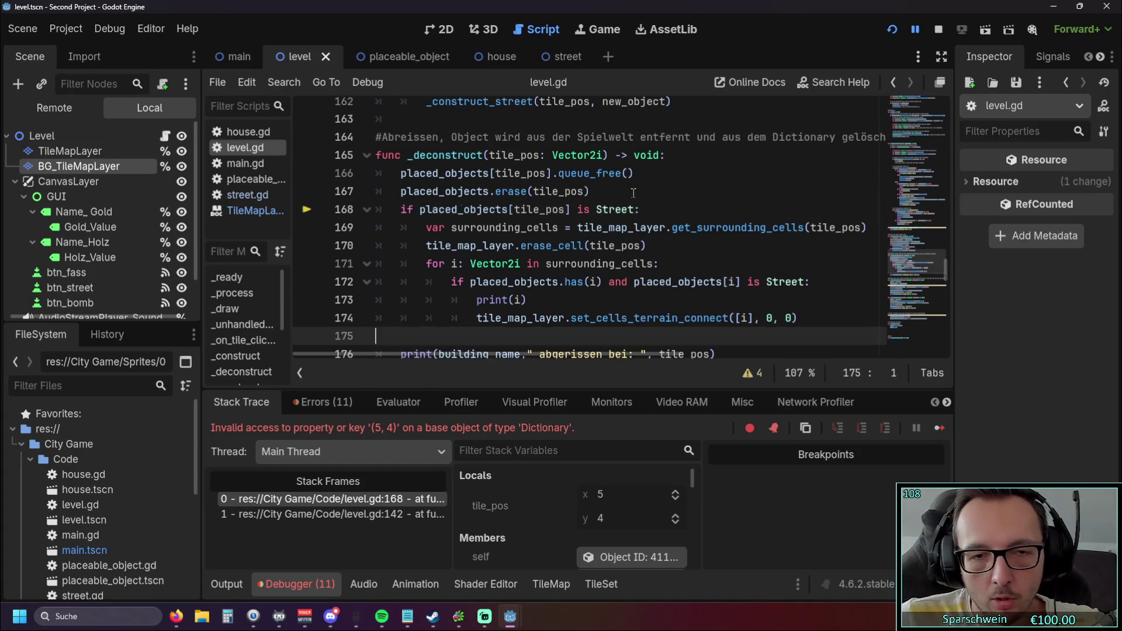
pyautogui.press('BackSpace')
pyautogui.press('BackSpace')
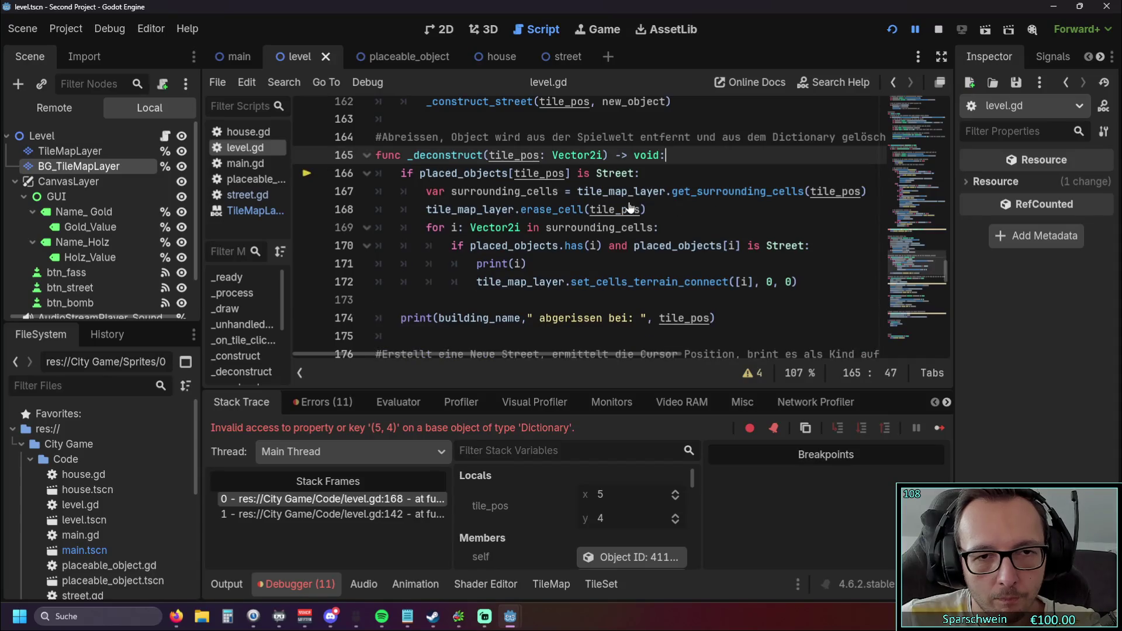
pyautogui.hotkey('ctrl', 'v')
pyautogui.click(619, 257)
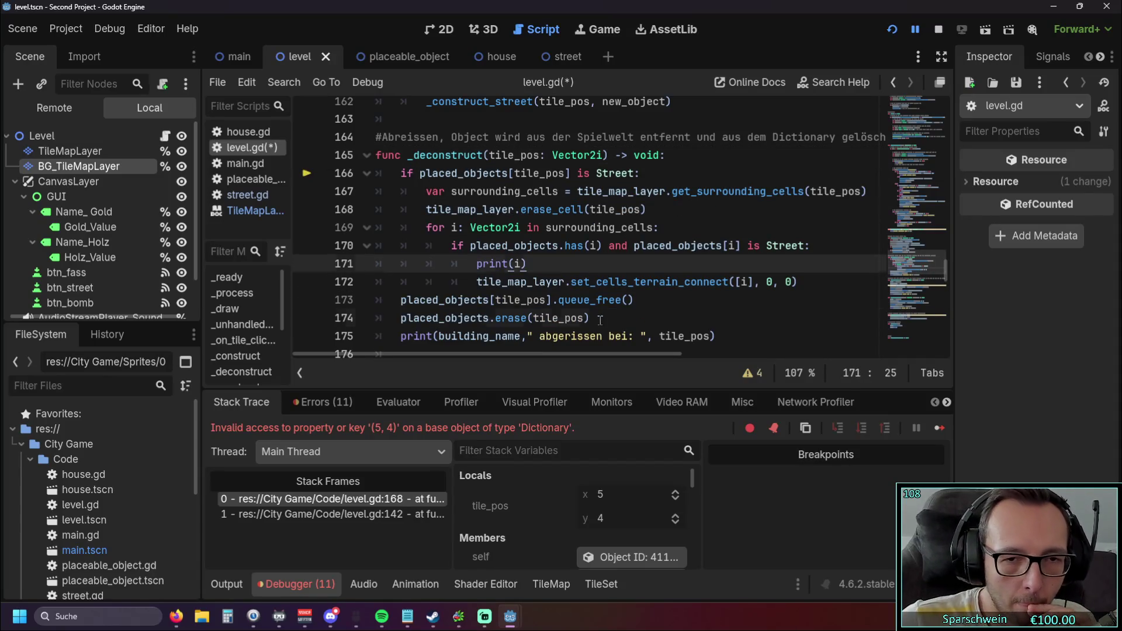
# Move only placed_objects.erase(tile_pos) to the first line of _deconstruct
pyautogui.click(336, 318)
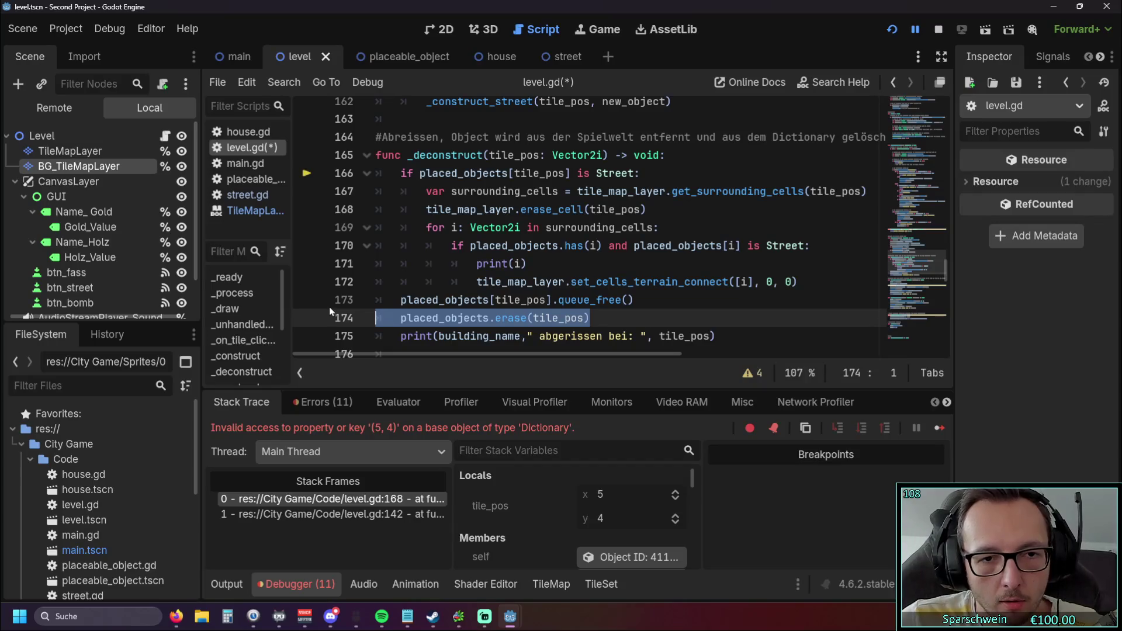
pyautogui.hotkey('ctrl', 'x')
pyautogui.press('BackSpace')
pyautogui.click(673, 154)
pyautogui.press('Return')
pyautogui.hotkey('ctrl', 'v')
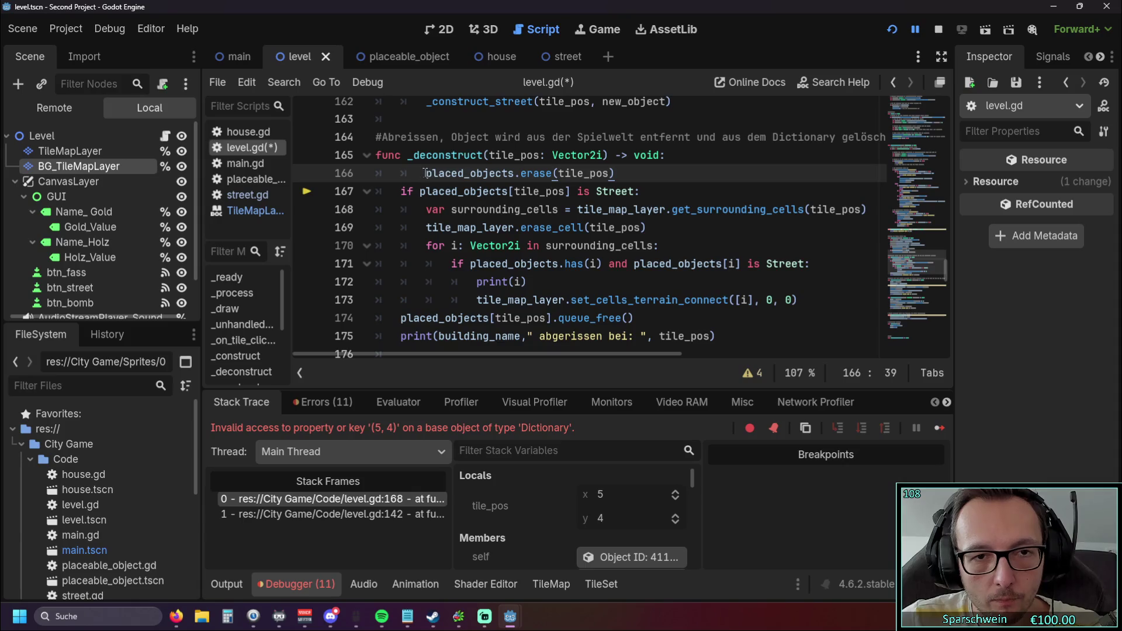
# Run the game, build two adjoining streets and demolish one to test the change
pyautogui.click(891, 29)
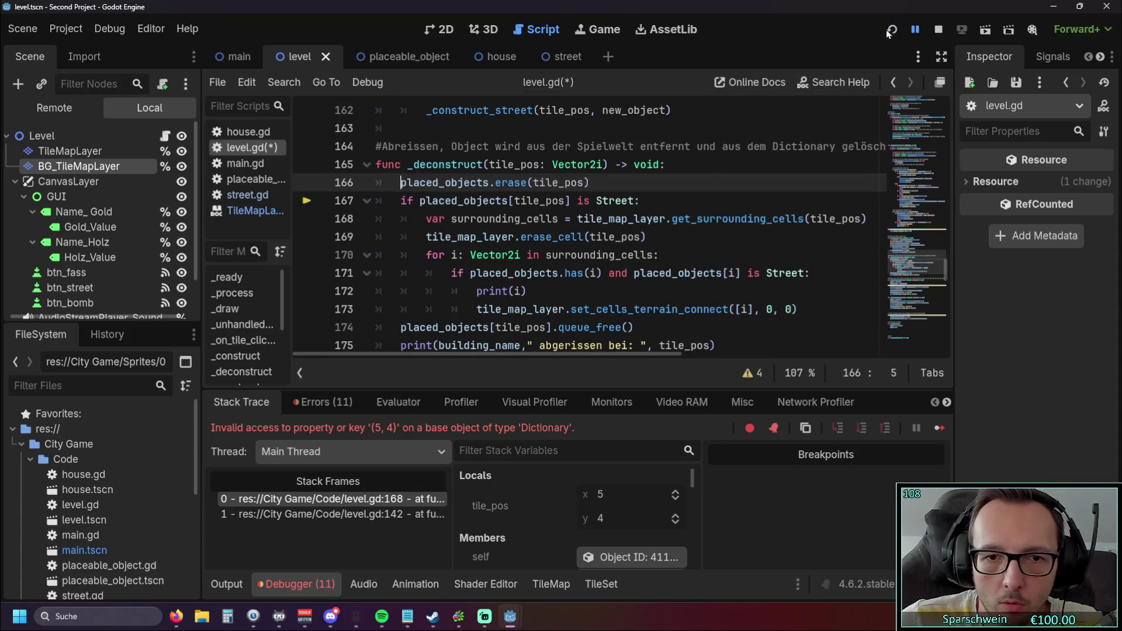
pyautogui.click(600, 421)
pyautogui.click(556, 336)
pyautogui.click(581, 339)
pyautogui.click(604, 343)
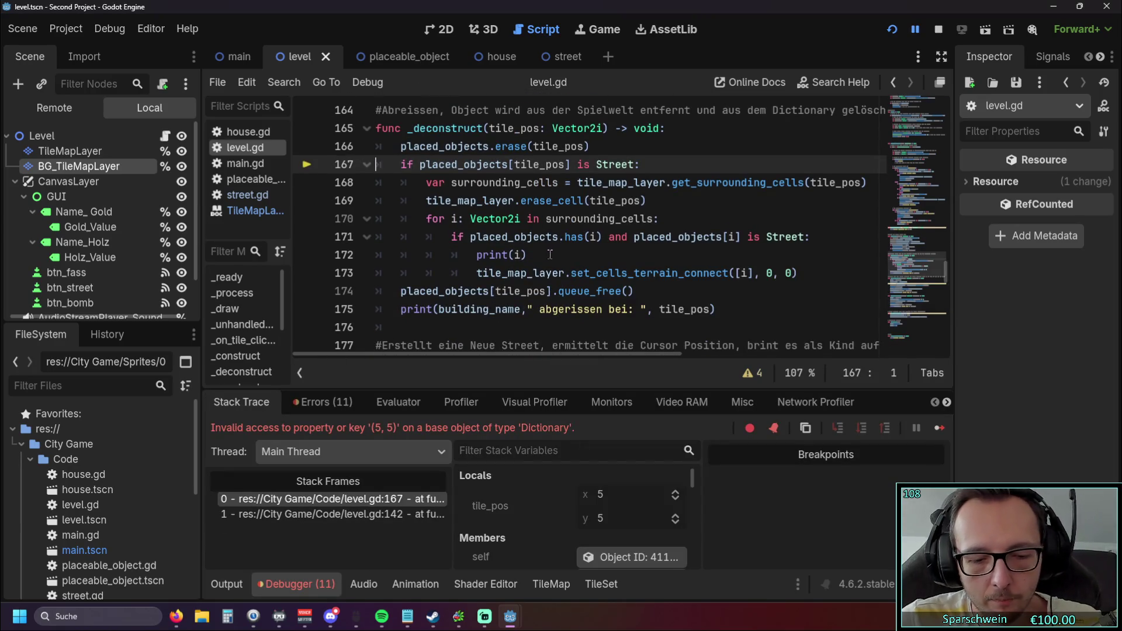
# Move placed_objects.erase back to the line below queue_free
pyautogui.press('Up')
pyautogui.hotkey('ctrl', 'x')
pyautogui.click(540, 275)
pyautogui.hotkey('ctrl', 'Return')
pyautogui.hotkey('ctrl', 'v')
pyautogui.scroll(1, 621, 292)
pyautogui.scroll(-1, 621, 292)
pyautogui.scroll(1, 621, 293)
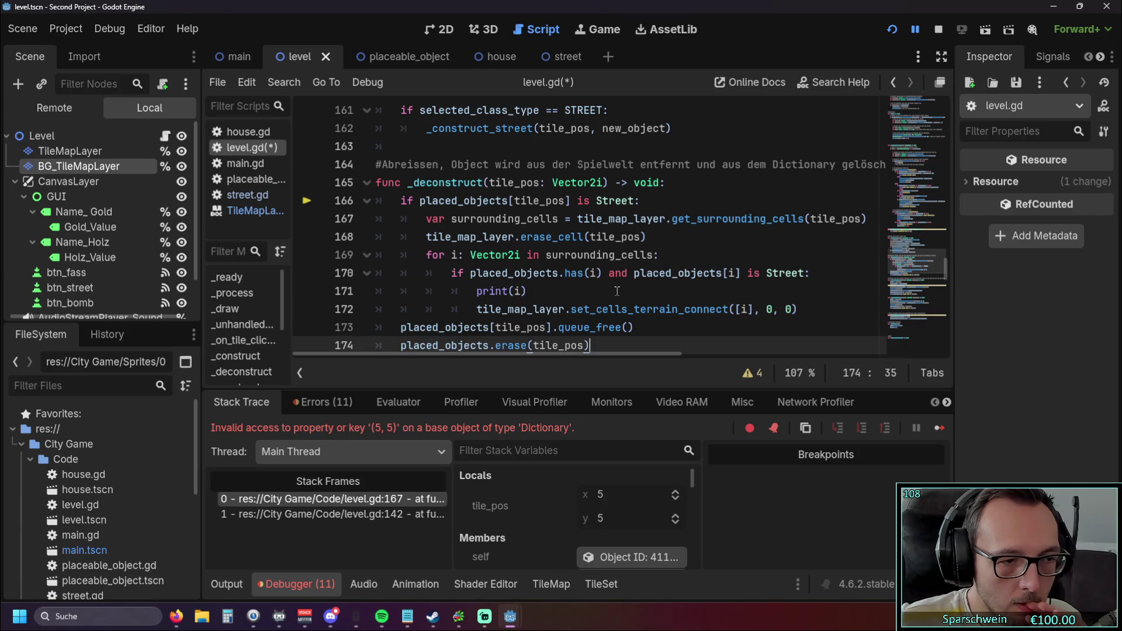
pyautogui.scroll(-1, 571, 280)
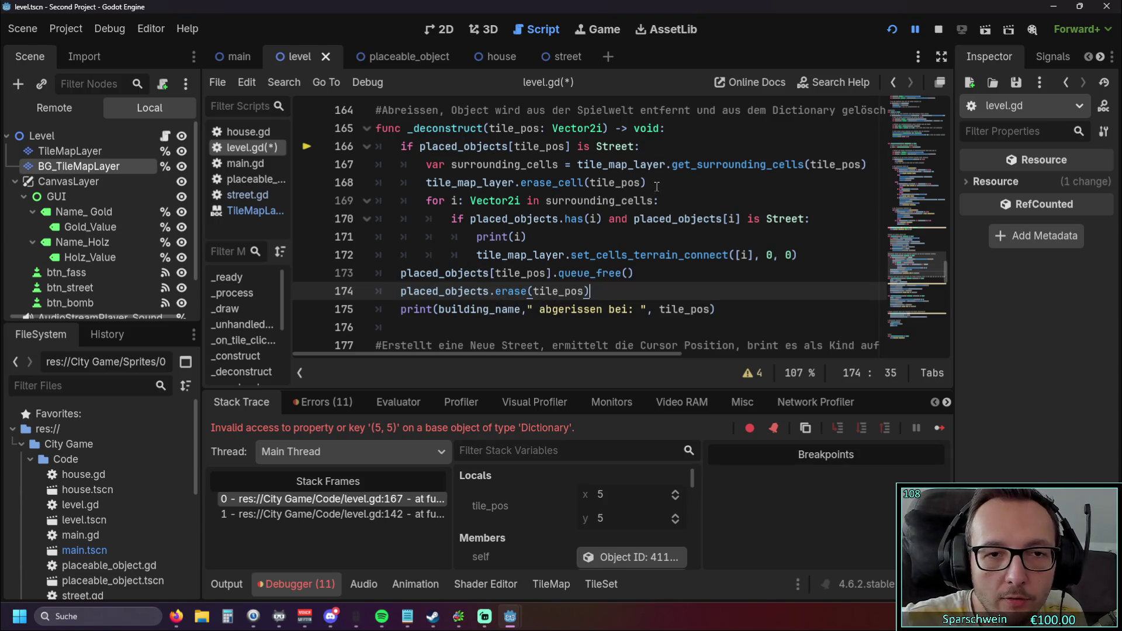
# Try moving the erase_cell call into the surrounding-cells loop after print(i)
pyautogui.moveTo(657, 184); pyautogui.dragTo(271, 166)
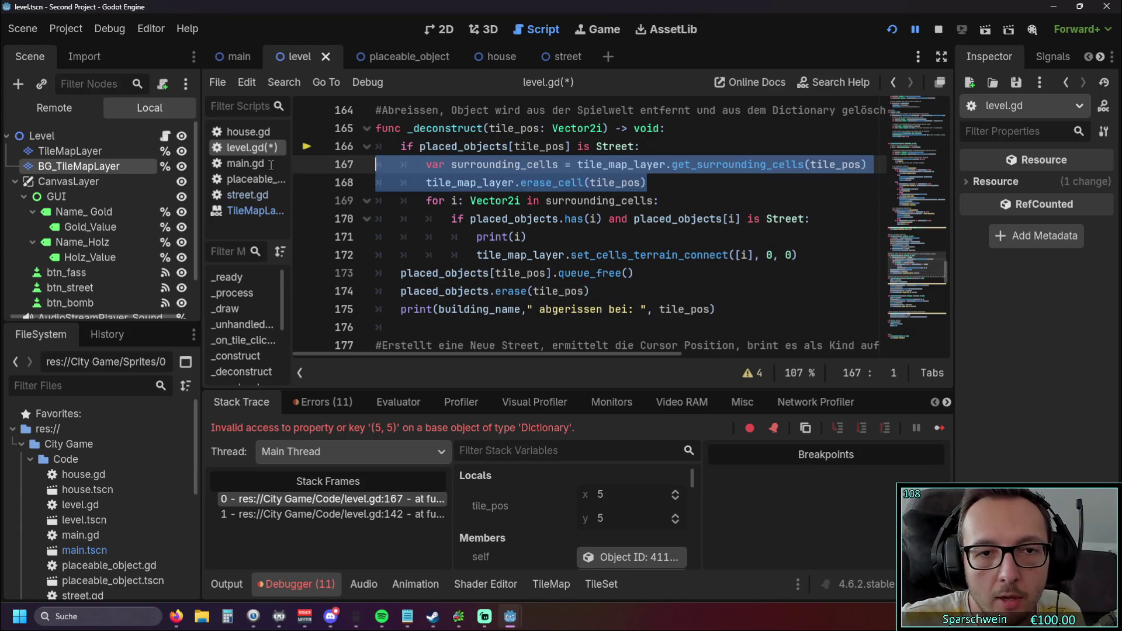
pyautogui.hotkey('shift', 'Down')
pyautogui.hotkey('shift', 'ctrl', 'Right')
pyautogui.hotkey('shift', 'ctrl', 'Right')
pyautogui.hotkey('shift', 'ctrl', 'Right')
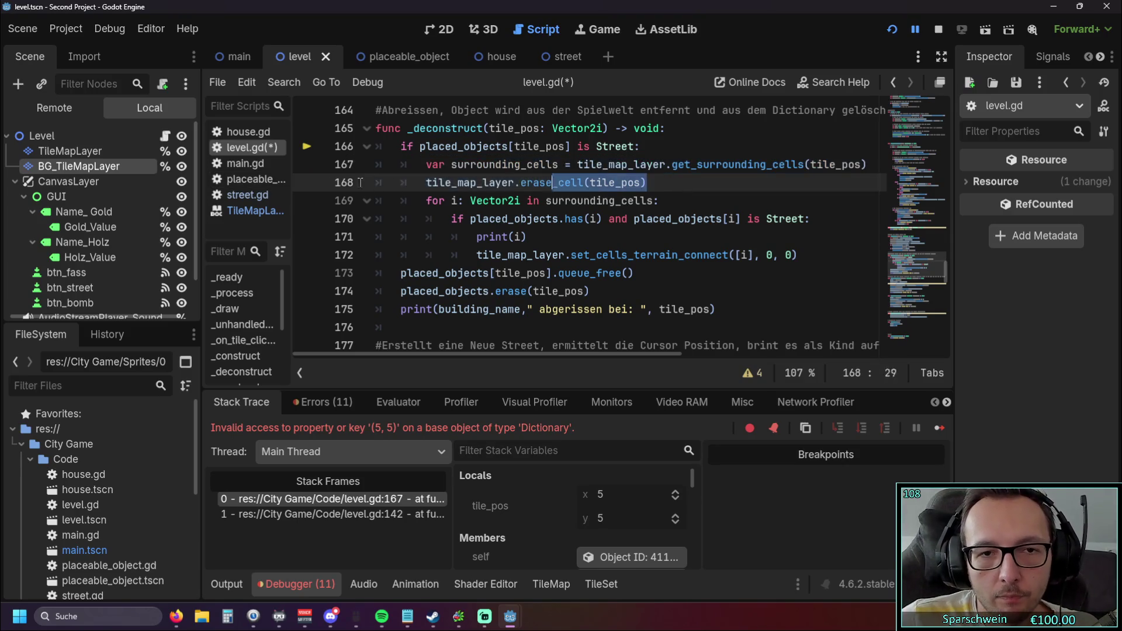
pyautogui.click(360, 183)
pyautogui.press('BackSpace')
pyautogui.press('BackSpace')
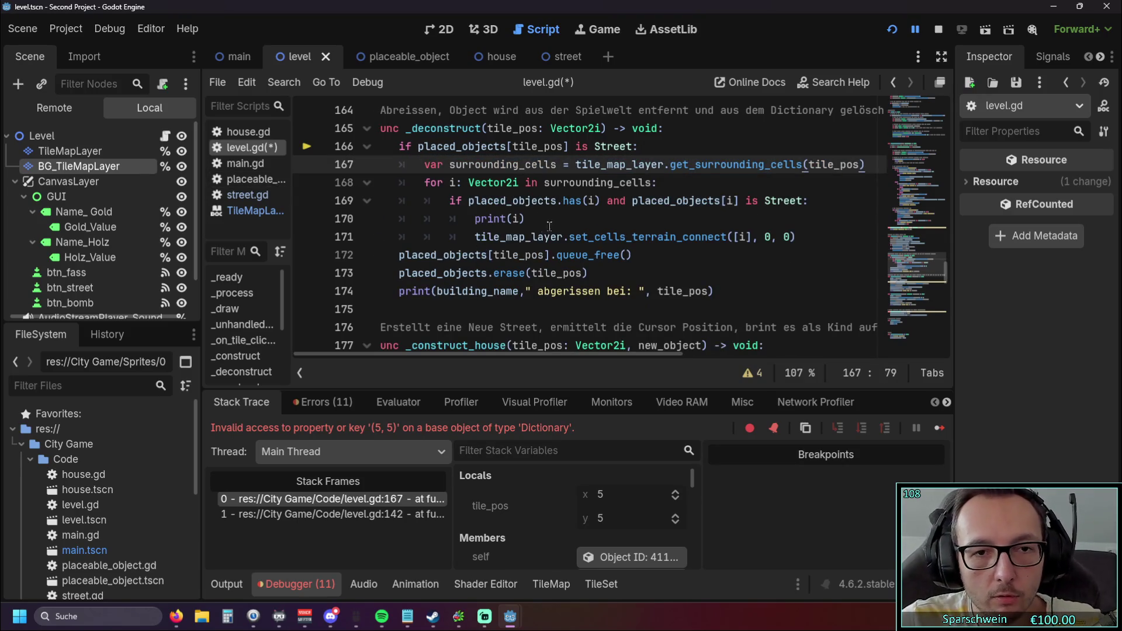
pyautogui.click(805, 236)
pyautogui.press('Return')
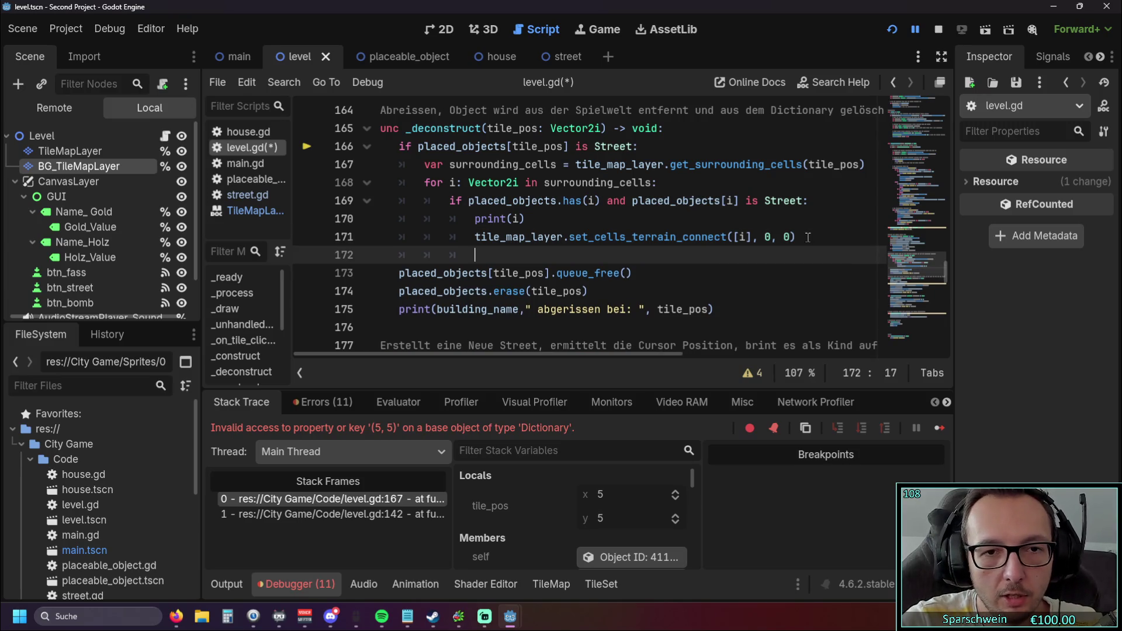
pyautogui.hotkey('ctrl', 'v')
pyautogui.click(473, 255)
pyautogui.press('BackSpace')
pyautogui.press('BackSpace')
pyautogui.click(662, 309)
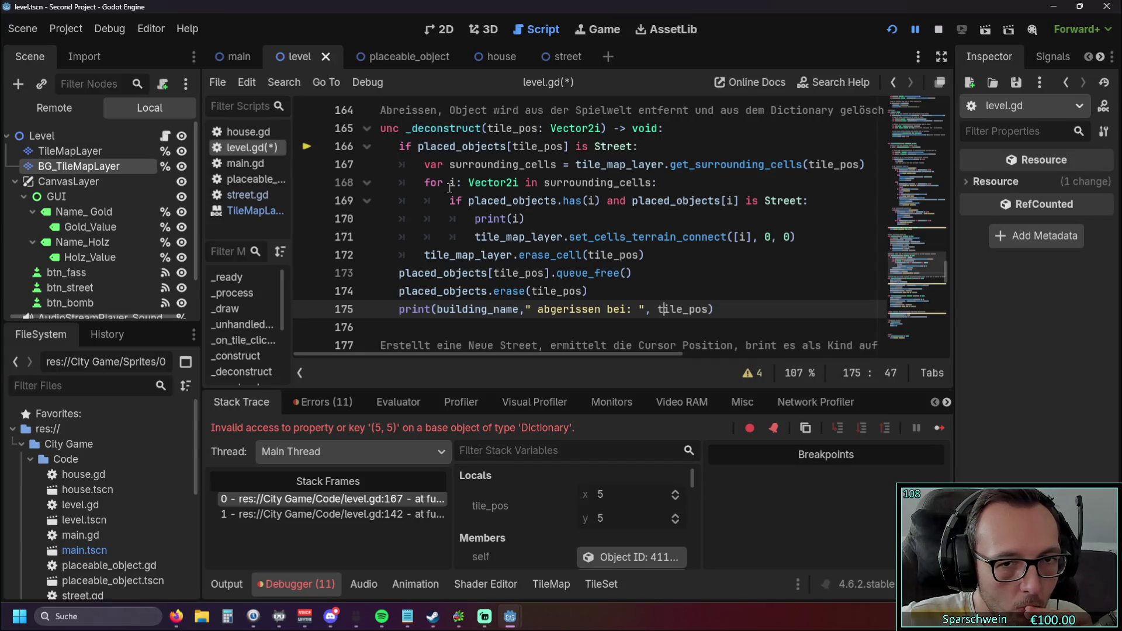
# Restore the erase_cell call to its place under the surrounding_cells line, before the loop
pyautogui.tripleClick(524, 255)
pyautogui.press('BackSpace')
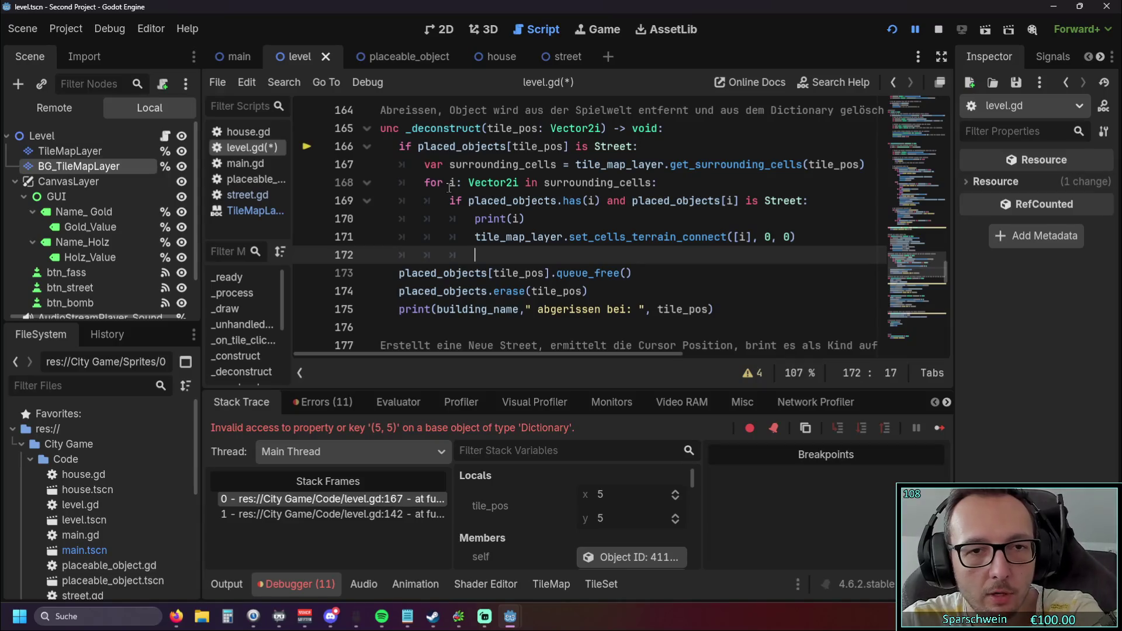
pyautogui.press('BackSpace')
pyautogui.click(377, 183)
pyautogui.press('Return')
pyautogui.press('Up')
pyautogui.hotkey('ctrl', 'v')
pyautogui.click(435, 236)
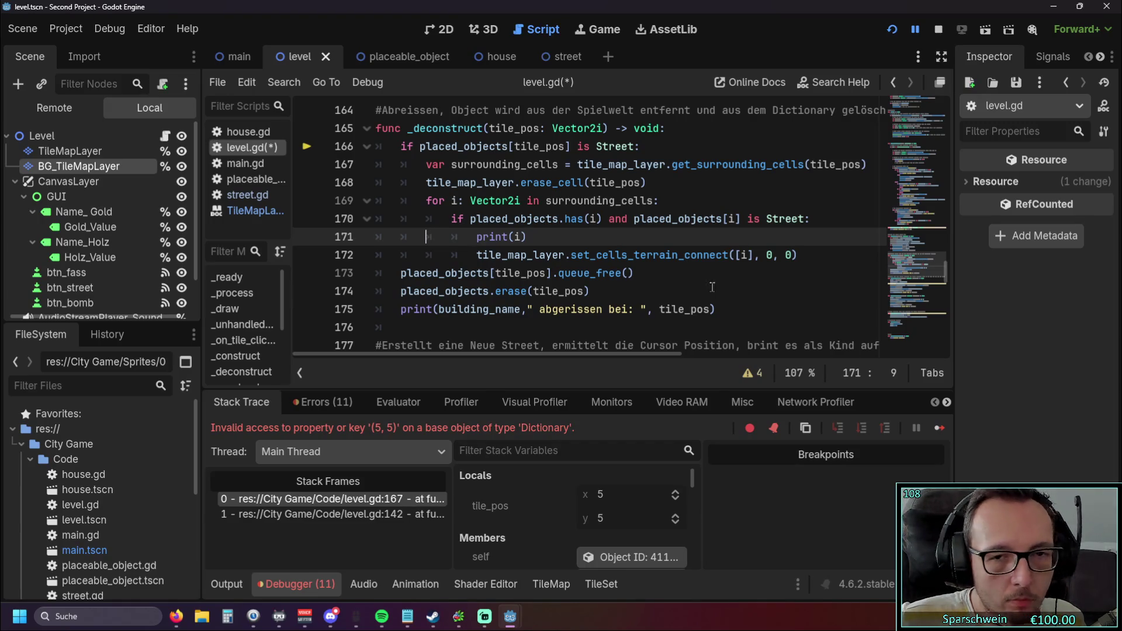
# Remove the brackets around i in the set_cells_terrain_connect call on line 172
pyautogui.click(739, 255)
pyautogui.press('BackSpace')
pyautogui.press('Right')
pyautogui.press('Delete')
pyautogui.click(724, 295)
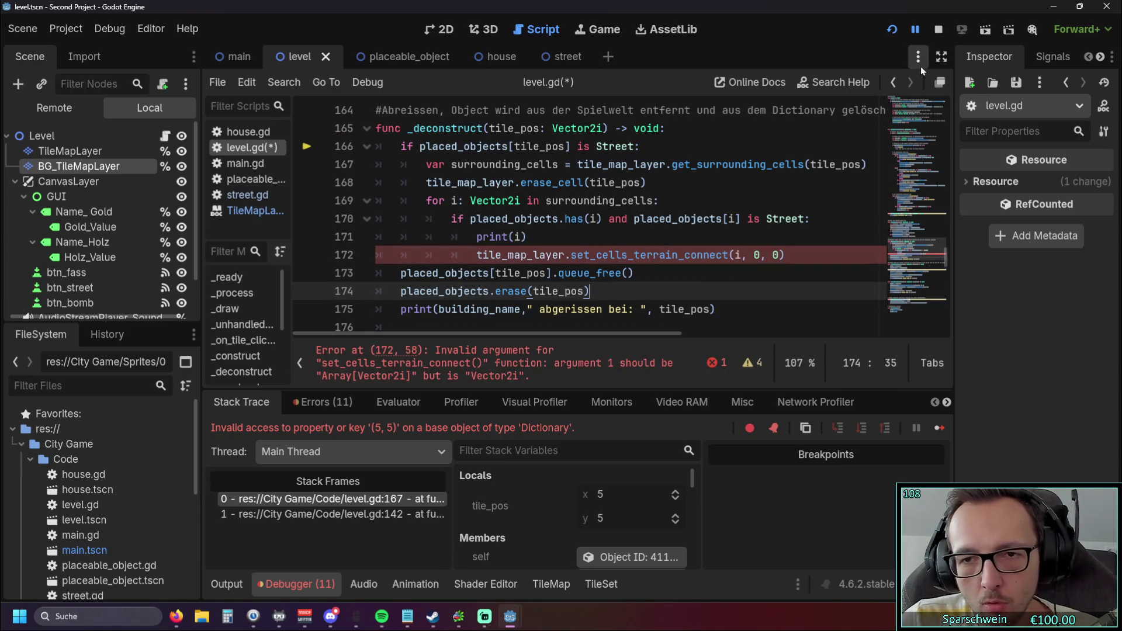
# Re-wrap i as [i] in the line 172 terrain-connect call to clear the argument error
pyautogui.click(734, 255)
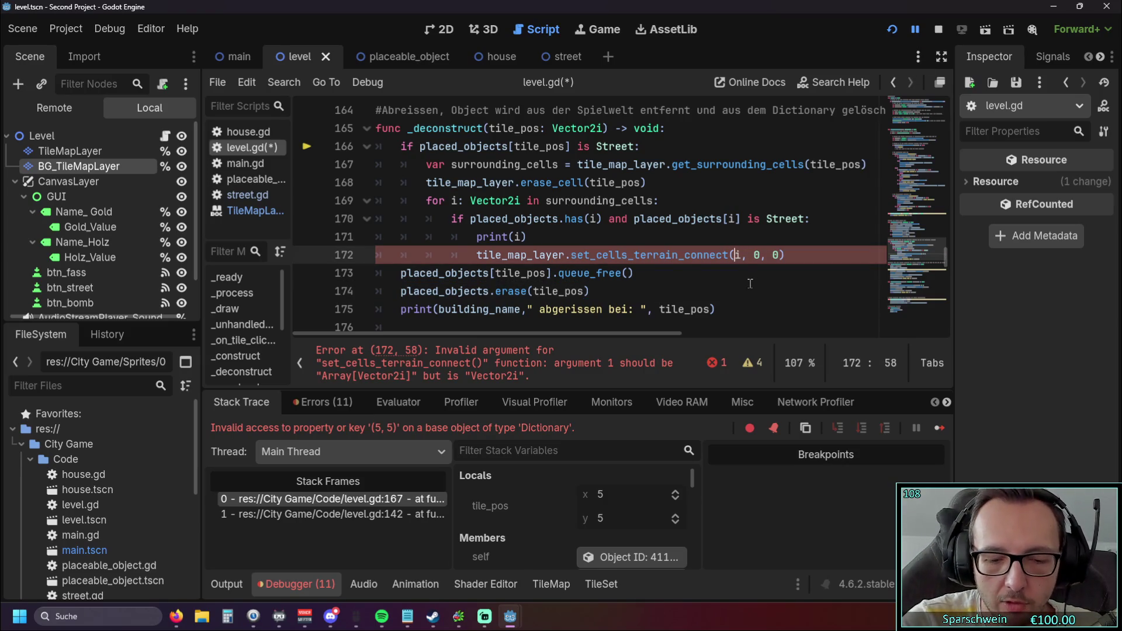
pyautogui.press('Right')
pyautogui.write(']')
pyautogui.press('Left')
pyautogui.press('Left')
pyautogui.write('[')
pyautogui.click(704, 256)
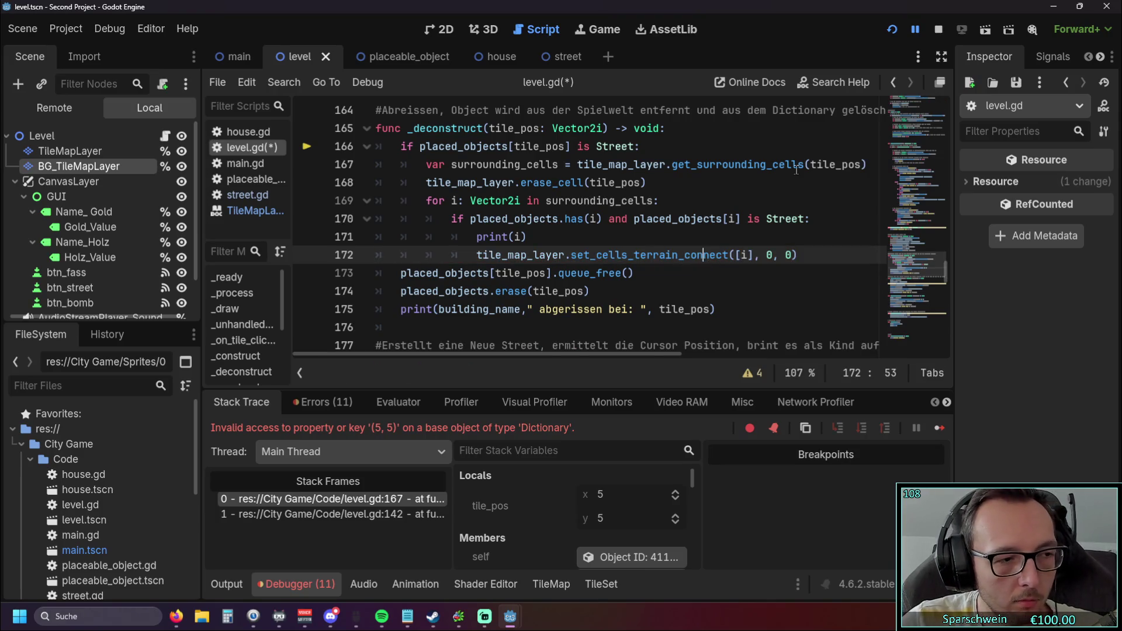
# Compare it with the set_cells_terrain_connect call using [tile_pos] on line 190 of _construct_street
pyautogui.scroll(-1, 759, 175)
pyautogui.scroll(-4, 763, 175)
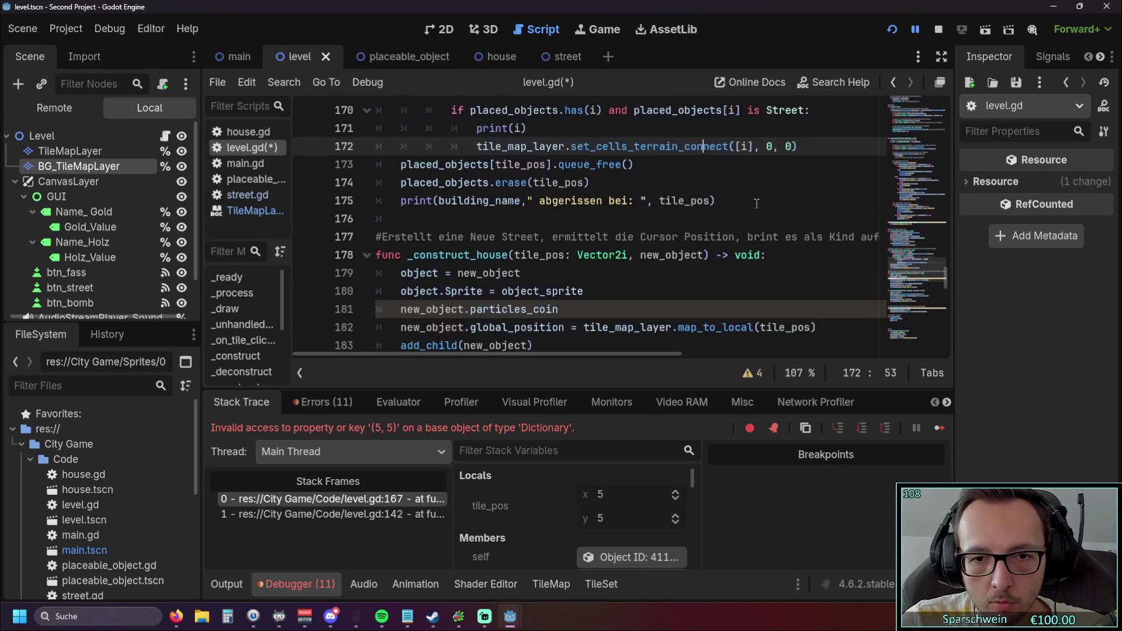
pyautogui.scroll(-4, 738, 215)
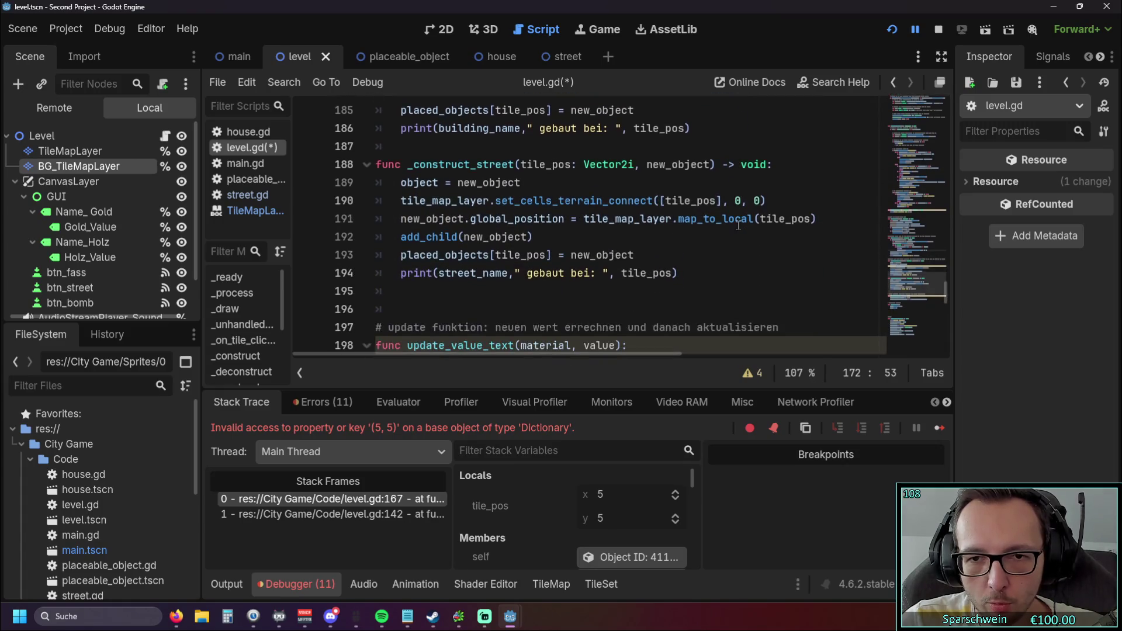
pyautogui.scroll(2, 737, 225)
pyautogui.scroll(1, 736, 228)
pyautogui.tripleClick(760, 254)
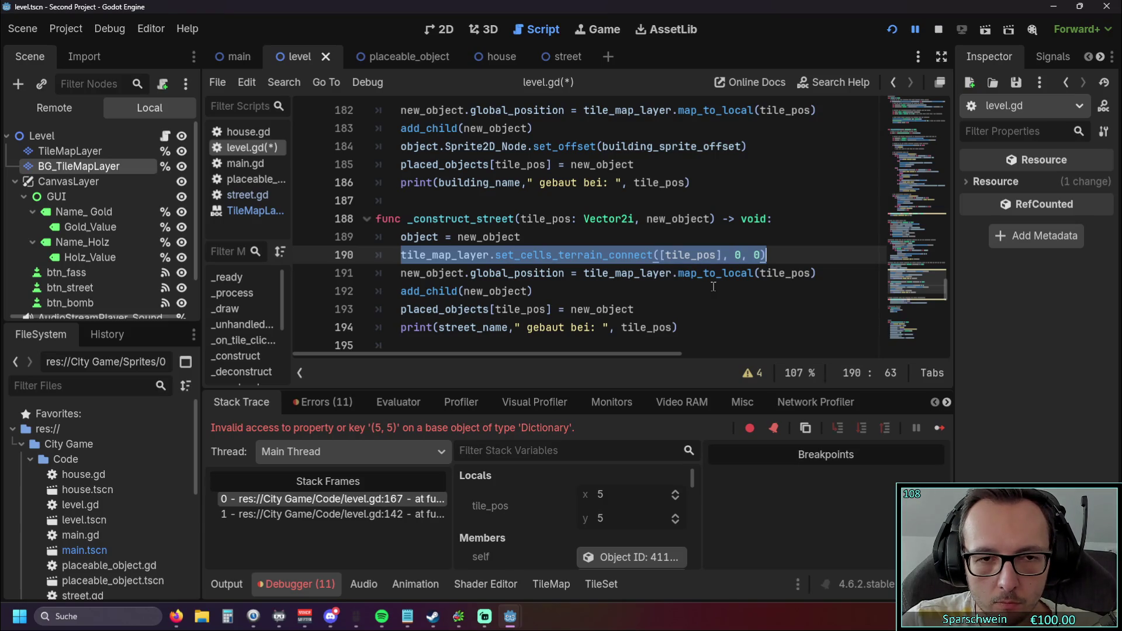
pyautogui.scroll(1, 675, 285)
pyautogui.scroll(-1, 675, 285)
pyautogui.click(676, 285)
pyautogui.doubleClick(686, 255)
pyautogui.scroll(4, 734, 265)
pyautogui.scroll(3, 734, 265)
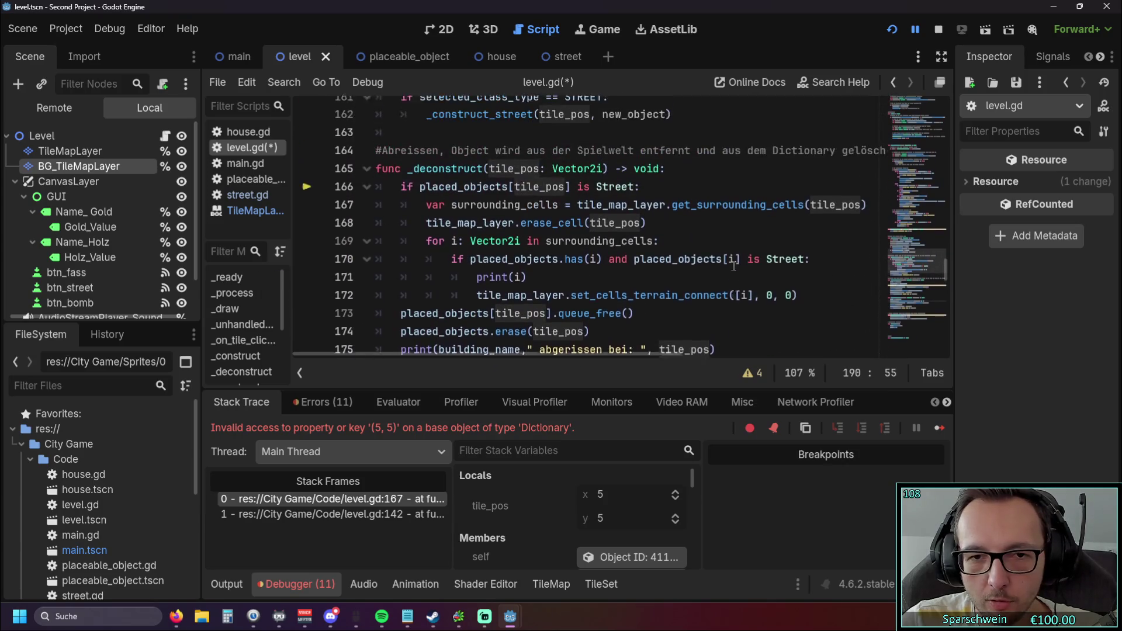
pyautogui.scroll(-1, 645, 239)
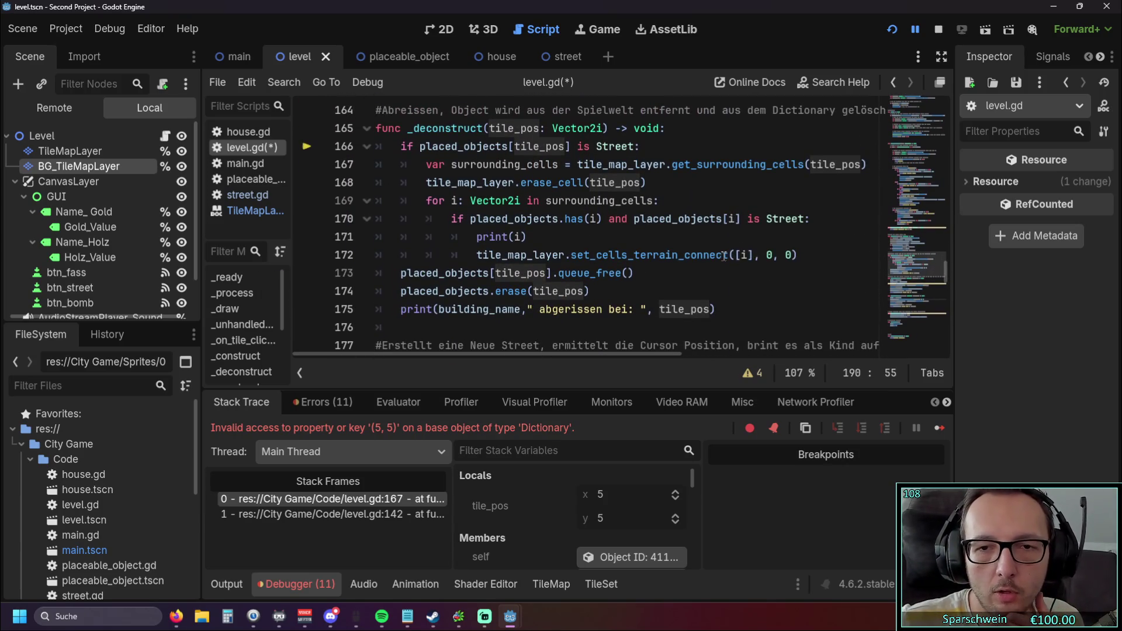
pyautogui.click(746, 254)
pyautogui.click(711, 294)
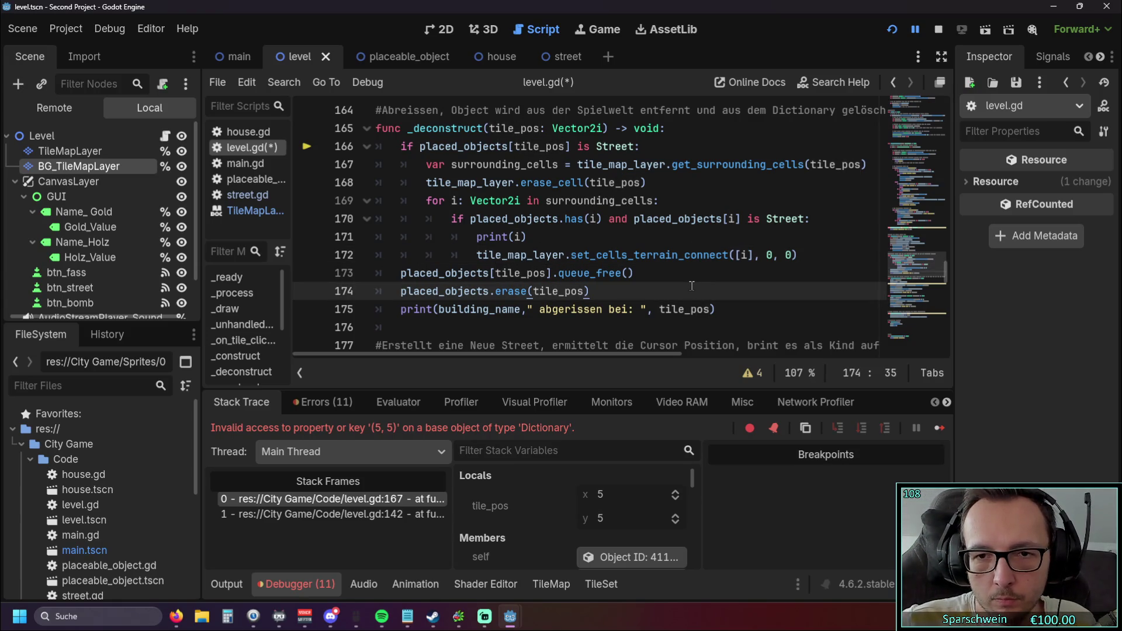
pyautogui.moveTo(740, 258)
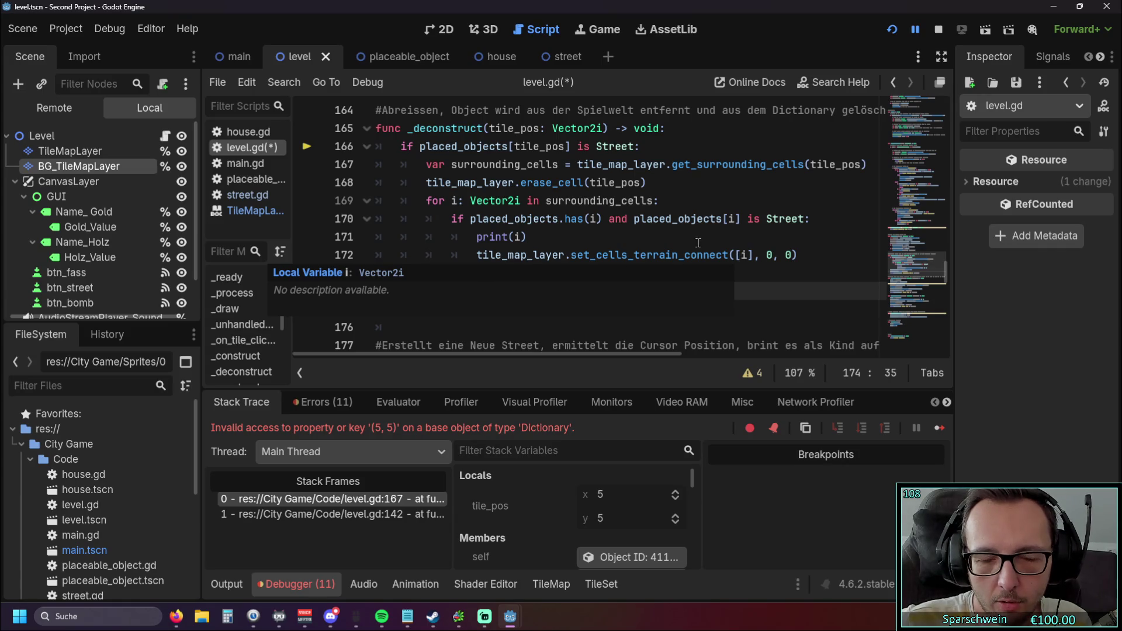
pyautogui.doubleClick(740, 255)
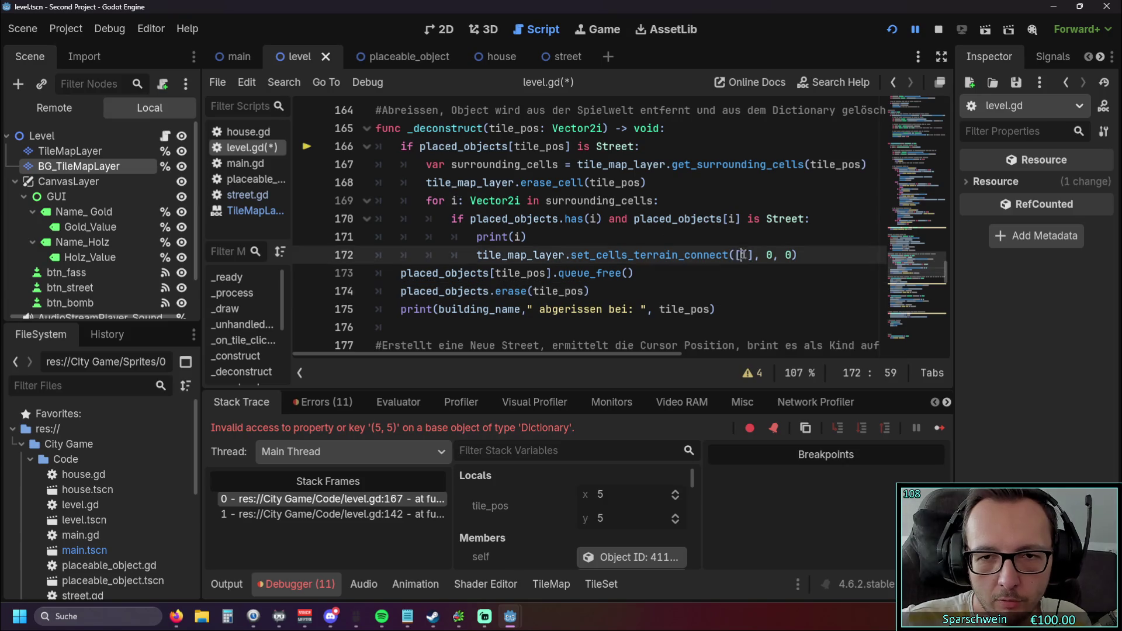
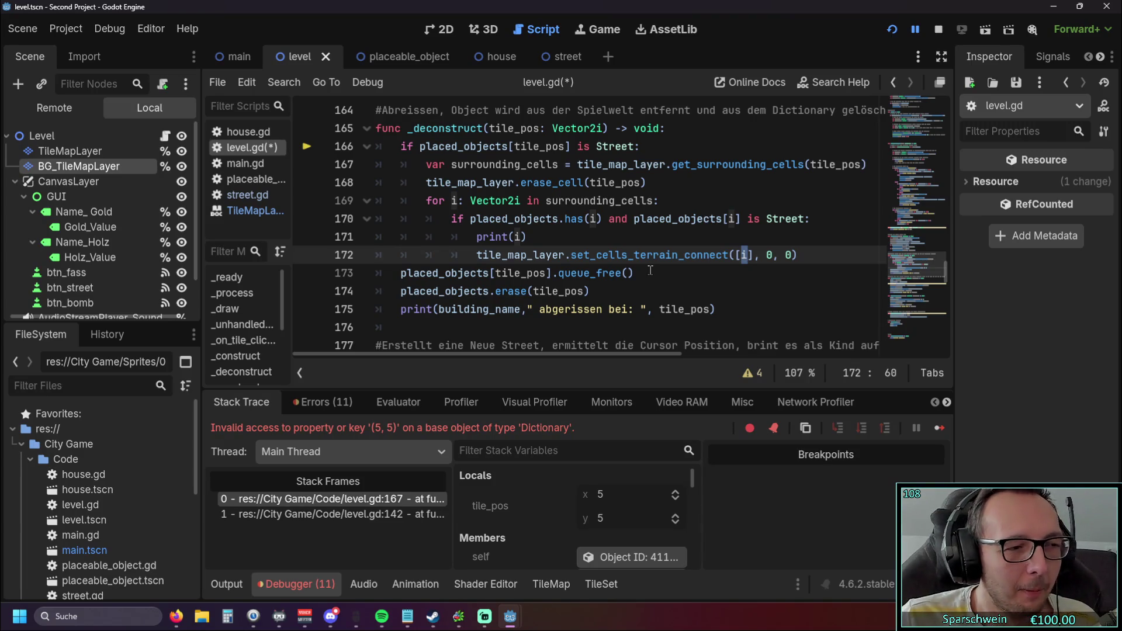
# Review the _deconstruct code around queue_free() on line 173 of level.gd
pyautogui.scroll(1, 648, 273)
pyautogui.scroll(-1, 646, 276)
pyautogui.click(645, 277)
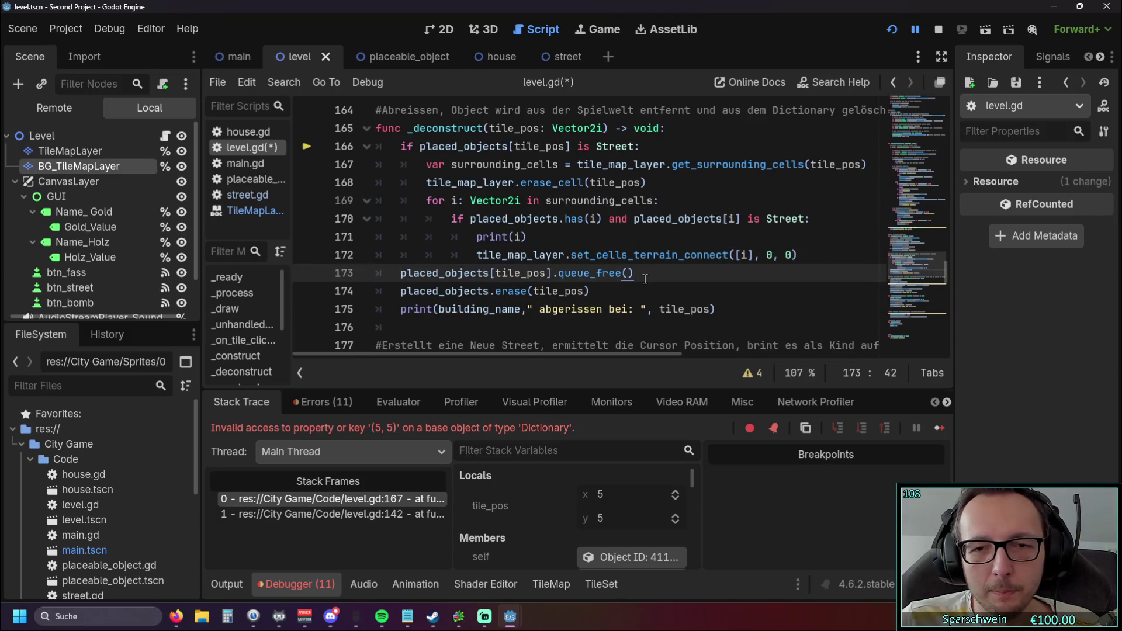
pyautogui.scroll(1, 645, 279)
pyautogui.scroll(-1, 660, 285)
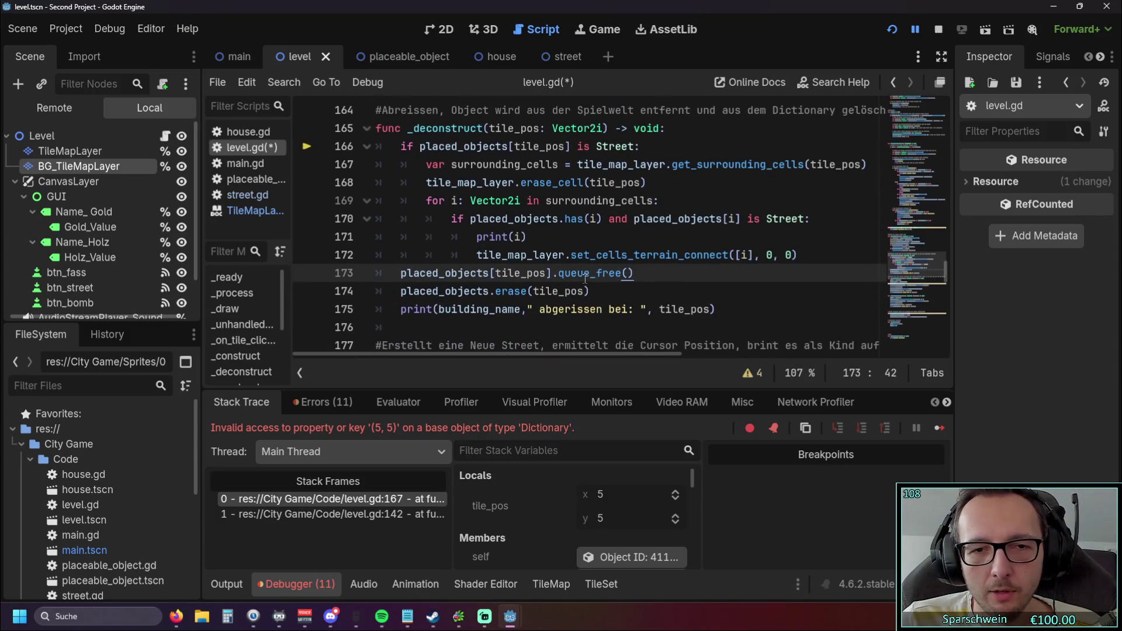
pyautogui.scroll(-3, 678, 290)
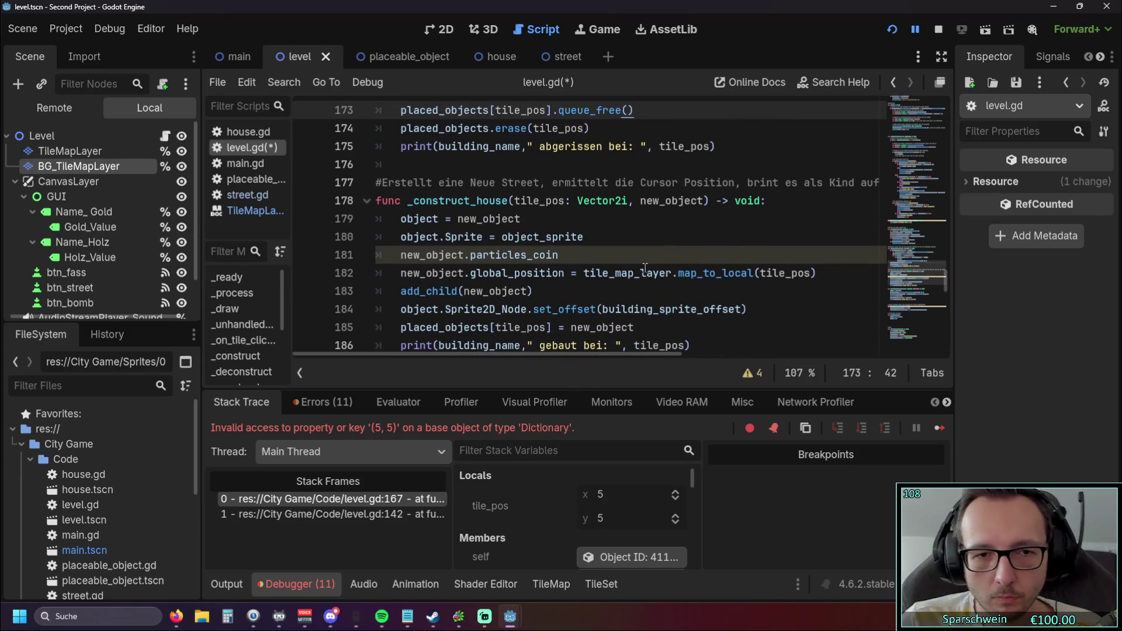
pyautogui.moveTo(646, 265)
pyautogui.scroll(-3, 648, 269)
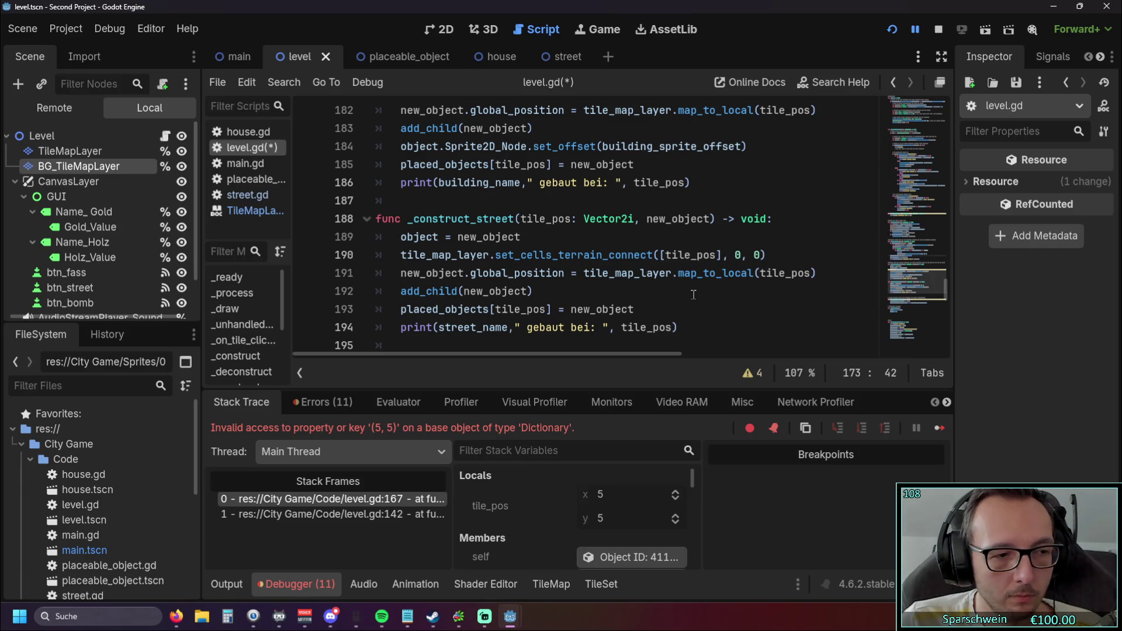
pyautogui.scroll(7, 693, 294)
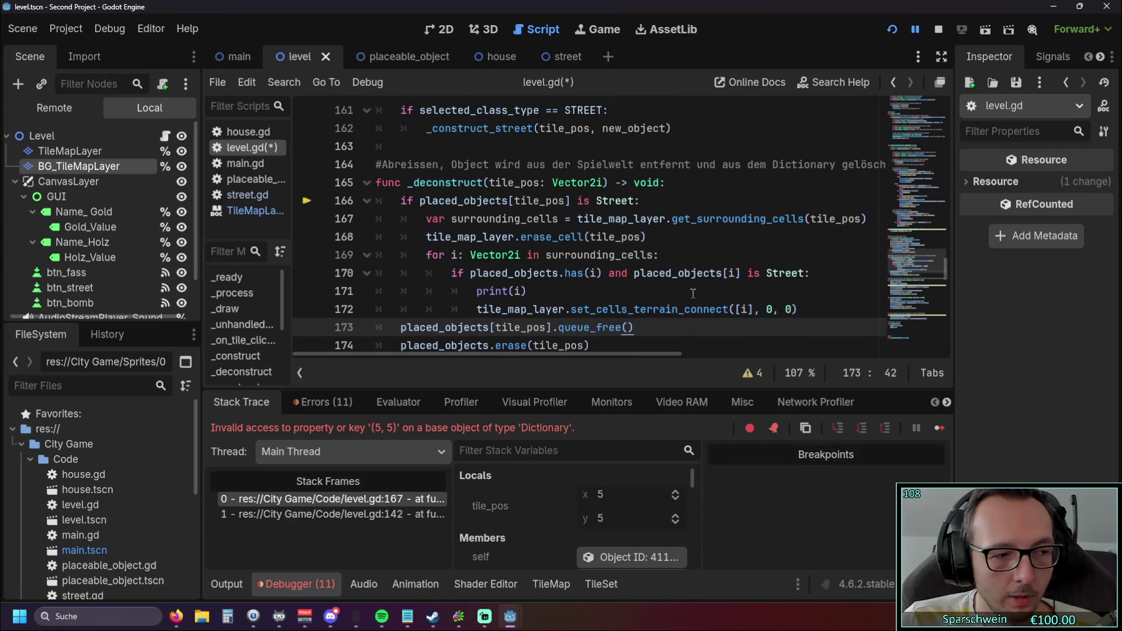
pyautogui.scroll(1, 693, 293)
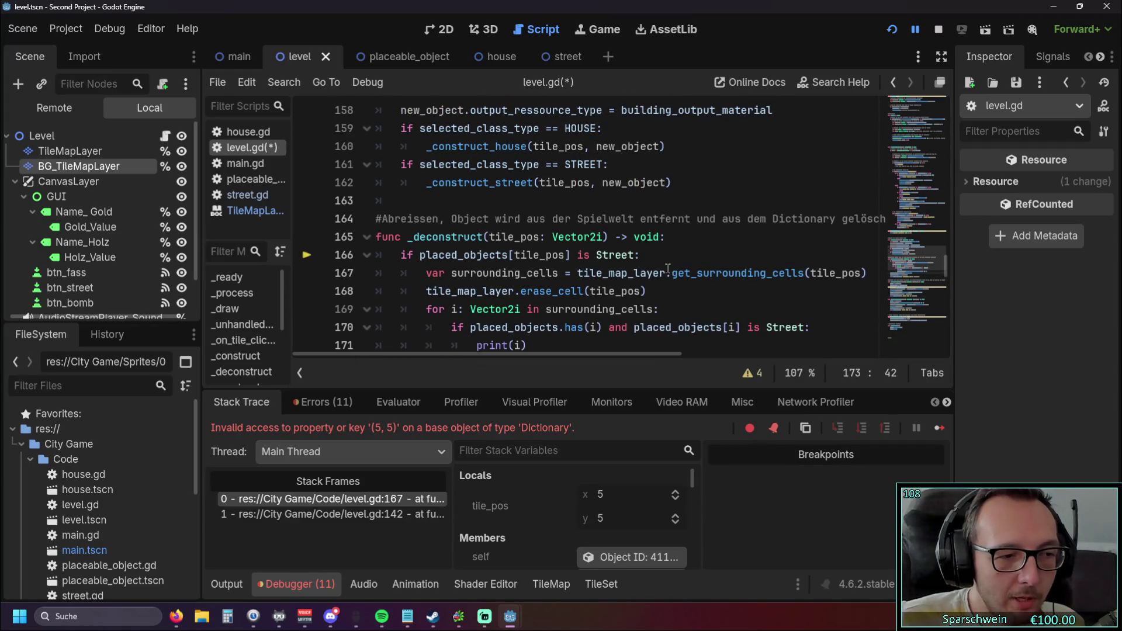
pyautogui.scroll(3, 679, 282)
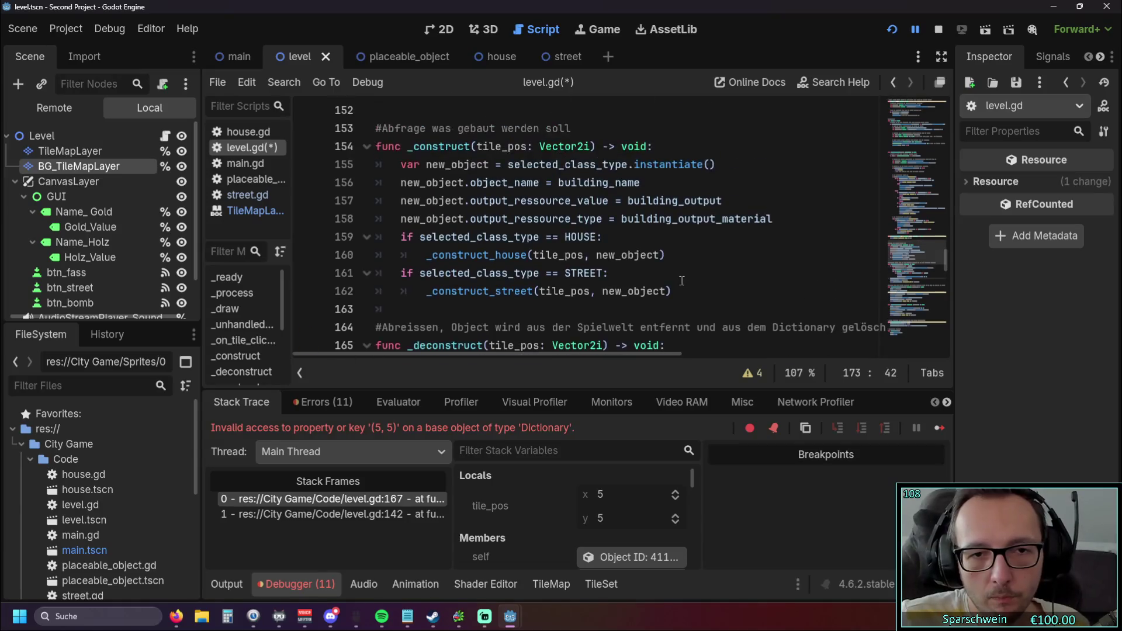
pyautogui.scroll(-4, 681, 281)
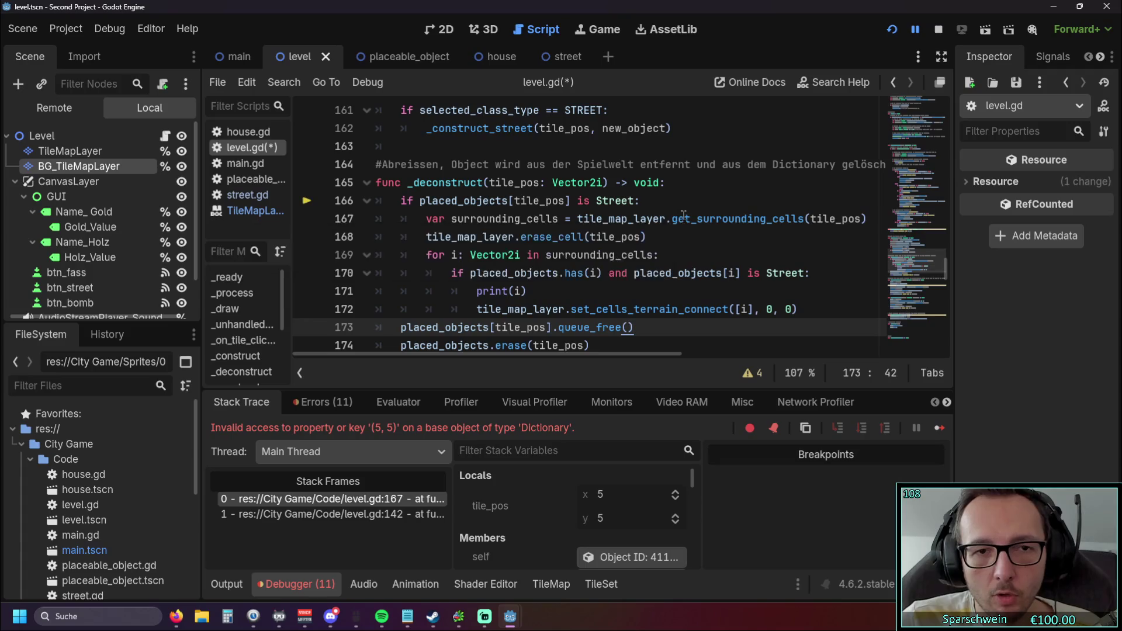
pyautogui.scroll(-1, 682, 233)
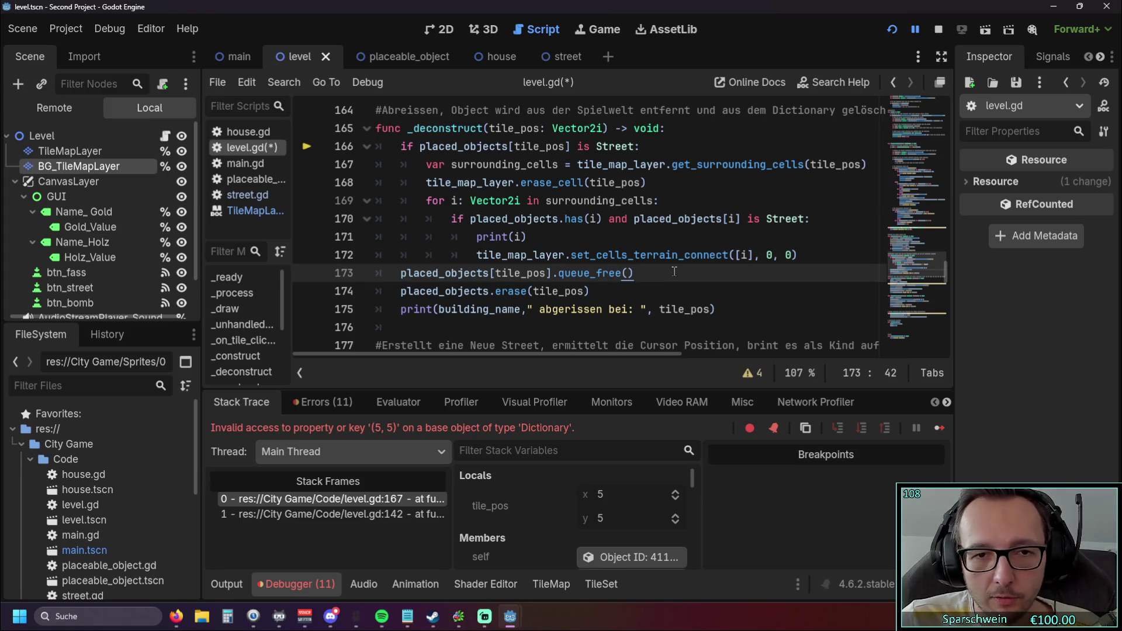
# Read the TileMapLayer documentation for get_surrounding_cells and update_internals
pyautogui.click(248, 210)
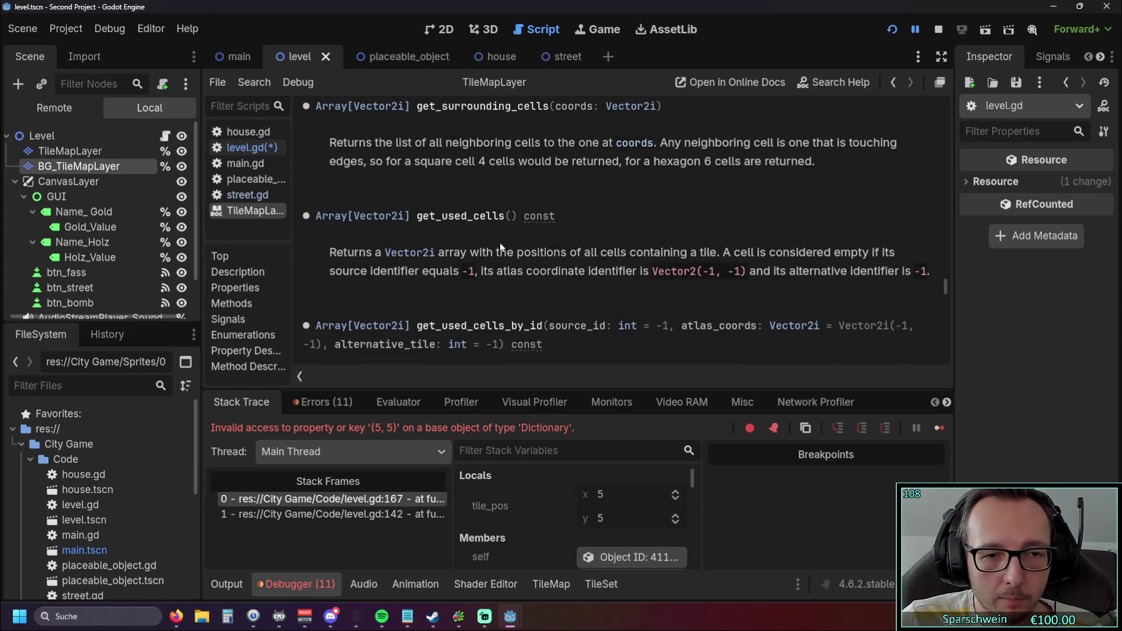
pyautogui.scroll(15, 500, 243)
pyautogui.scroll(10, 493, 232)
pyautogui.moveTo(944, 210); pyautogui.dragTo(953, 90)
pyautogui.scroll(-10, 725, 222)
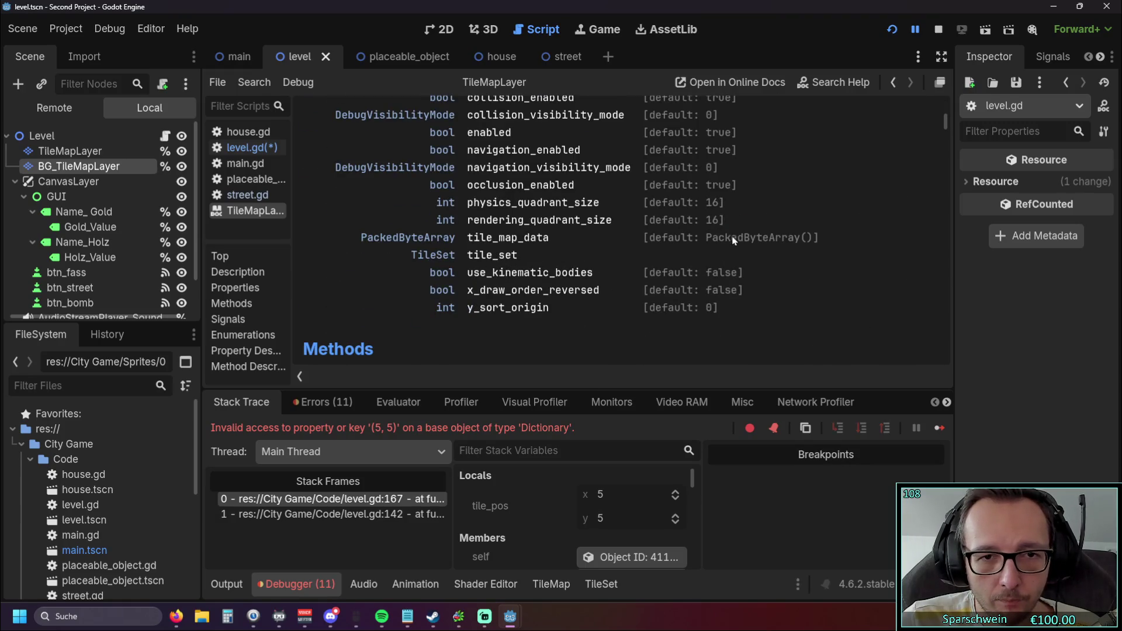
pyautogui.scroll(1, 730, 240)
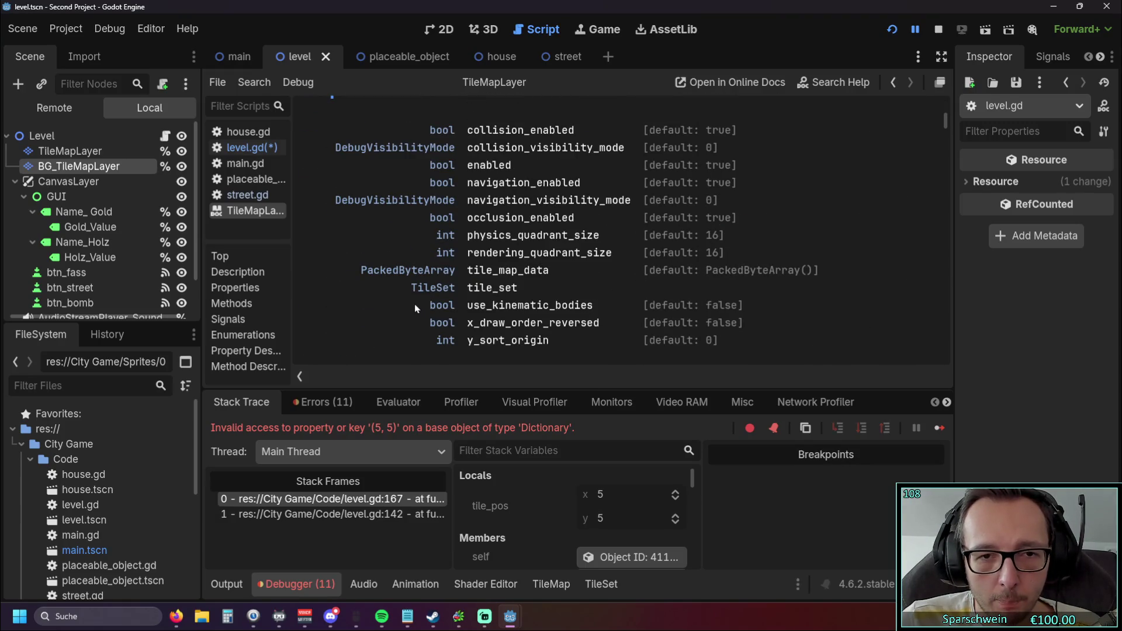
pyautogui.scroll(-12, 385, 291)
pyautogui.scroll(-10, 382, 290)
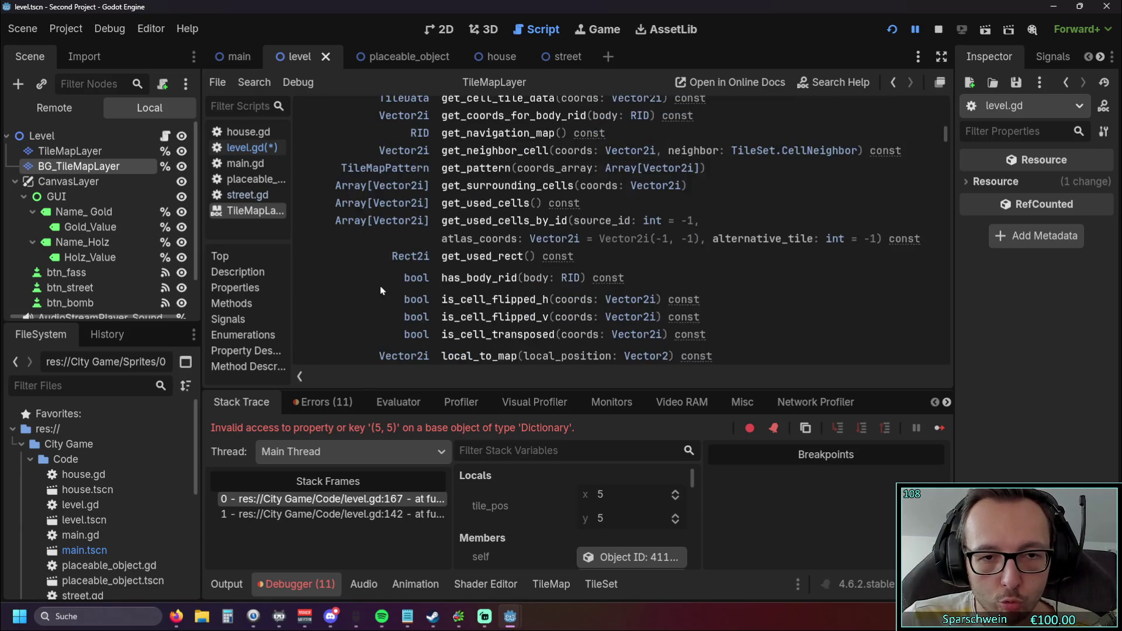
pyautogui.scroll(-2, 380, 289)
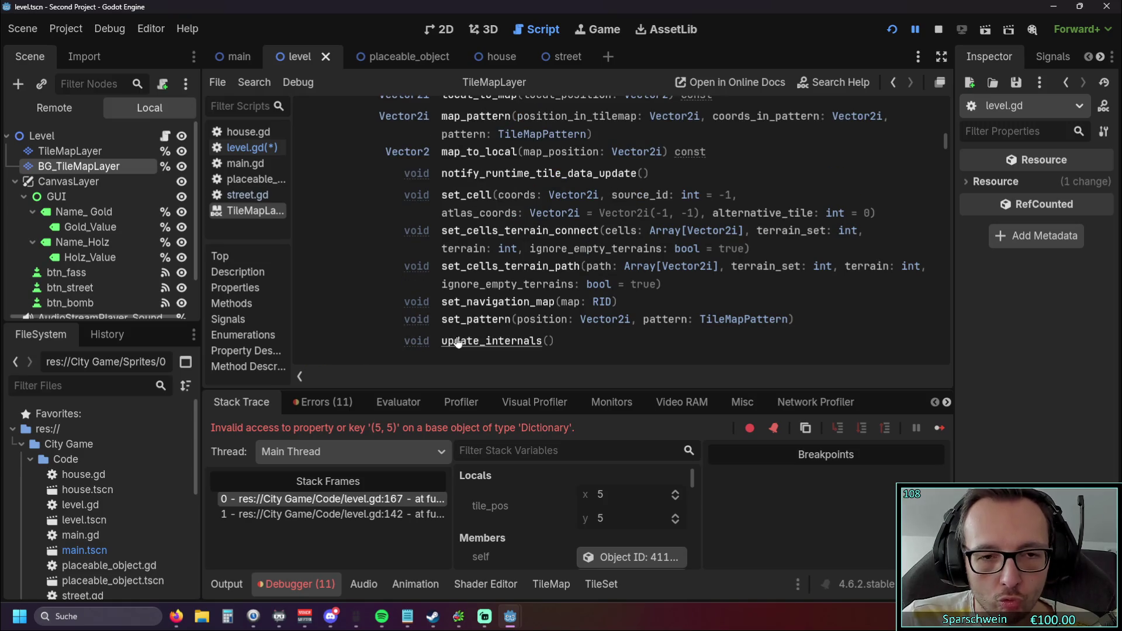
pyautogui.click(458, 341)
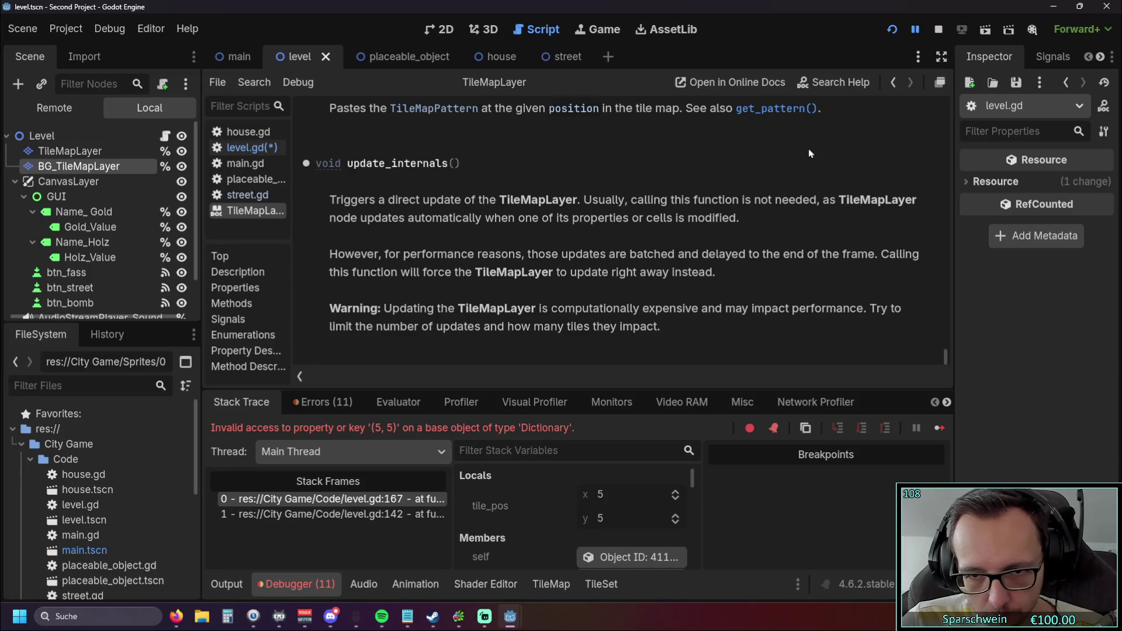
# Back in level.gd, select the print(i) statement on line 171 and restart the game
pyautogui.click(248, 148)
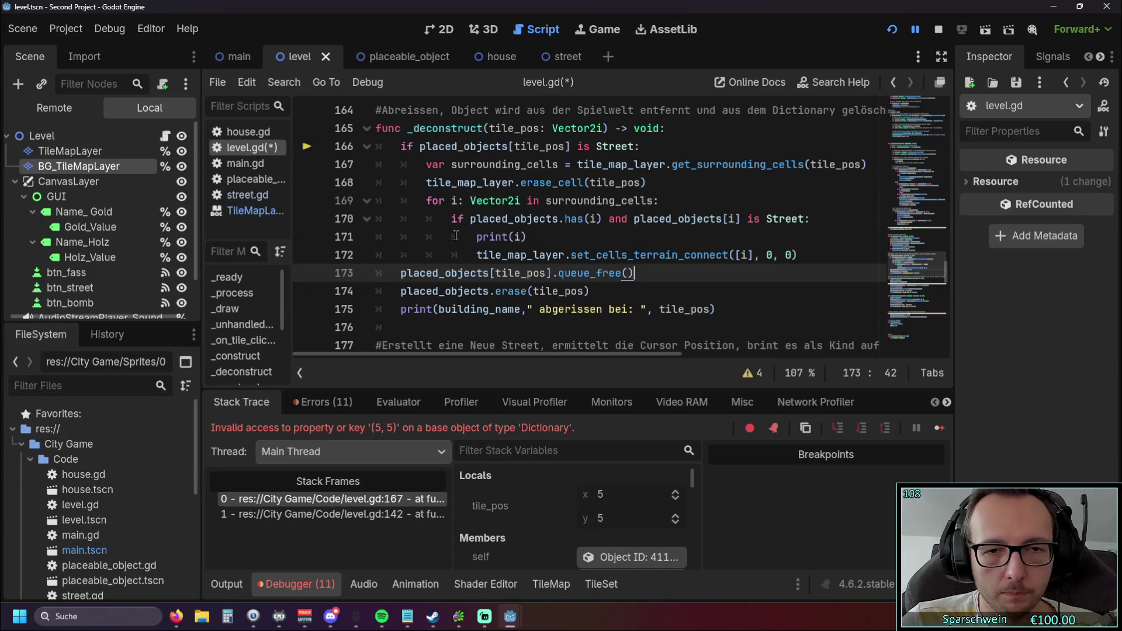
pyautogui.scroll(2, 597, 238)
pyautogui.scroll(-2, 599, 239)
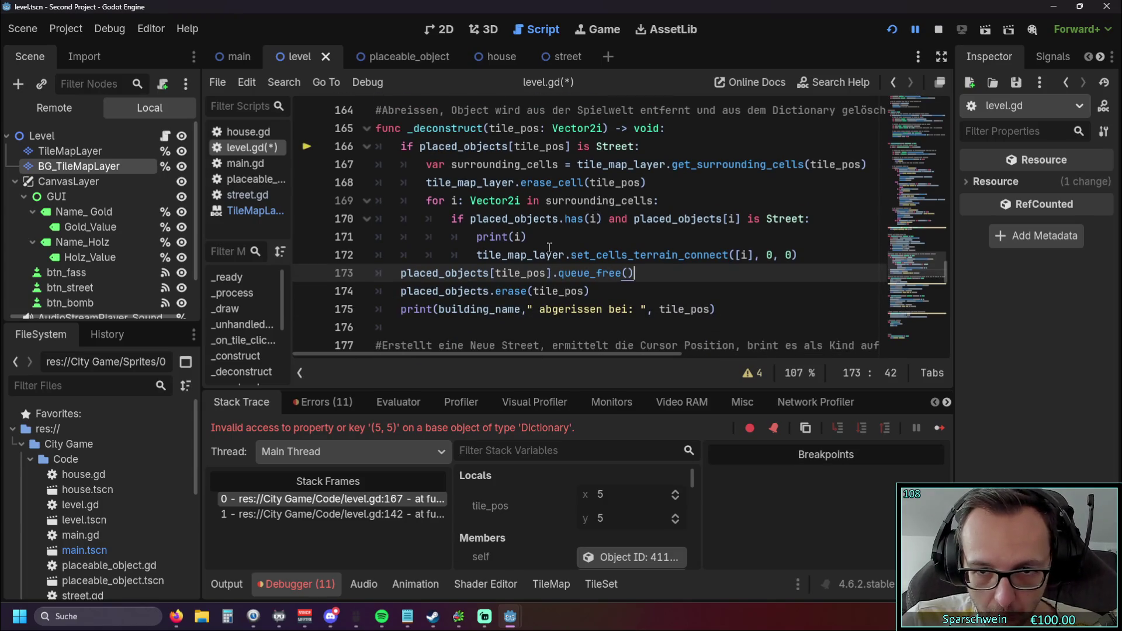
pyautogui.moveTo(527, 237); pyautogui.dragTo(479, 237)
pyautogui.click(527, 237)
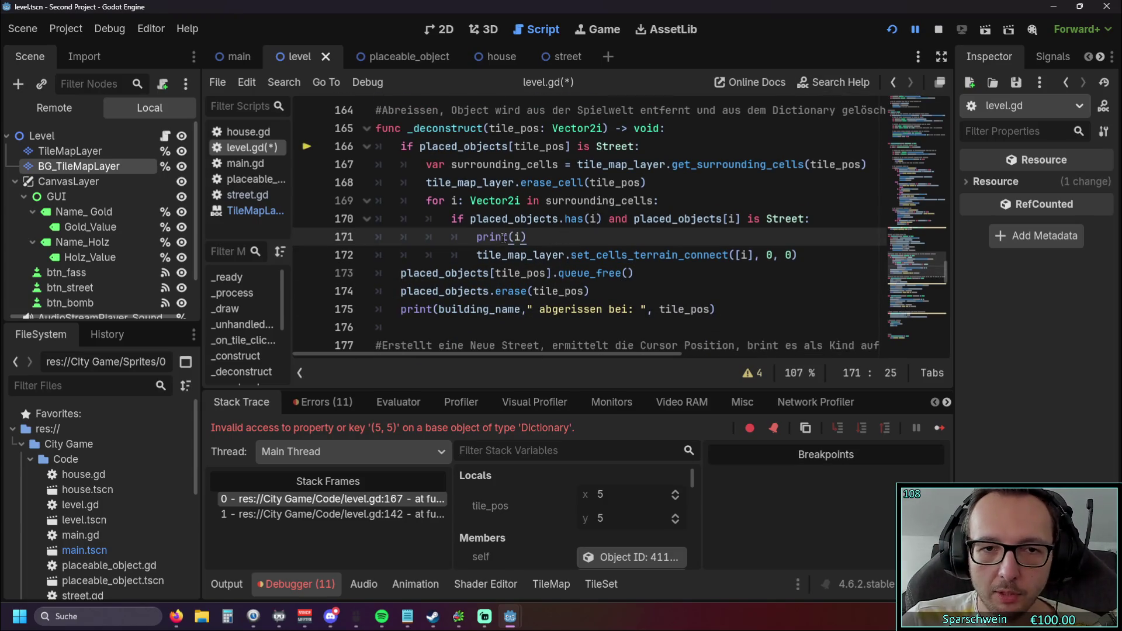
pyautogui.doubleClick(517, 236)
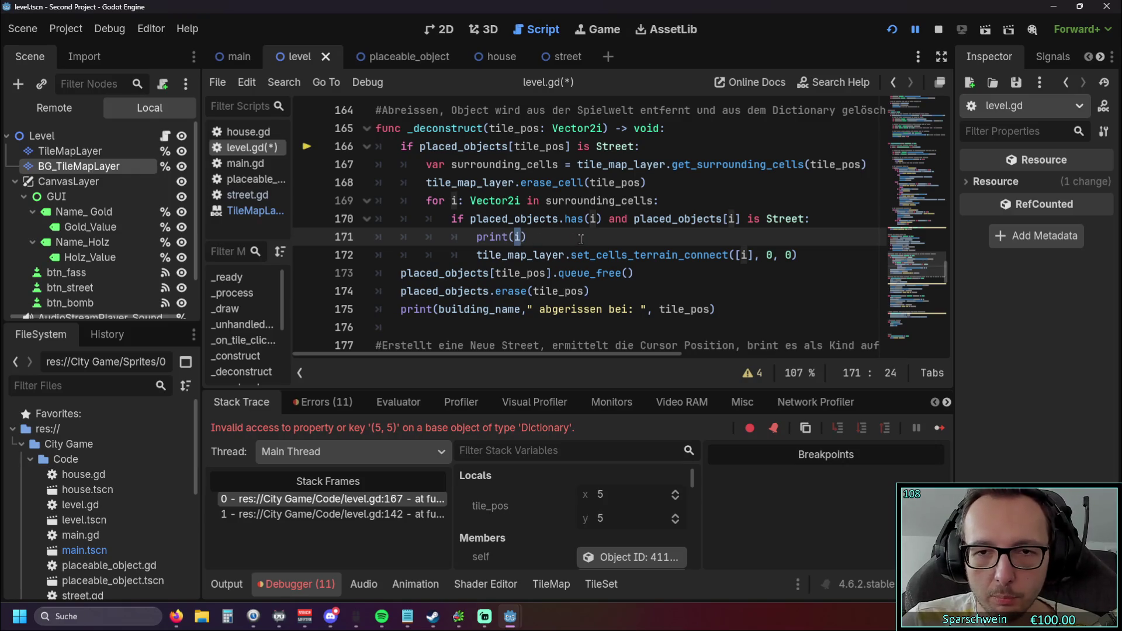
pyautogui.moveTo(527, 237); pyautogui.dragTo(476, 236)
pyautogui.click(563, 237)
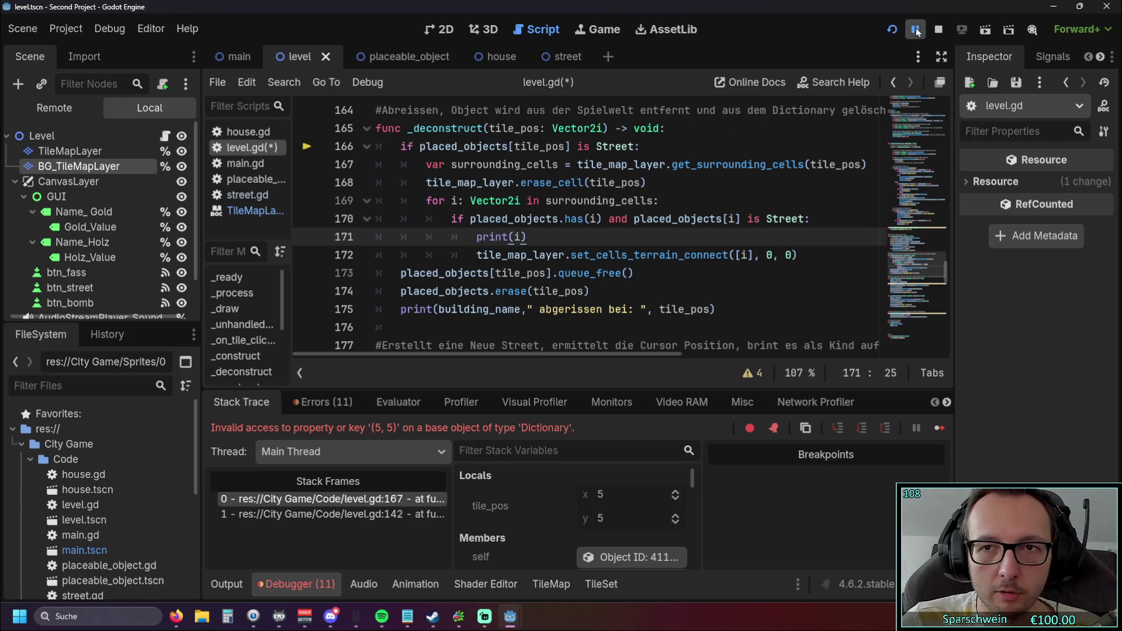
# Lay streets on tiles (3, 4), (4, 4) and (5, 4), demolish (4, 4), then close the game
pyautogui.press('F5')
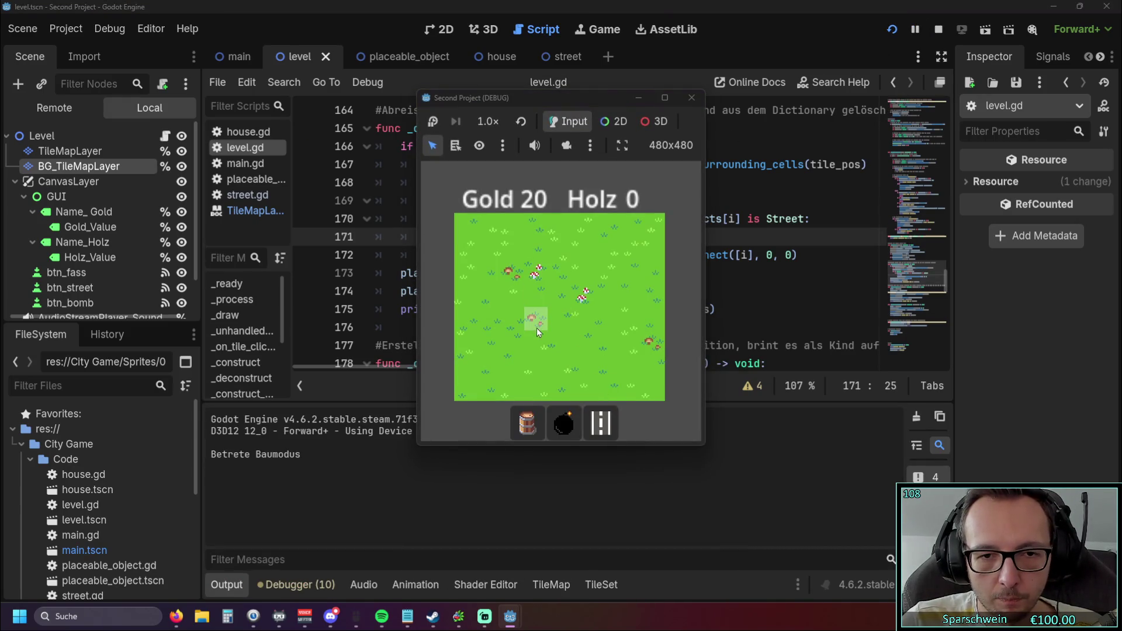
pyautogui.click(535, 325)
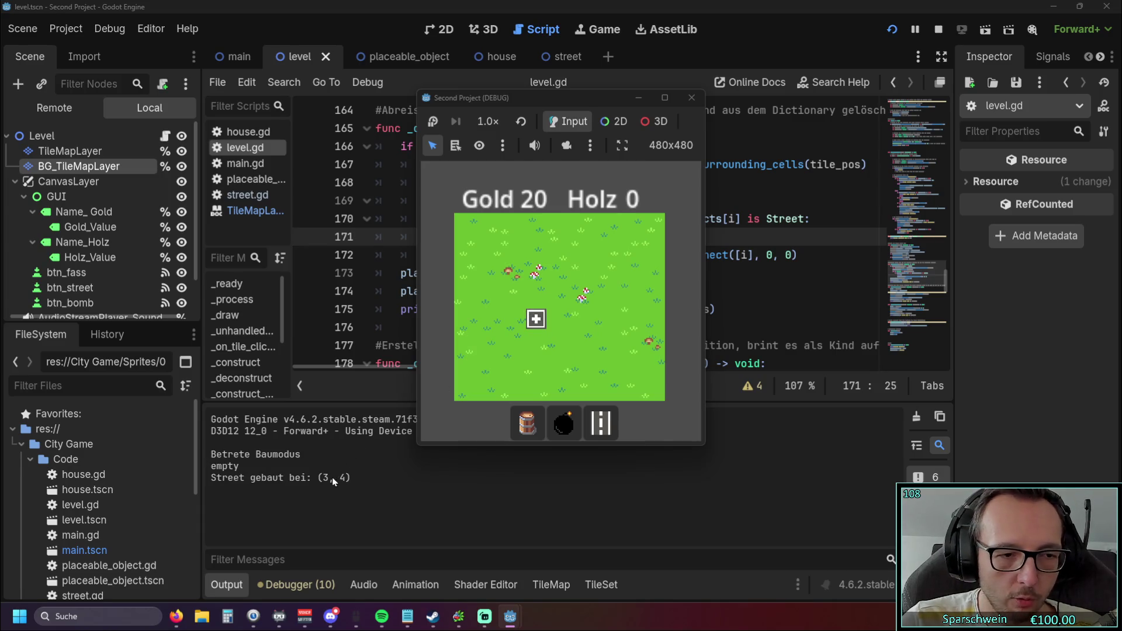
pyautogui.click(556, 320)
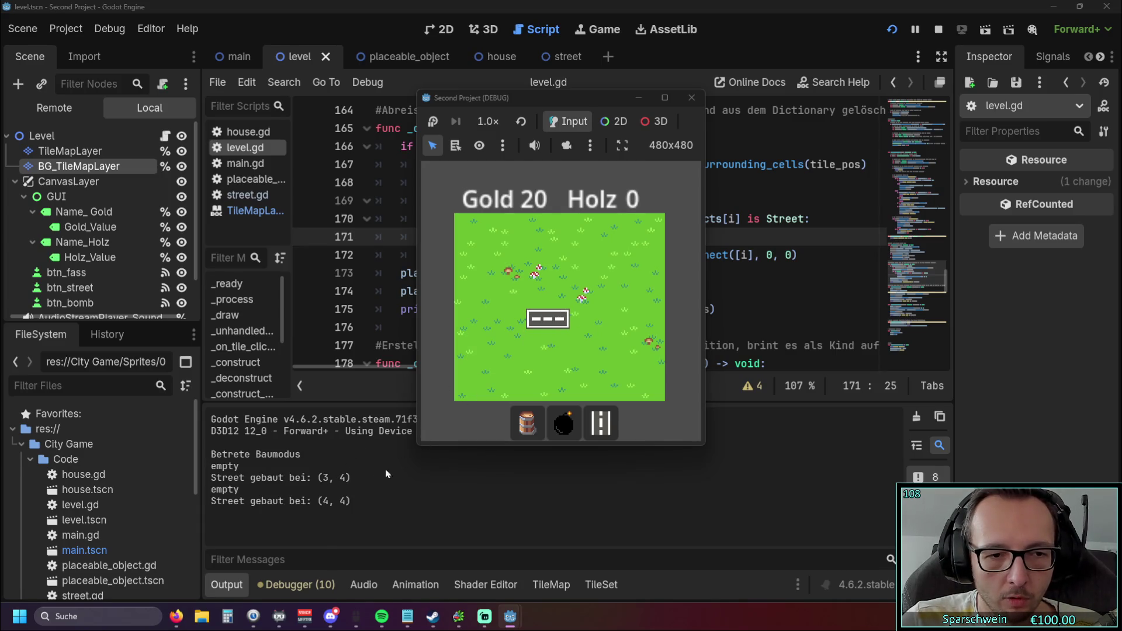
pyautogui.click(586, 321)
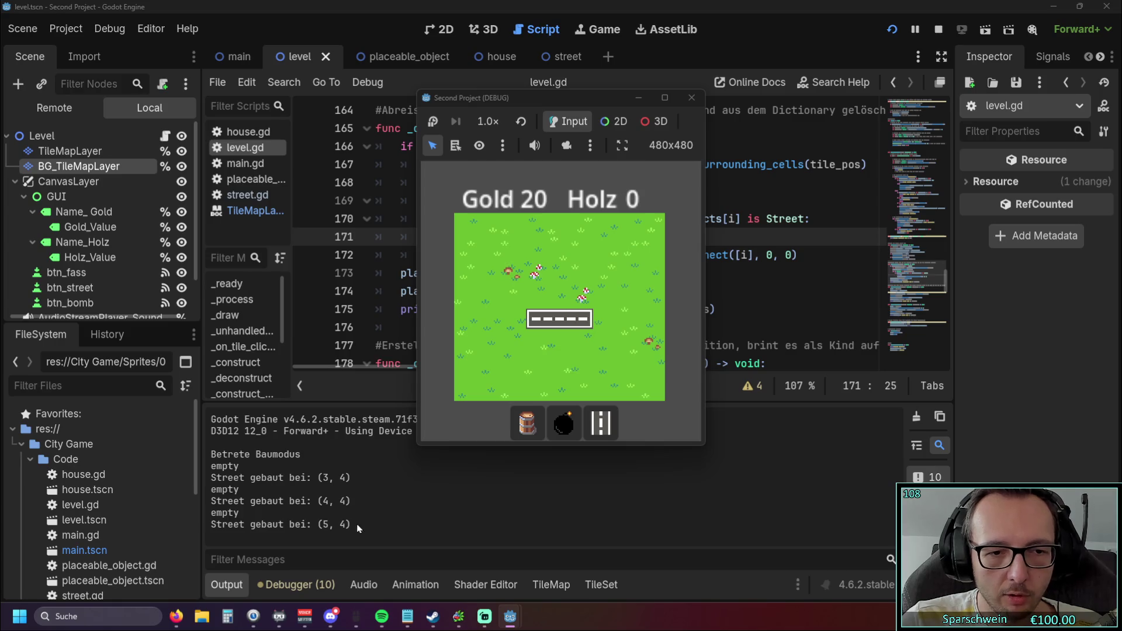
pyautogui.click(564, 318)
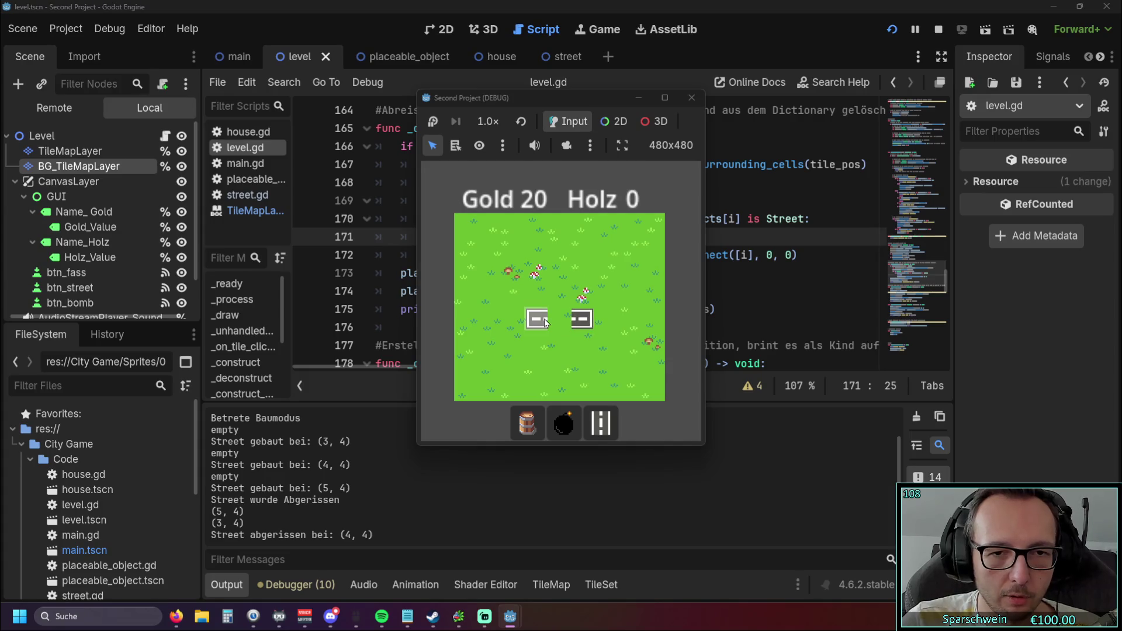
pyautogui.click(691, 98)
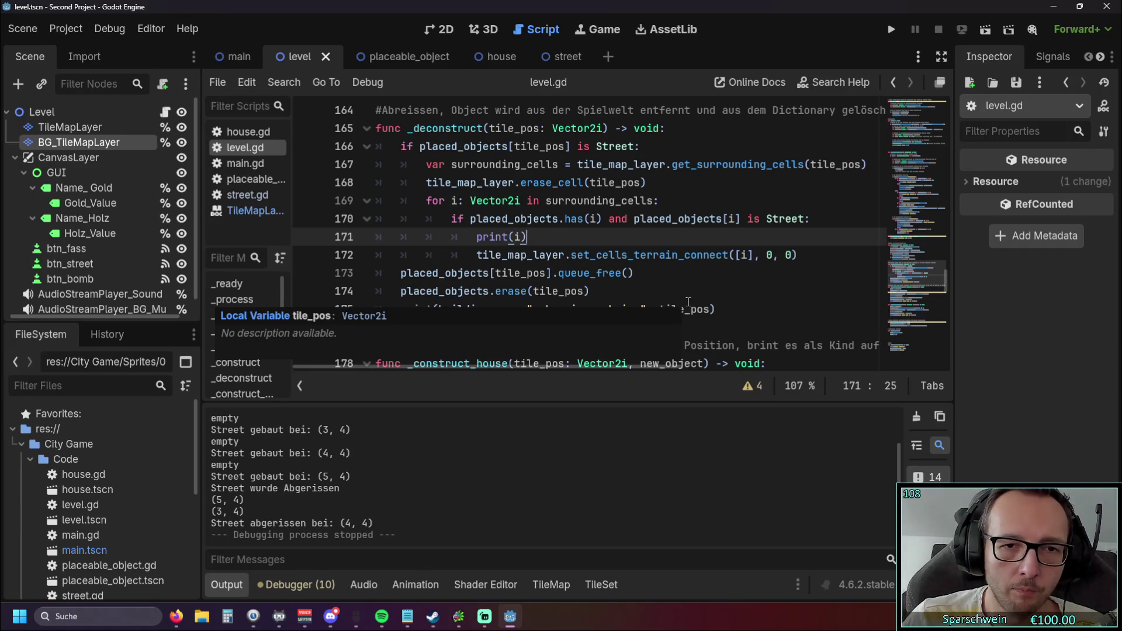
# Select the set_cells_terrain_connect call on line 172, then the queue_free and placed_objects.erase lines
pyautogui.scroll(-4, 612, 206)
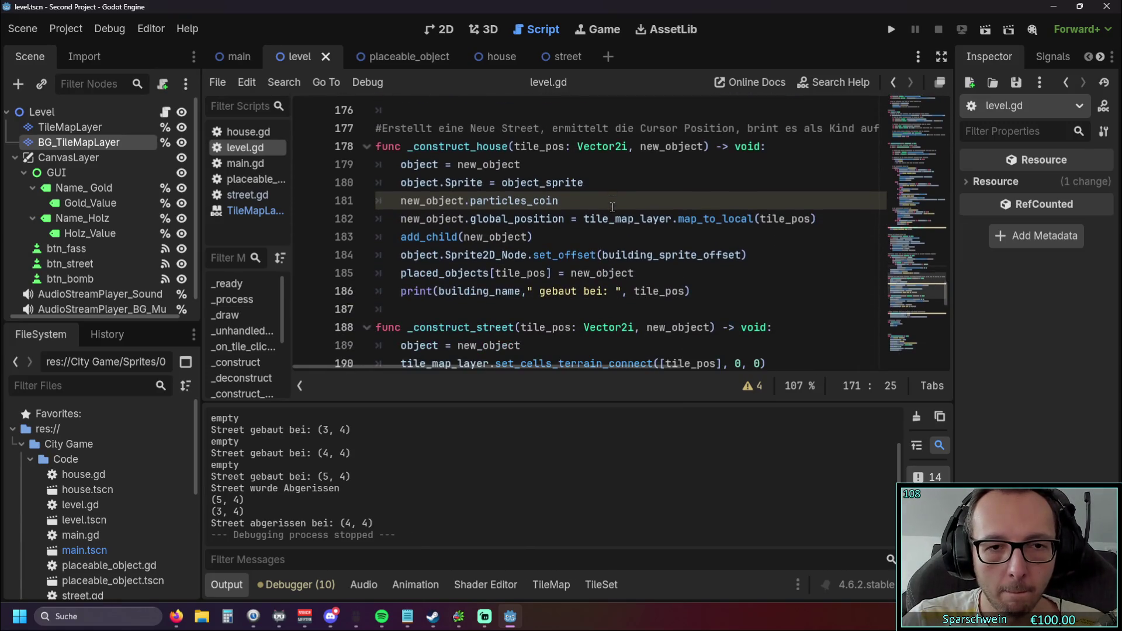
pyautogui.scroll(1, 676, 245)
pyautogui.scroll(-2, 675, 246)
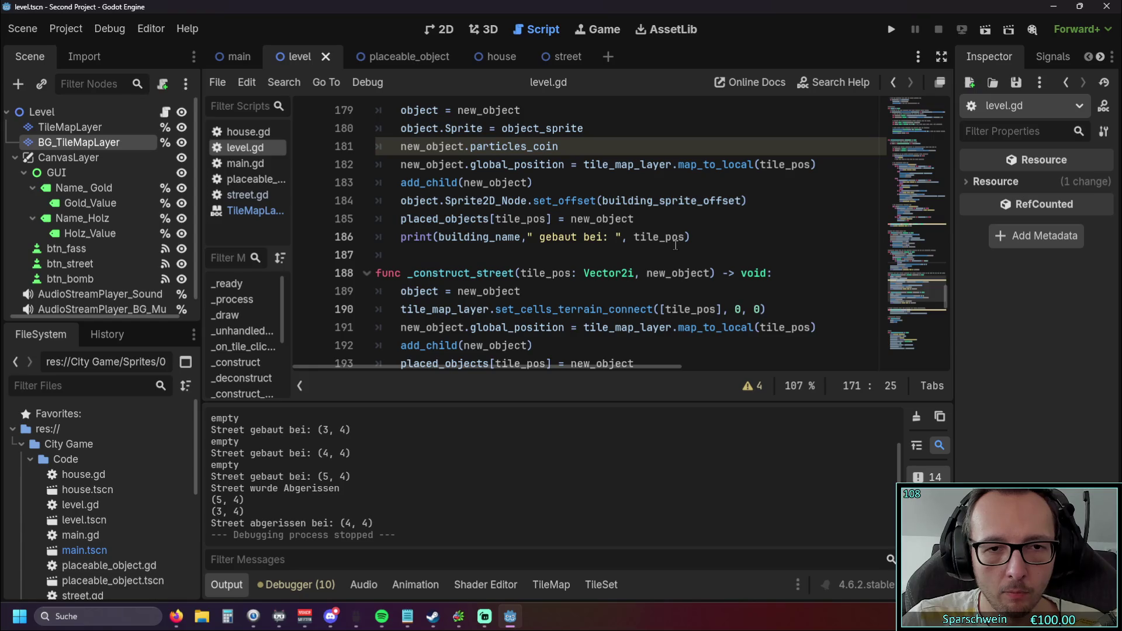
pyautogui.scroll(5, 675, 245)
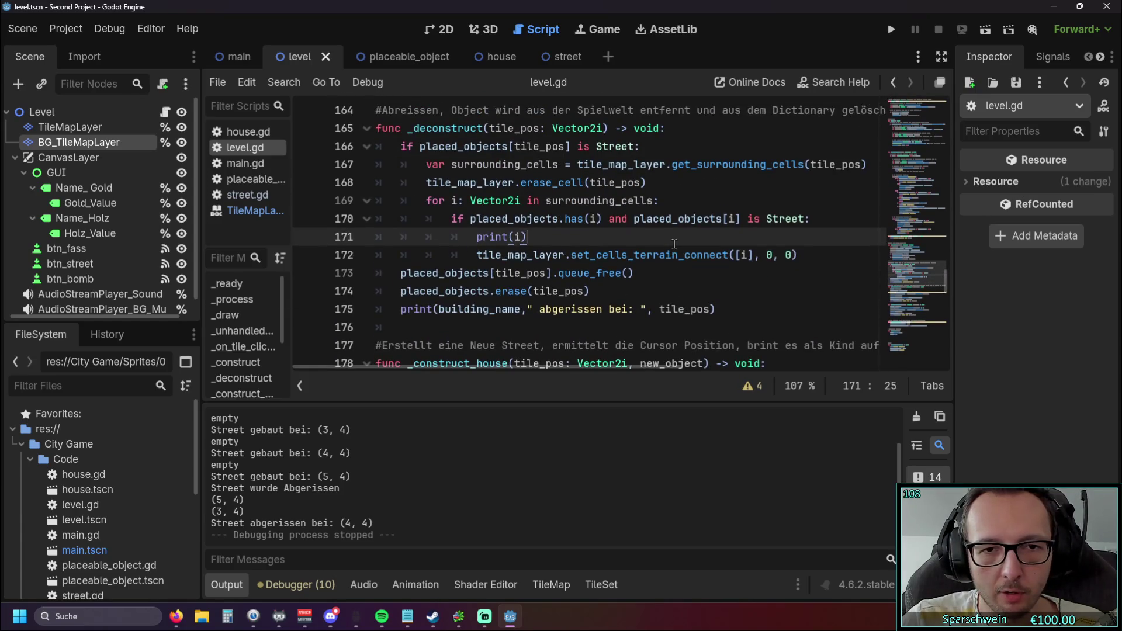
pyautogui.moveTo(476, 254); pyautogui.dragTo(799, 255)
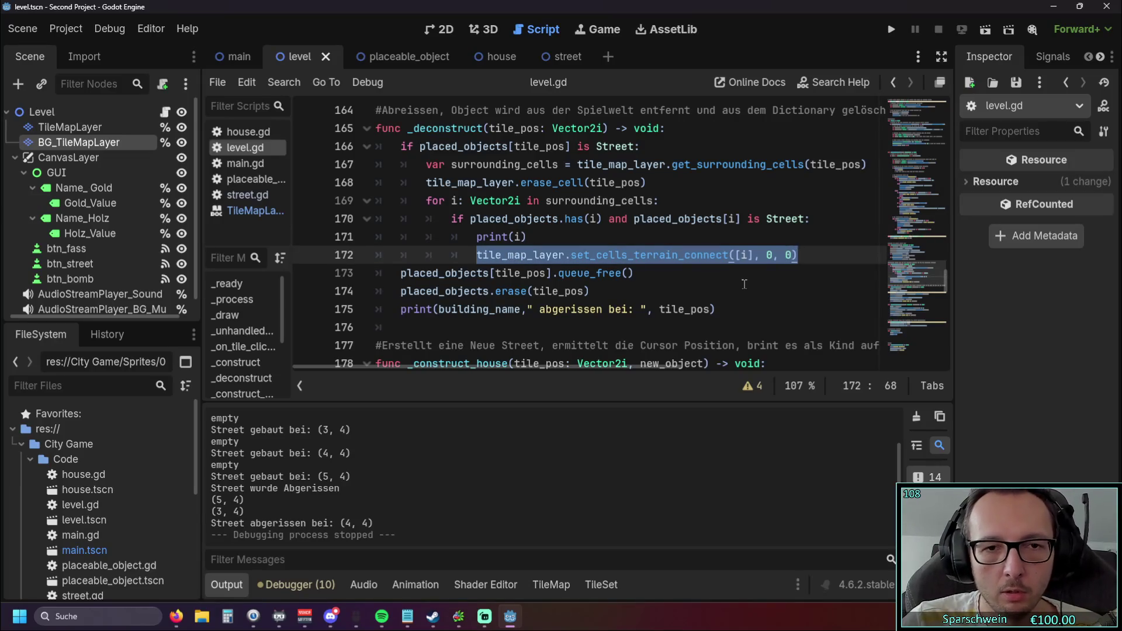
pyautogui.scroll(-1, 713, 273)
pyautogui.scroll(-2, 713, 275)
pyautogui.scroll(3, 712, 275)
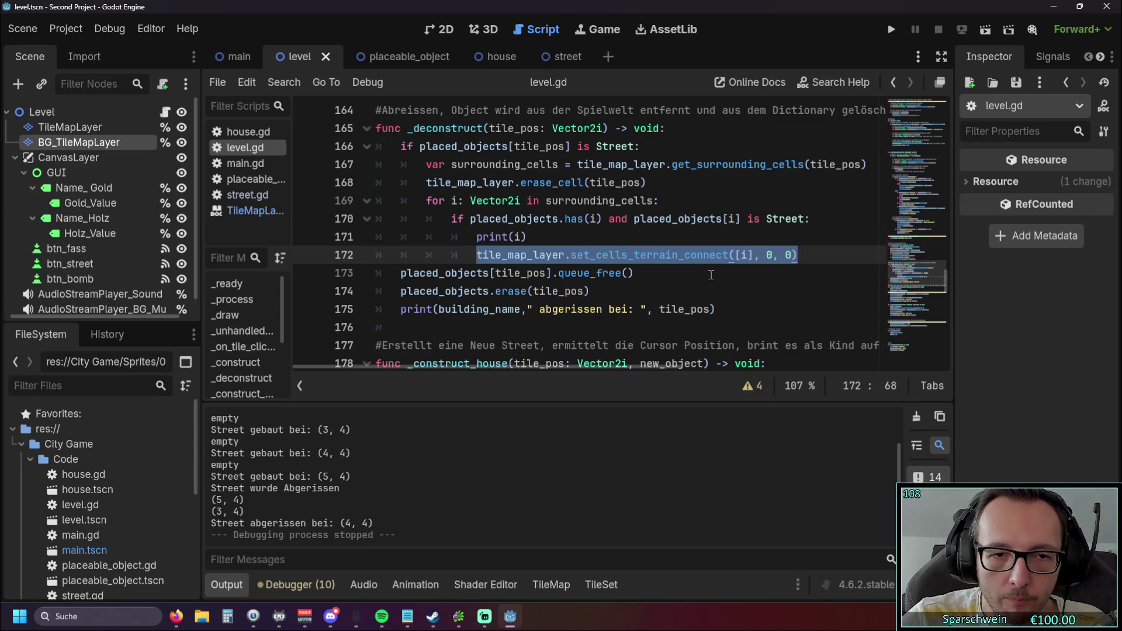
pyautogui.moveTo(596, 291); pyautogui.dragTo(399, 272)
pyautogui.hotkey('ctrl', 'c')
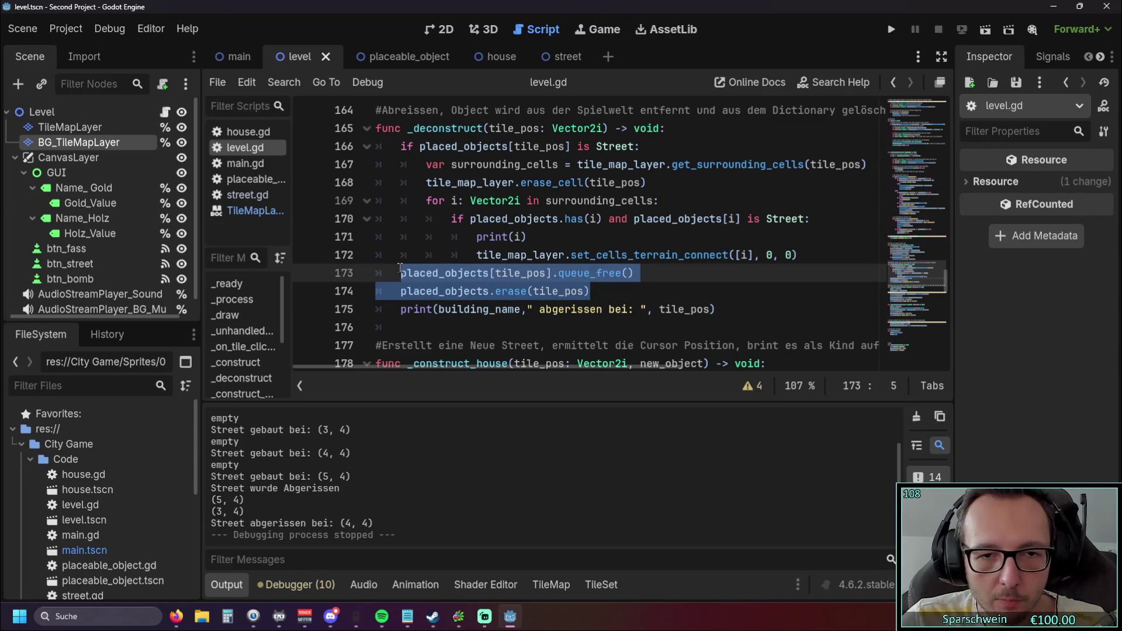
# Paste the queue_free and placed_objects.erase lines over the terrain-connect call and indent them
pyautogui.hotkey('shift', 'Home')
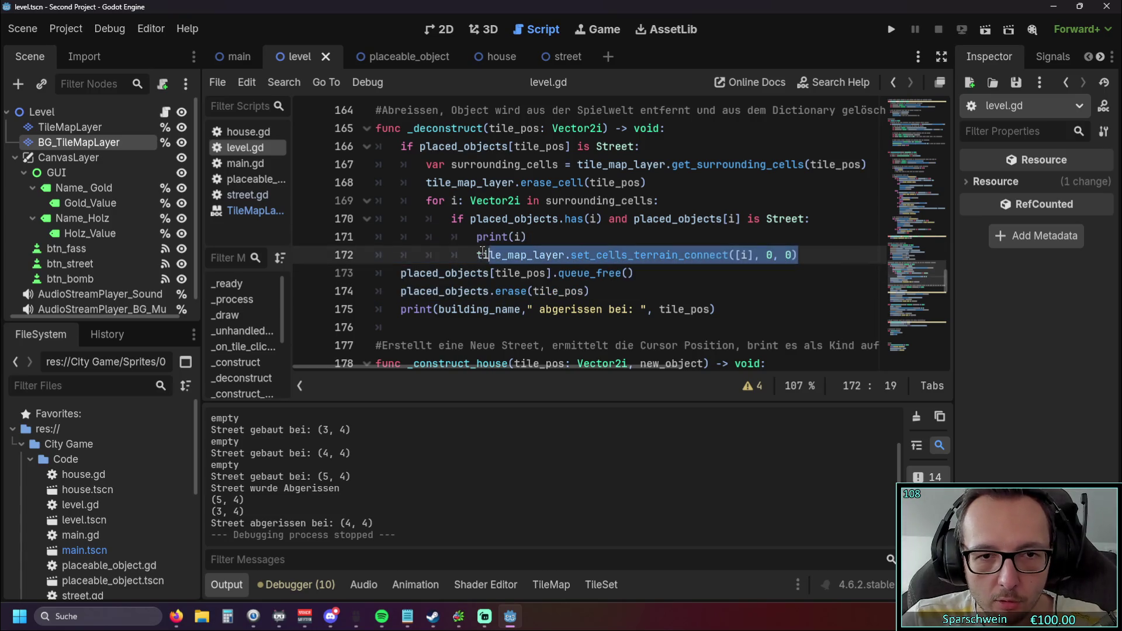
pyautogui.hotkey('ctrl', 'v')
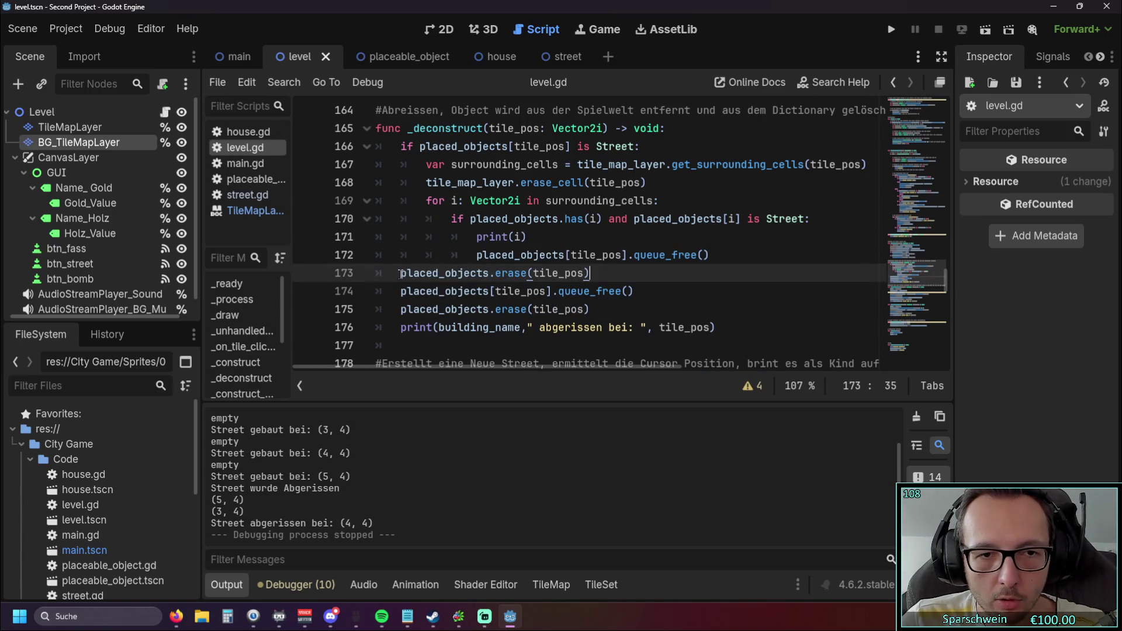
pyautogui.press('Home')
pyautogui.press('Tab')
pyautogui.press('Tab')
pyautogui.press('Tab')
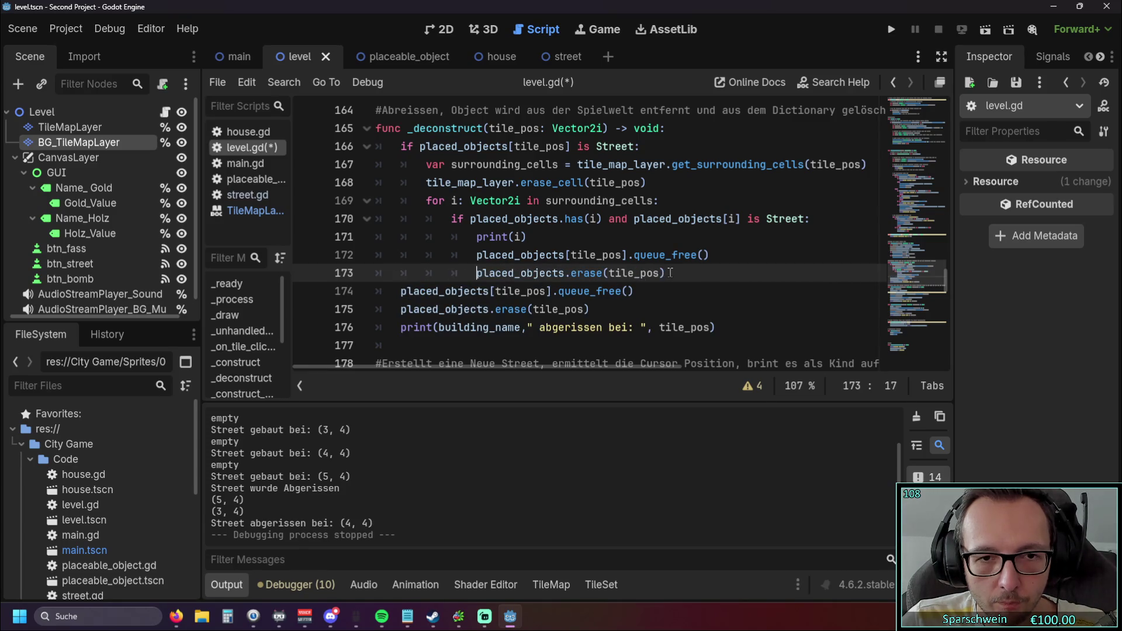
pyautogui.moveTo(670, 272); pyautogui.dragTo(329, 252)
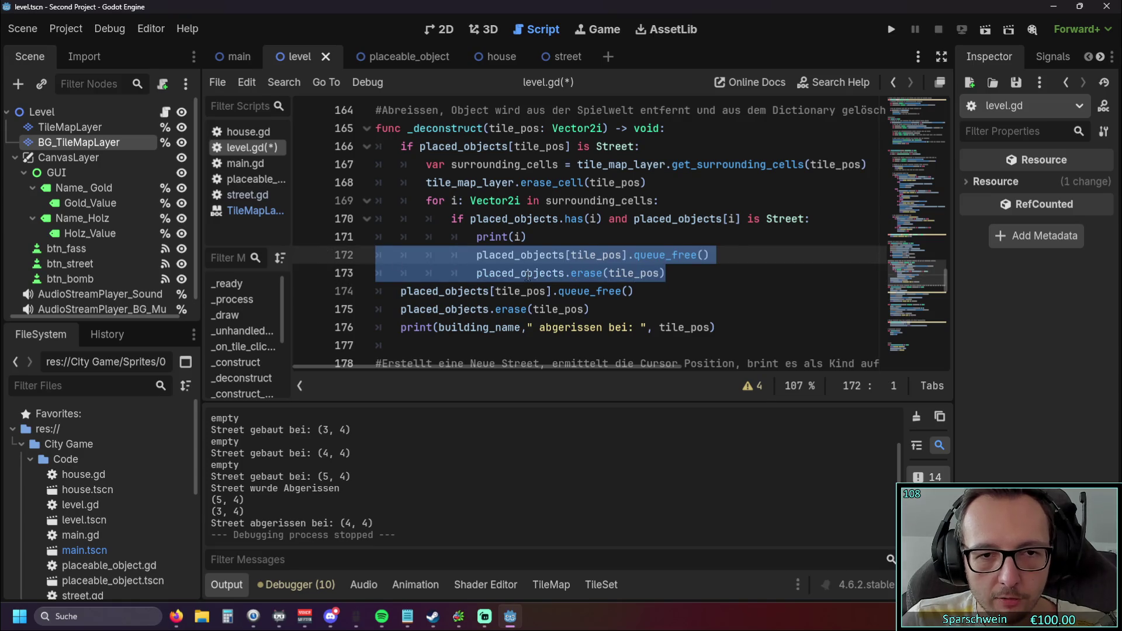
pyautogui.press('Tab')
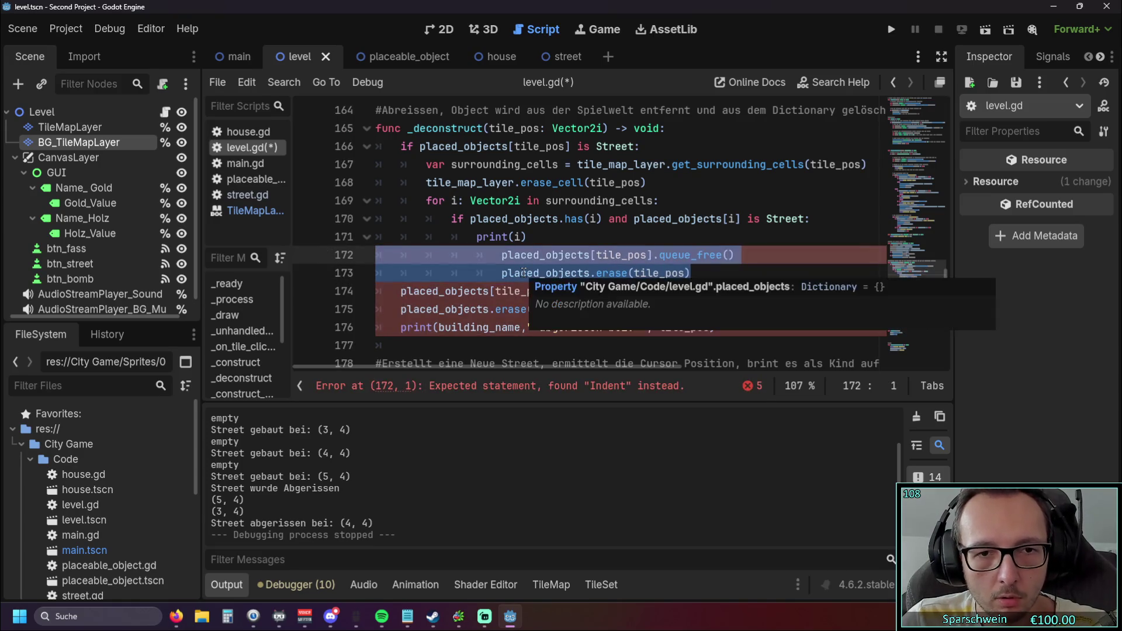
# Even out the two pasted lines' indentation and open a new line after line 173
pyautogui.click(503, 273)
pyautogui.press('BackSpace')
pyautogui.click(506, 260)
pyautogui.press('BackSpace')
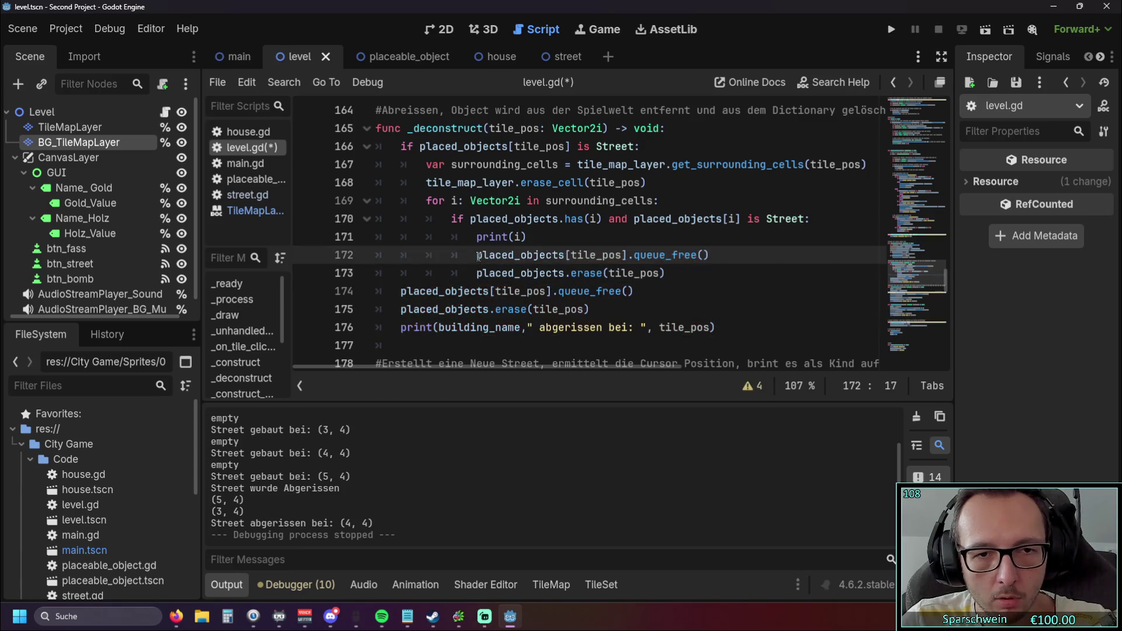
pyautogui.press('Tab')
pyautogui.click(476, 273)
pyautogui.press('Tab')
pyautogui.press('End')
pyautogui.press('Return')
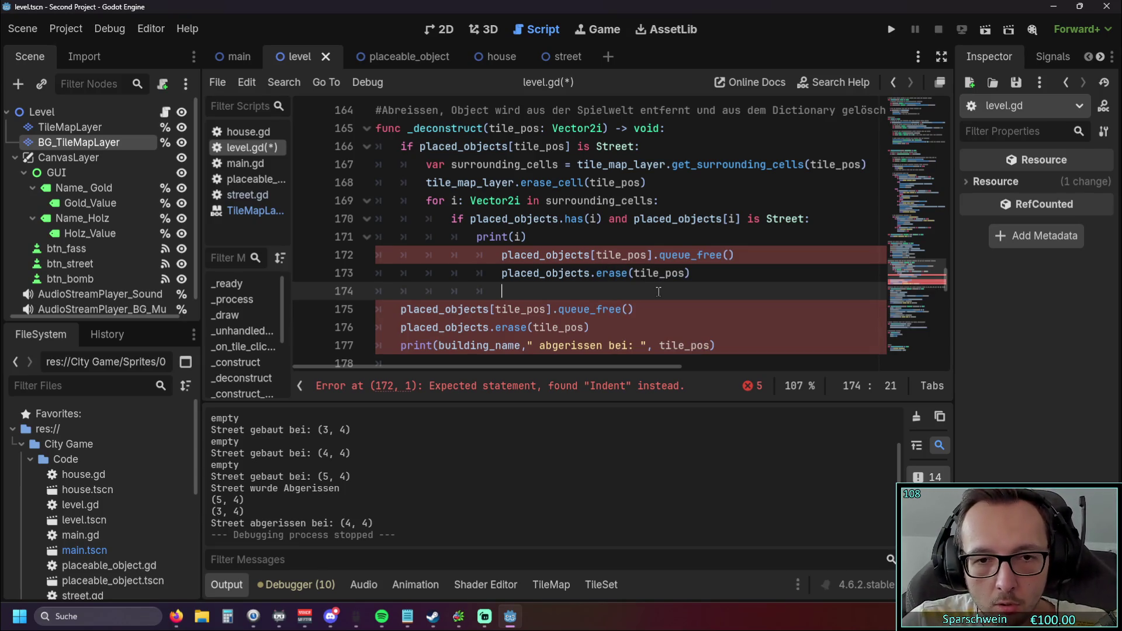
# Take lines 172–174 back one indent level to align with the loop body
pyautogui.scroll(-1, 650, 292)
pyautogui.scroll(1, 649, 292)
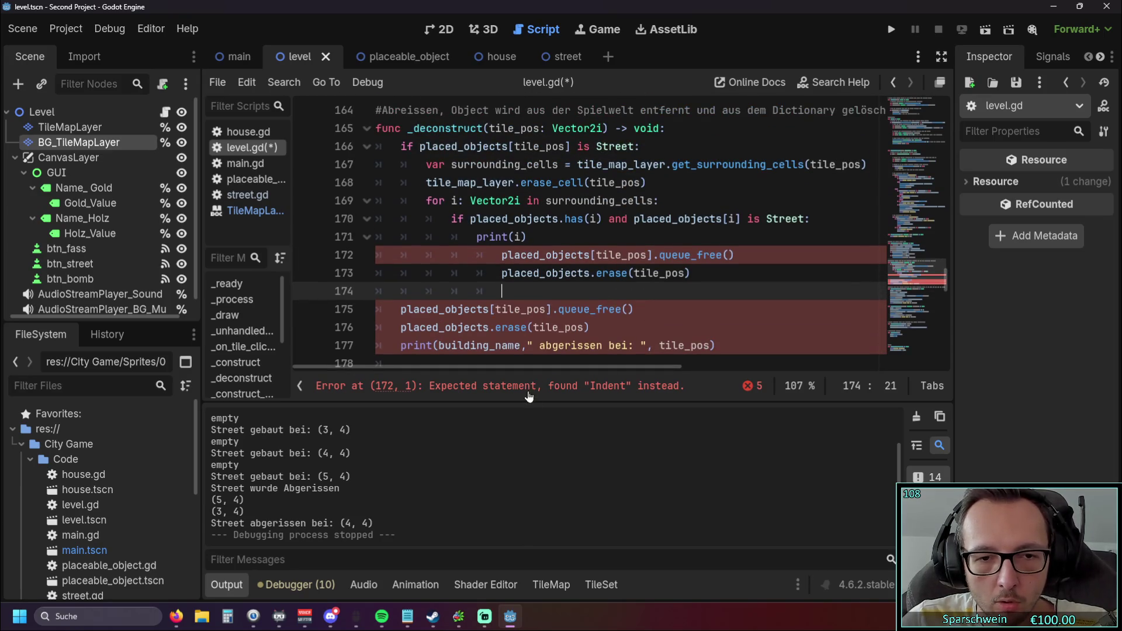
pyautogui.click(501, 255)
pyautogui.press('BackSpace')
pyautogui.click(501, 273)
pyautogui.press('BackSpace')
pyautogui.click(501, 290)
pyautogui.press('BackSpace')
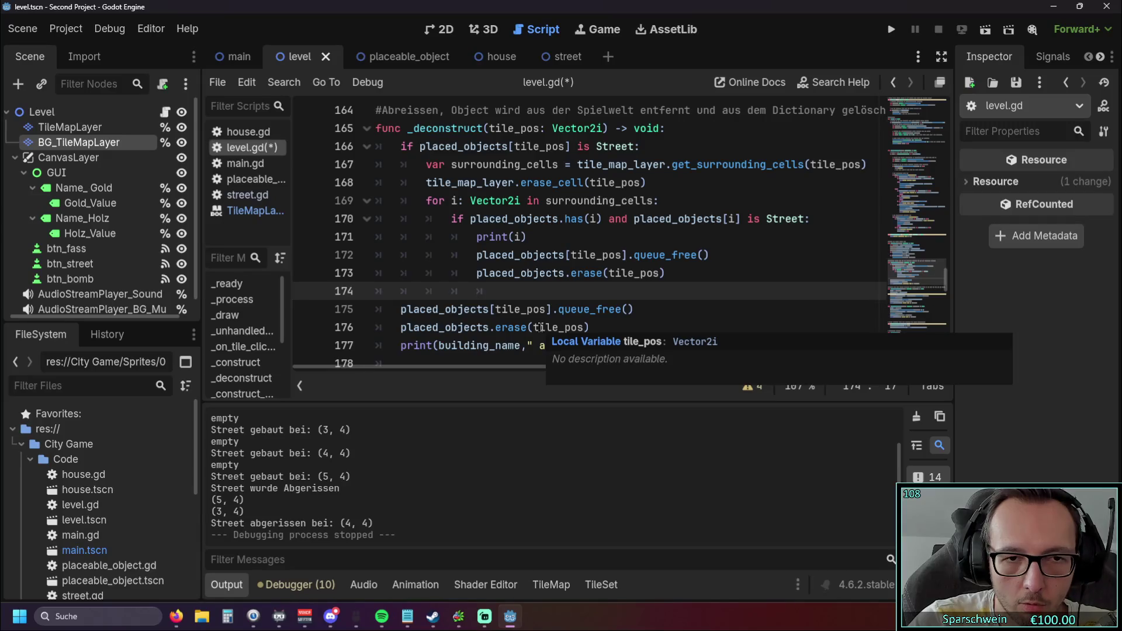
pyautogui.scroll(-3, 541, 327)
pyautogui.scroll(4, 537, 310)
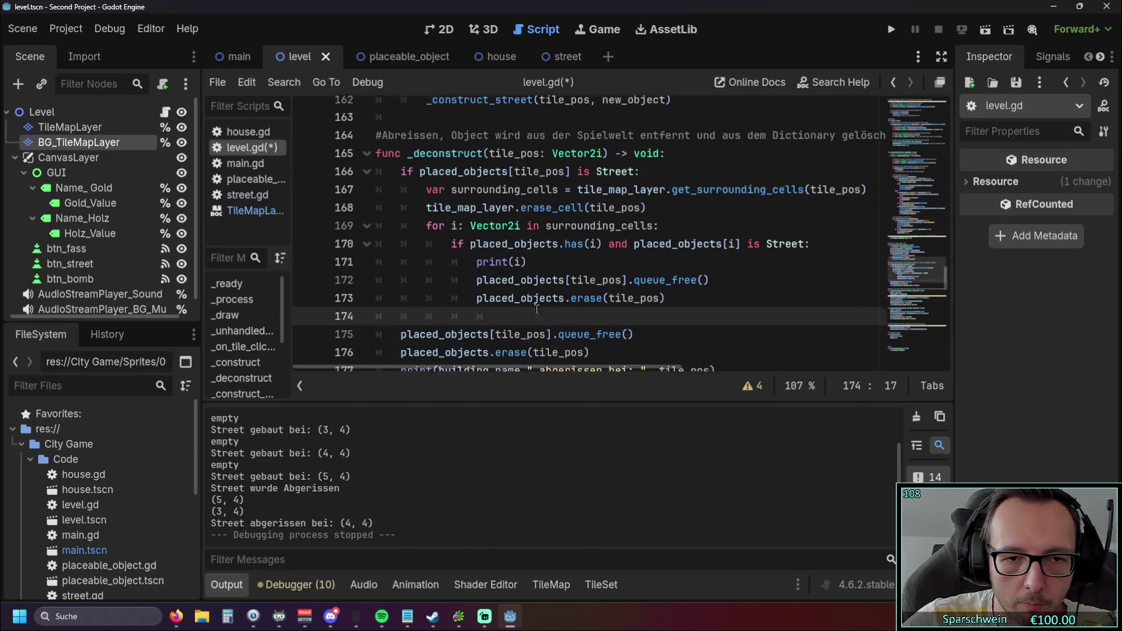
pyautogui.scroll(-1, 536, 310)
# Autocomplete a _construct call on line 174, then switch it to _construct_street
pyautogui.write('_const')
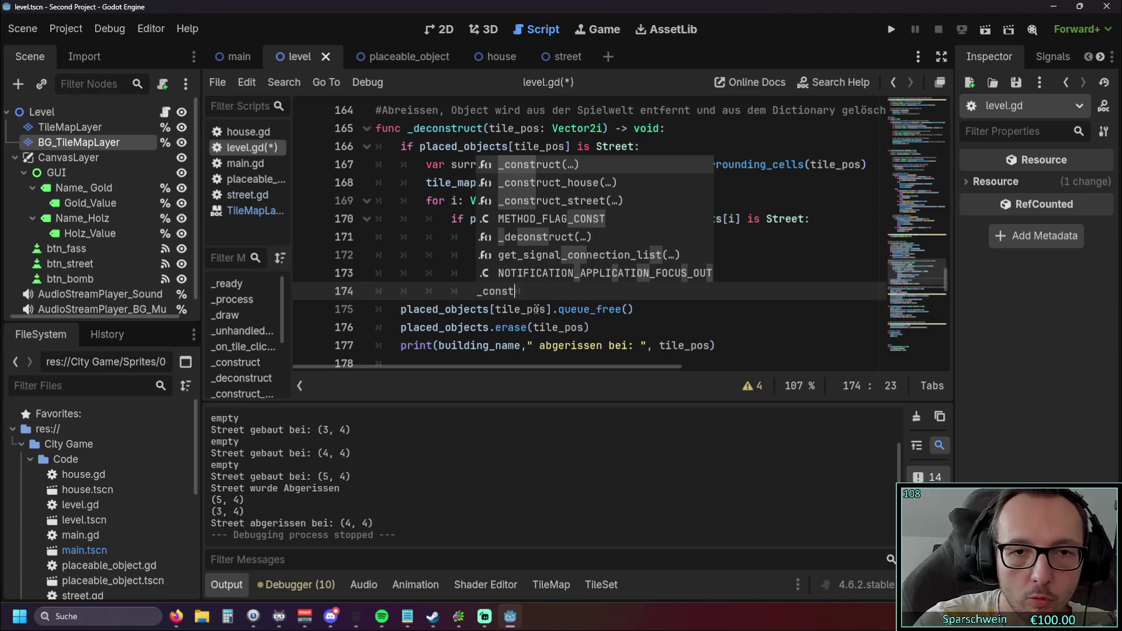
pyautogui.click(555, 166)
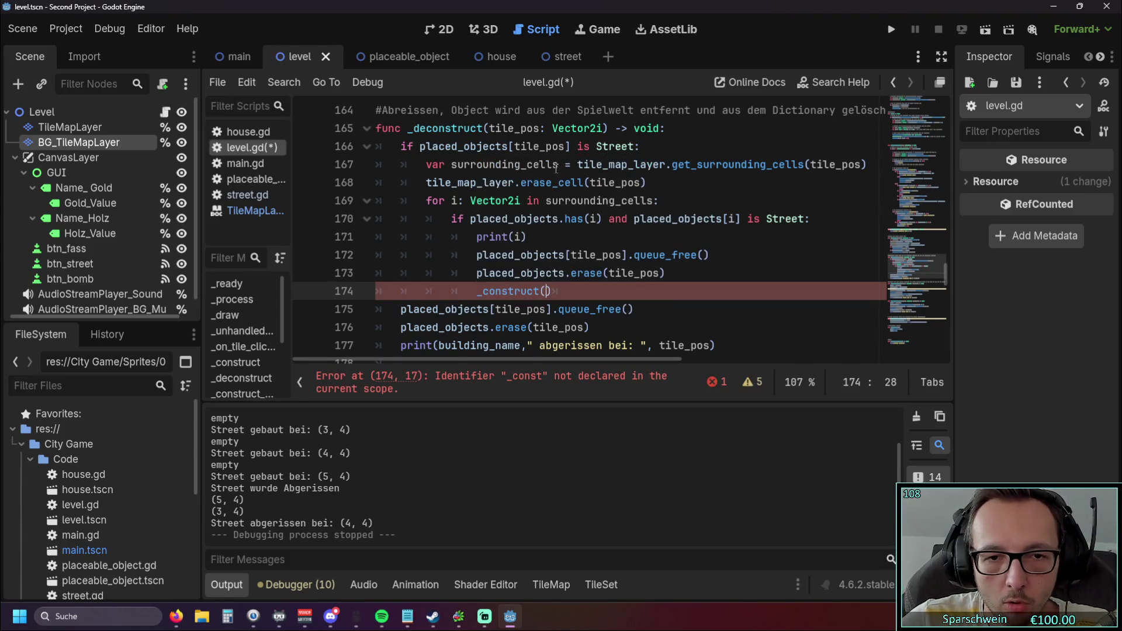
pyautogui.scroll(-3, 574, 240)
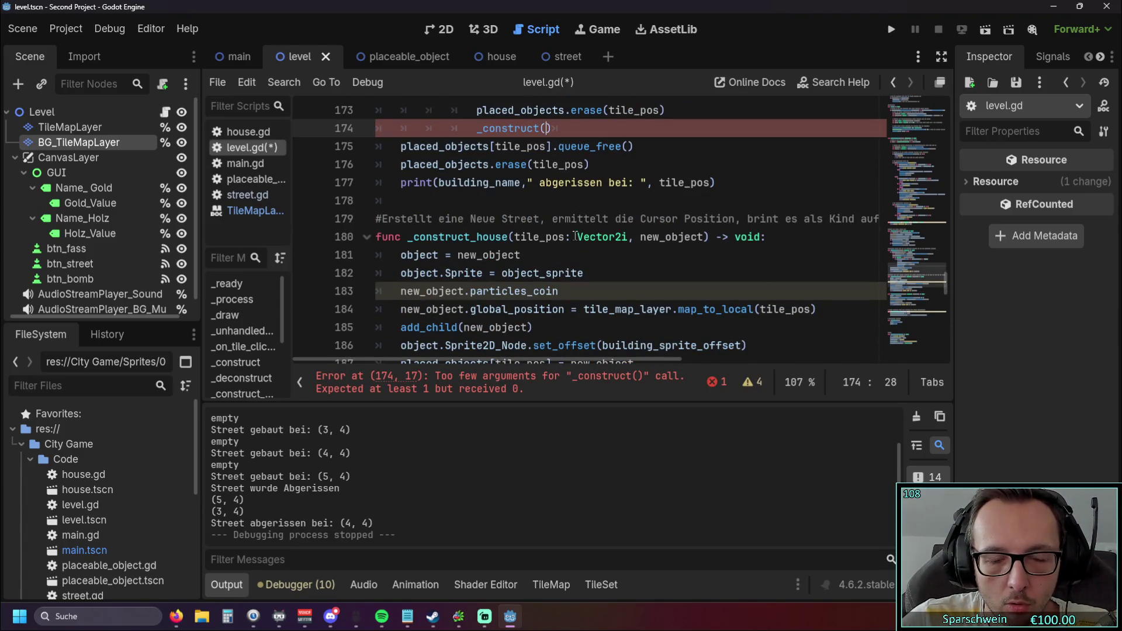
pyautogui.scroll(2, 575, 237)
pyautogui.press('Left')
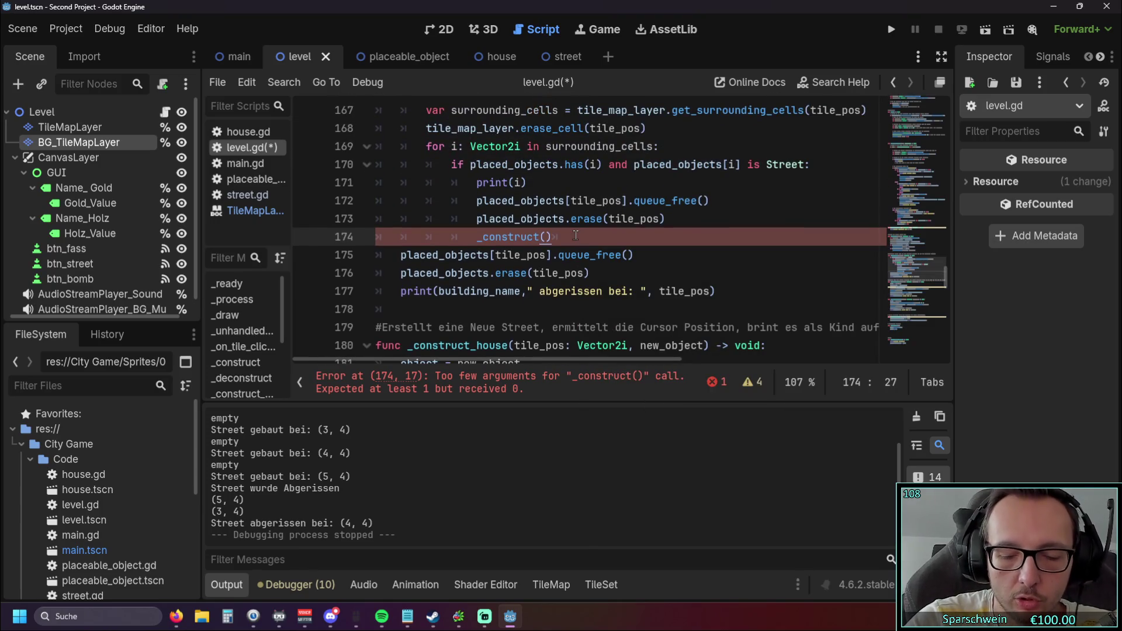
pyautogui.write('_str')
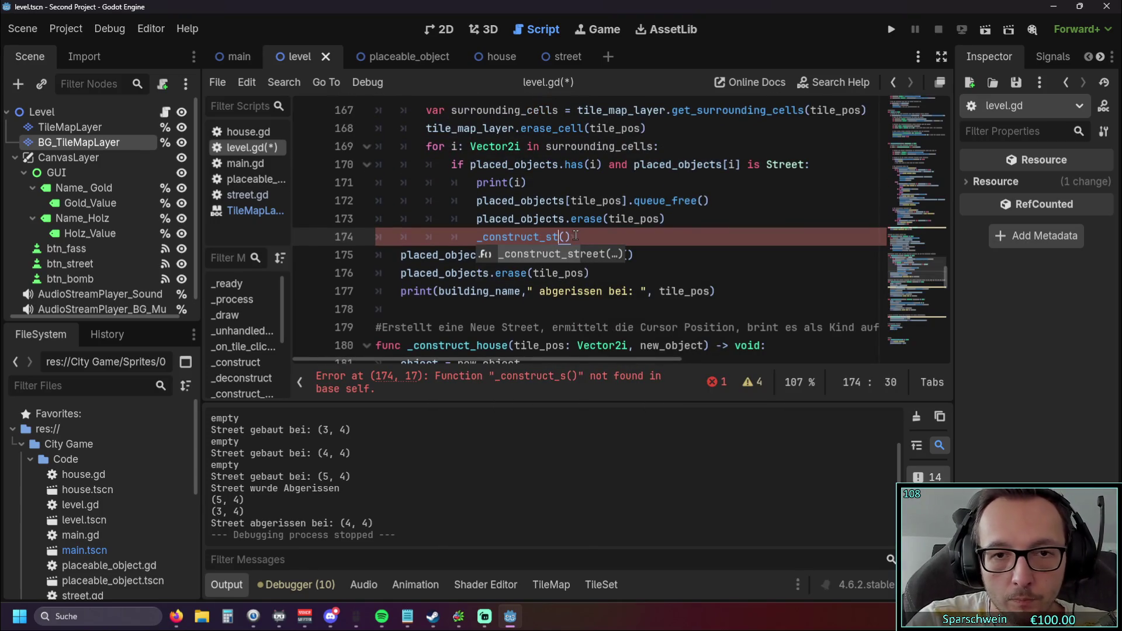
pyautogui.press('Return')
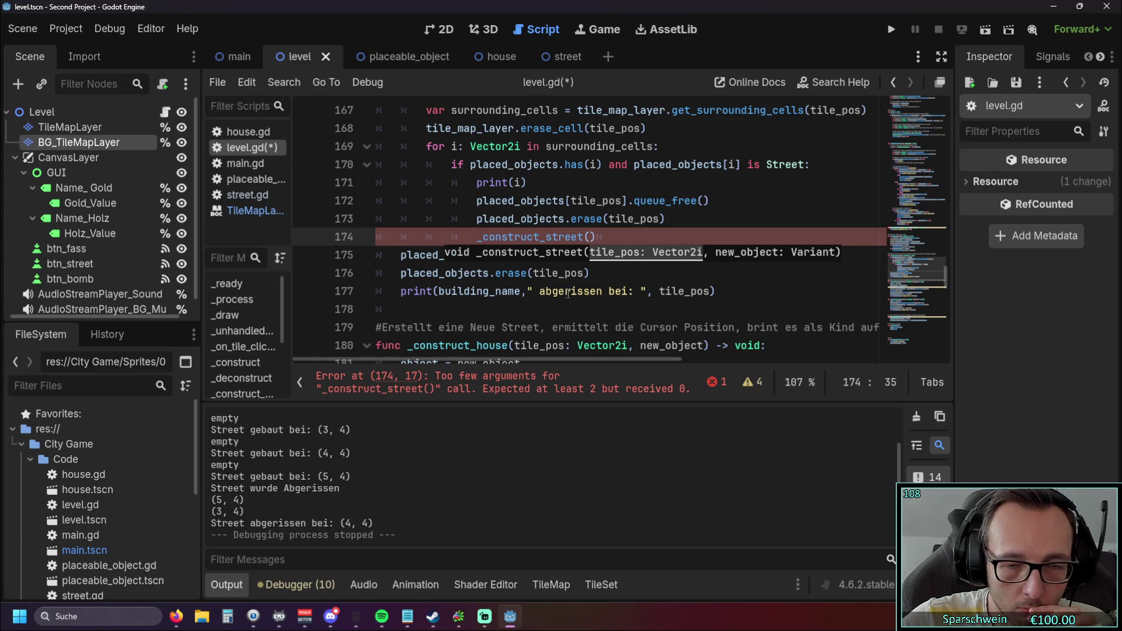
pyautogui.click(549, 291)
# Pass i as the argument, making the call _construct_street(i)
pyautogui.scroll(-6, 607, 246)
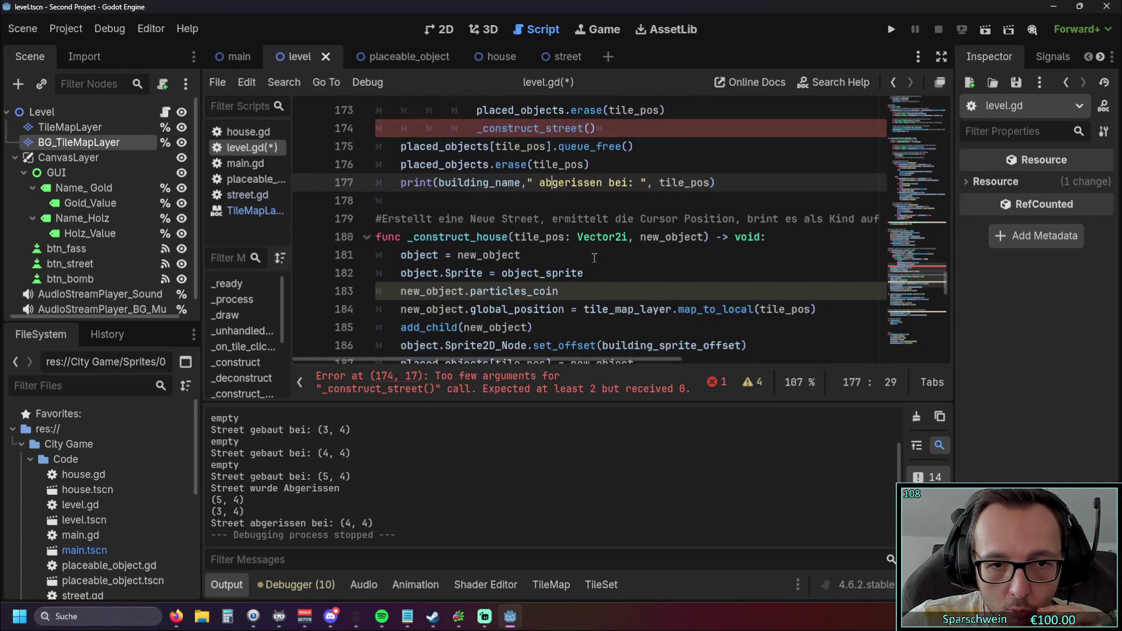
pyautogui.scroll(1, 552, 269)
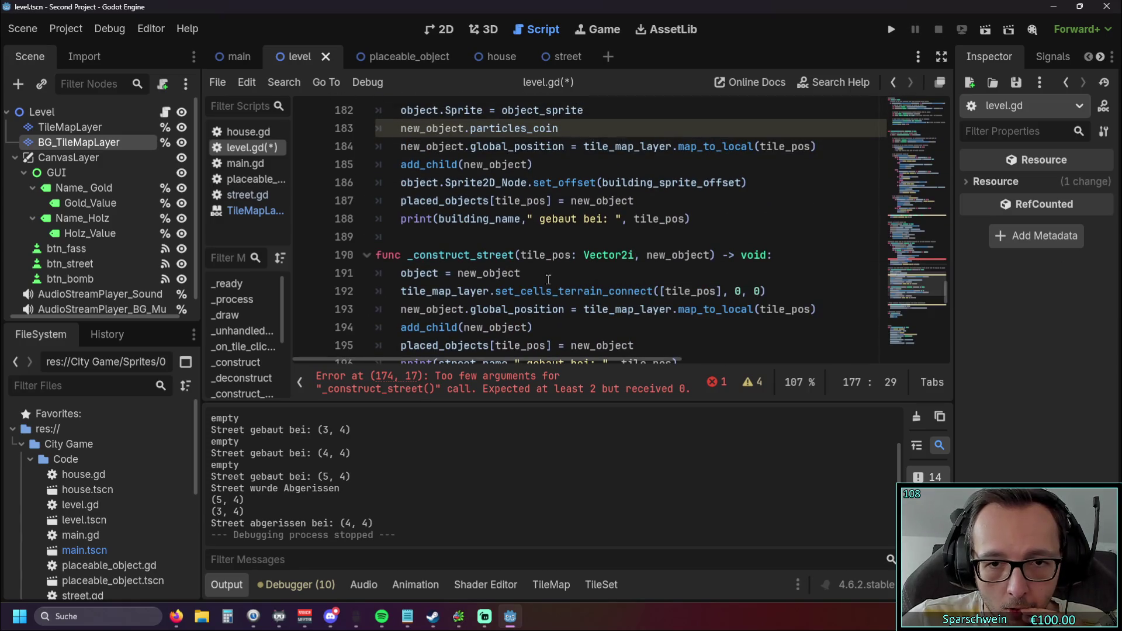
pyautogui.scroll(1, 547, 273)
pyautogui.scroll(5, 548, 273)
pyautogui.click(597, 291)
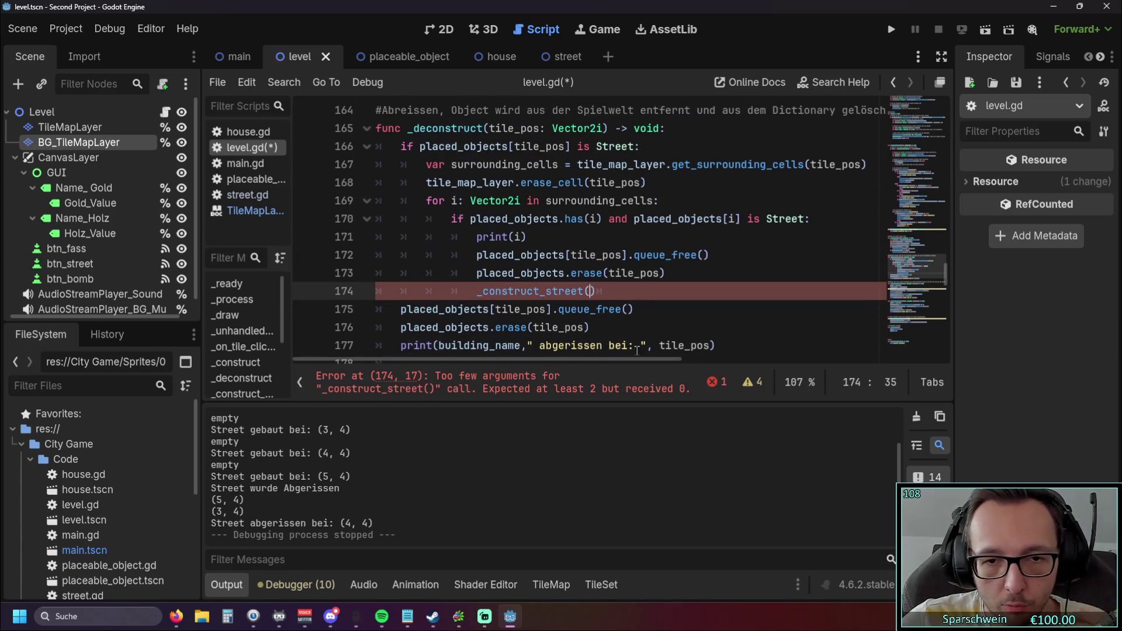
pyautogui.write('i')
pyautogui.click(667, 310)
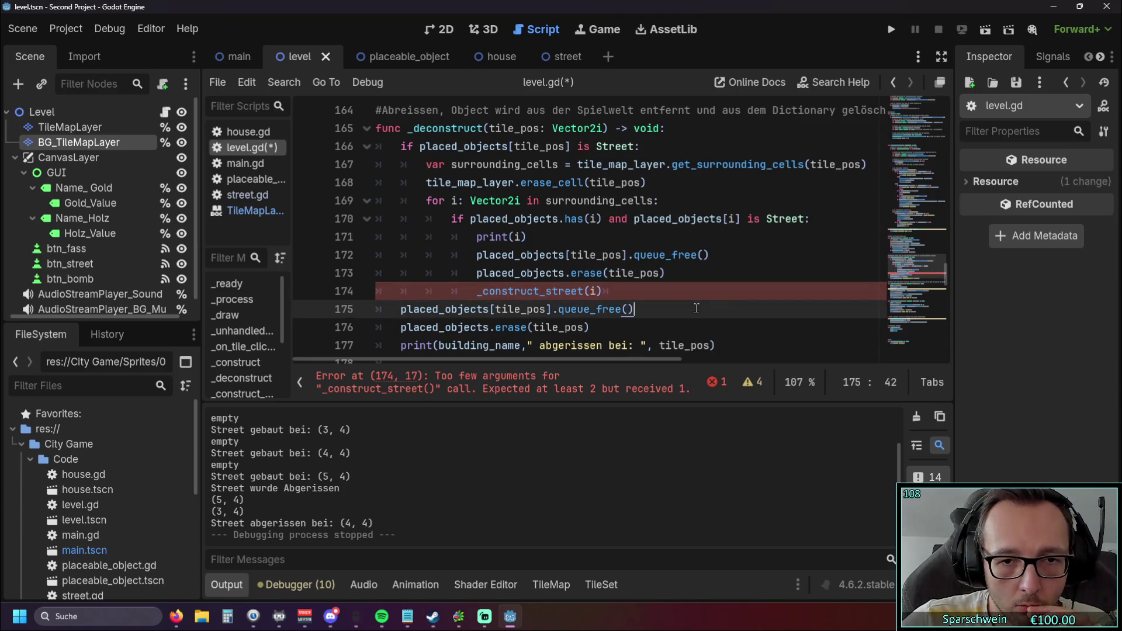
# Trim _street so the call reads _construct(i), then run the game
pyautogui.scroll(12, 667, 310)
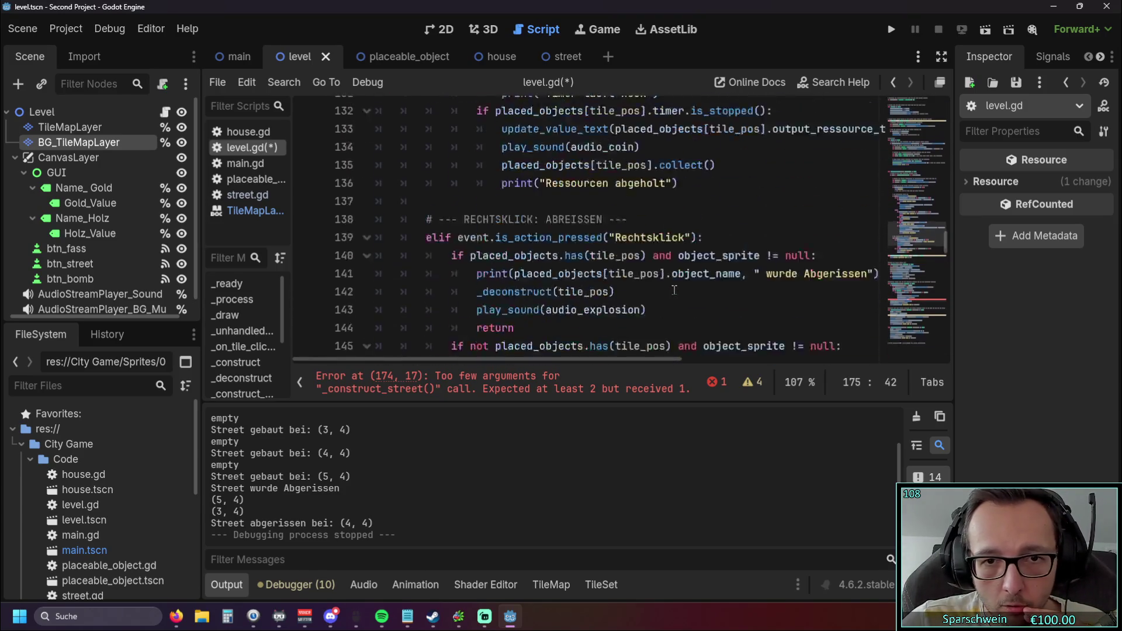
pyautogui.scroll(3, 673, 290)
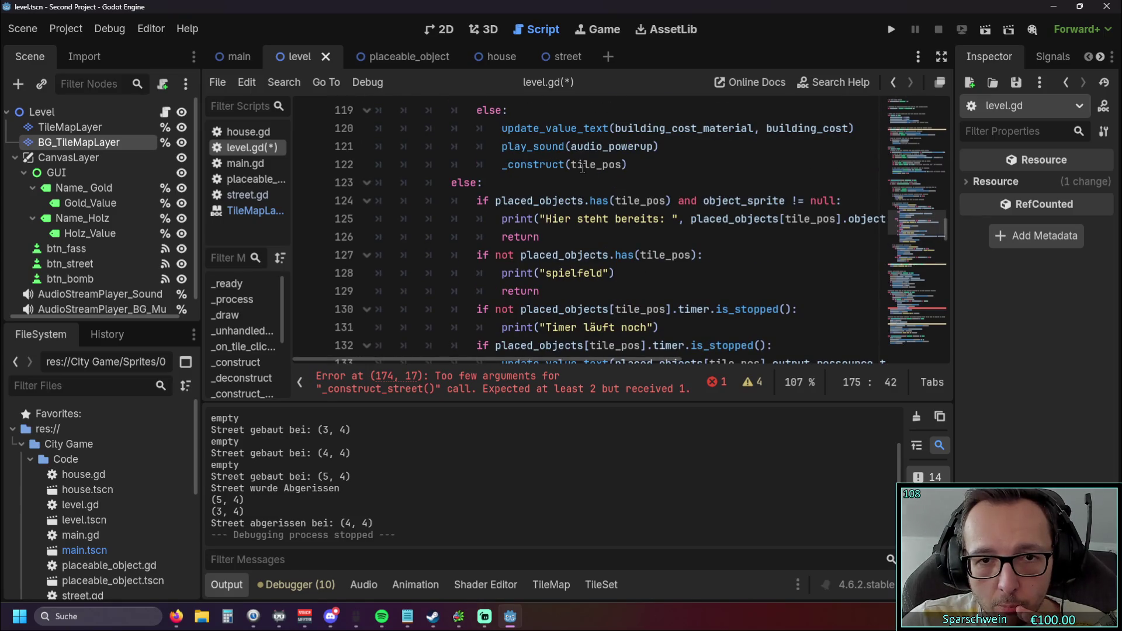
pyautogui.scroll(-12, 540, 200)
pyautogui.scroll(-3, 539, 199)
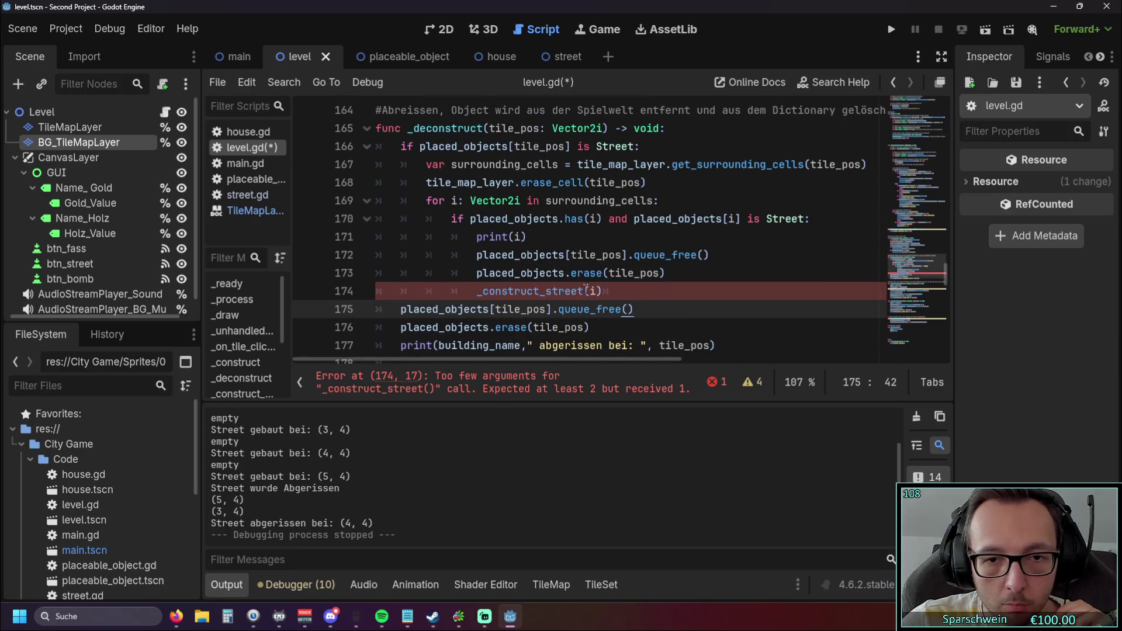
pyautogui.scroll(-1, 585, 288)
pyautogui.moveTo(587, 237); pyautogui.dragTo(541, 237)
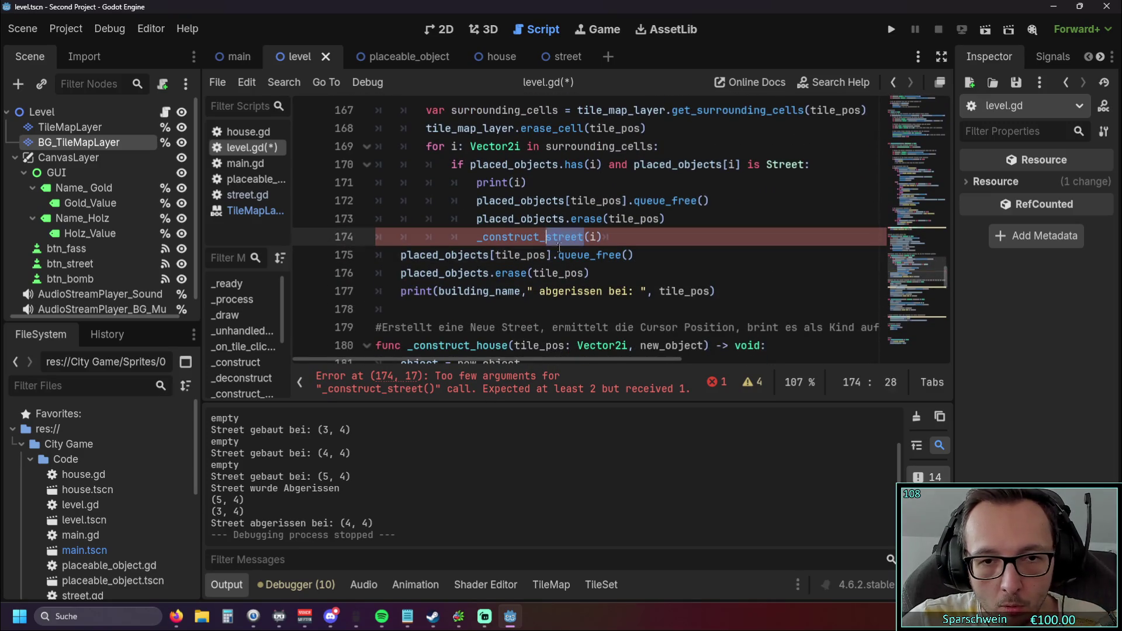
pyautogui.press('BackSpace')
pyautogui.click(627, 236)
pyautogui.scroll(1, 605, 266)
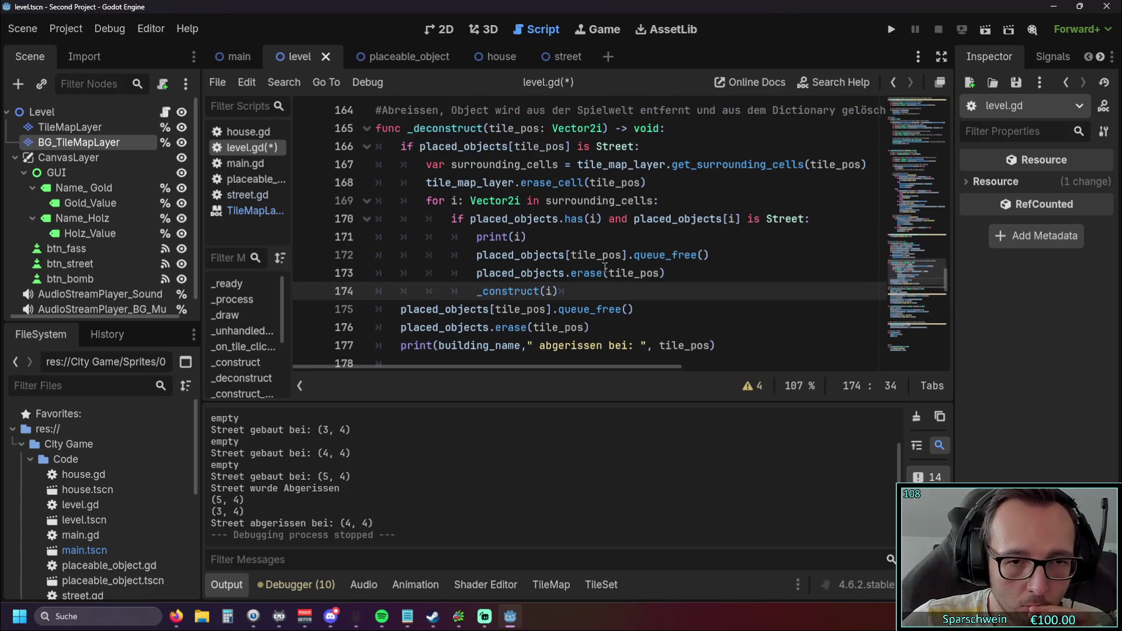
pyautogui.click(566, 293)
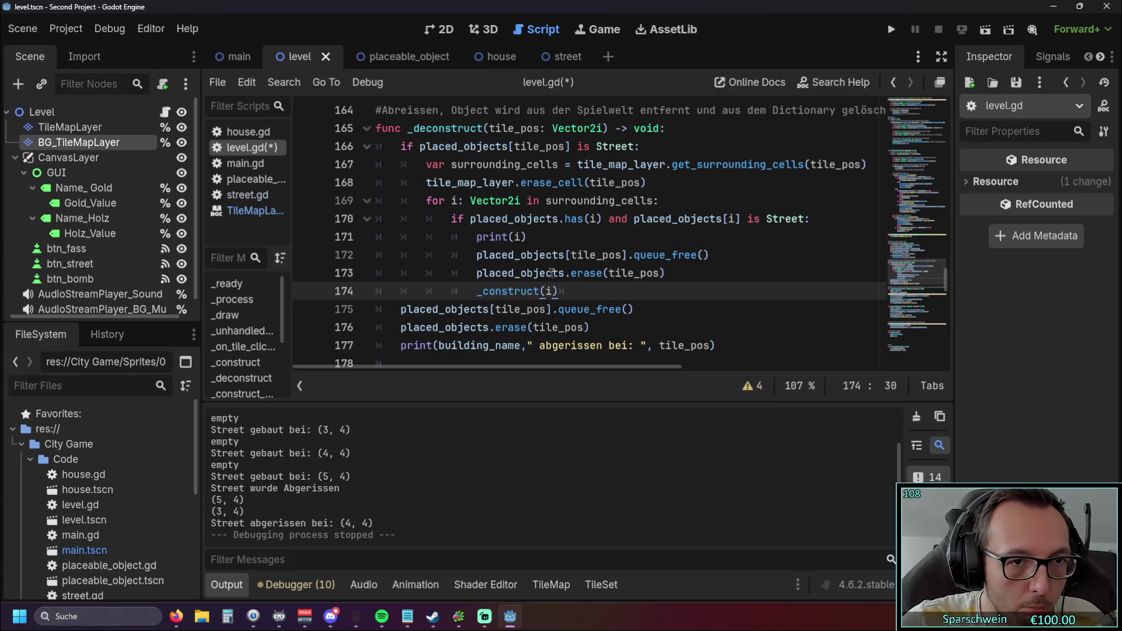
pyautogui.click(891, 29)
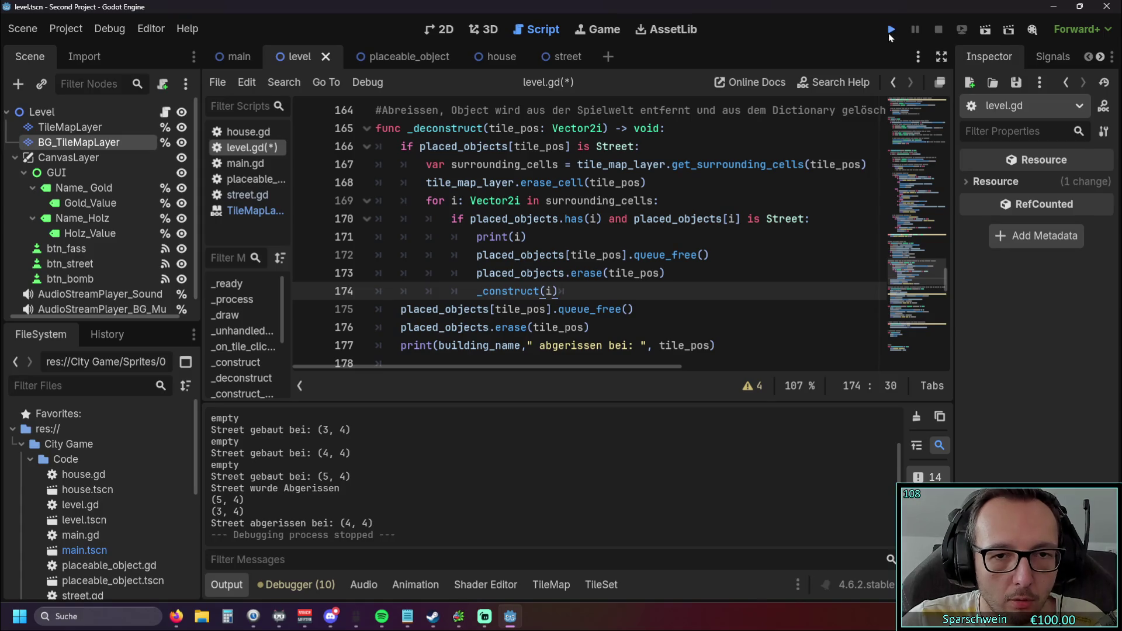
pyautogui.click(601, 422)
pyautogui.click(561, 341)
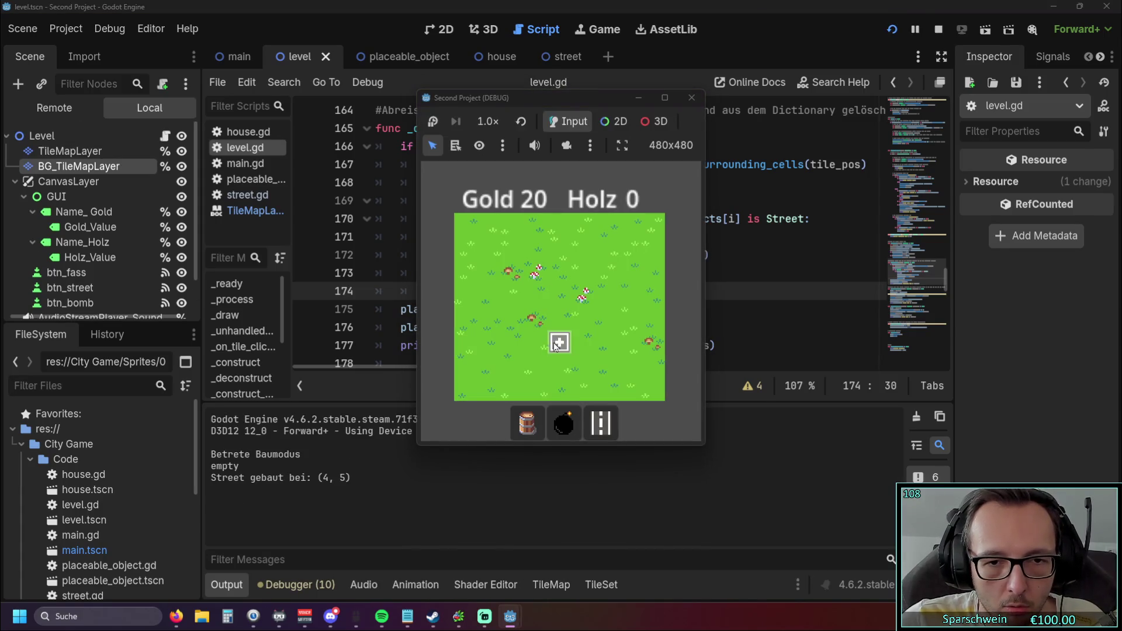
pyautogui.click(582, 342)
pyautogui.rightClick(582, 342)
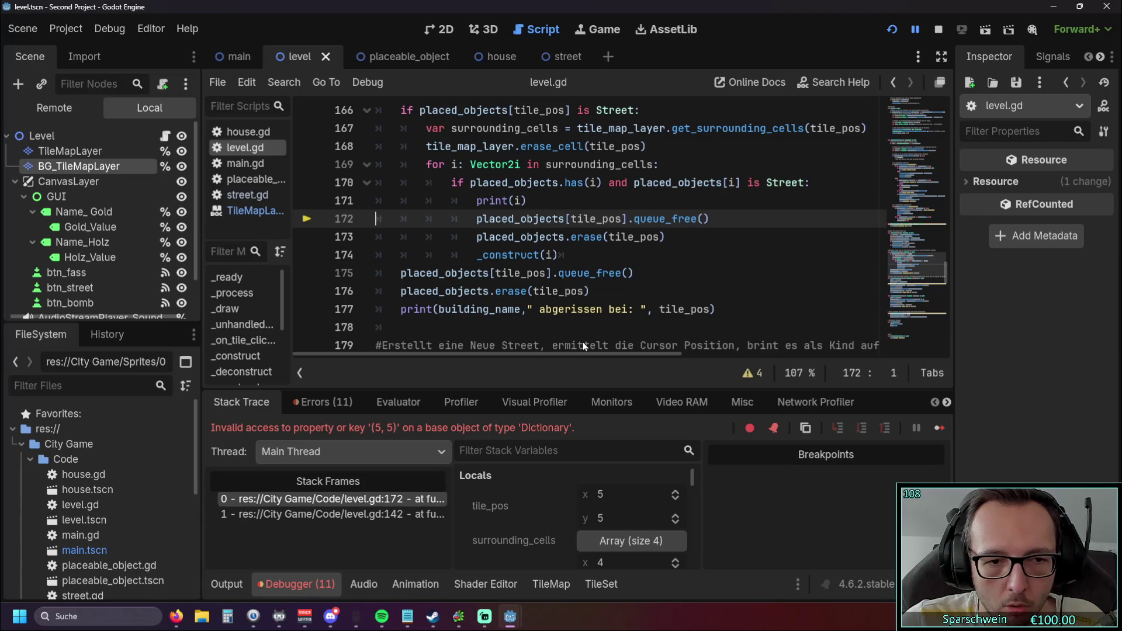
pyautogui.scroll(1, 593, 313)
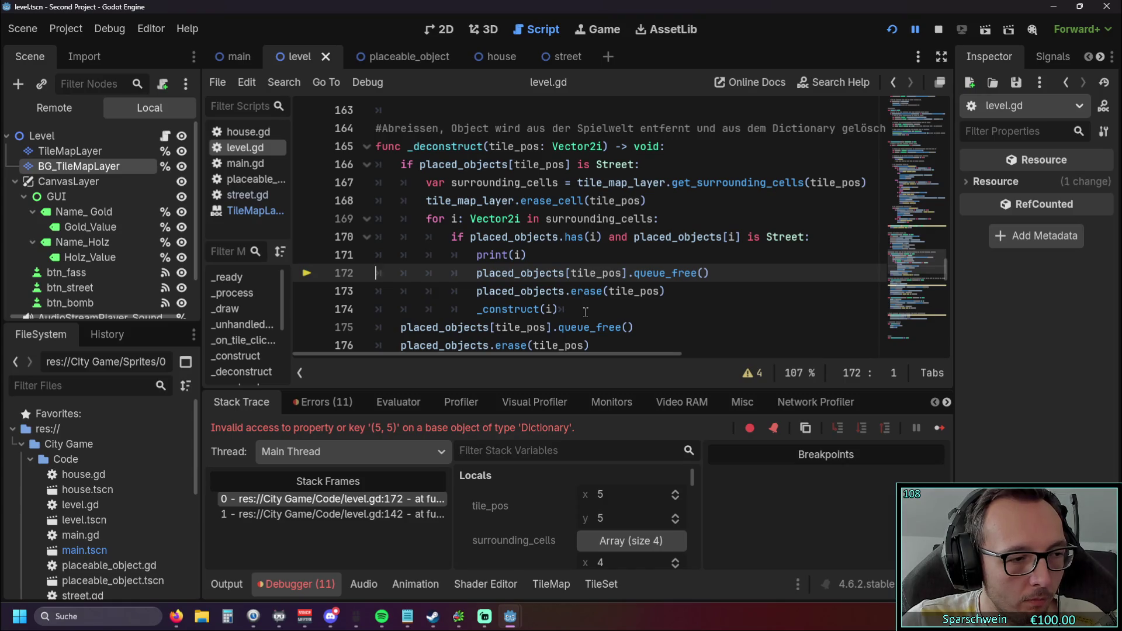
pyautogui.moveTo(585, 311); pyautogui.dragTo(291, 271)
# Delete the queue_free and placed_objects.erase lines from the loop, including the leftover empty line
pyautogui.press('Delete')
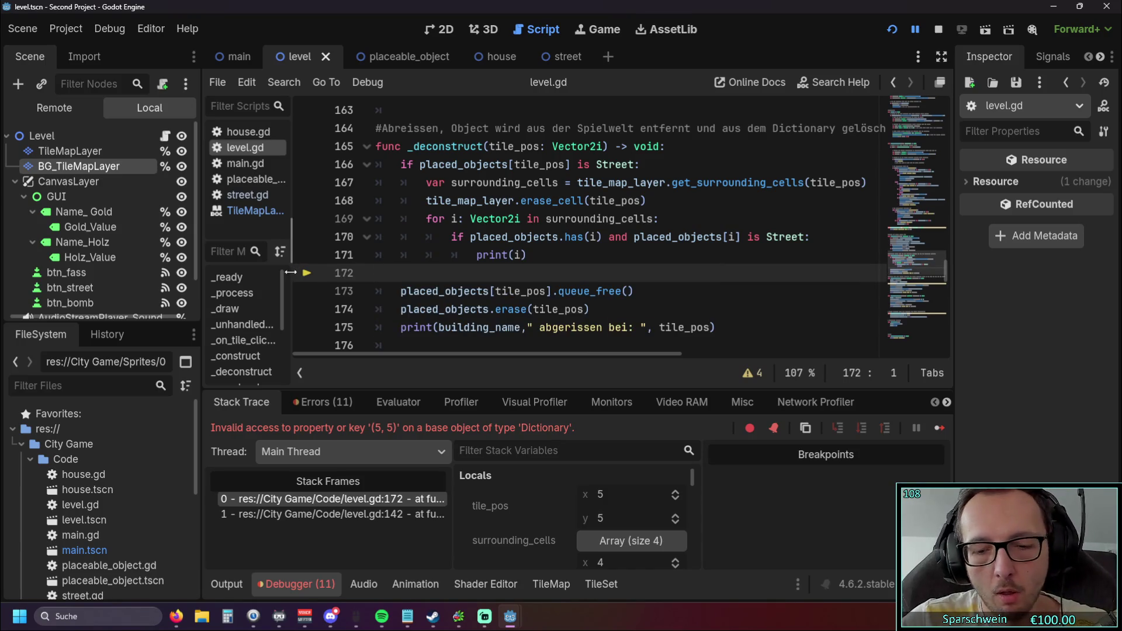
pyautogui.press('BackSpace')
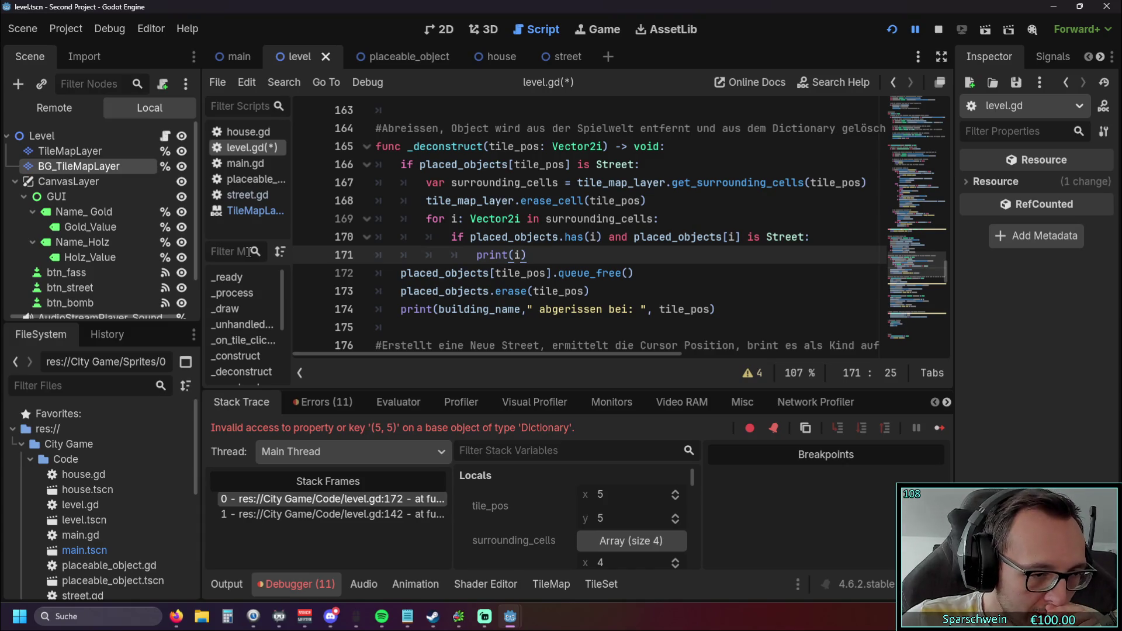
pyautogui.scroll(1, 611, 292)
pyautogui.scroll(-1, 610, 292)
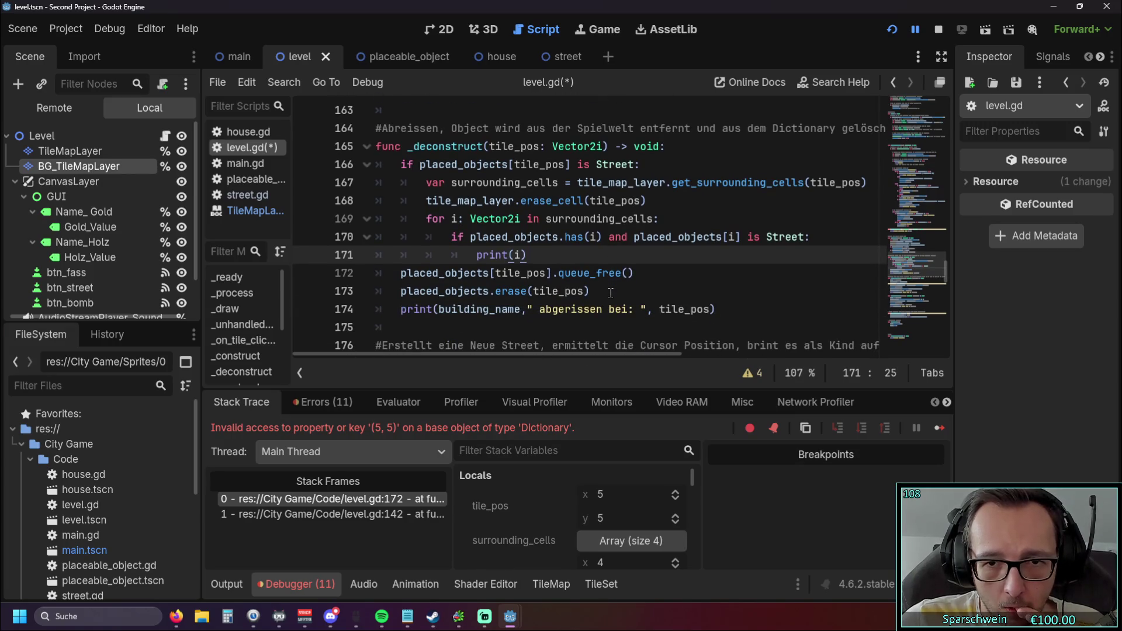
# Undo back to the set_cells_terrain_connect line, keeping the Vector2i type on the loop variable
pyautogui.press('Return')
pyautogui.hotkey('ctrl', 'v')
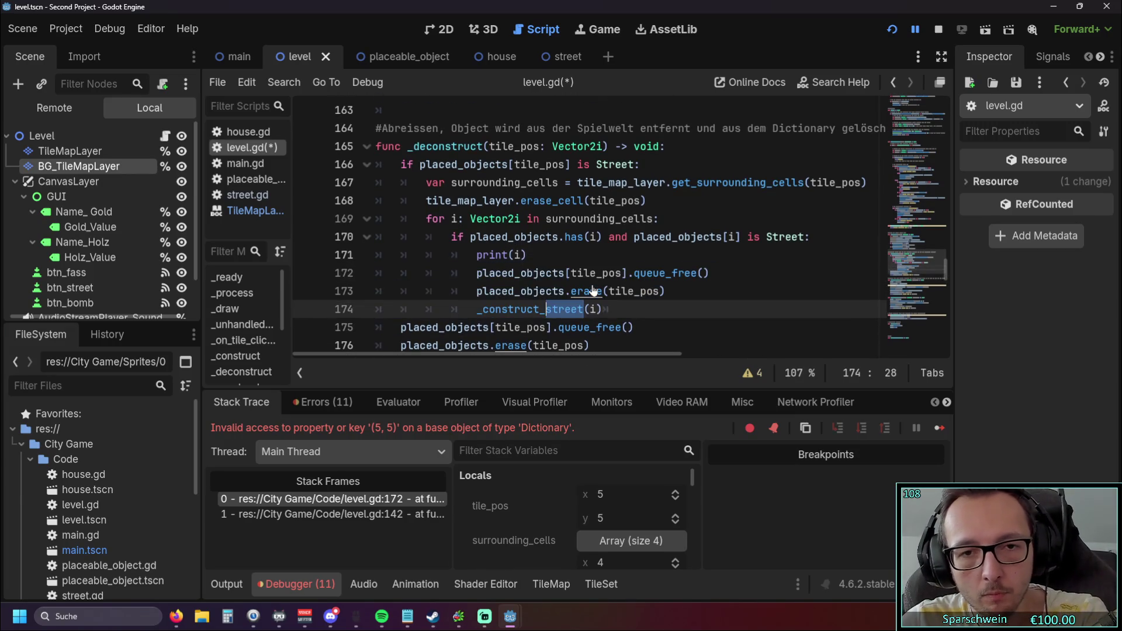
pyautogui.press('BackSpace')
pyautogui.press('BackSpace')
pyautogui.press('BackSpace')
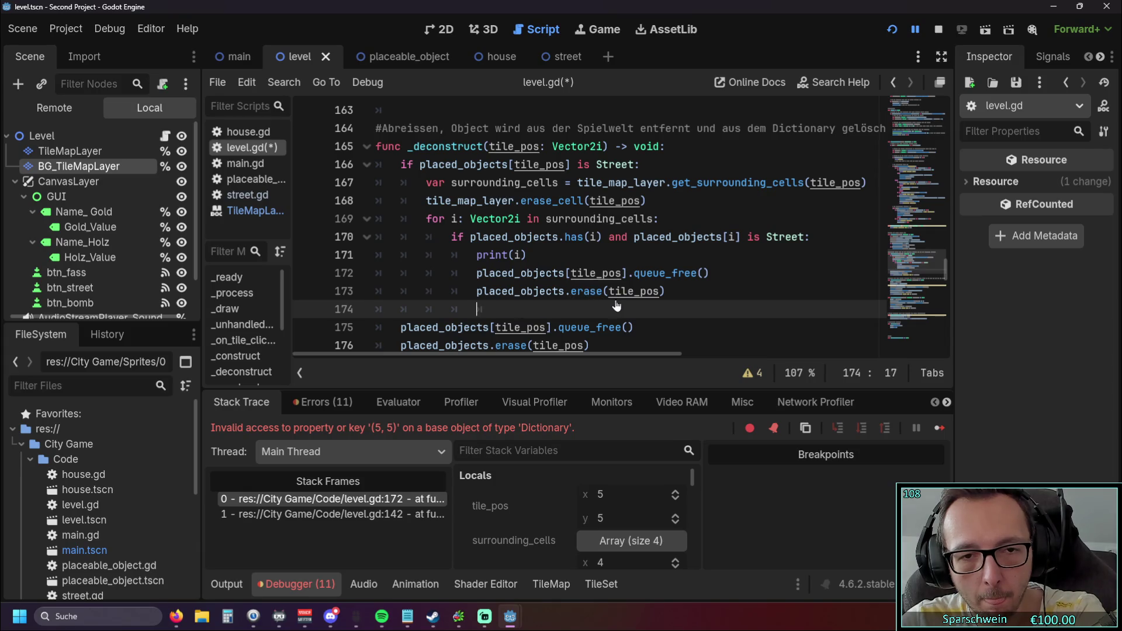
pyautogui.hotkey('shift', 'Up')
pyautogui.hotkey('shift', 'Up')
pyautogui.press('Tab')
pyautogui.hotkey('ctrl', 'z')
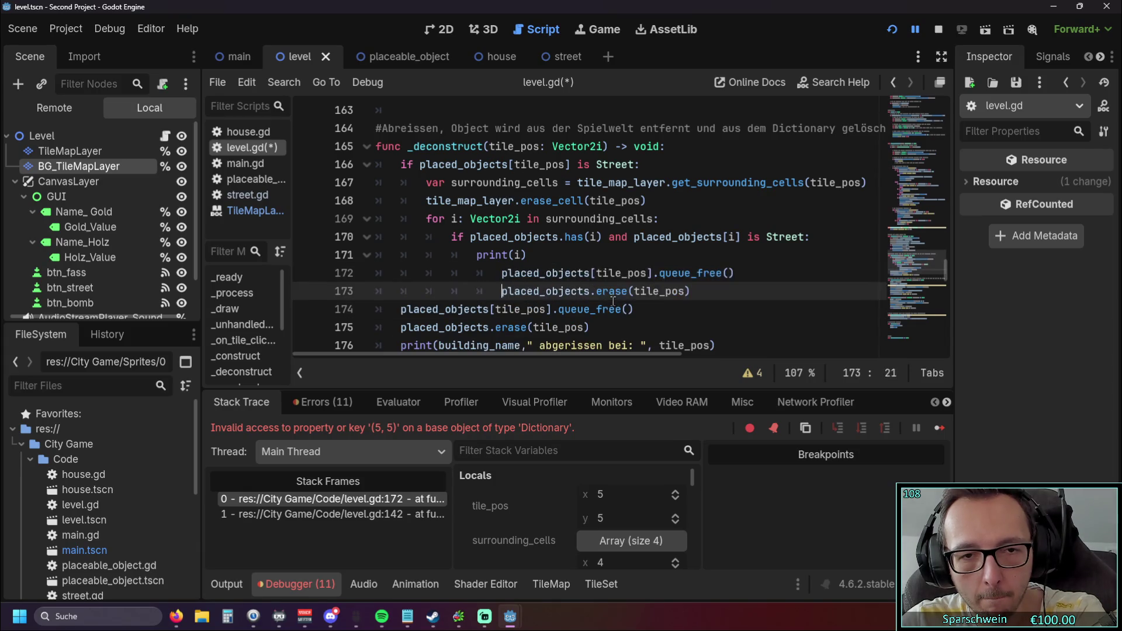
pyautogui.hotkey('ctrl', 'z')
pyautogui.hotkey('ctrl', 'z')
pyautogui.hotkey('ctrl', 'z')
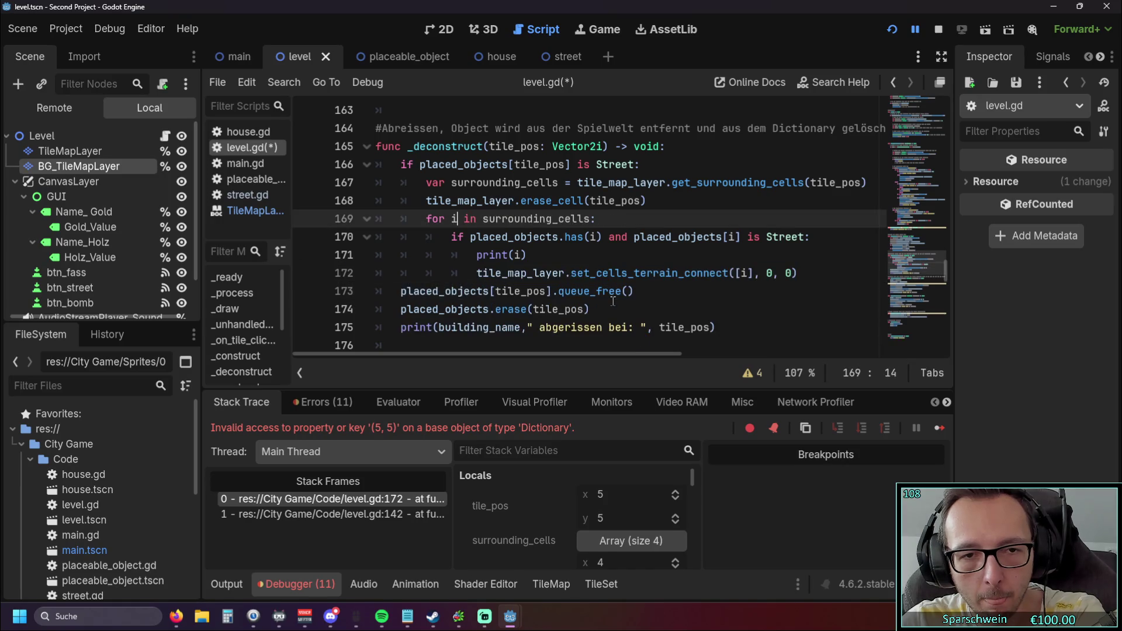
pyautogui.hotkey('ctrl', 'y')
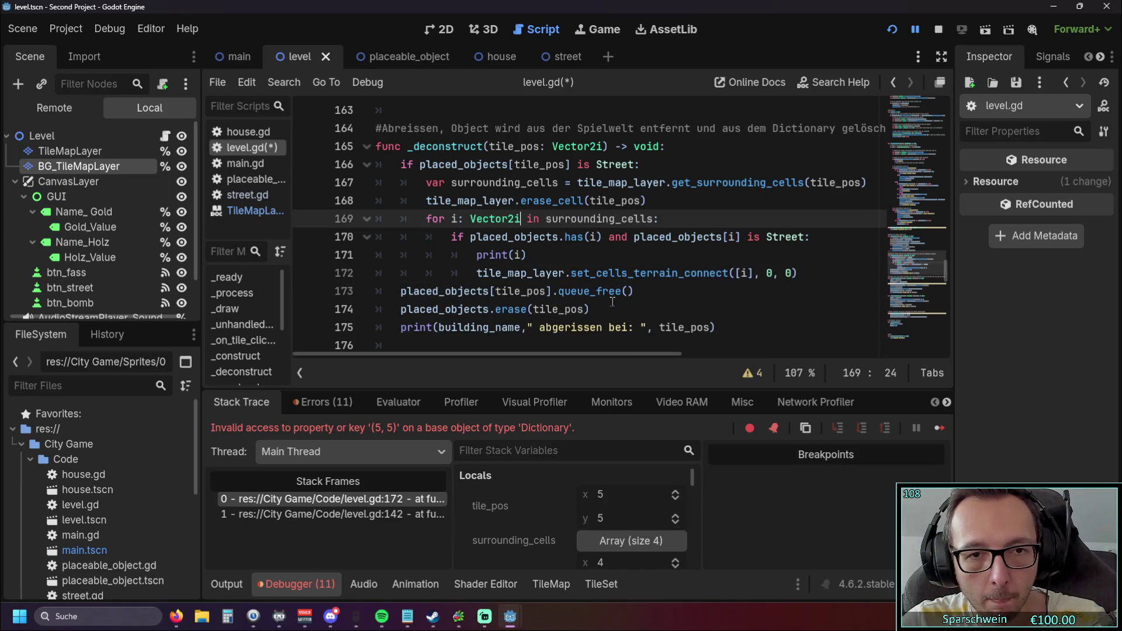
# Add false as the fourth set_cells_terrain_connect argument and restart the game
pyautogui.click(739, 295)
pyautogui.click(786, 275)
pyautogui.write(', fo')
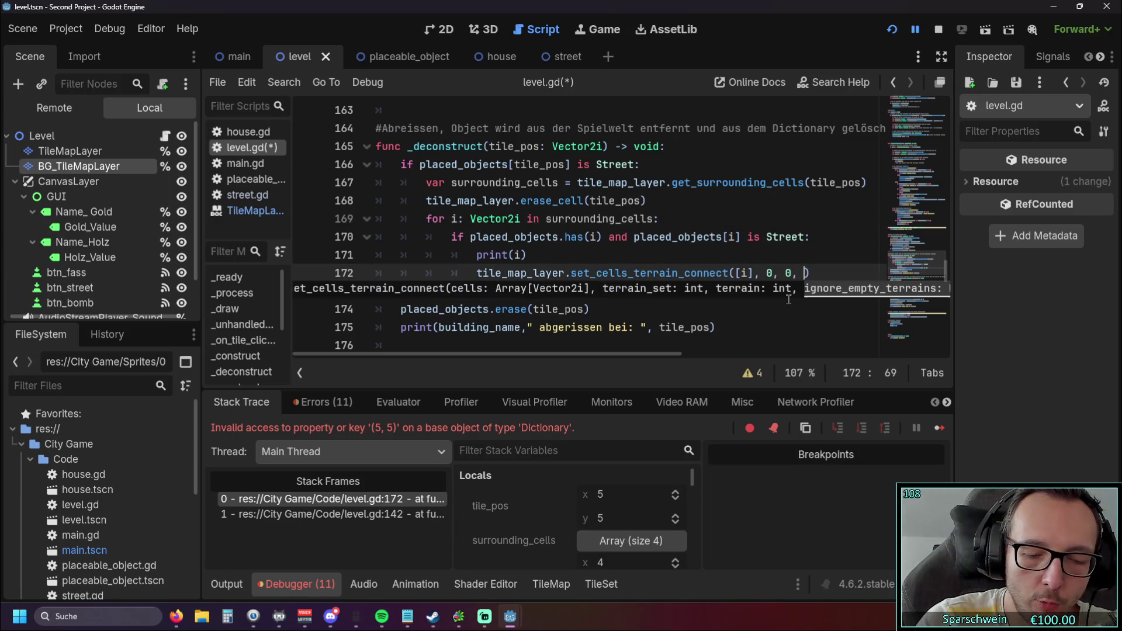
pyautogui.press('BackSpace')
pyautogui.write('alse')
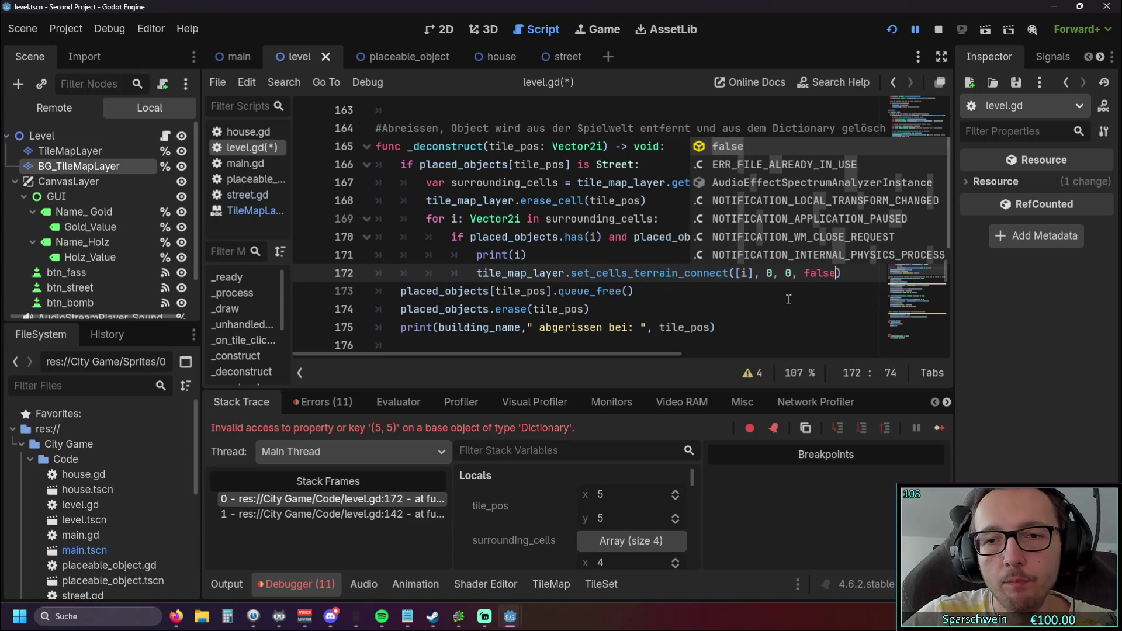
pyautogui.click(715, 329)
pyautogui.click(892, 29)
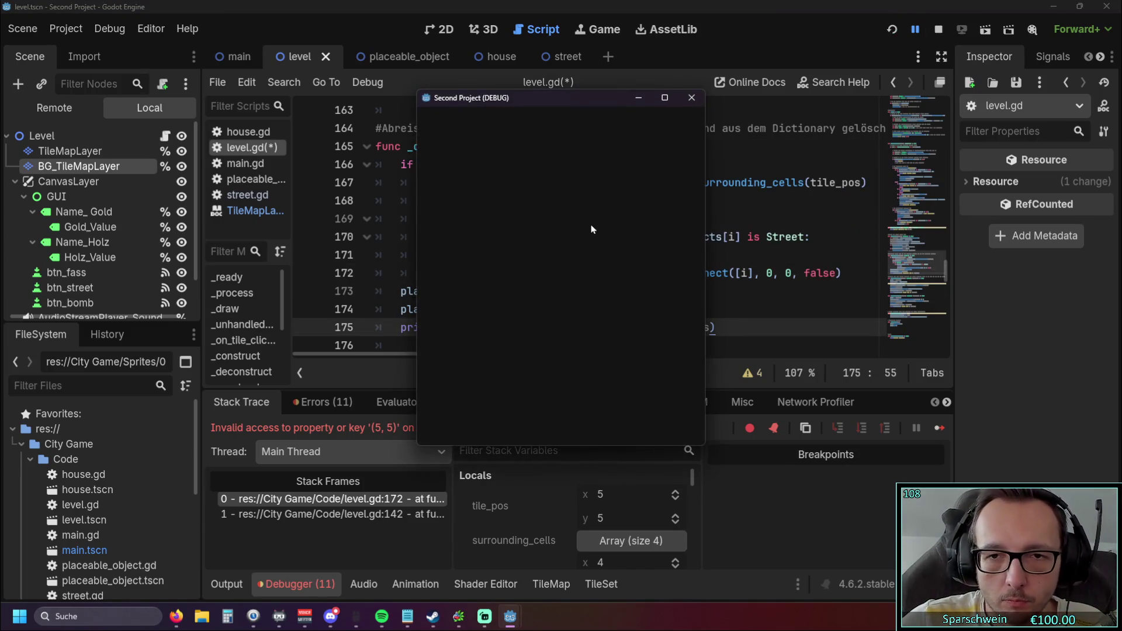
# Build streets at (4, 5), (5, 5) and (6, 5), try demolishing (5, 5), then leave building mode
pyautogui.click(600, 421)
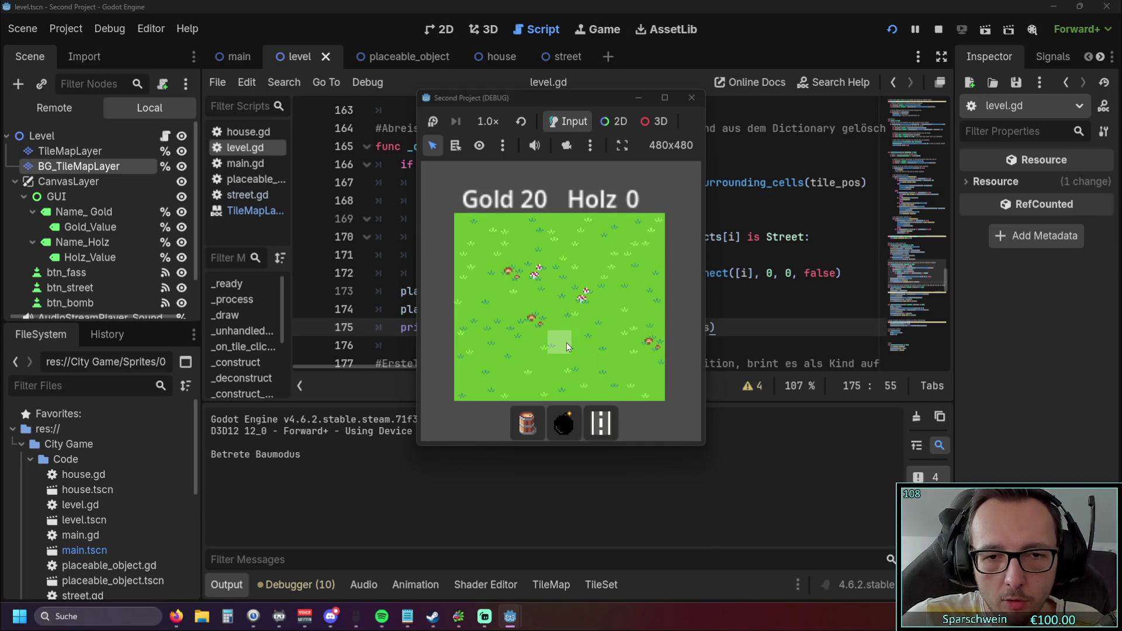
pyautogui.click(566, 342)
pyautogui.click(605, 342)
pyautogui.click(604, 342)
pyautogui.click(587, 343)
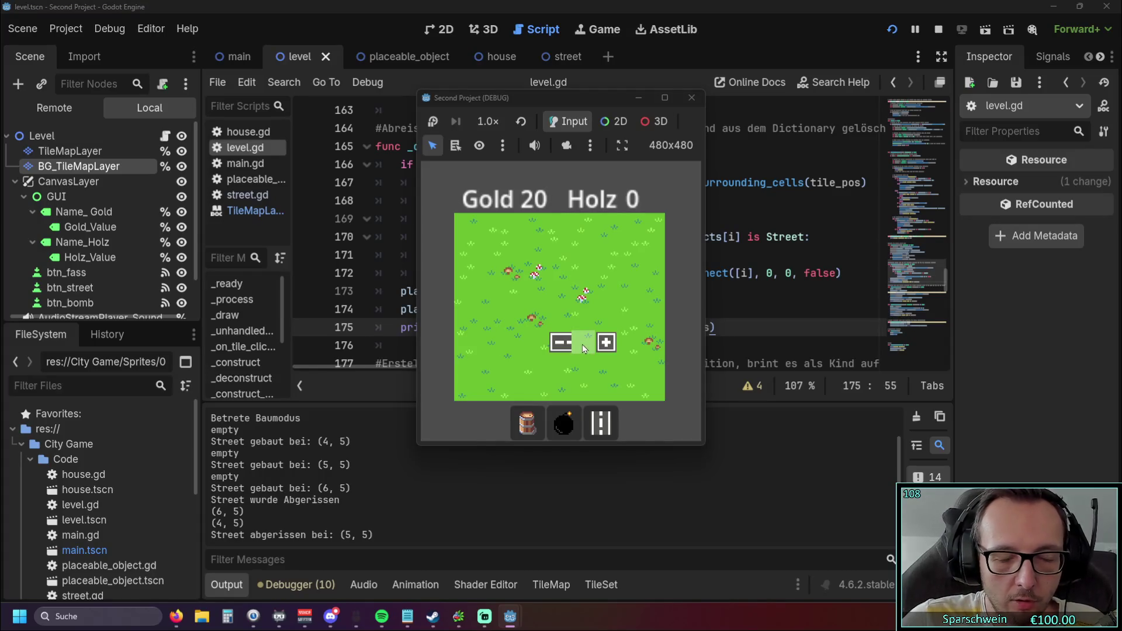
pyautogui.rightClick(531, 345)
pyautogui.click(531, 344)
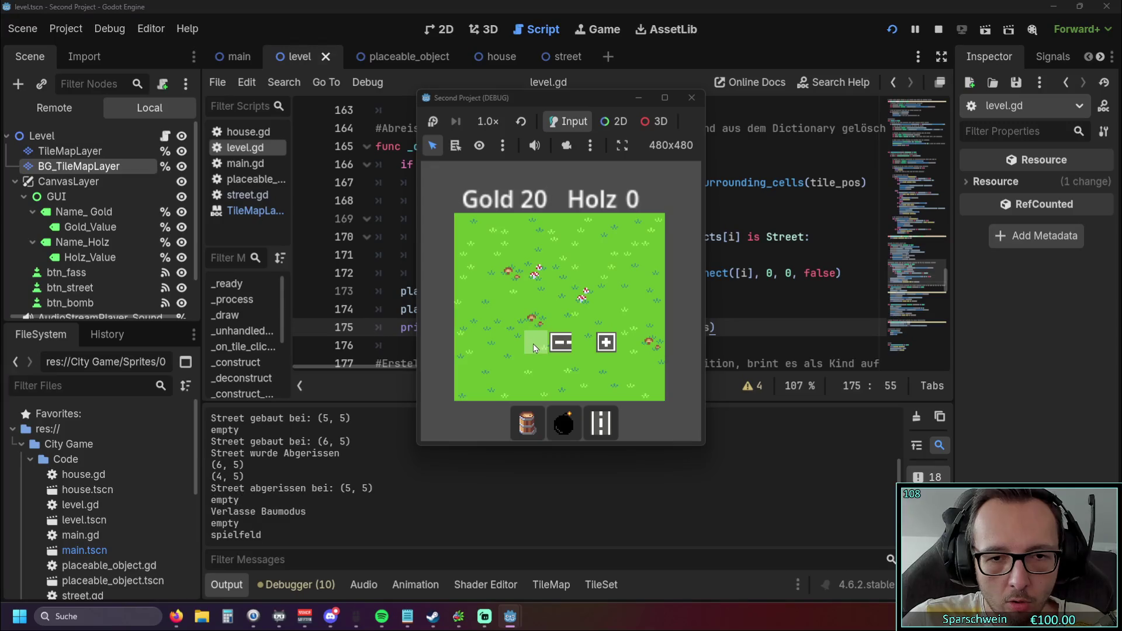
# Build and then demolish single streets at (3, 5), (3, 4) and (4, 4)
pyautogui.click(600, 421)
pyautogui.click(532, 341)
pyautogui.click(532, 340)
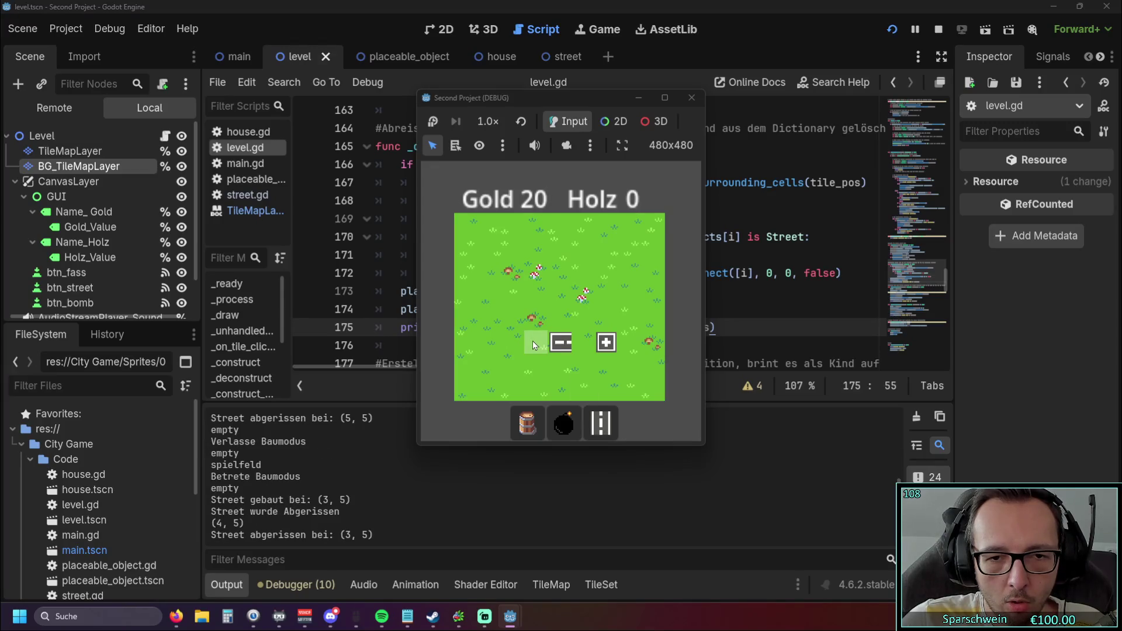
pyautogui.click(537, 319)
pyautogui.click(534, 319)
pyautogui.click(560, 317)
pyautogui.click(560, 317)
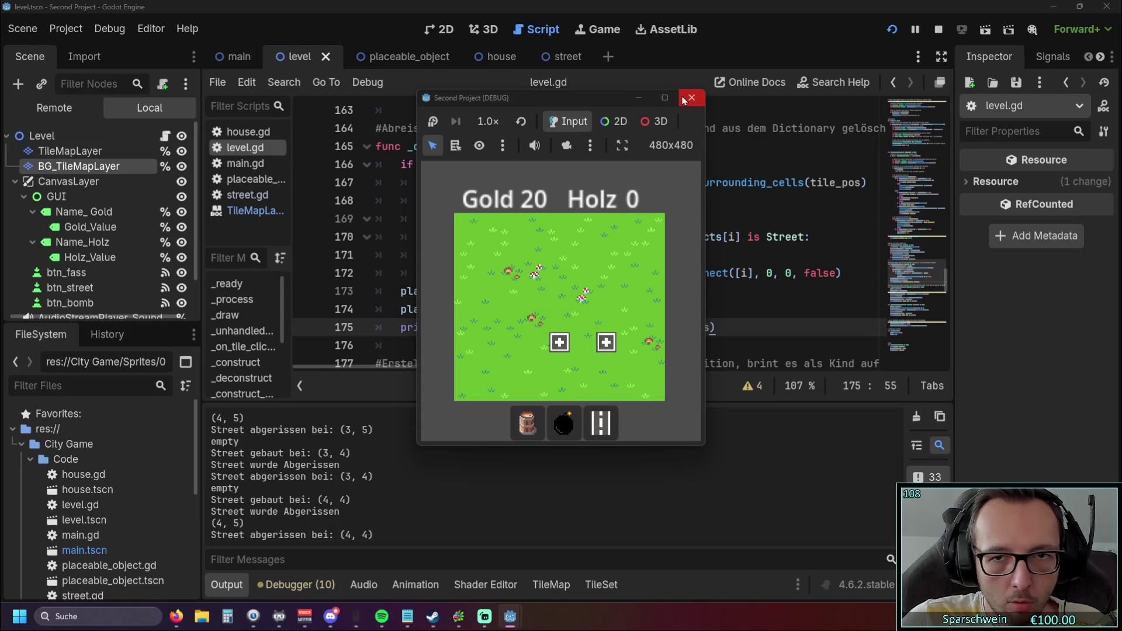
# Restart the game, lay streets from (2, 5) to (6, 5), demolish (4, 5), and close it
pyautogui.click(892, 29)
pyautogui.click(600, 422)
pyautogui.click(518, 341)
pyautogui.click(541, 343)
pyautogui.click(560, 342)
pyautogui.click(583, 342)
pyautogui.click(584, 341)
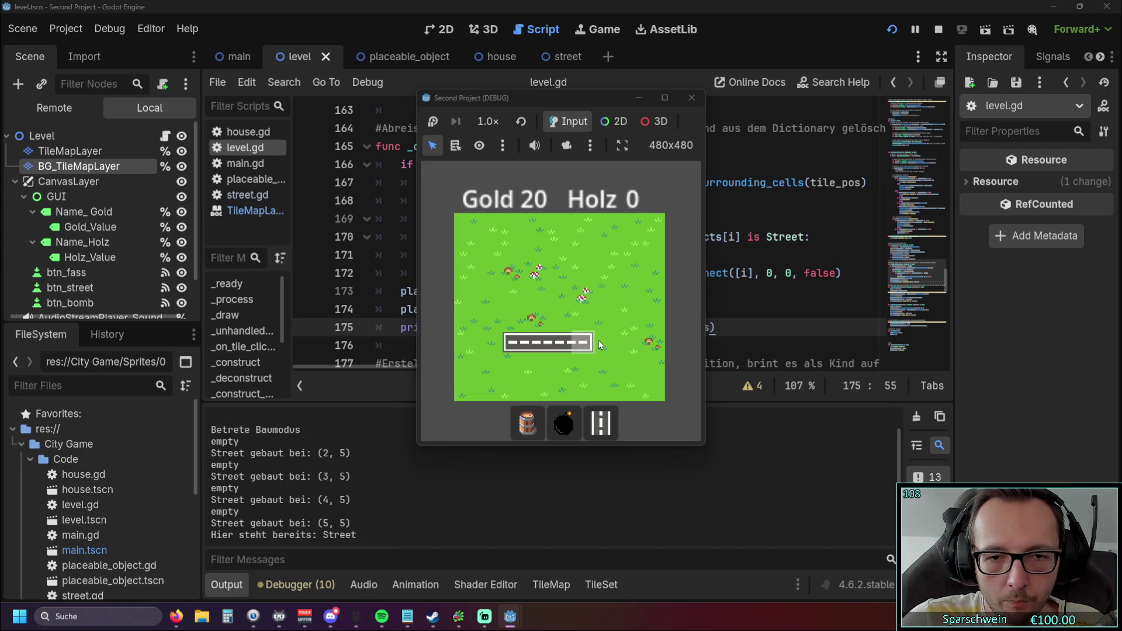
pyautogui.click(602, 341)
pyautogui.rightClick(562, 342)
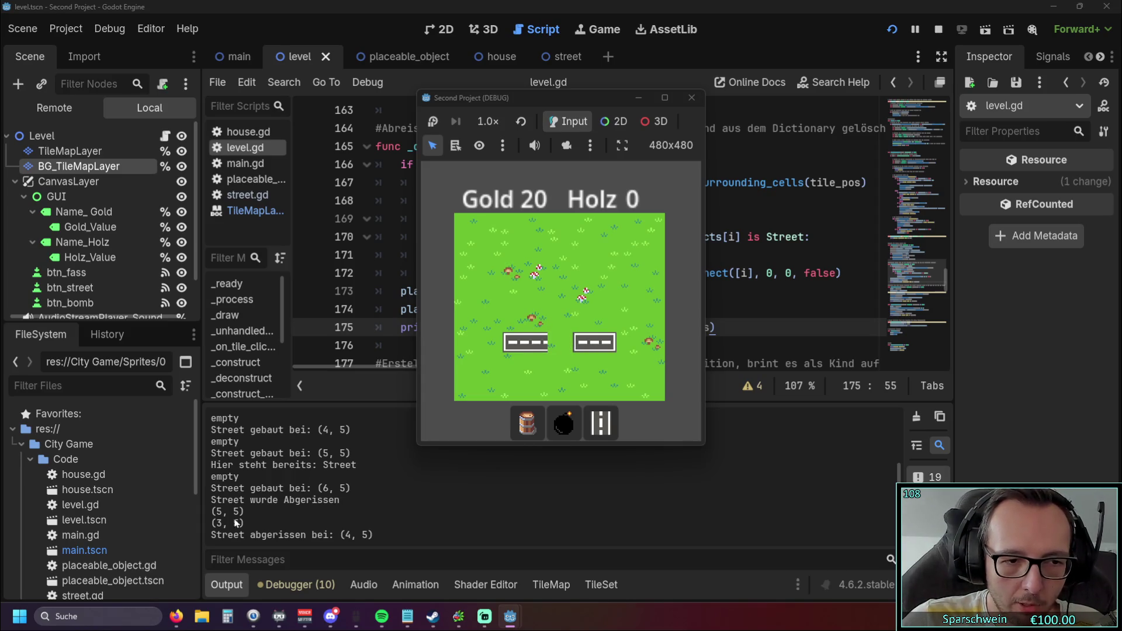
pyautogui.click(691, 97)
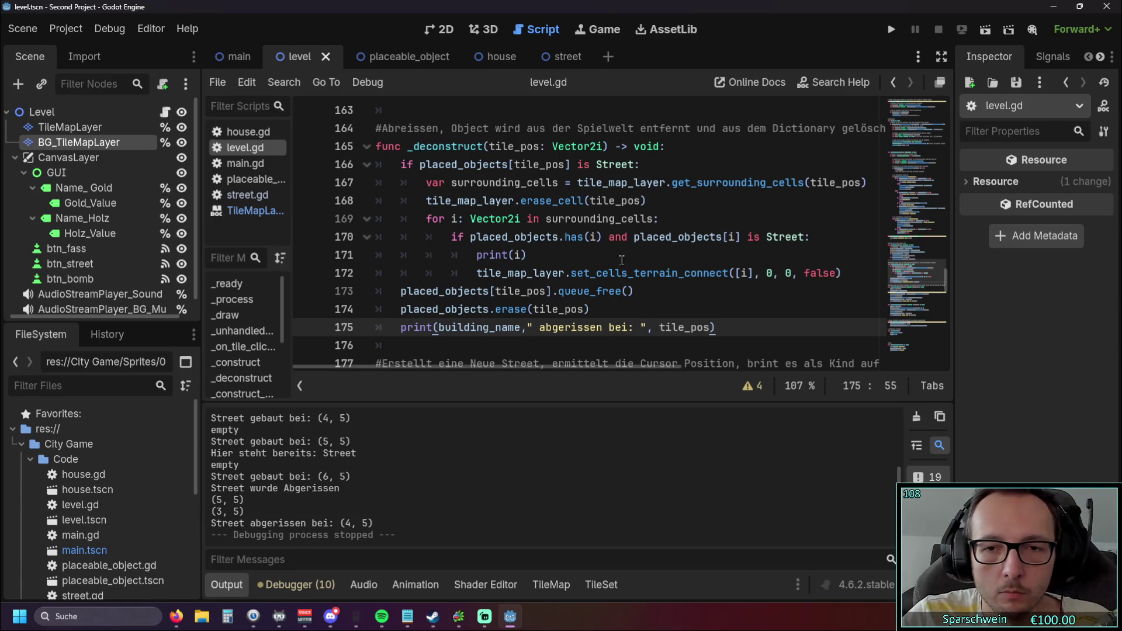
# Relaunch the game, build streets at (3, 5), (4, 5) and (5, 5), then demolish (4, 5)
pyautogui.click(891, 29)
pyautogui.click(601, 422)
pyautogui.click(546, 338)
pyautogui.click(559, 342)
pyautogui.click(582, 345)
pyautogui.rightClick(563, 345)
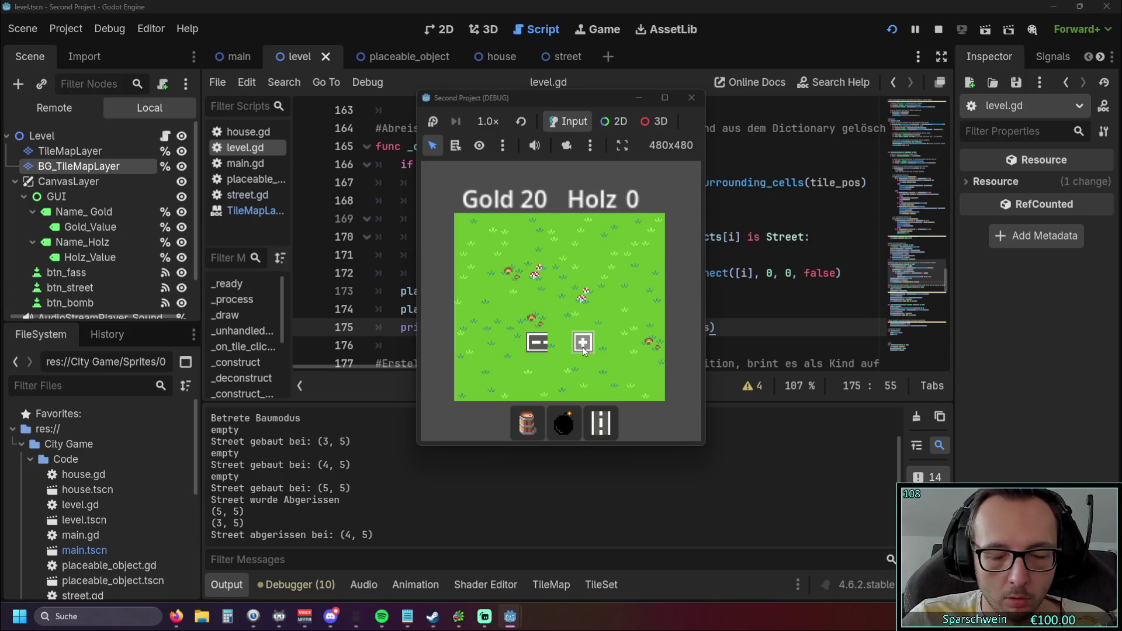
# Close the game window after the (4, 5) demolition test
pyautogui.click(691, 98)
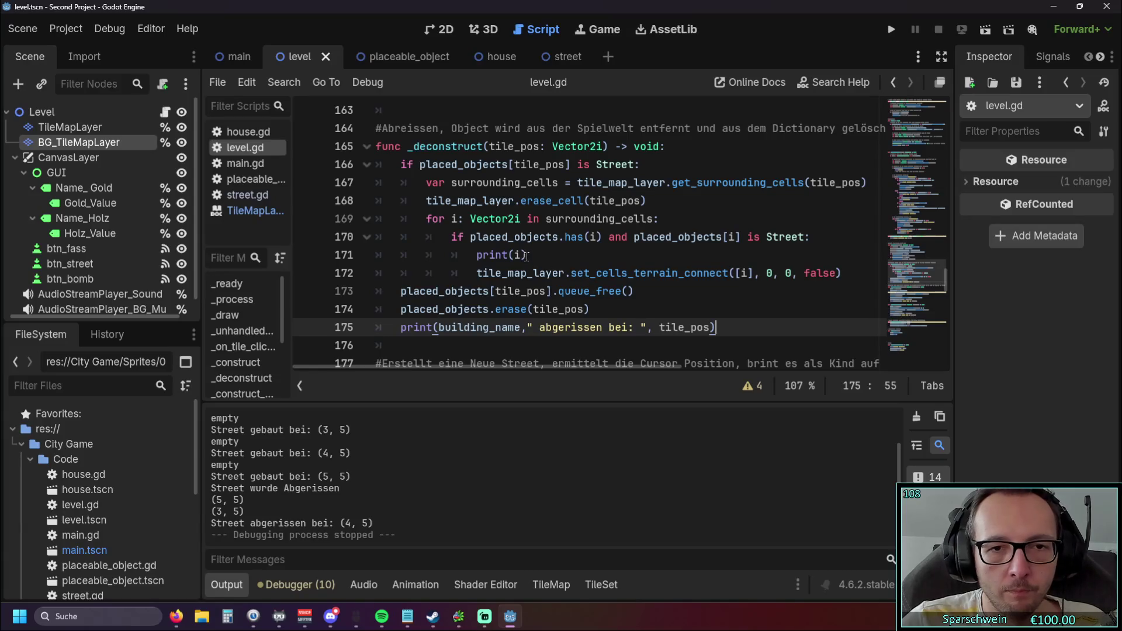
pyautogui.moveTo(524, 255)
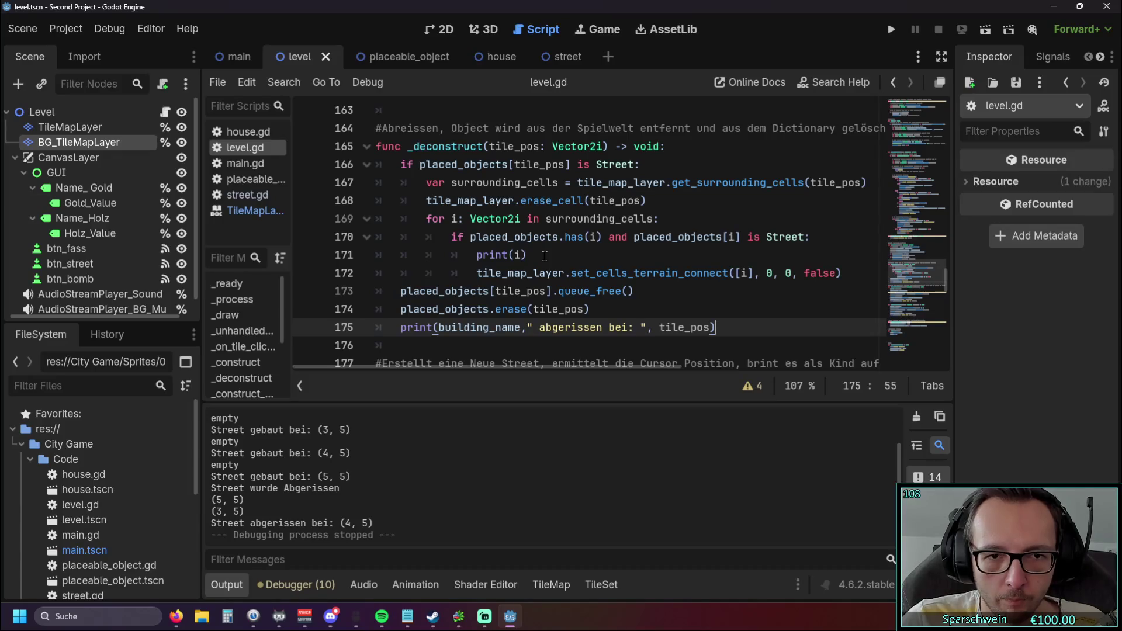
# Duplicate print(i) from line 171 as the first line inside the surrounding-cells for loop
pyautogui.moveTo(526, 255); pyautogui.dragTo(476, 255)
pyautogui.hotkey('ctrl', 'c')
pyautogui.click(681, 219)
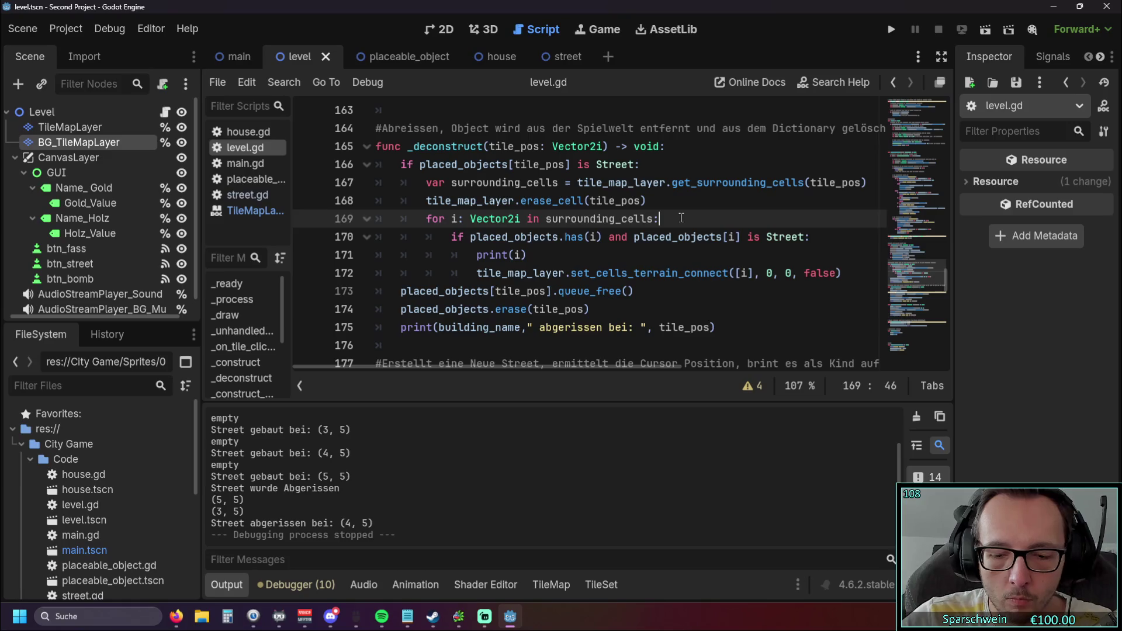
pyautogui.press('Return')
pyautogui.hotkey('ctrl', 'v')
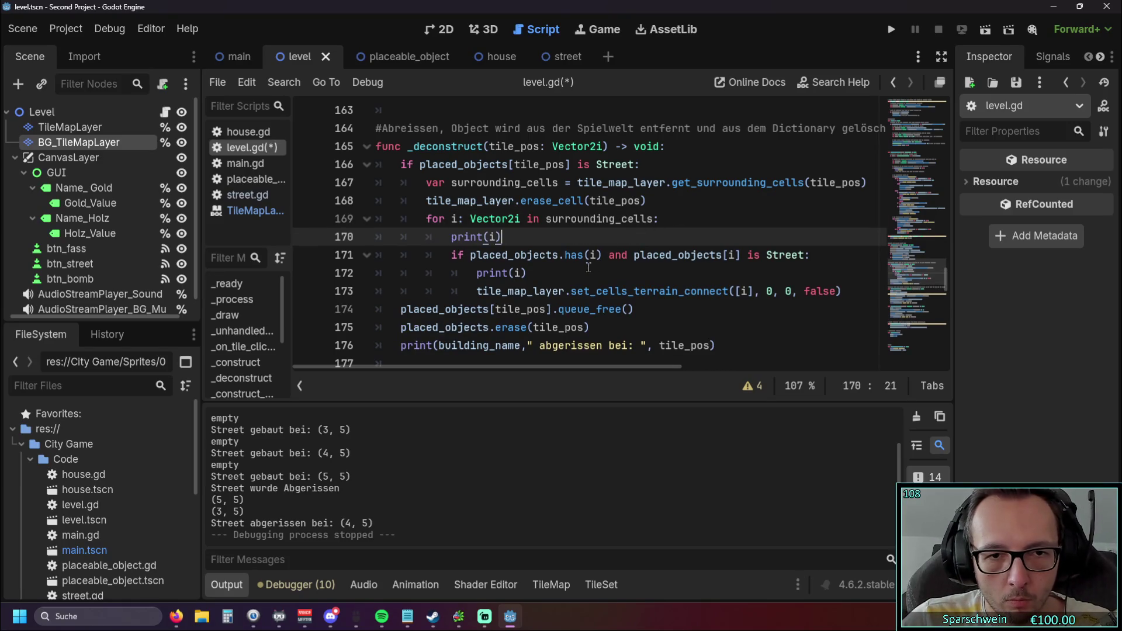
# Run the game, lay streets (3, 4)–(5, 4), demolish (4, 4), then close the game
pyautogui.click(887, 31)
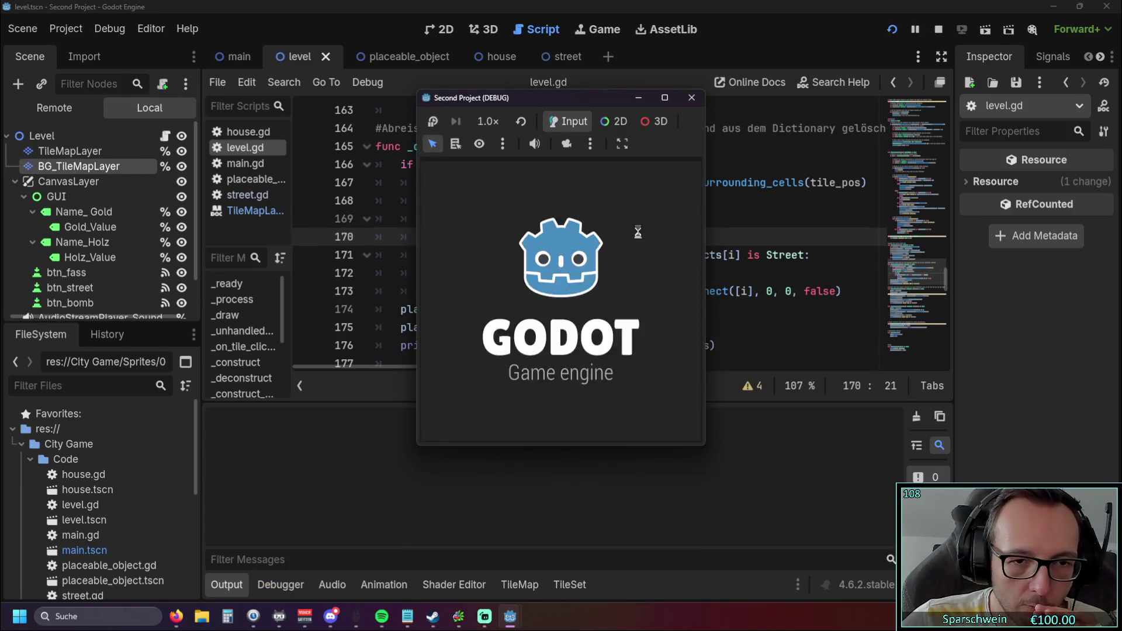
pyautogui.moveTo(573, 324); pyautogui.dragTo(533, 318)
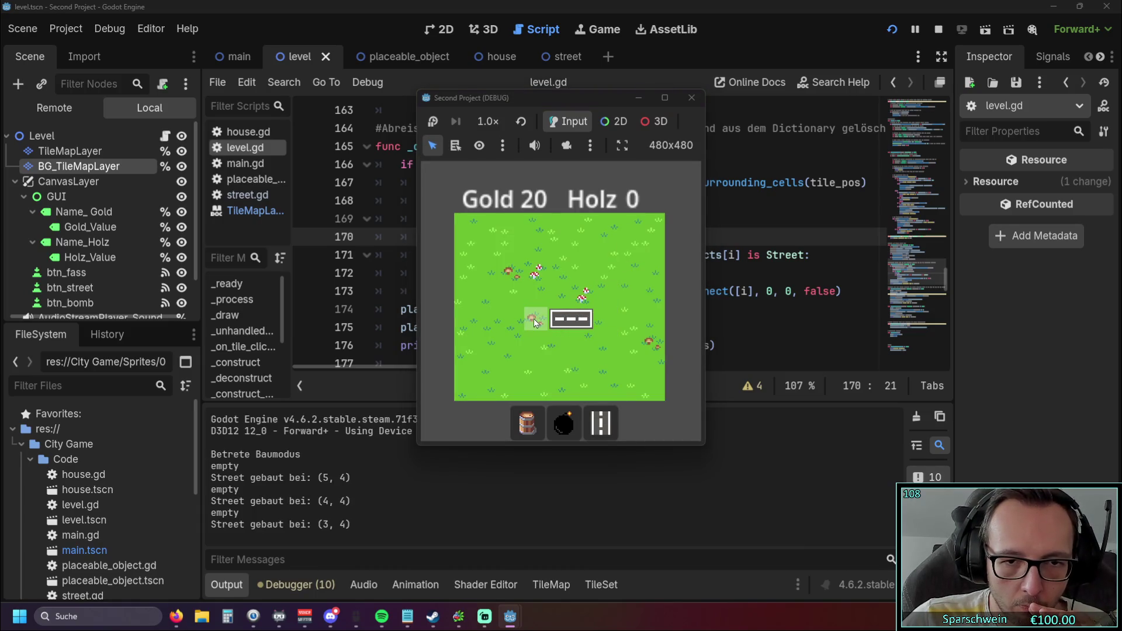
pyautogui.rightClick(555, 318)
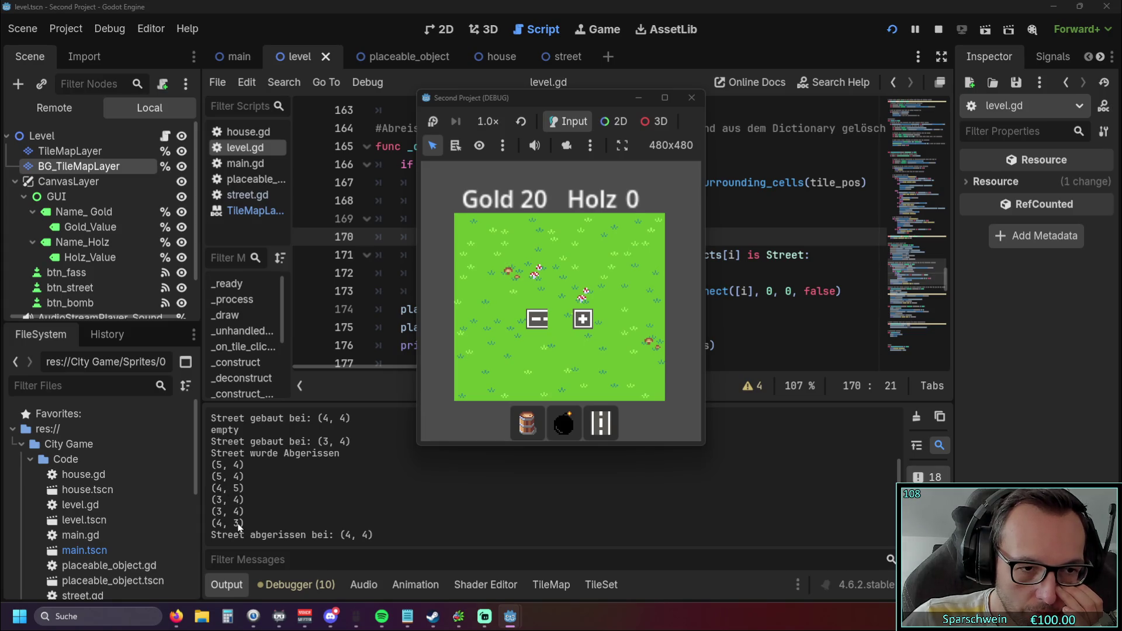
pyautogui.click(691, 97)
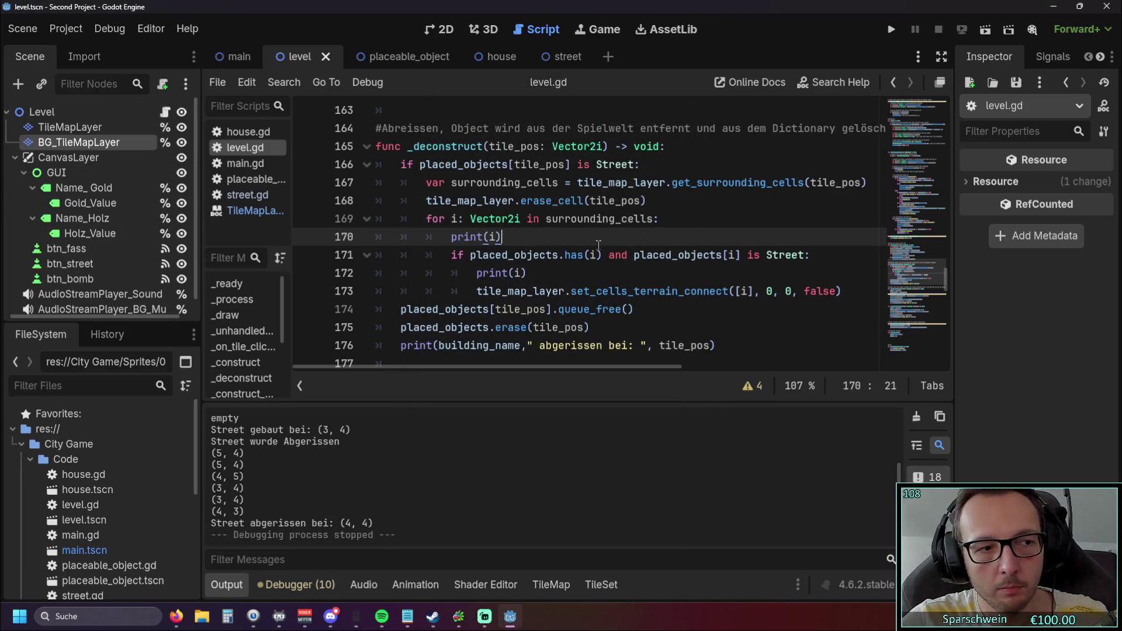
# Delete the extra print(i) line, change line 172's terrain argument from 0 to -1, and run
pyautogui.tripleClick(515, 236)
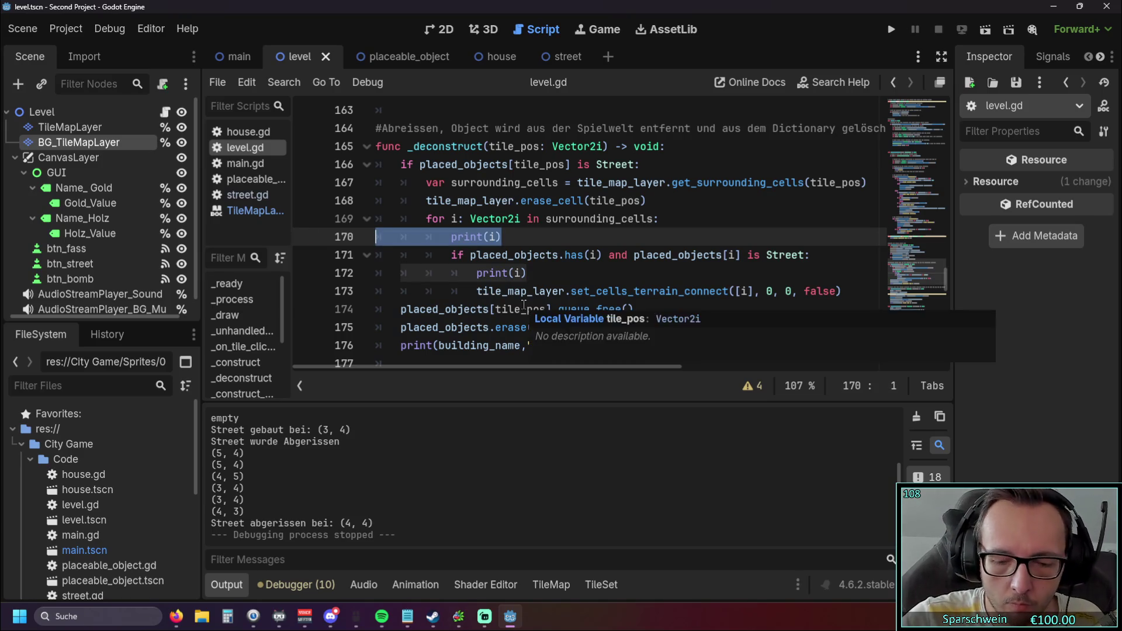
pyautogui.press('BackSpace')
pyautogui.press('BackSpace')
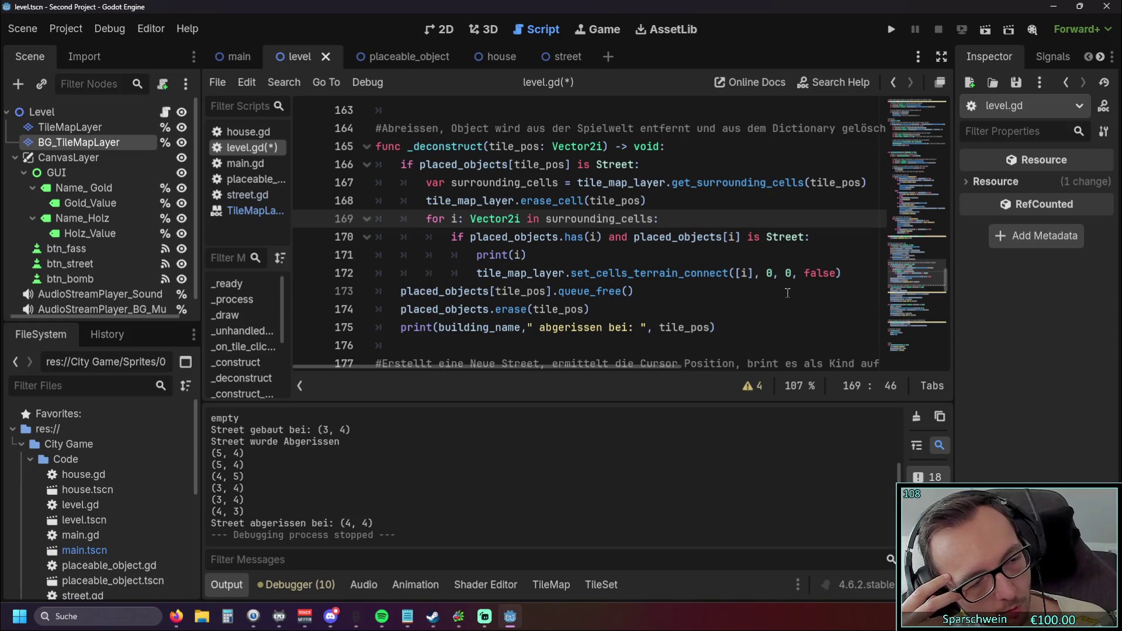
pyautogui.click(785, 273)
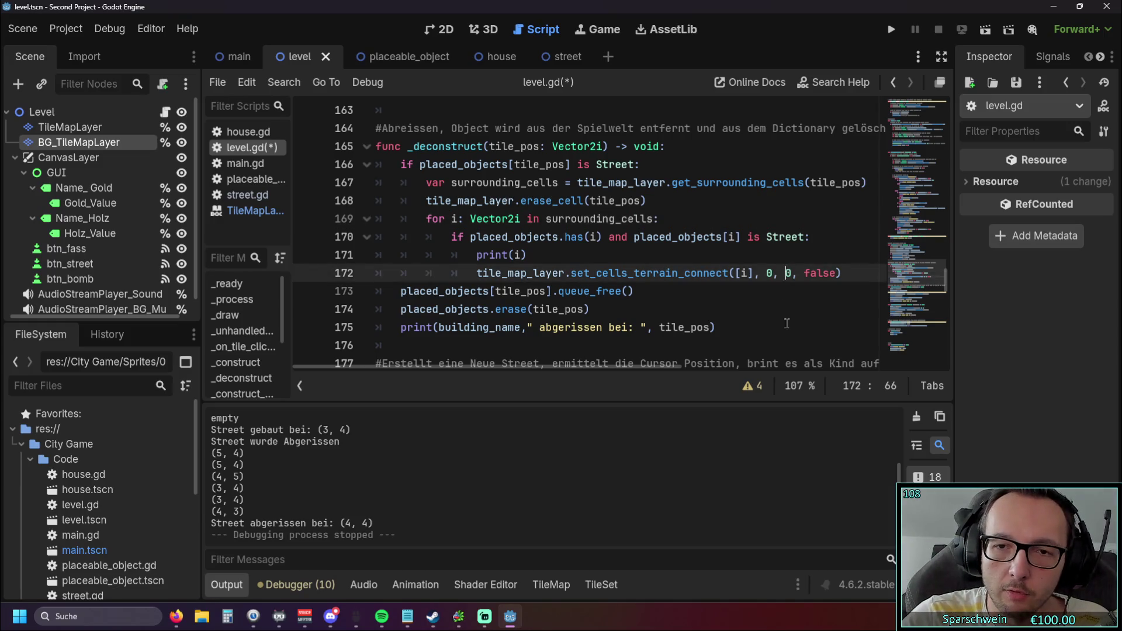
pyautogui.write('-')
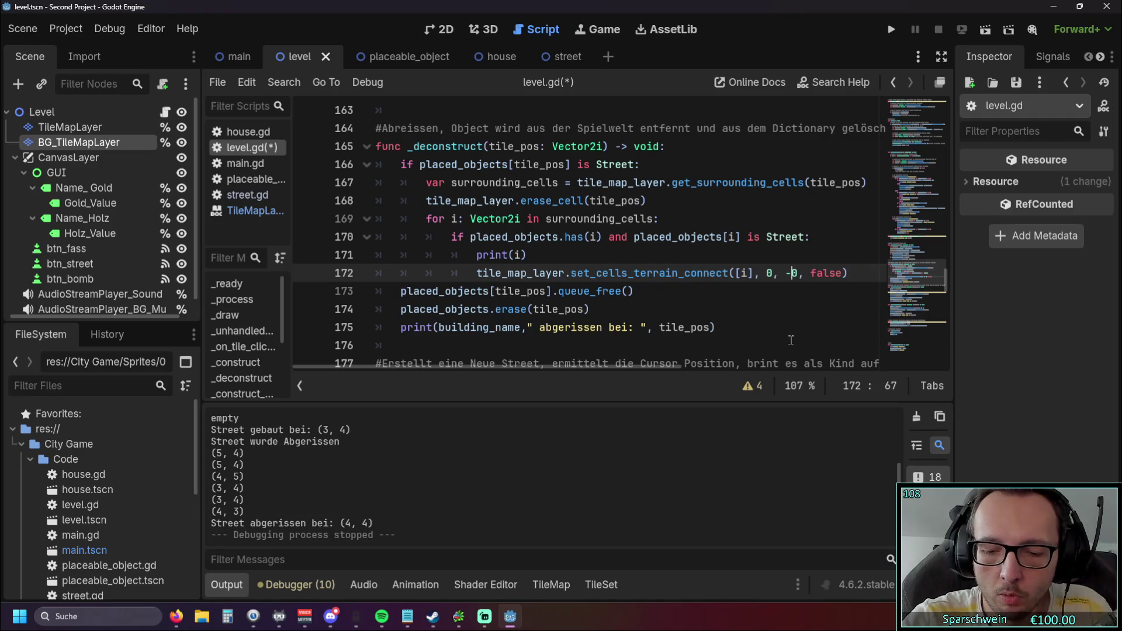
pyautogui.press('Delete')
pyautogui.write('1')
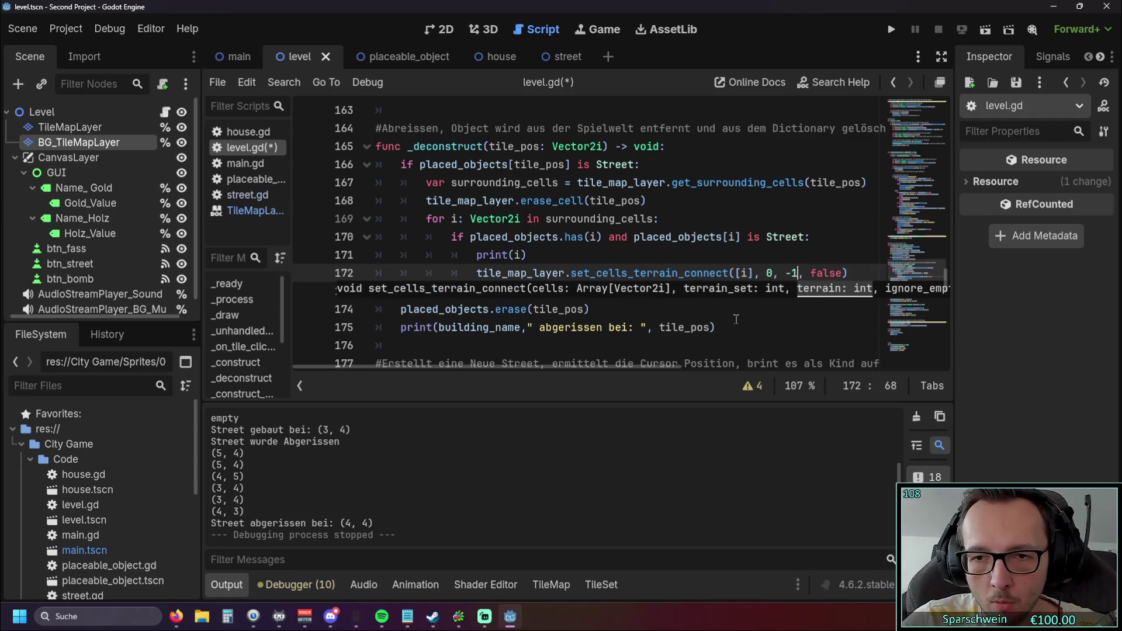
pyautogui.click(738, 321)
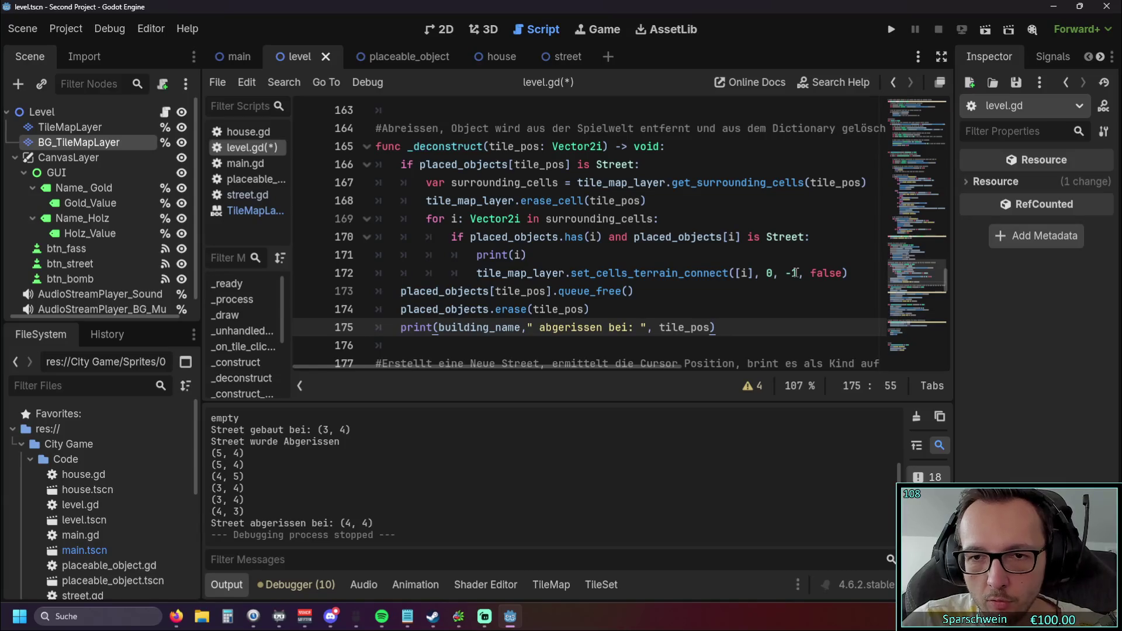
pyautogui.click(891, 29)
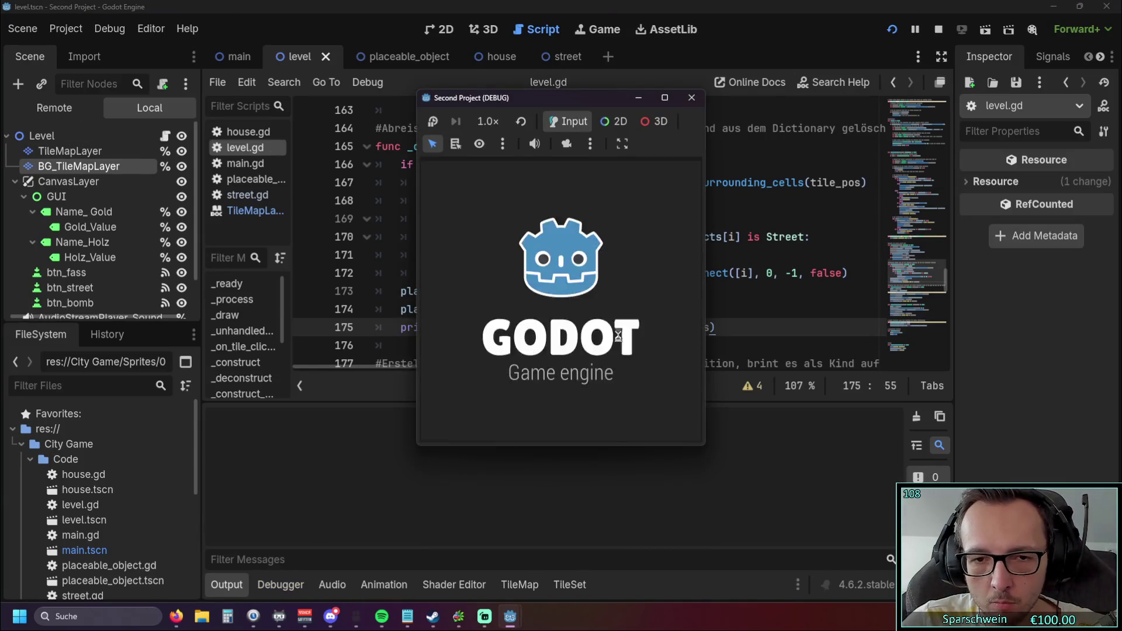
# Lay a row of three streets, demolish the middle tile, and rebuild it at (4, 5)
pyautogui.click(600, 422)
pyautogui.moveTo(547, 343); pyautogui.dragTo(586, 347)
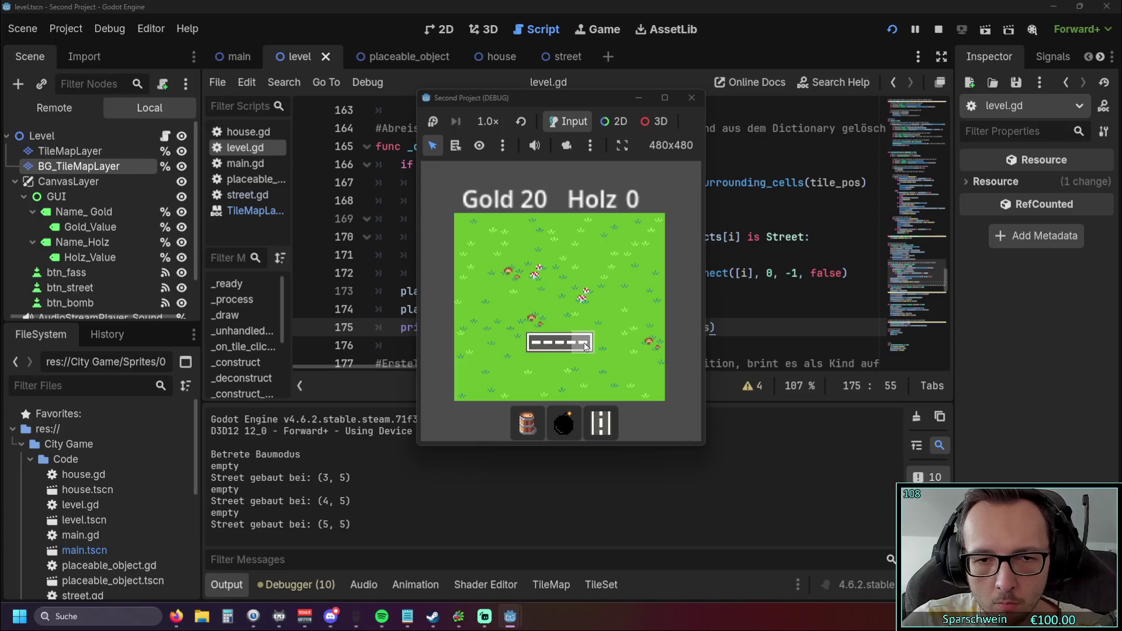
pyautogui.rightClick(565, 341)
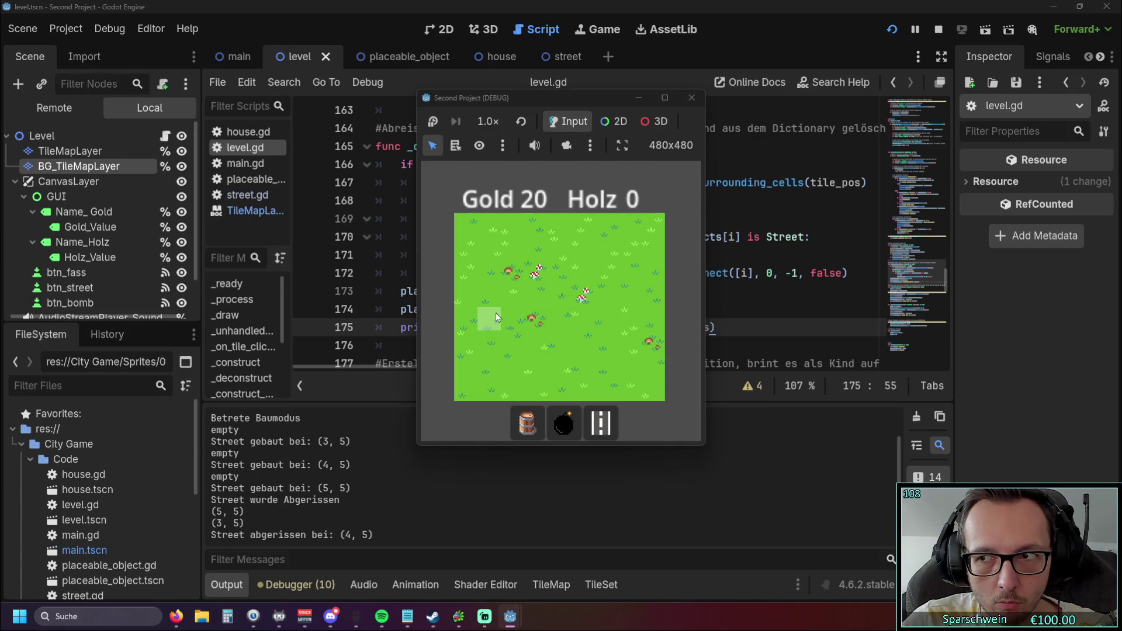
pyautogui.click(560, 343)
pyautogui.click(562, 344)
# Build a street at (6, 5) and repeatedly try building on already occupied tiles
pyautogui.click(603, 345)
pyautogui.click(604, 345)
pyautogui.click(586, 345)
pyautogui.click(586, 344)
pyautogui.click(586, 345)
pyautogui.click(587, 344)
pyautogui.click(586, 344)
pyautogui.click(567, 346)
pyautogui.click(567, 346)
pyautogui.click(565, 345)
# Build (2, 5), demolish and rebuild (4, 5), close the game and return to line 172
pyautogui.click(514, 344)
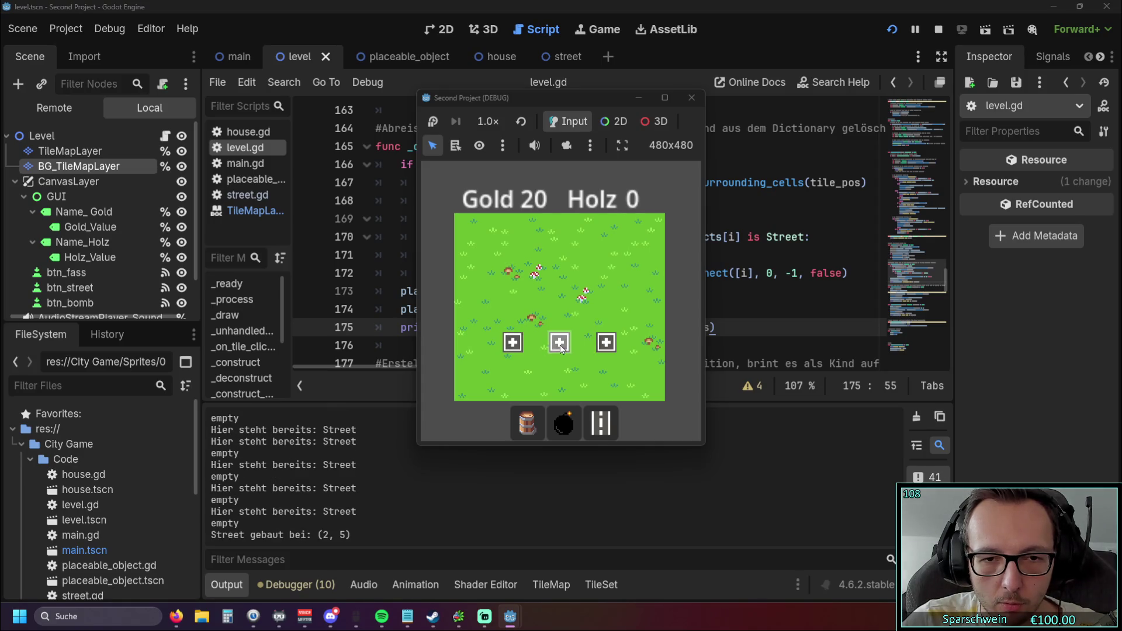
pyautogui.rightClick(560, 346)
pyautogui.click(552, 342)
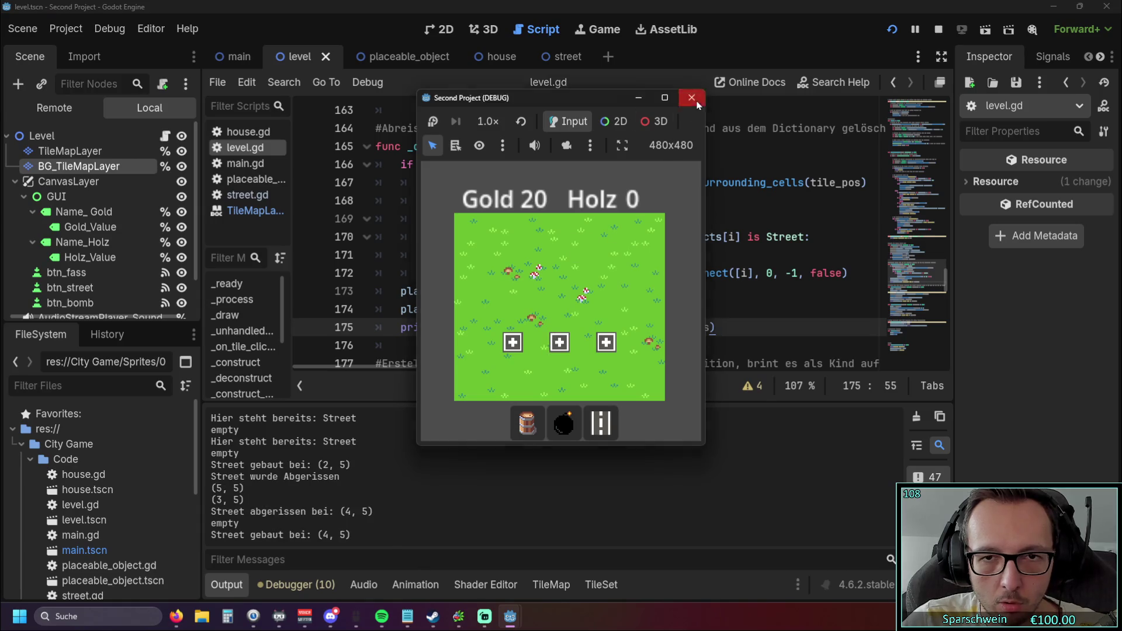
pyautogui.click(691, 98)
pyautogui.click(797, 272)
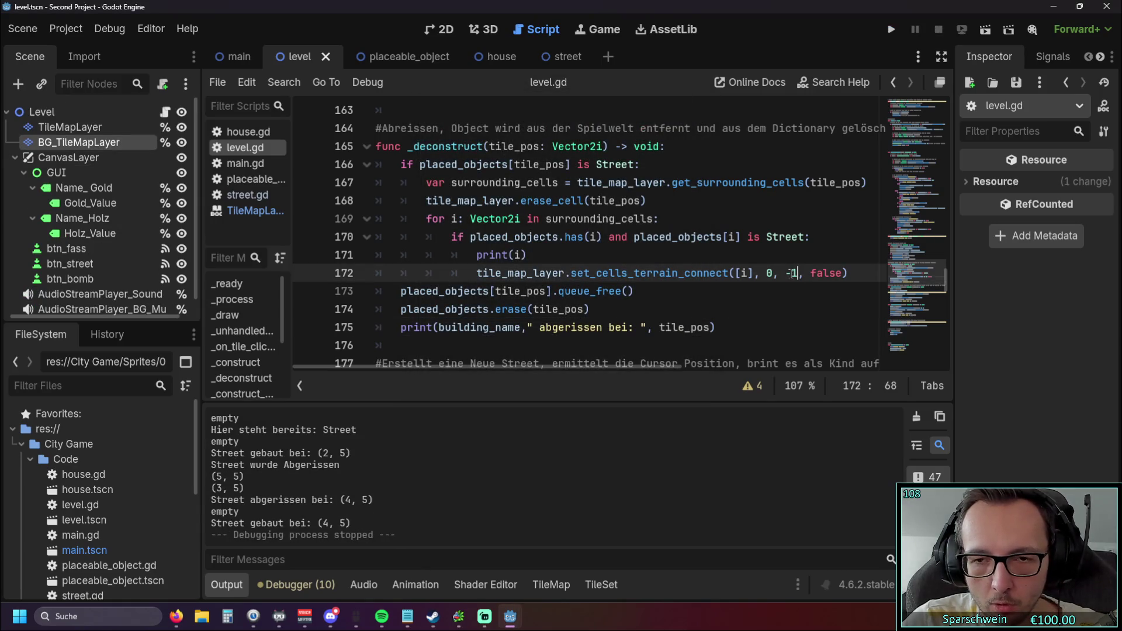
# Restore the terrain value on line 172 from -1 back to 0
pyautogui.press('BackSpace')
pyautogui.press('BackSpace')
pyautogui.write('0')
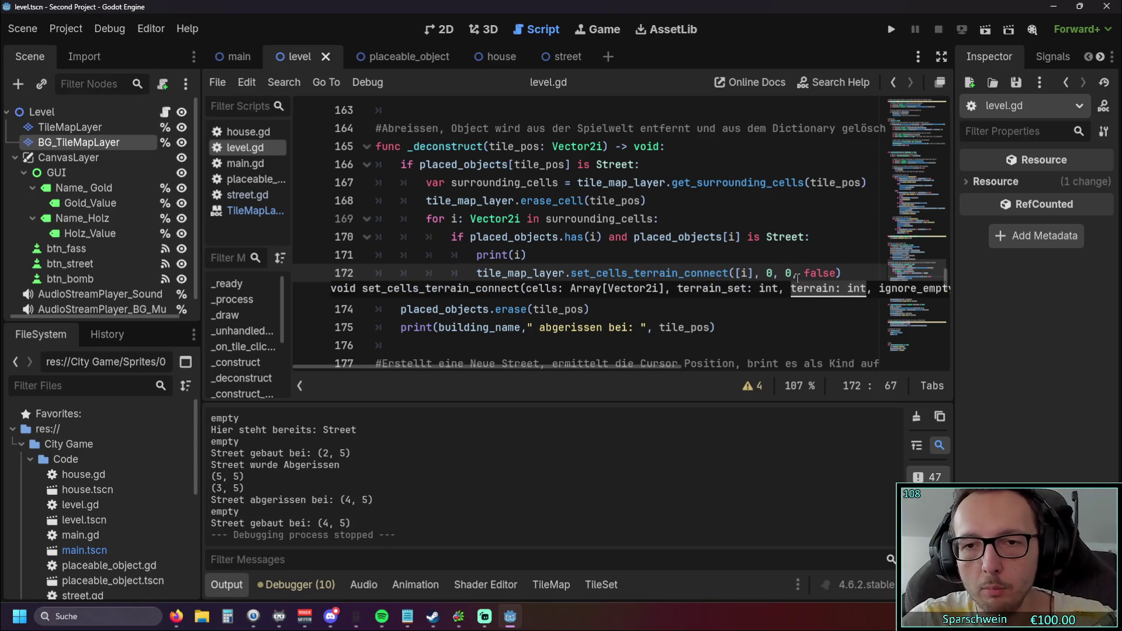
pyautogui.moveTo(766, 273)
pyautogui.mouseDown()
pyautogui.moveTo(793, 273)
pyautogui.moveTo(735, 273)
pyautogui.moveTo(754, 273)
pyautogui.mouseUp()
pyautogui.click(746, 273)
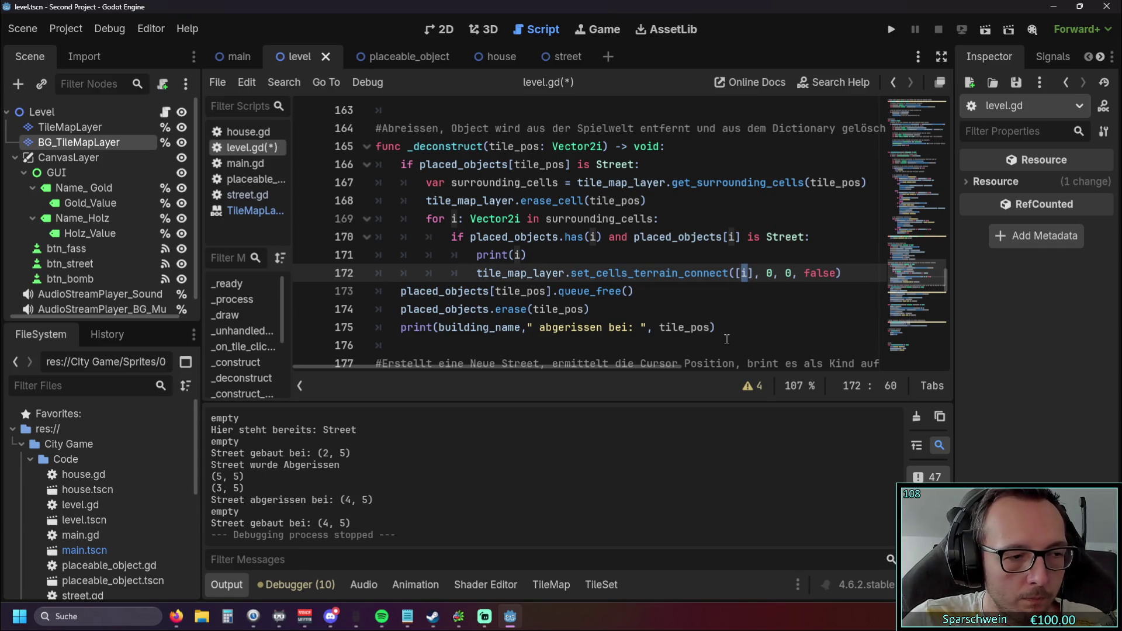
pyautogui.click(719, 305)
# Replace erase_cell(tile_pos) on line 168 with set_cells_terrain_connect([tile_pos], 0, -1, false) and run
pyautogui.scroll(1, 676, 269)
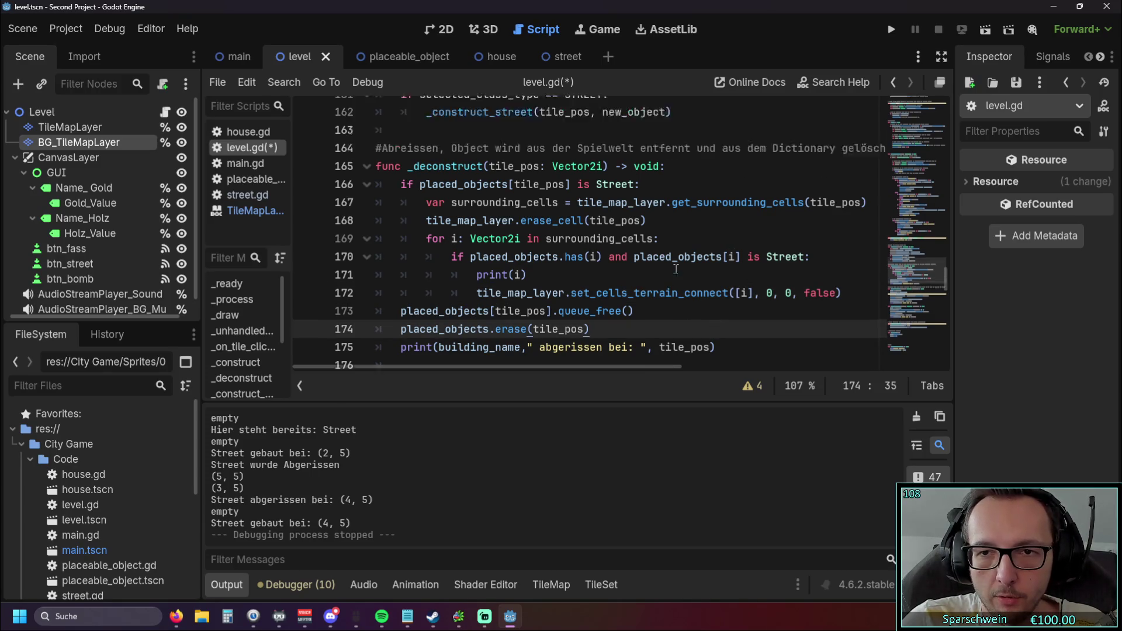
pyautogui.scroll(2, 675, 268)
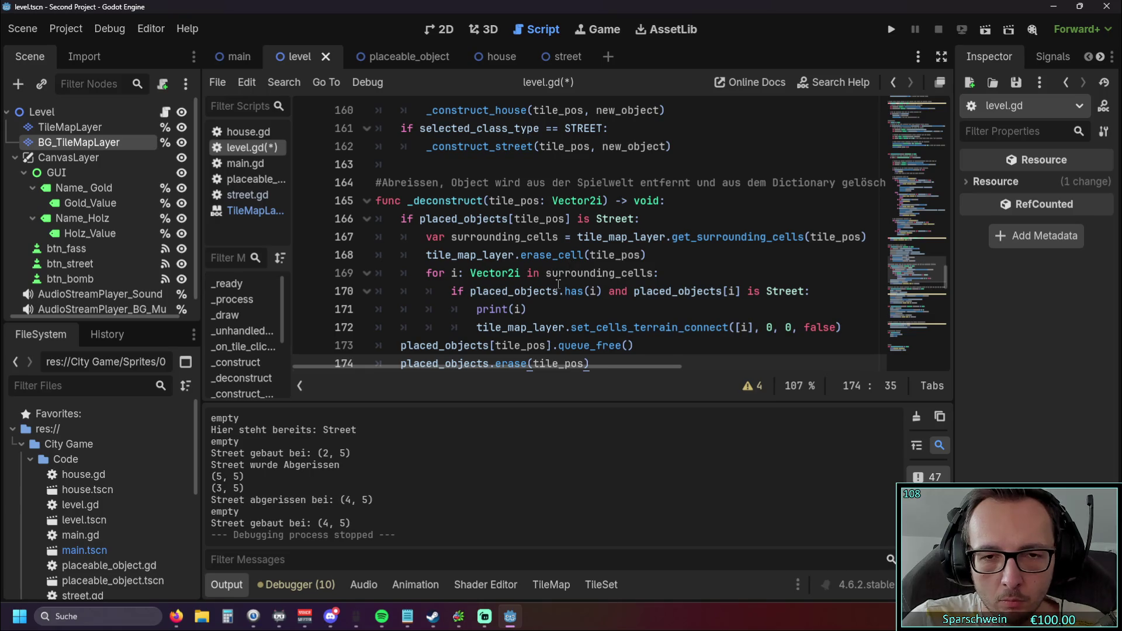
pyautogui.moveTo(555, 282)
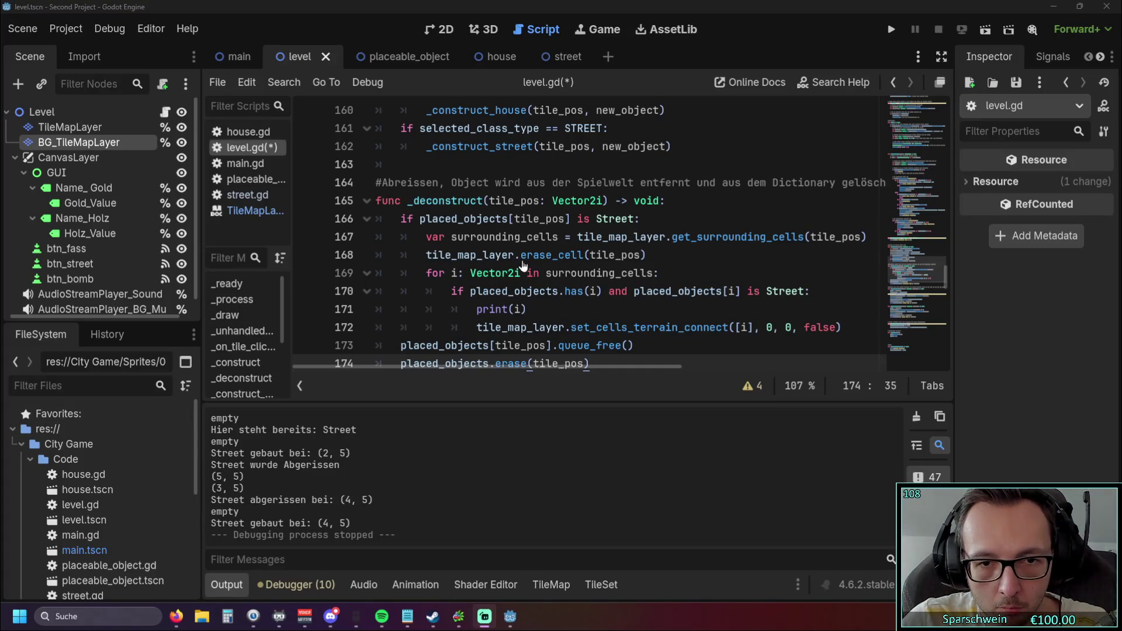
pyautogui.moveTo(521, 255); pyautogui.dragTo(646, 254)
pyautogui.write('set_cells_terrain_connect([tile_pos], 0, -1, false)')
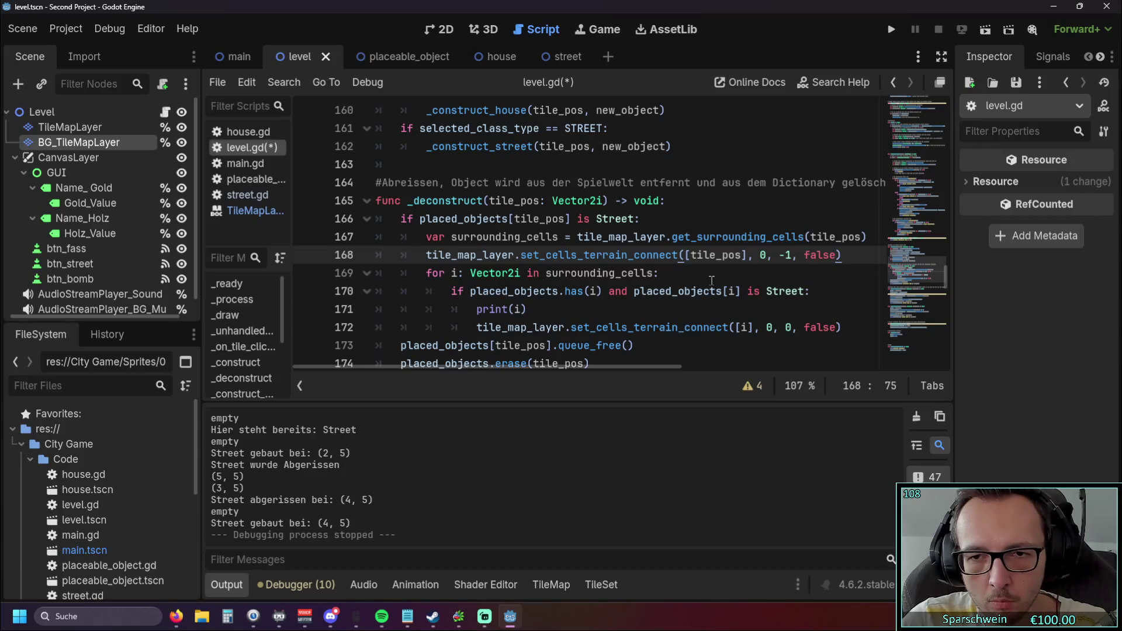
pyautogui.click(663, 275)
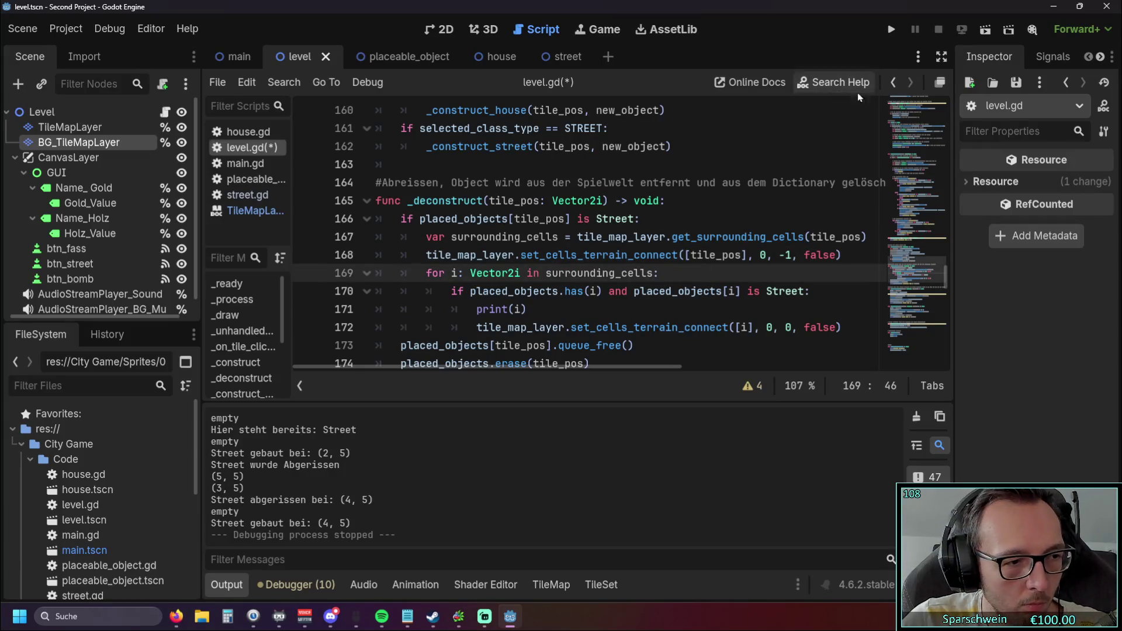
pyautogui.press('Down')
pyautogui.press('Down')
pyautogui.click(891, 29)
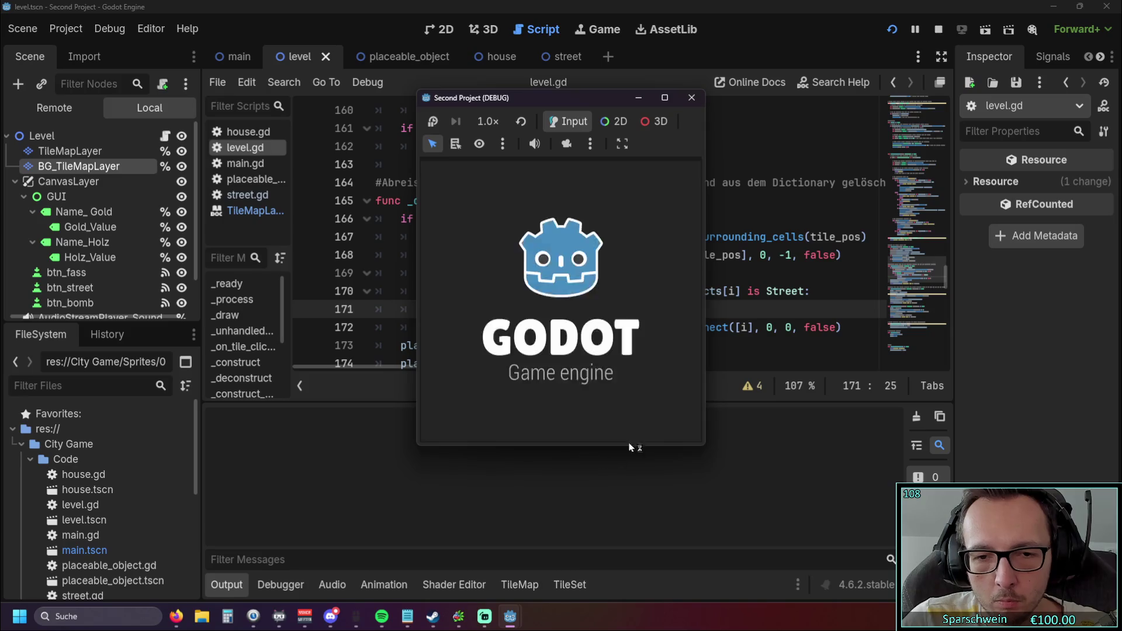
# Build streets (3, 5)–(5, 5), demolish and rebuild (4, 5), add (2, 5), then leave build mode
pyautogui.click(601, 423)
pyautogui.click(535, 345)
pyautogui.click(556, 344)
pyautogui.click(582, 342)
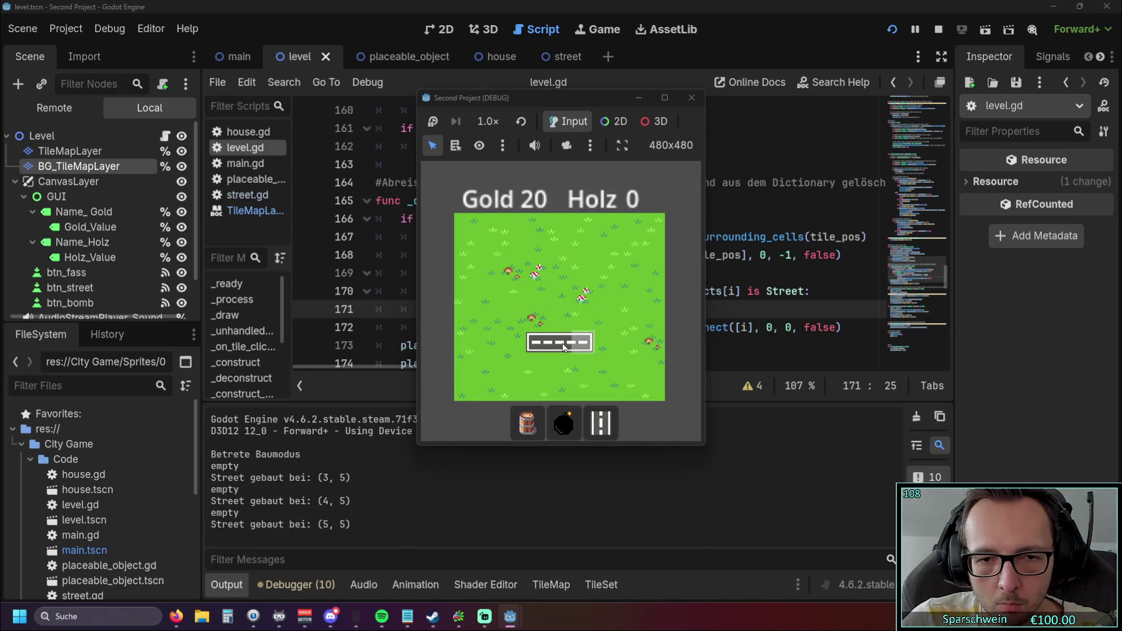
pyautogui.rightClick(561, 342)
pyautogui.click(560, 343)
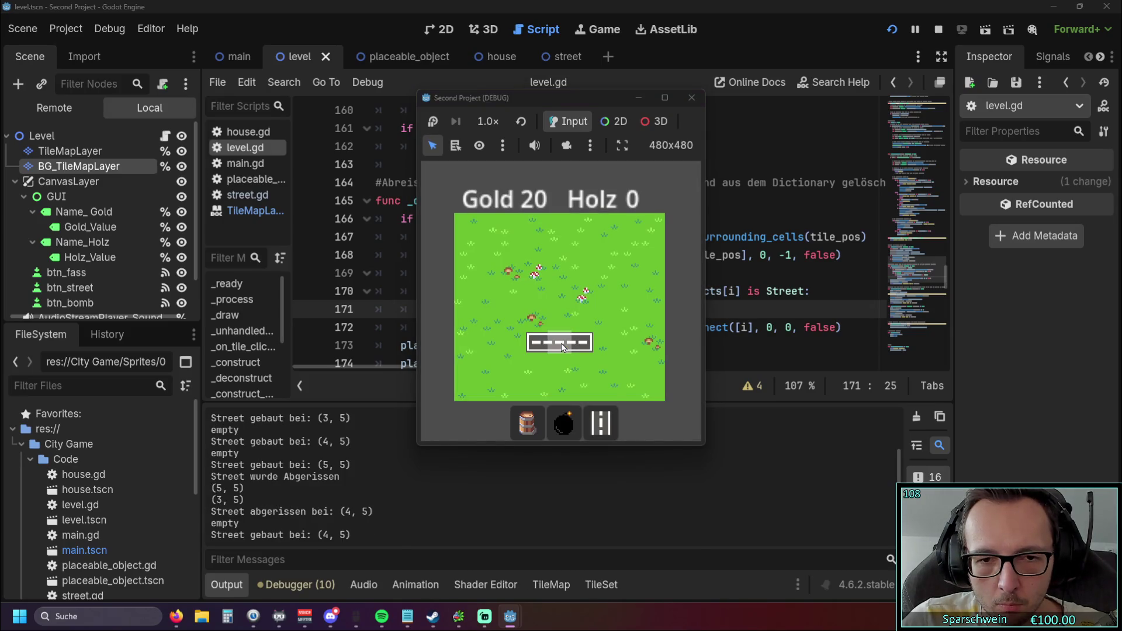
pyautogui.rightClick(561, 342)
pyautogui.click(512, 343)
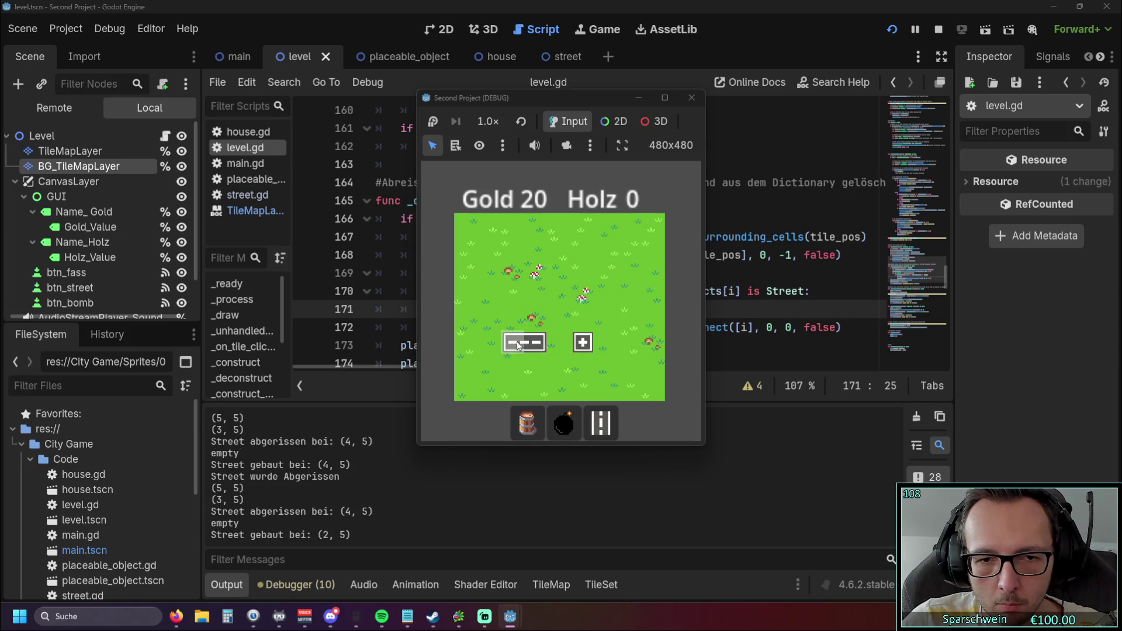
pyautogui.rightClick(562, 346)
pyautogui.click(563, 347)
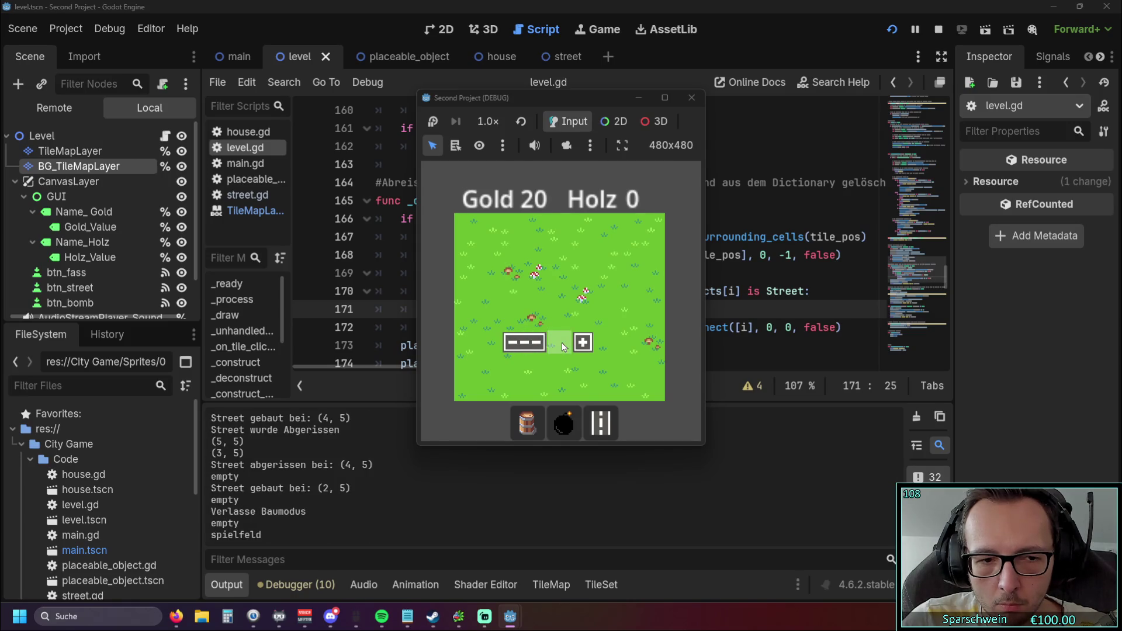
# Build, demolish, rebuild and demolish again the street at (4, 5)
pyautogui.click(600, 423)
pyautogui.click(561, 346)
pyautogui.rightClick(559, 346)
pyautogui.click(558, 345)
pyautogui.rightClick(558, 345)
# Build streets at (4, 4), (4, 6), (5, 4), (5, 6), (3, 1)–(3, 6), (6, 4), (7, 4), (1, 5)
pyautogui.click(558, 320)
pyautogui.click(558, 366)
pyautogui.click(583, 322)
pyautogui.click(583, 366)
pyautogui.click(534, 365)
pyautogui.click(534, 319)
pyautogui.click(535, 294)
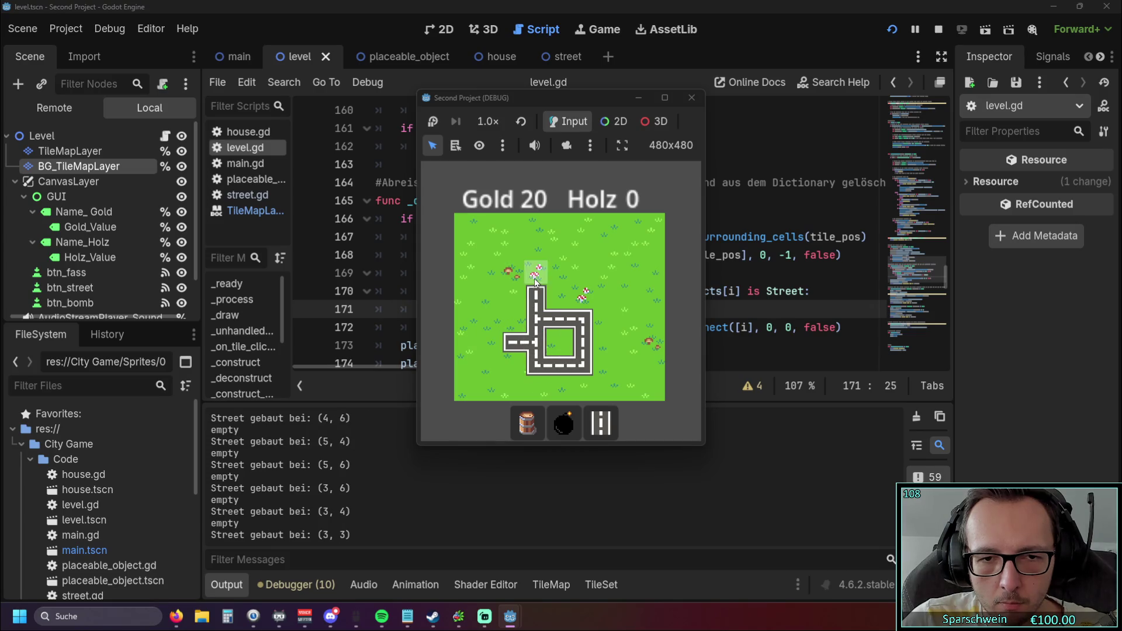
pyautogui.click(533, 271)
pyautogui.click(534, 247)
pyautogui.click(583, 320)
pyautogui.click(607, 319)
pyautogui.click(632, 319)
pyautogui.click(485, 343)
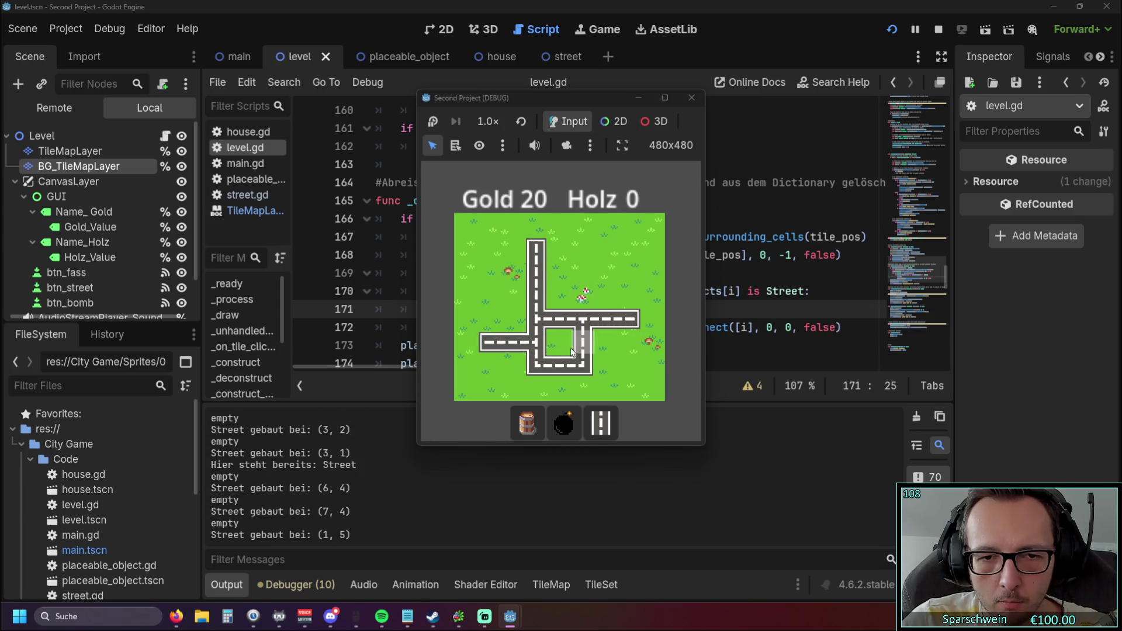
# Demolish and rebuild centre (4, 5), build/demolish (4, 3) and (5, 3), and add (5, 2), (4, 2)
pyautogui.rightClick(556, 345)
pyautogui.click(556, 345)
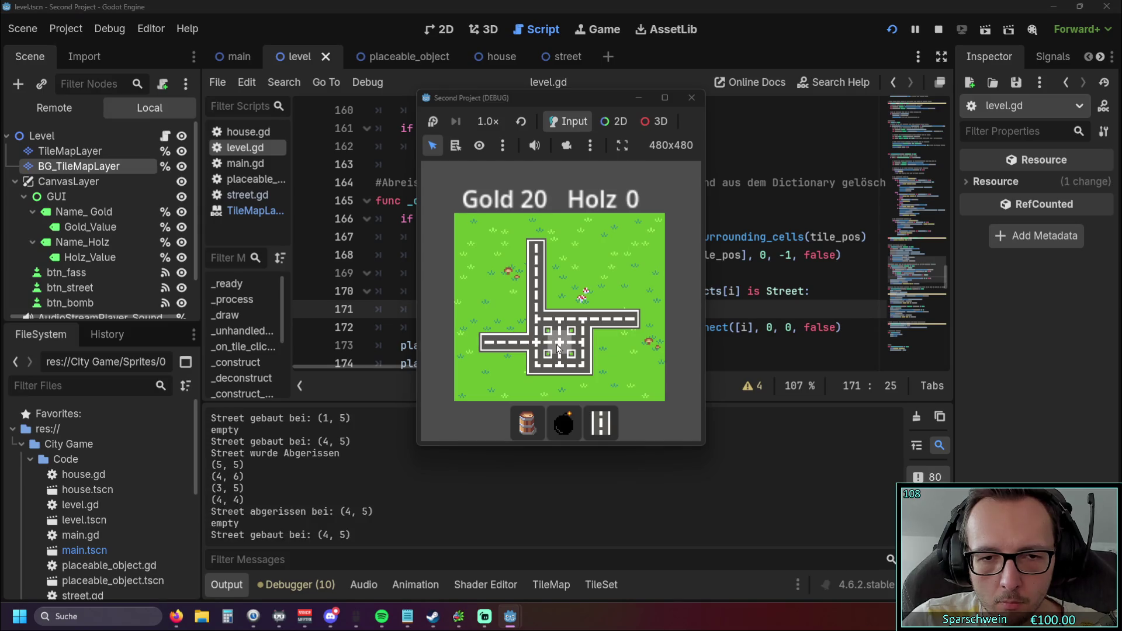
pyautogui.rightClick(557, 344)
pyautogui.click(559, 296)
pyautogui.rightClick(559, 296)
pyautogui.click(583, 298)
pyautogui.rightClick(583, 298)
pyautogui.click(583, 272)
pyautogui.click(558, 272)
pyautogui.click(584, 299)
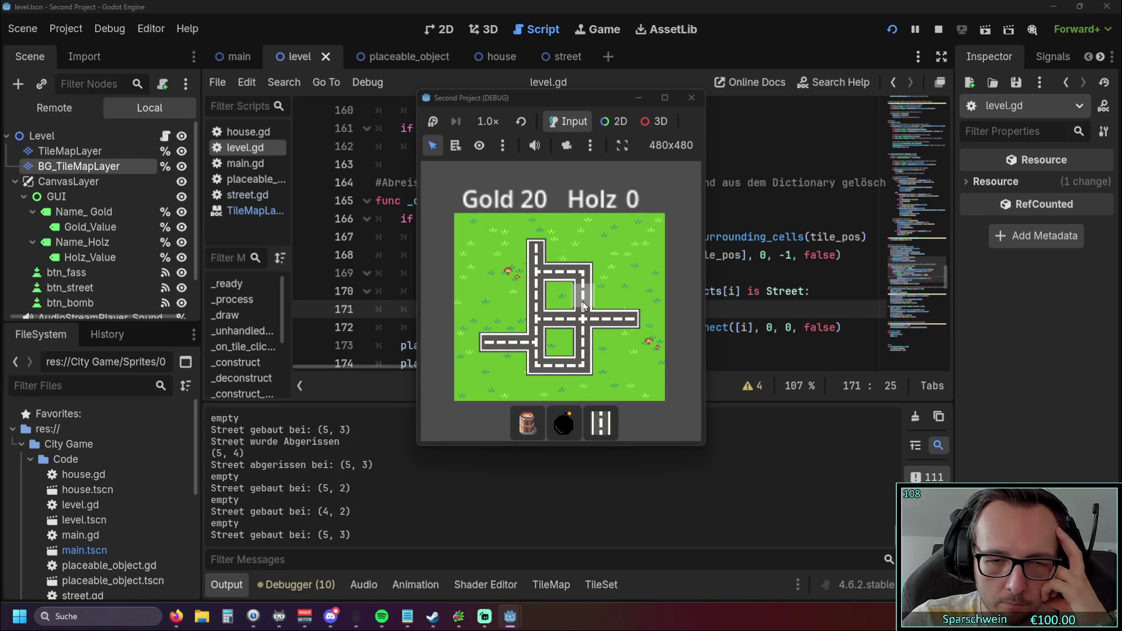
pyautogui.rightClick(585, 301)
# Leave build mode and confirm clicking (5, 3) repeatedly changes nothing
pyautogui.rightClick(584, 300)
pyautogui.click(584, 298)
pyautogui.click(583, 297)
pyautogui.click(583, 298)
pyautogui.click(583, 298)
pyautogui.click(583, 298)
pyautogui.click(583, 298)
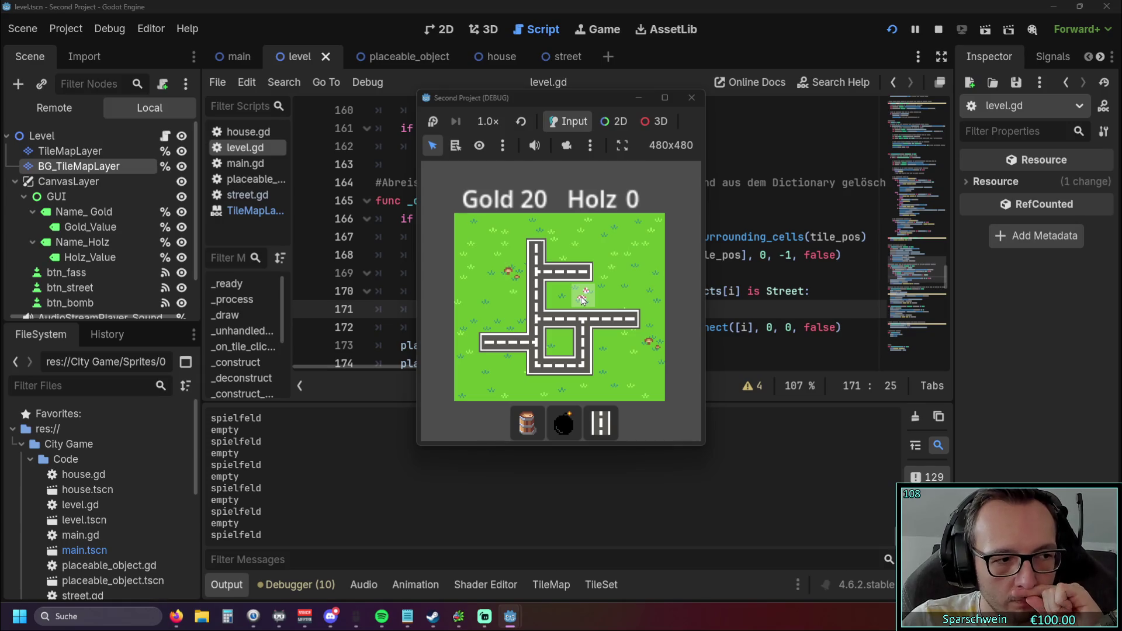
# Build and remove the street at (5, 3), close the game, and delete the print(i) line
pyautogui.click(601, 422)
pyautogui.click(585, 296)
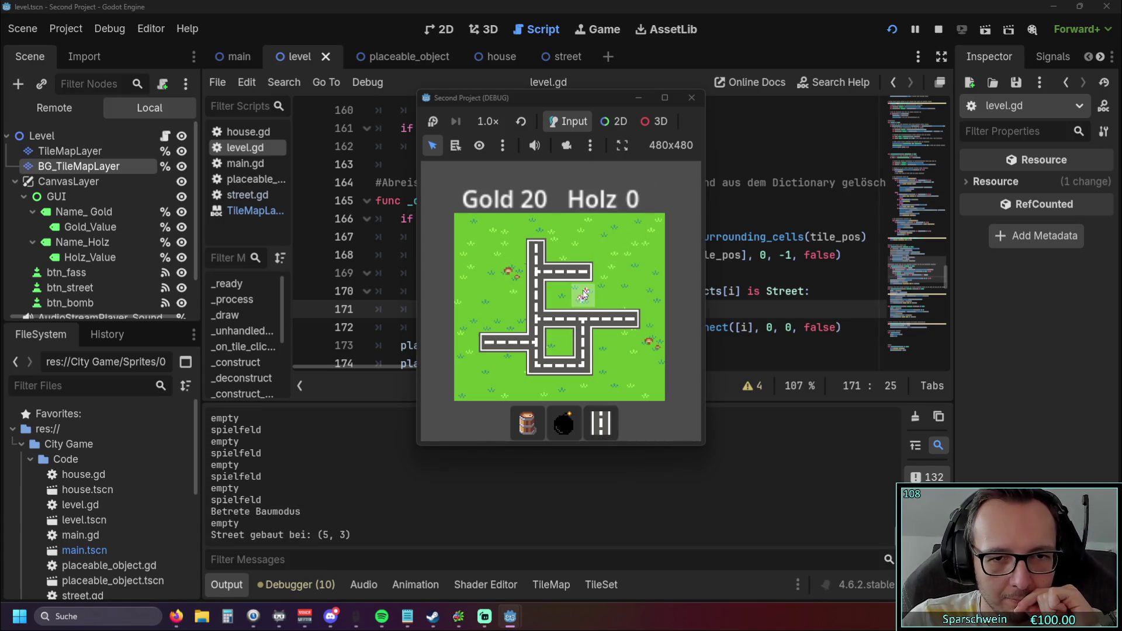
pyautogui.click(584, 297)
pyautogui.click(583, 301)
pyautogui.click(583, 301)
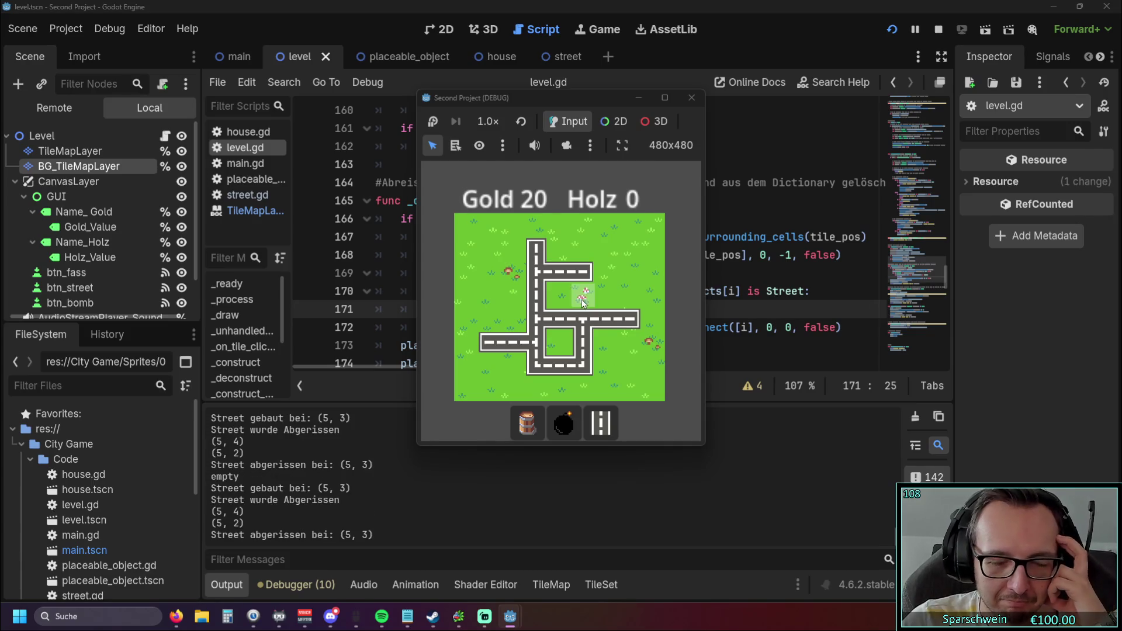
pyautogui.click(691, 97)
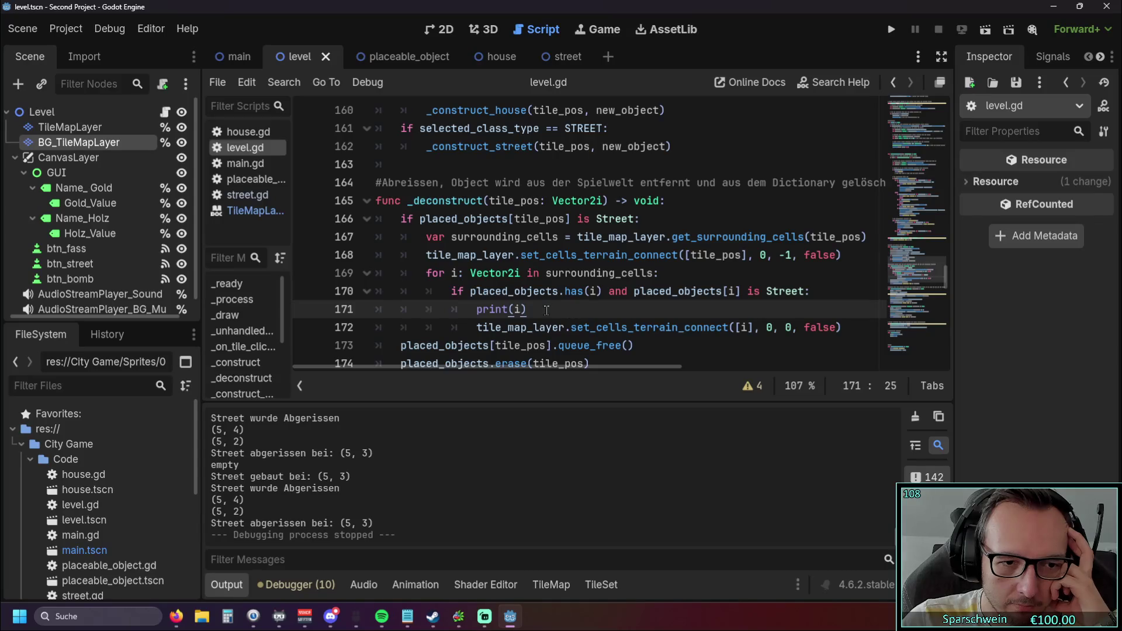
pyautogui.moveTo(547, 310); pyautogui.dragTo(302, 314)
pyautogui.press('BackSpace')
pyautogui.press('BackSpace')
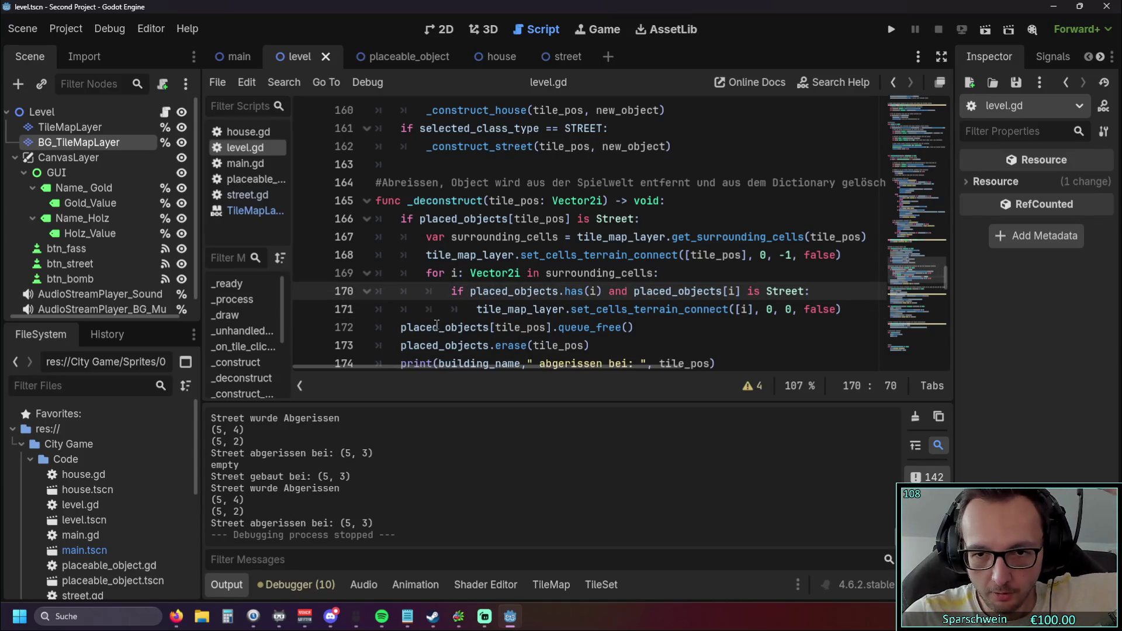
# Delete the surrounding_cells for loop (lines 169–171) from _deconstruct and run the game
pyautogui.click(769, 333)
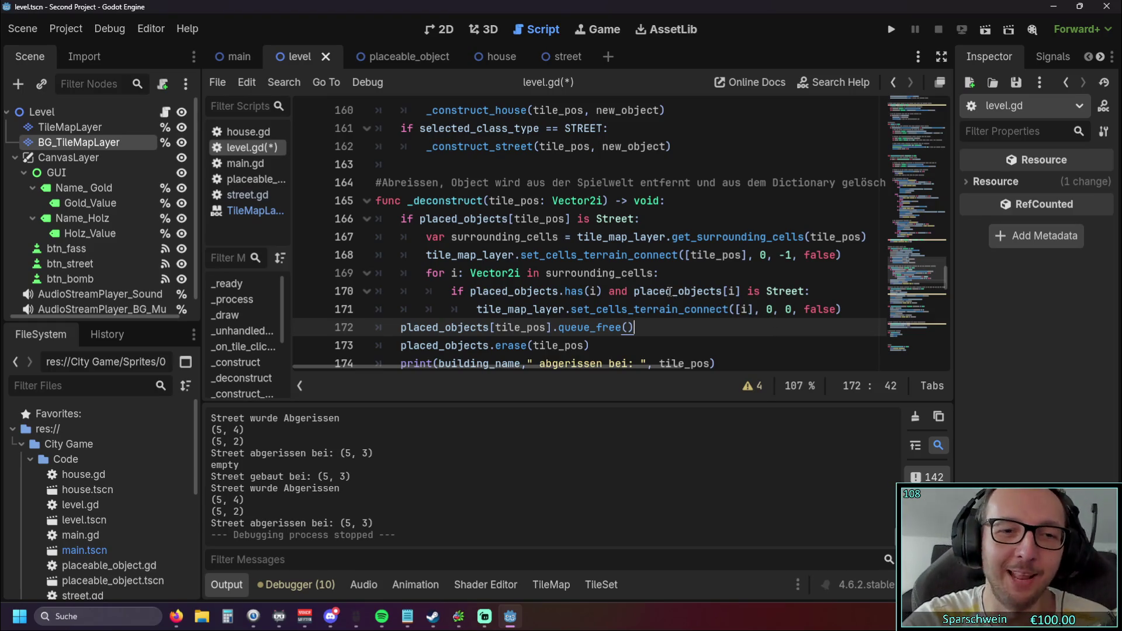
pyautogui.moveTo(842, 309)
pyautogui.mouseDown()
pyautogui.moveTo(298, 257)
pyautogui.moveTo(296, 274)
pyautogui.mouseUp()
pyautogui.press('BackSpace')
pyautogui.press('BackSpace')
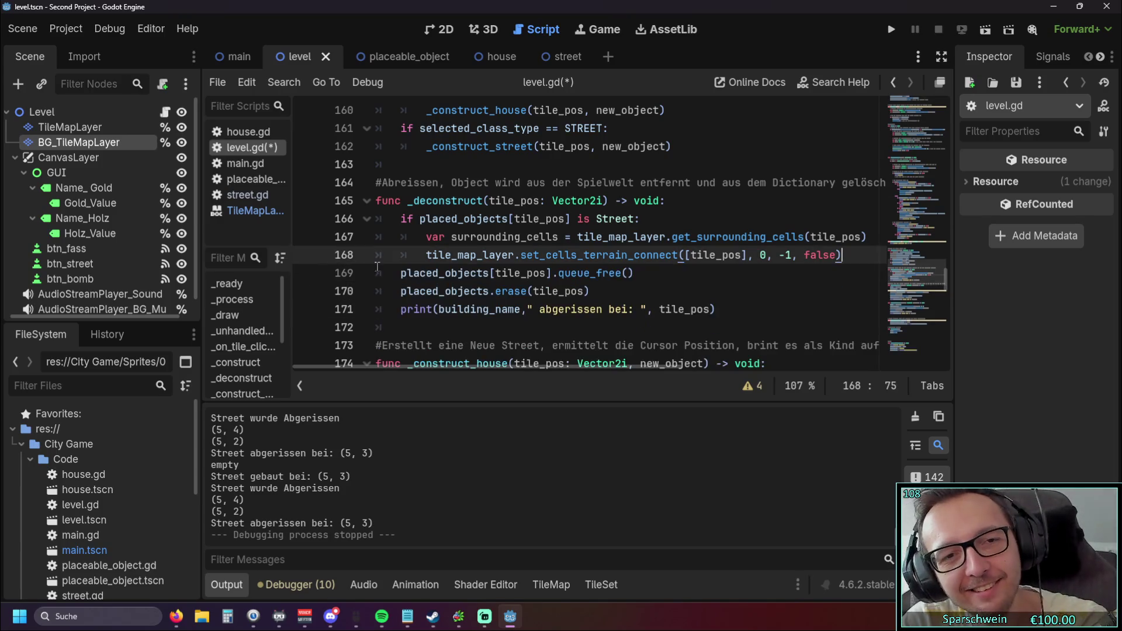
pyautogui.click(892, 30)
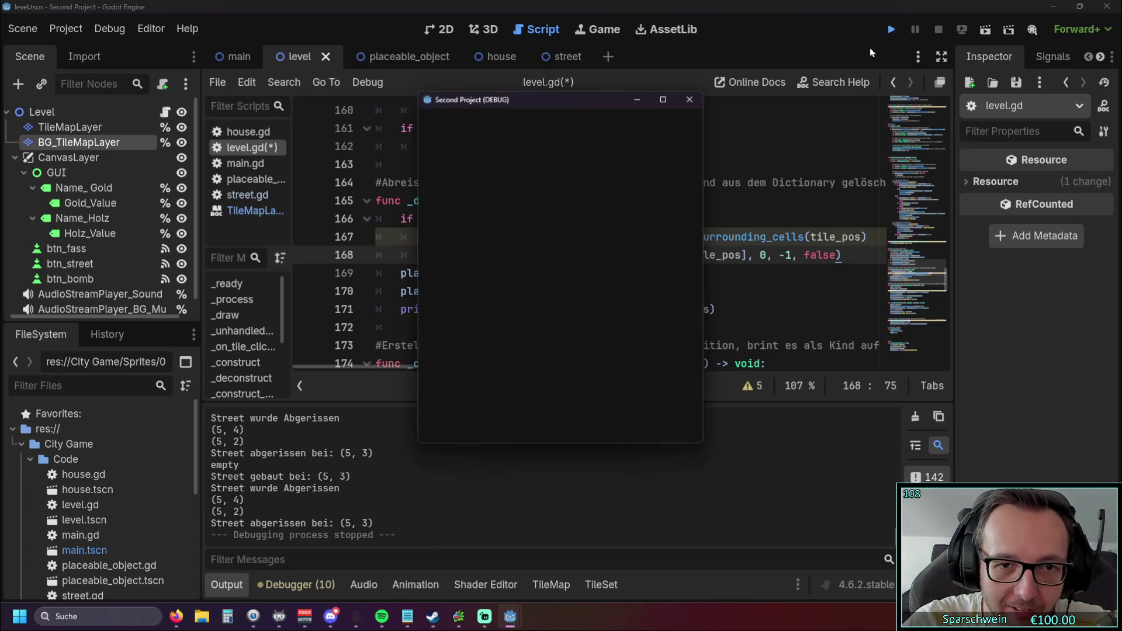
# Build a cross of streets, demolish its centre and (5,4), and place more street tiles
pyautogui.moveTo(545, 344)
pyautogui.mouseDown()
pyautogui.moveTo(573, 345)
pyautogui.moveTo(562, 319)
pyautogui.moveTo(560, 365)
pyautogui.mouseUp()
pyautogui.click(562, 349)
pyautogui.click(582, 321)
pyautogui.click(583, 297)
pyautogui.click(591, 324)
pyautogui.click(605, 320)
pyautogui.rightClick(604, 343)
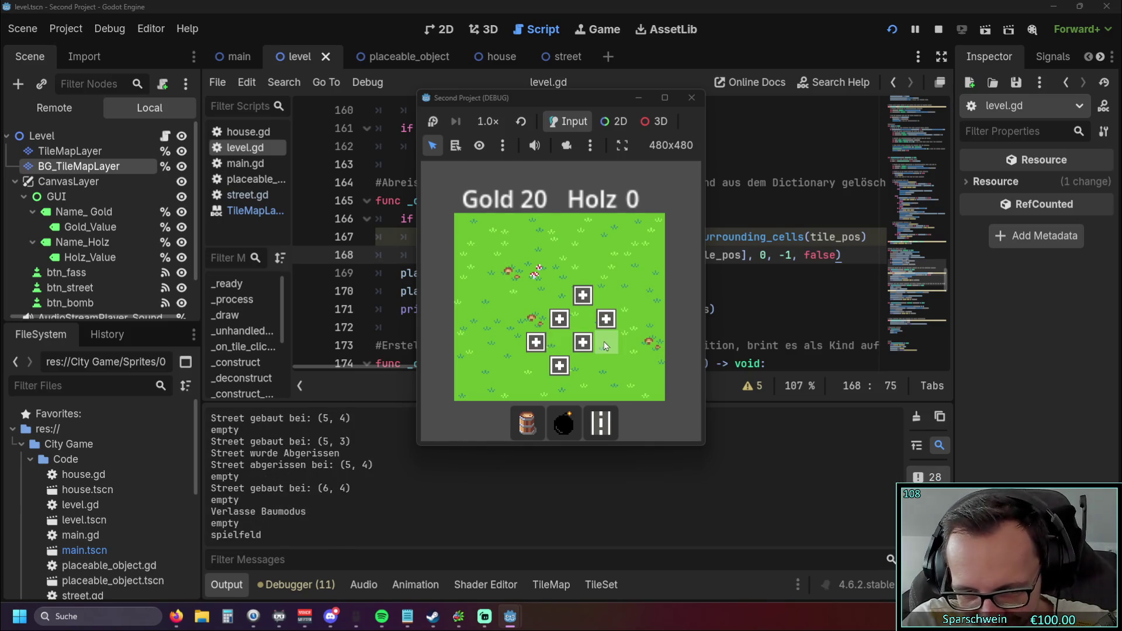
pyautogui.click(588, 369)
pyautogui.click(590, 367)
# Build streets in the lower right, demolish (5,5), (5,6) and (6,5), then close the game
pyautogui.click(600, 437)
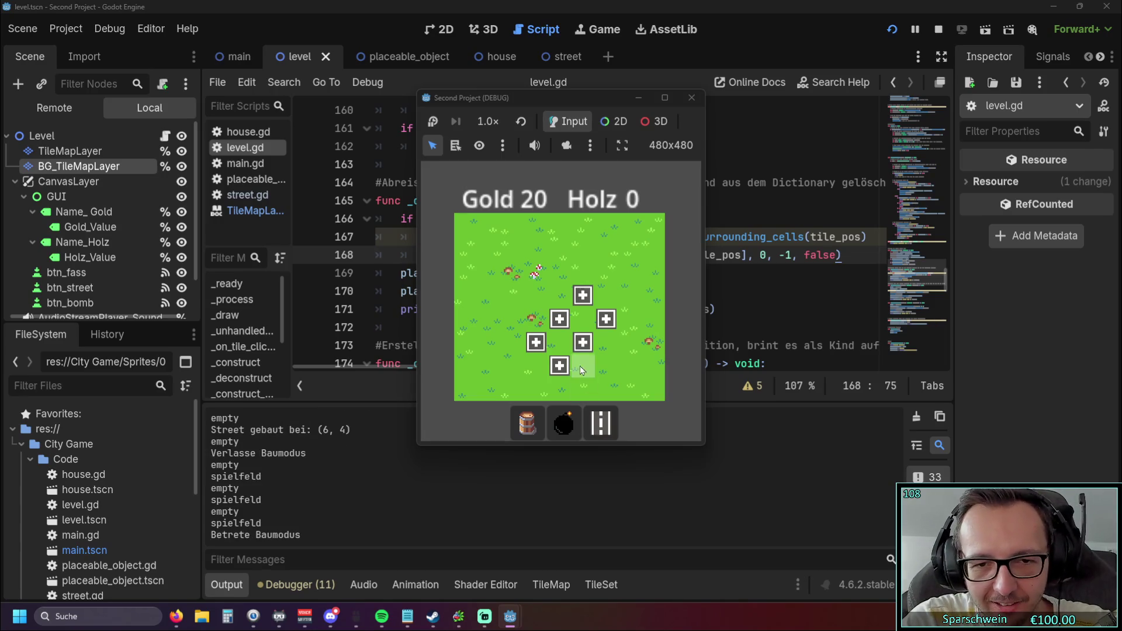
pyautogui.click(580, 366)
pyautogui.click(605, 366)
pyautogui.click(606, 342)
pyautogui.click(581, 345)
pyautogui.click(586, 370)
pyautogui.click(584, 368)
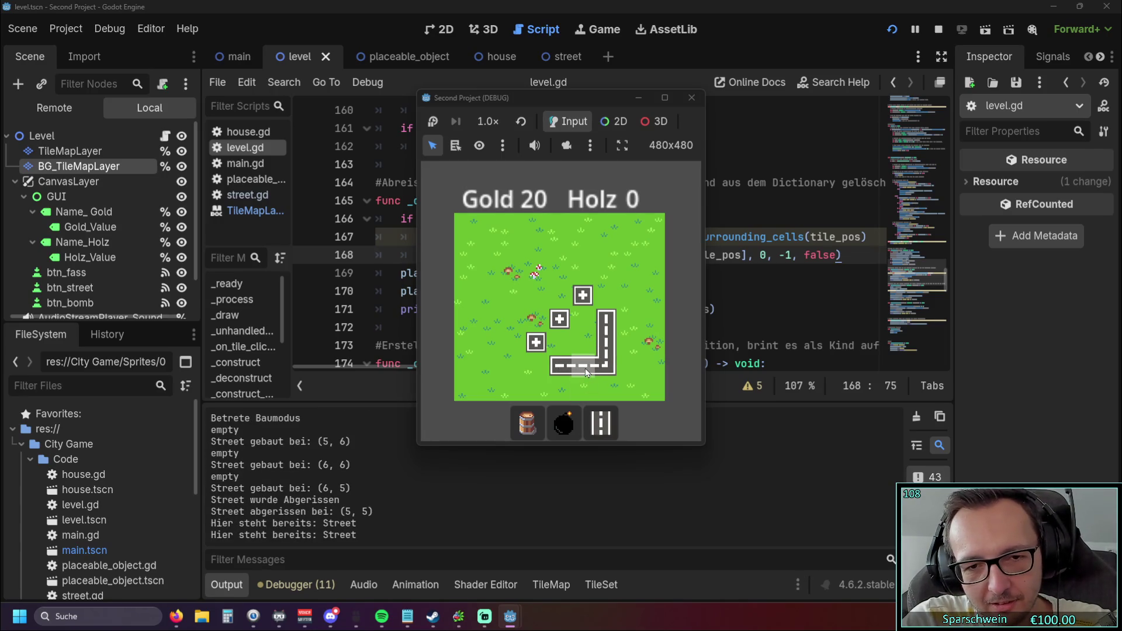
pyautogui.click(601, 422)
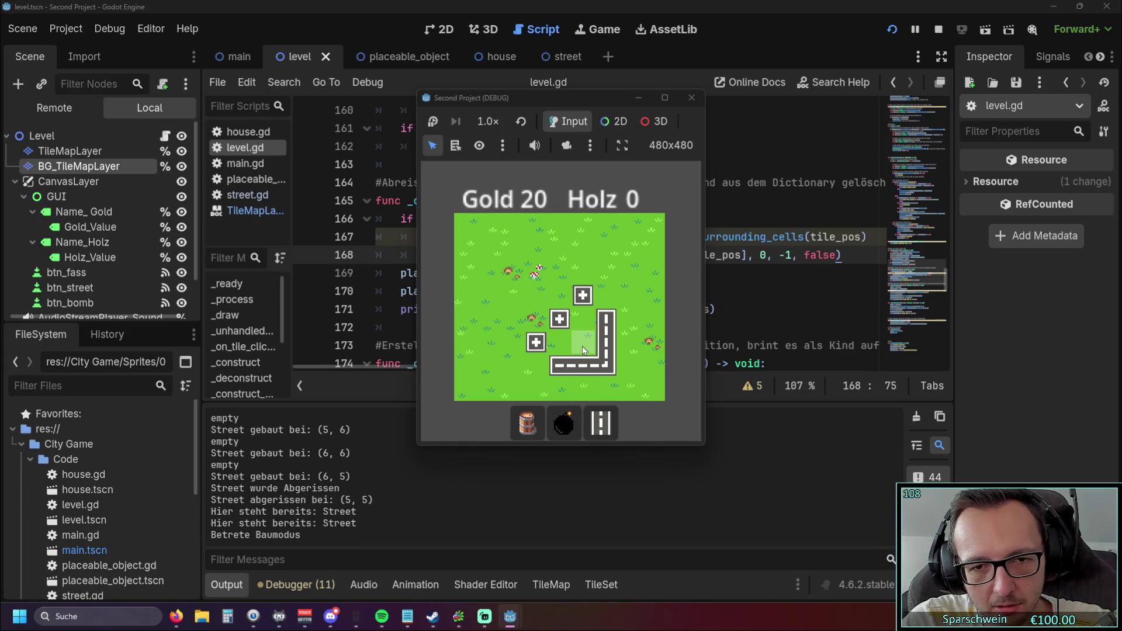
pyautogui.click(583, 366)
pyautogui.click(607, 344)
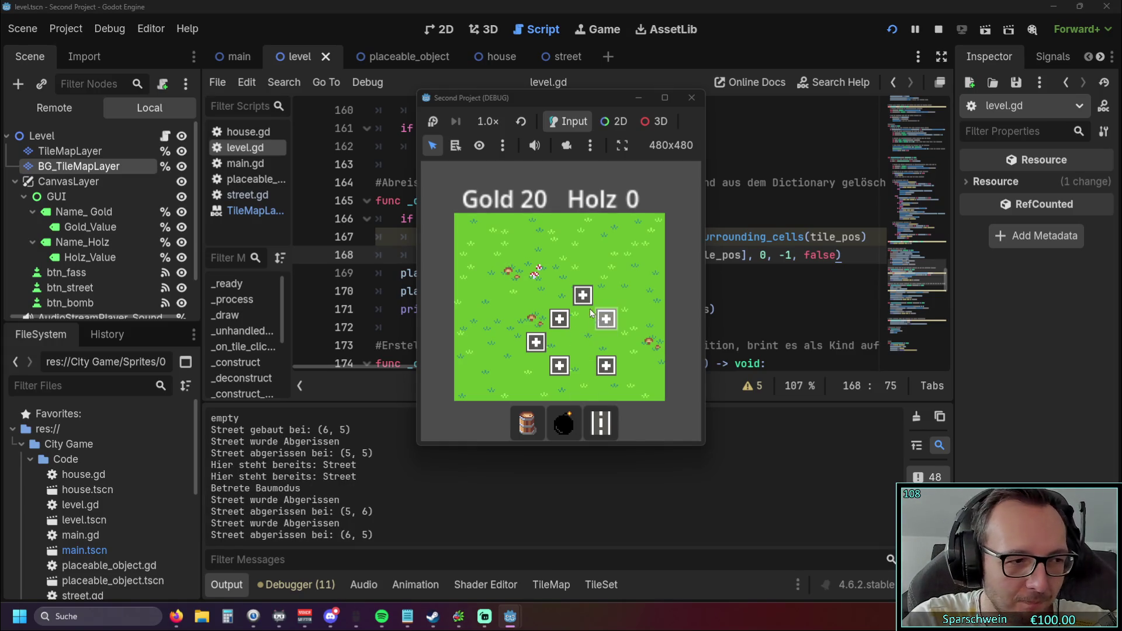
pyautogui.click(691, 98)
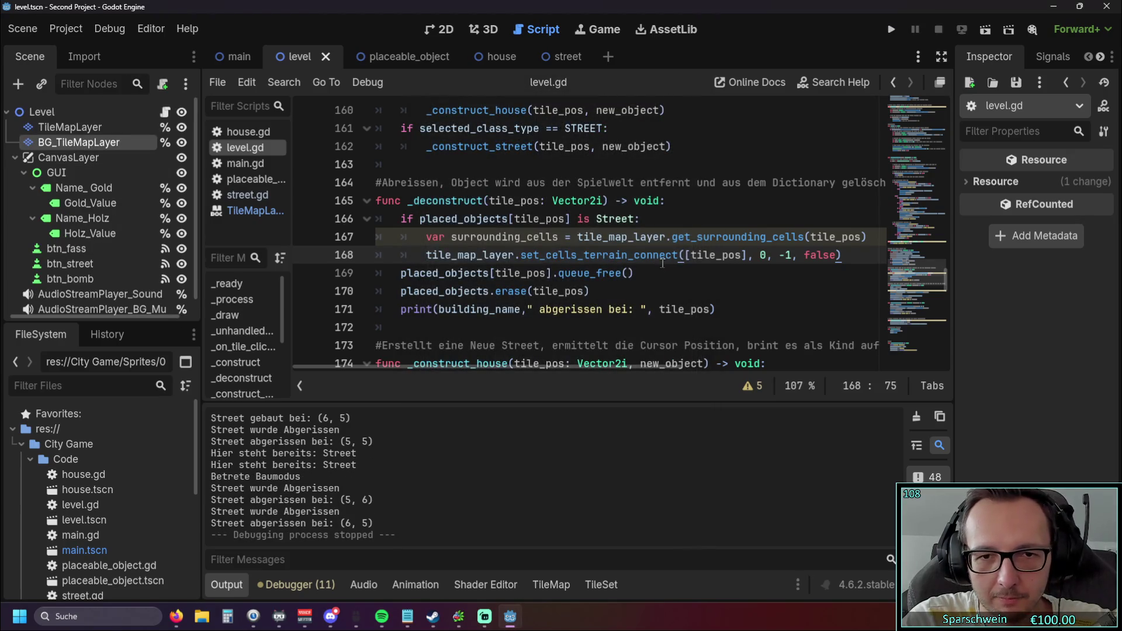
pyautogui.click(655, 274)
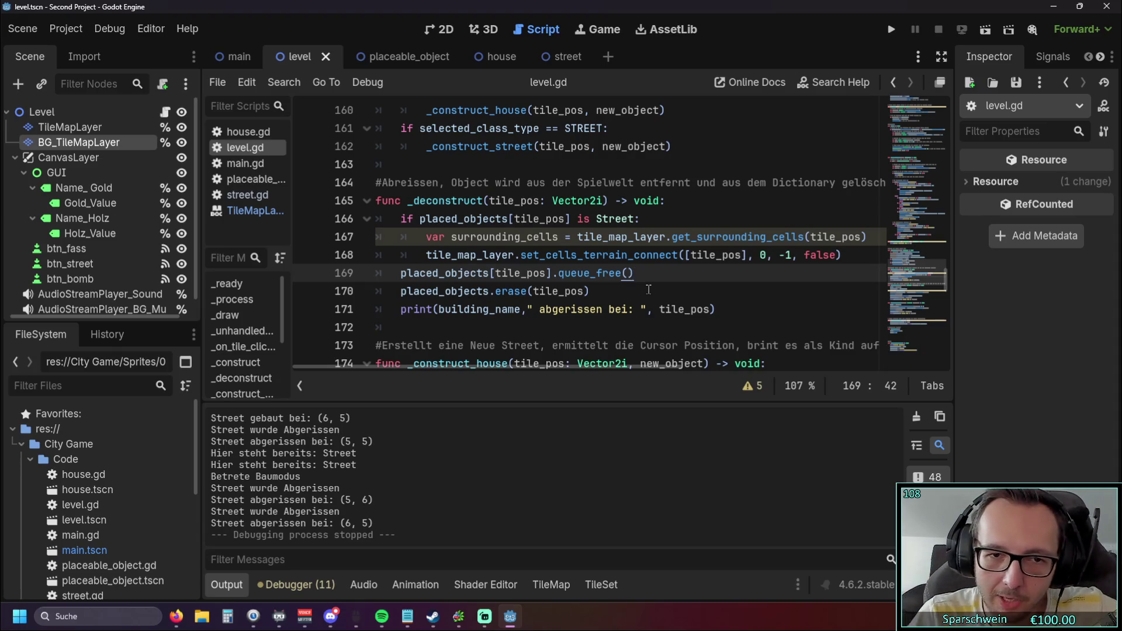
# Remove the 'var surrounding_cells' line 167 from _deconstruct, then save and run the game
pyautogui.moveTo(869, 236); pyautogui.dragTo(374, 236)
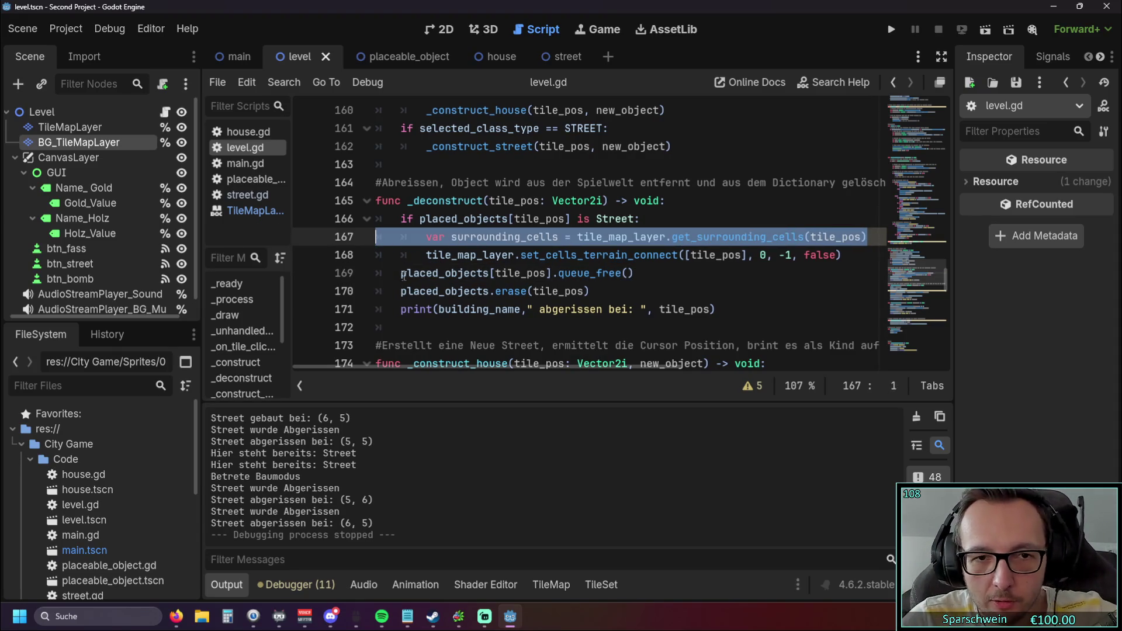
pyautogui.press('BackSpace')
pyautogui.press('BackSpace')
pyautogui.click(642, 272)
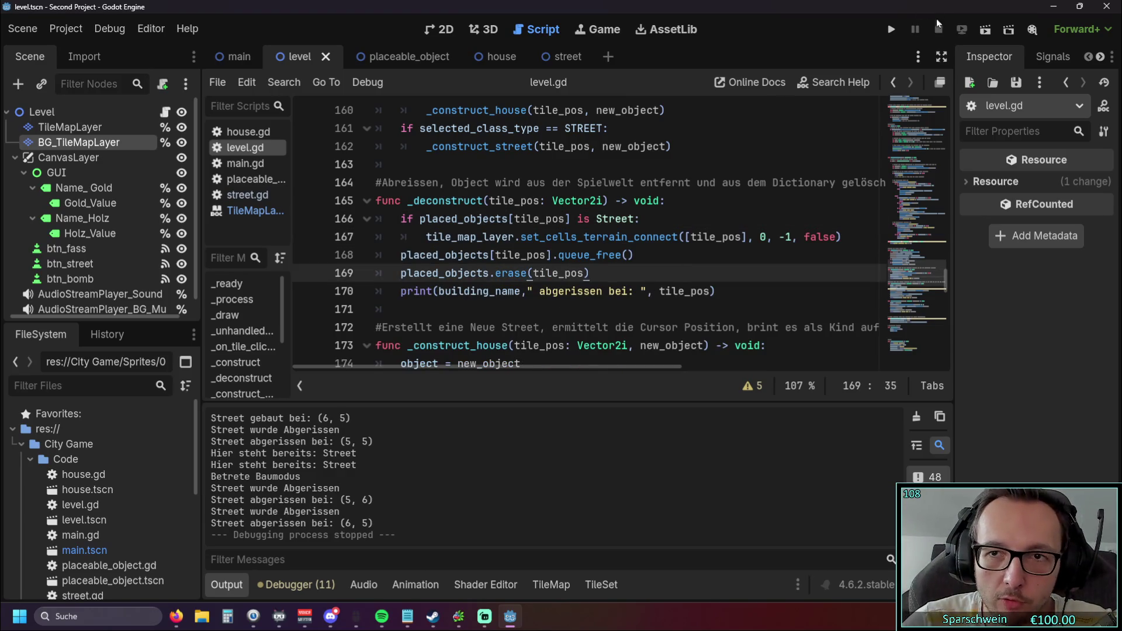
pyautogui.click(896, 29)
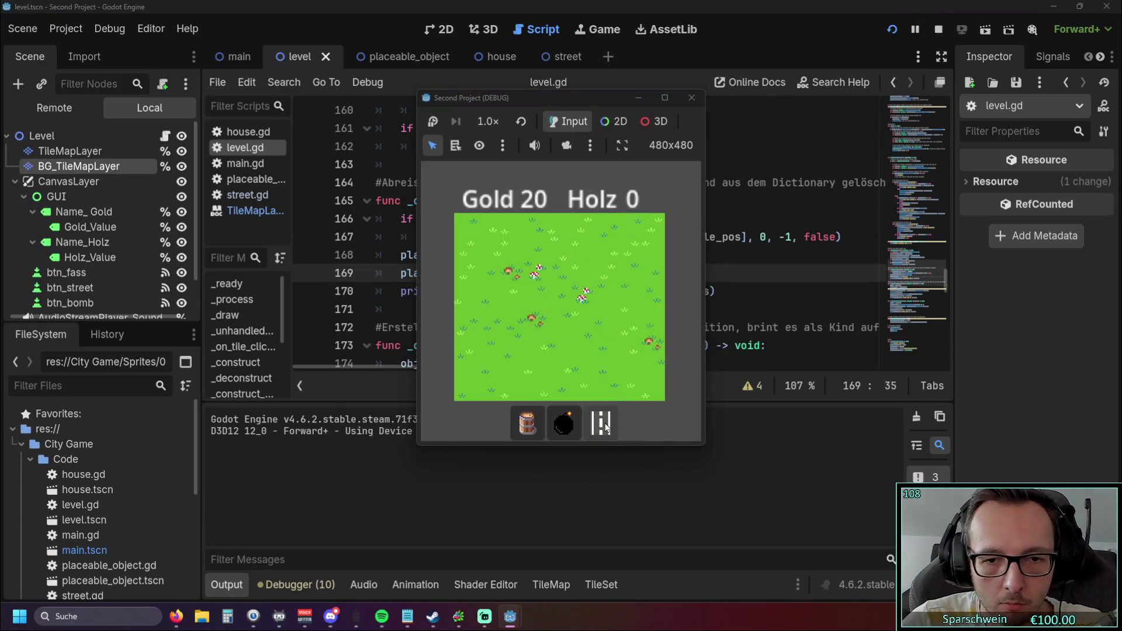
# Paint roads along row 4 and column 5, demolish the junction and (4,3), then close the game
pyautogui.moveTo(529, 324)
pyautogui.mouseDown()
pyautogui.moveTo(605, 319)
pyautogui.moveTo(583, 309)
pyautogui.moveTo(583, 273)
pyautogui.mouseUp()
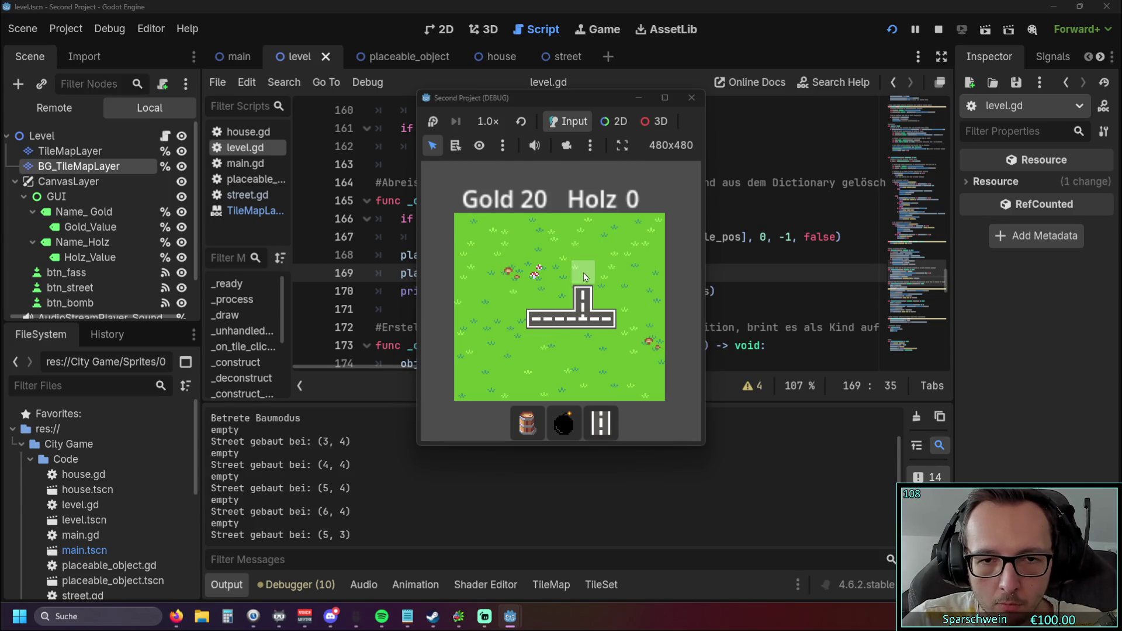
pyautogui.moveTo(580, 346); pyautogui.dragTo(583, 366)
pyautogui.rightClick(583, 319)
pyautogui.click(560, 295)
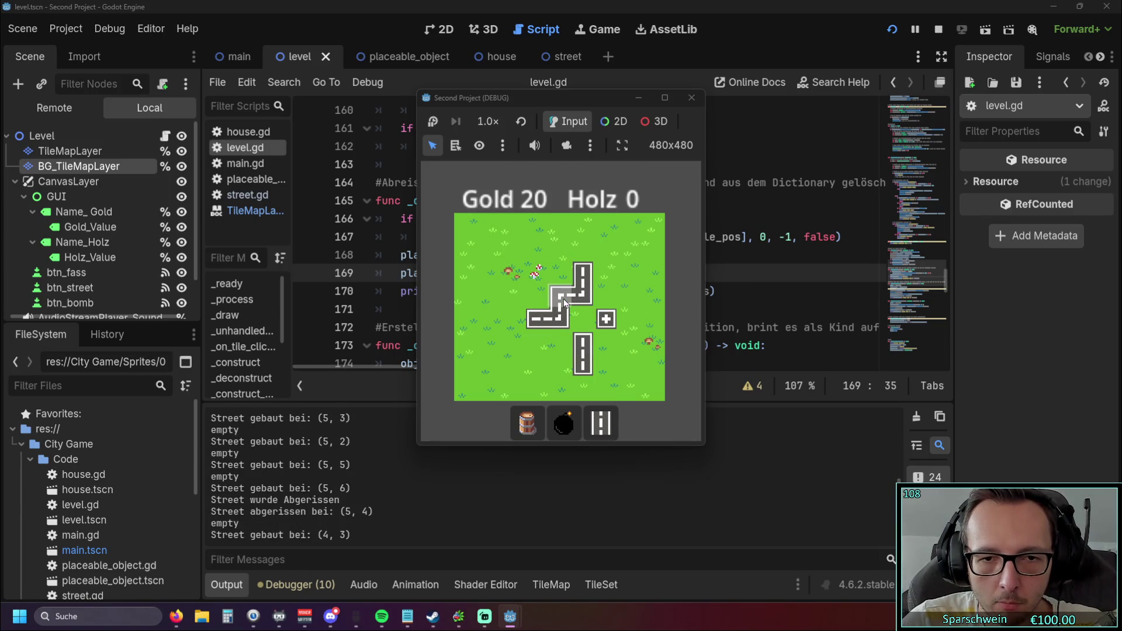
pyautogui.moveTo(538, 286)
pyautogui.mouseDown()
pyautogui.moveTo(536, 271)
pyautogui.moveTo(560, 272)
pyautogui.mouseUp()
pyautogui.rightClick(562, 296)
pyautogui.click(692, 98)
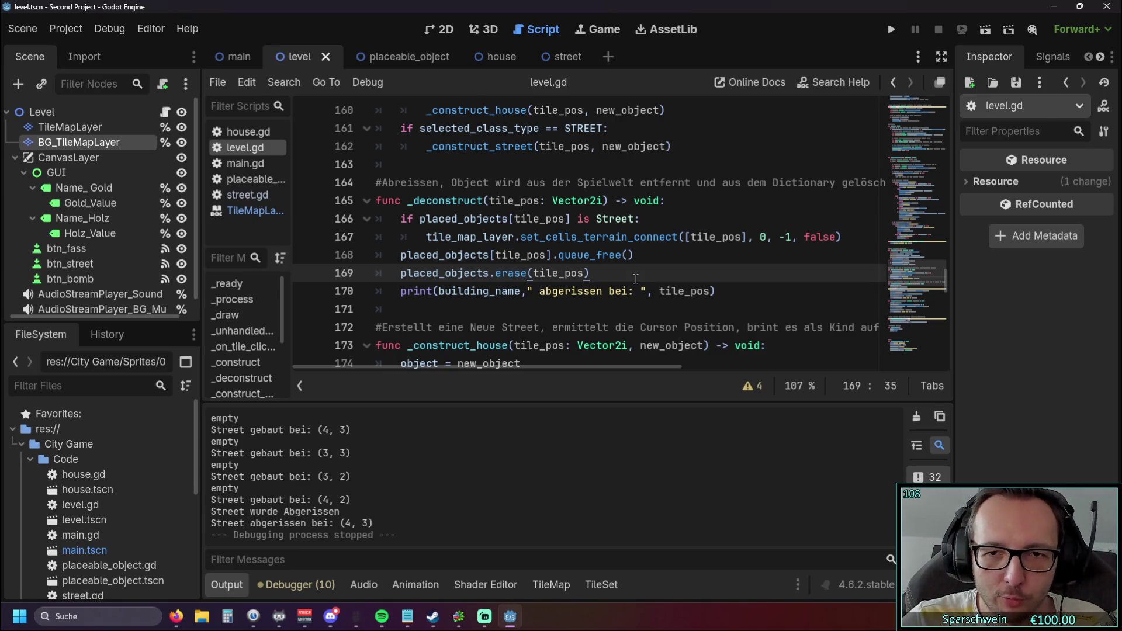
pyautogui.moveTo(837, 237); pyautogui.dragTo(805, 236)
# Delete the ', false' argument from line 167's terrain-connect call and rerun the game
pyautogui.click(778, 275)
pyautogui.click(831, 242)
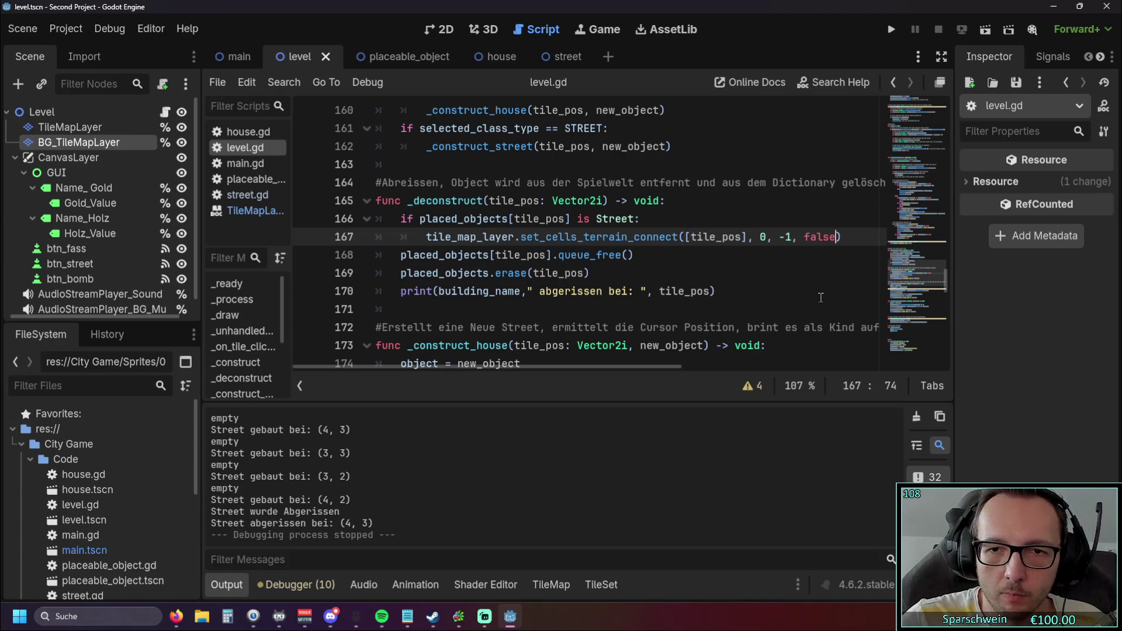
pyautogui.press('BackSpace')
pyautogui.press('BackSpace')
pyautogui.press('BackSpace')
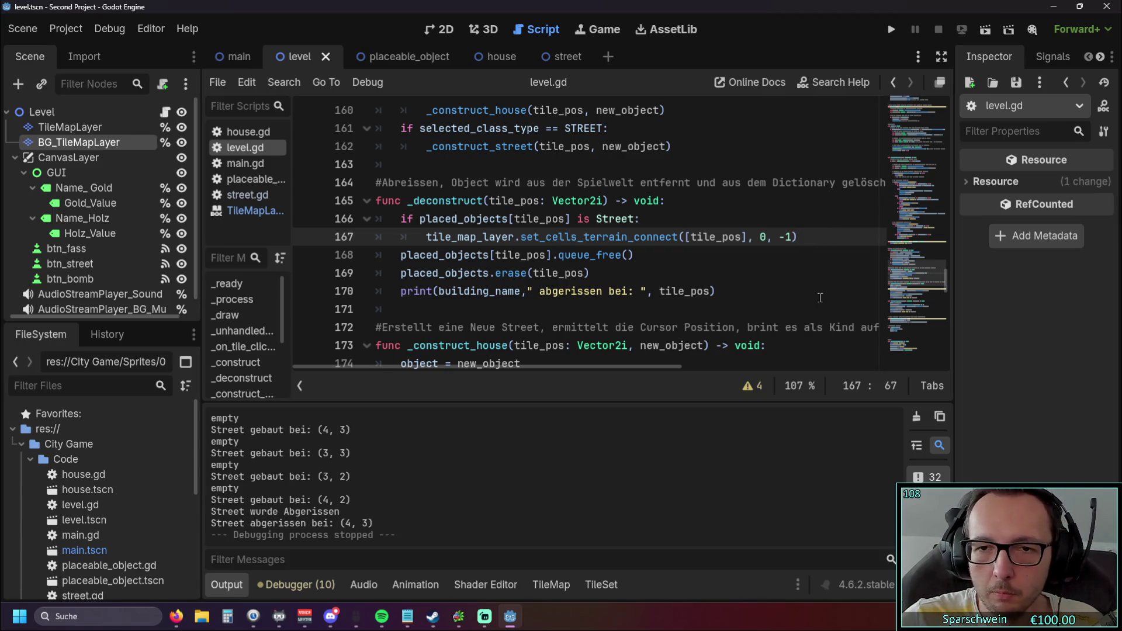
pyautogui.click(820, 292)
pyautogui.click(891, 29)
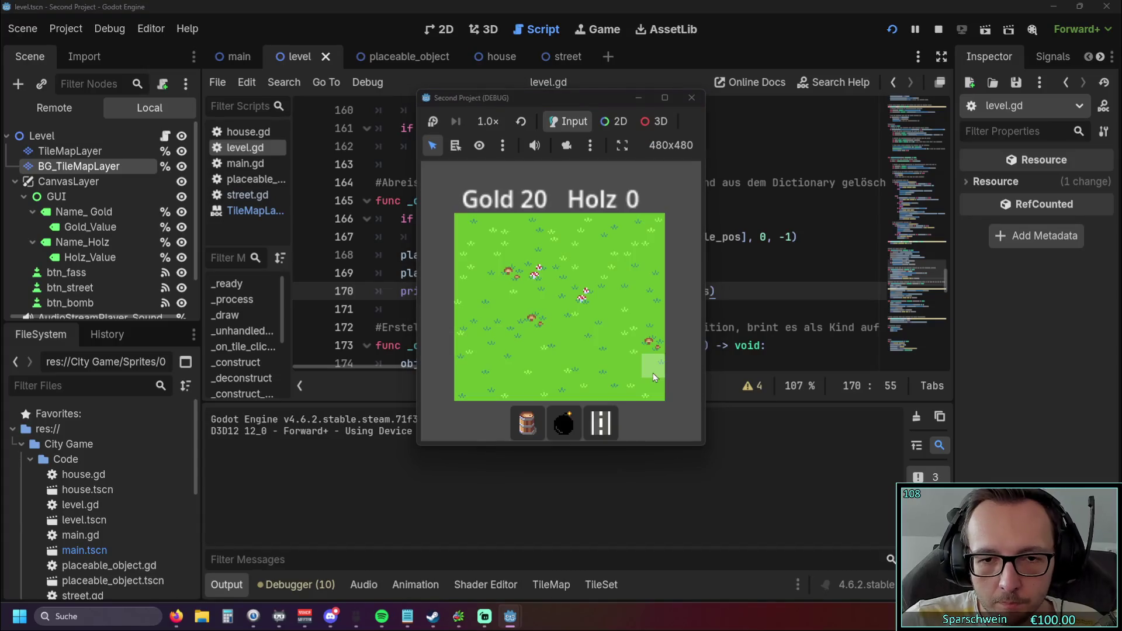
# Build streets along row 4, demolish the middle tile, (4,2) and (4,3), then close the game
pyautogui.click(608, 421)
pyautogui.moveTo(560, 324)
pyautogui.mouseDown()
pyautogui.moveTo(608, 316)
pyautogui.moveTo(556, 295)
pyautogui.moveTo(537, 273)
pyautogui.moveTo(574, 285)
pyautogui.mouseUp()
pyautogui.rightClick(587, 320)
pyautogui.rightClick(562, 272)
pyautogui.rightClick(559, 292)
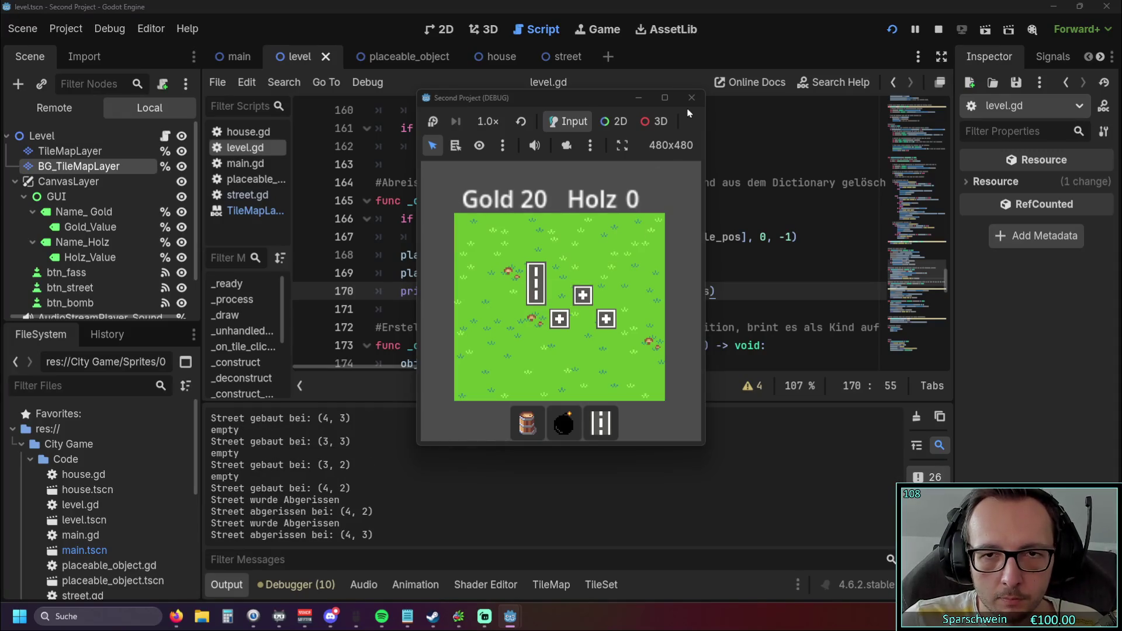
pyautogui.click(691, 98)
pyautogui.click(754, 257)
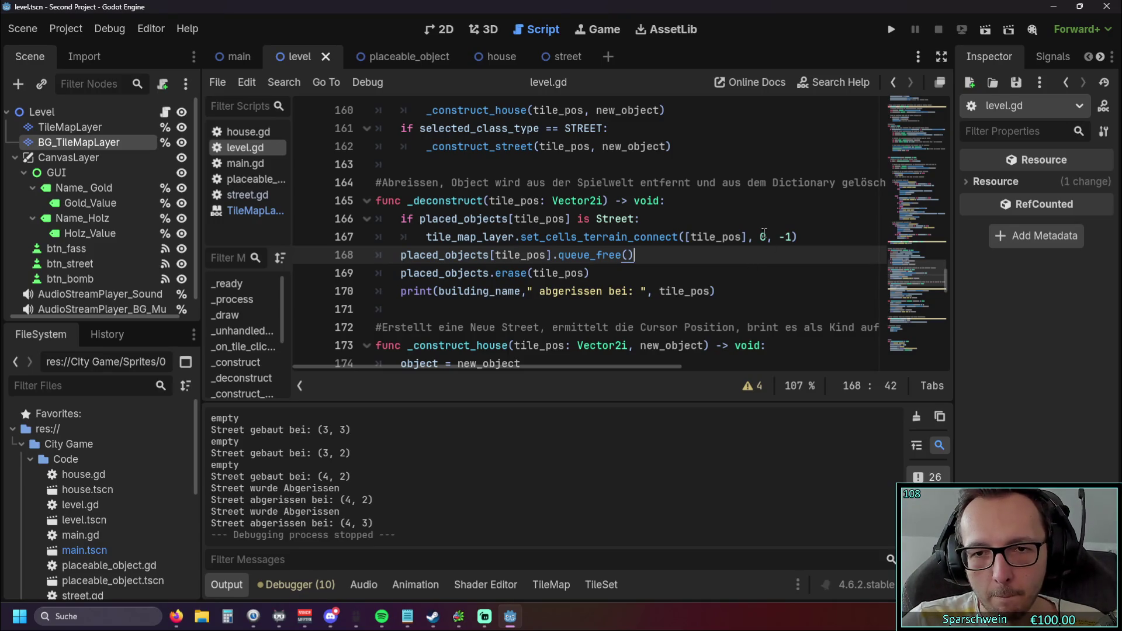
pyautogui.press('Down')
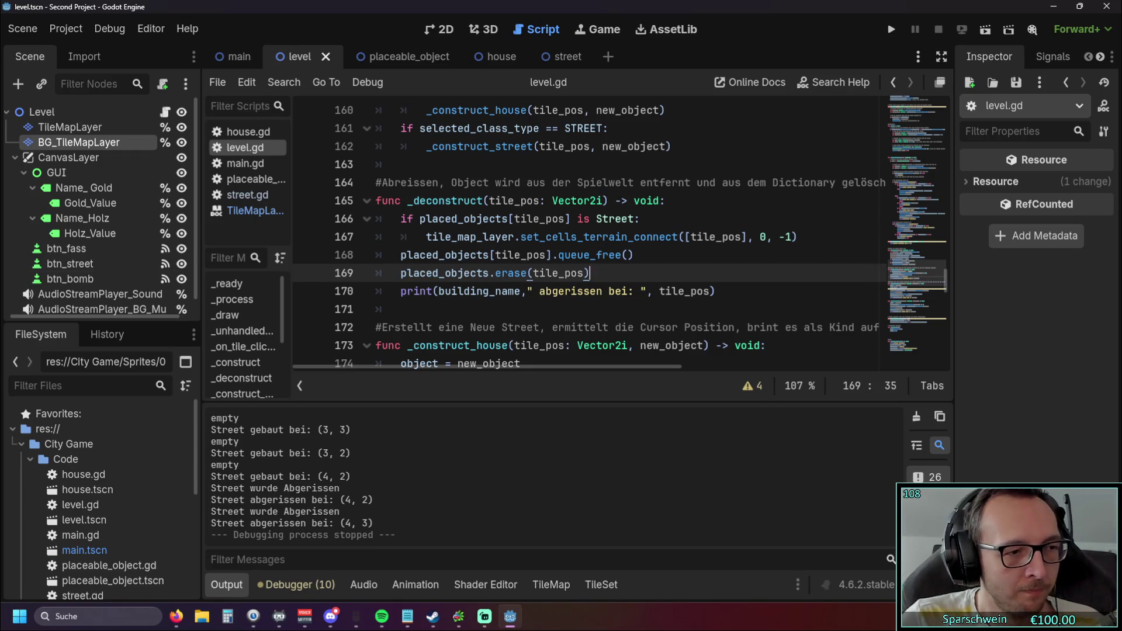
pyautogui.hotkey('alt', 'Tab')
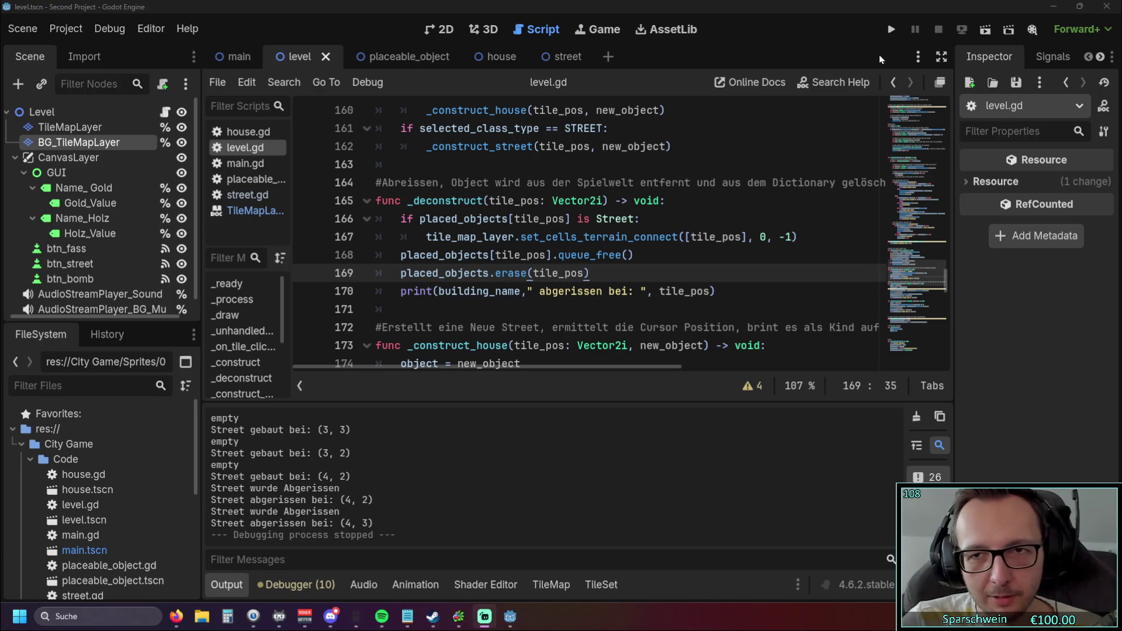
pyautogui.click(887, 39)
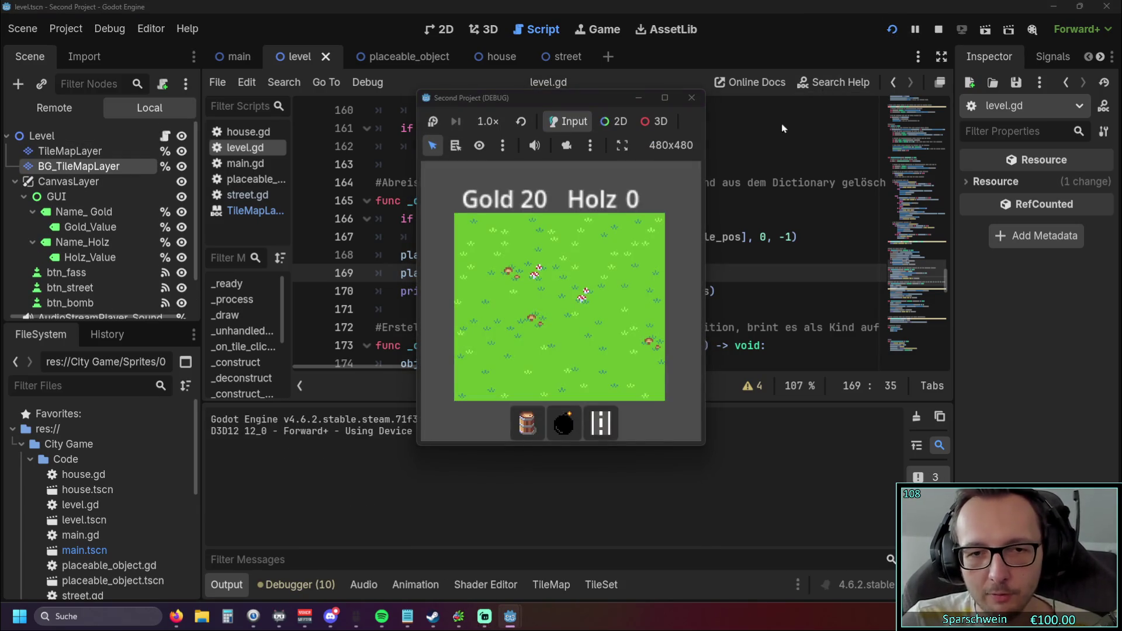
# Build three streets on row 4, demolish the middle one, and close the game
pyautogui.click(600, 421)
pyautogui.click(559, 318)
pyautogui.click(583, 318)
pyautogui.click(605, 319)
pyautogui.rightClick(586, 322)
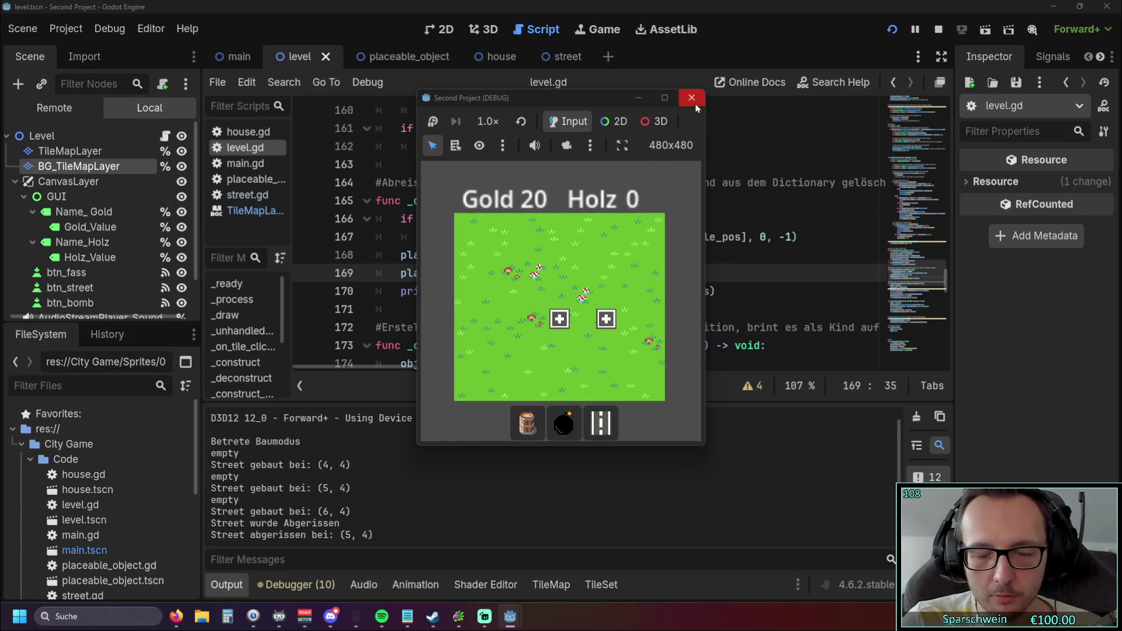
pyautogui.click(691, 97)
# From the main scene, rerun the game, lay row-4 streets, demolish (4,4), build (4,3) and (4,2)
pyautogui.click(232, 61)
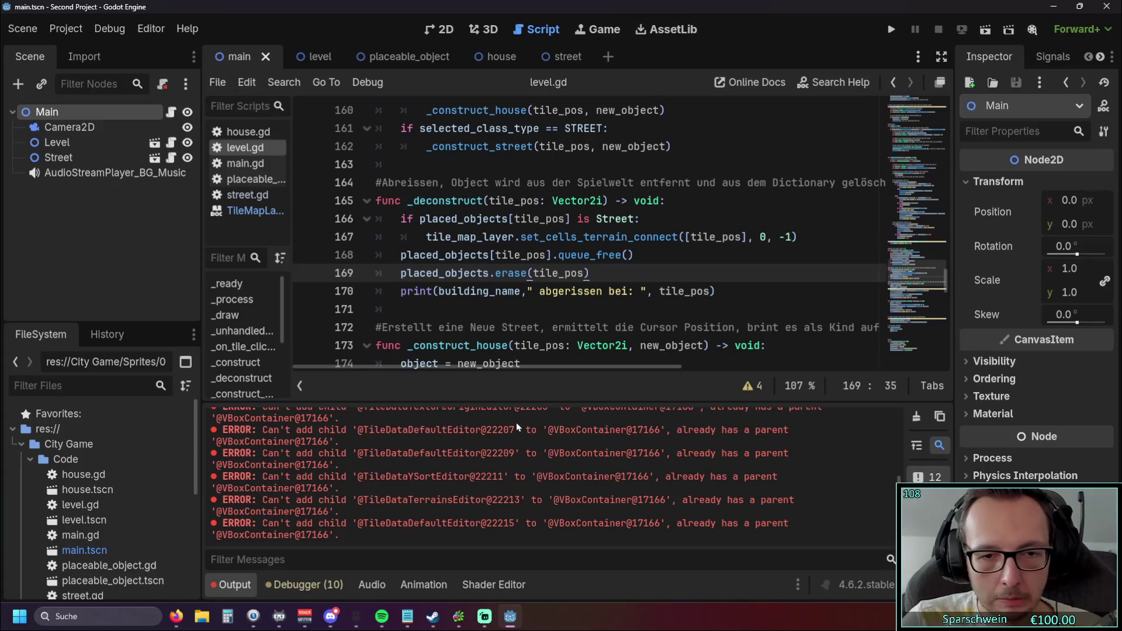
pyautogui.moveTo(571, 402)
pyautogui.mouseDown()
pyautogui.moveTo(572, 272)
pyautogui.moveTo(566, 363)
pyautogui.mouseUp()
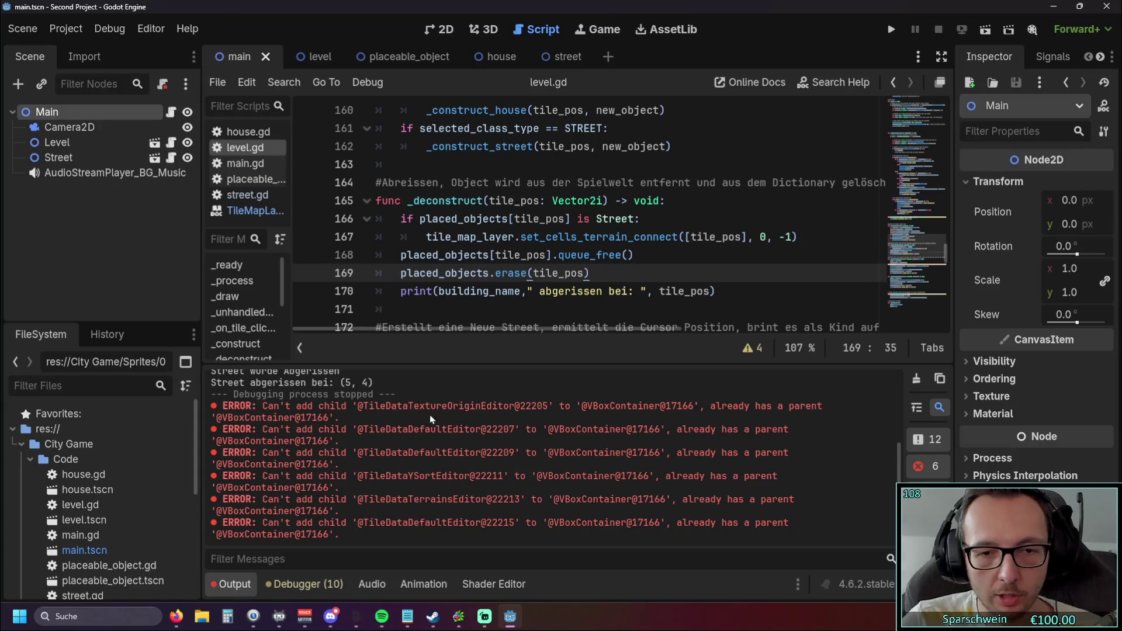
pyautogui.click(891, 29)
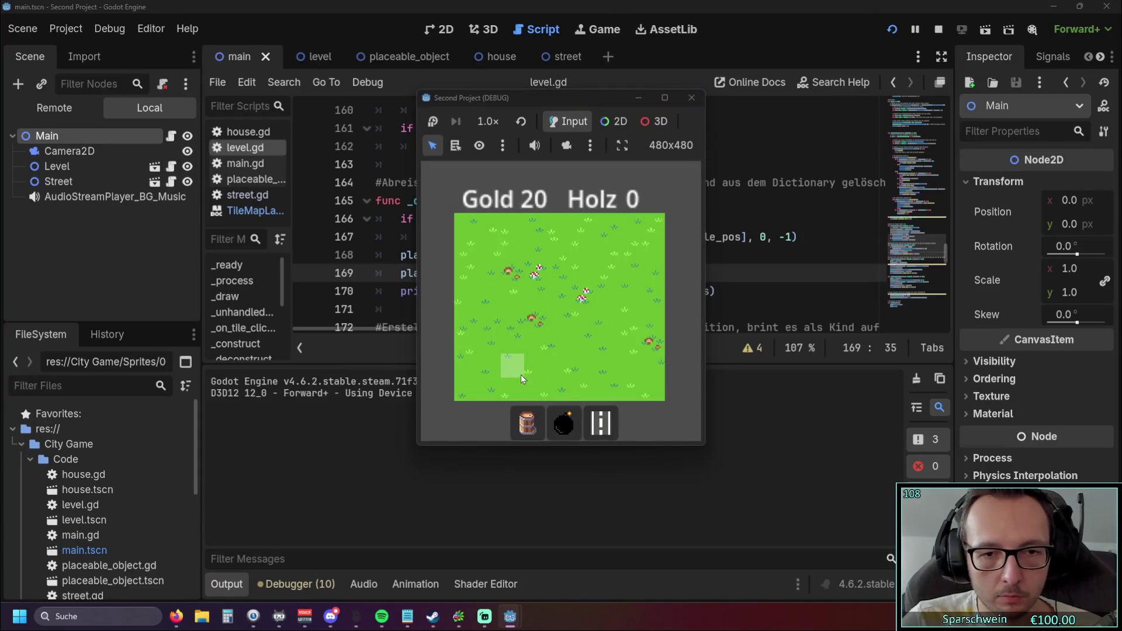
pyautogui.click(608, 423)
pyautogui.click(540, 321)
pyautogui.click(559, 321)
pyautogui.click(582, 321)
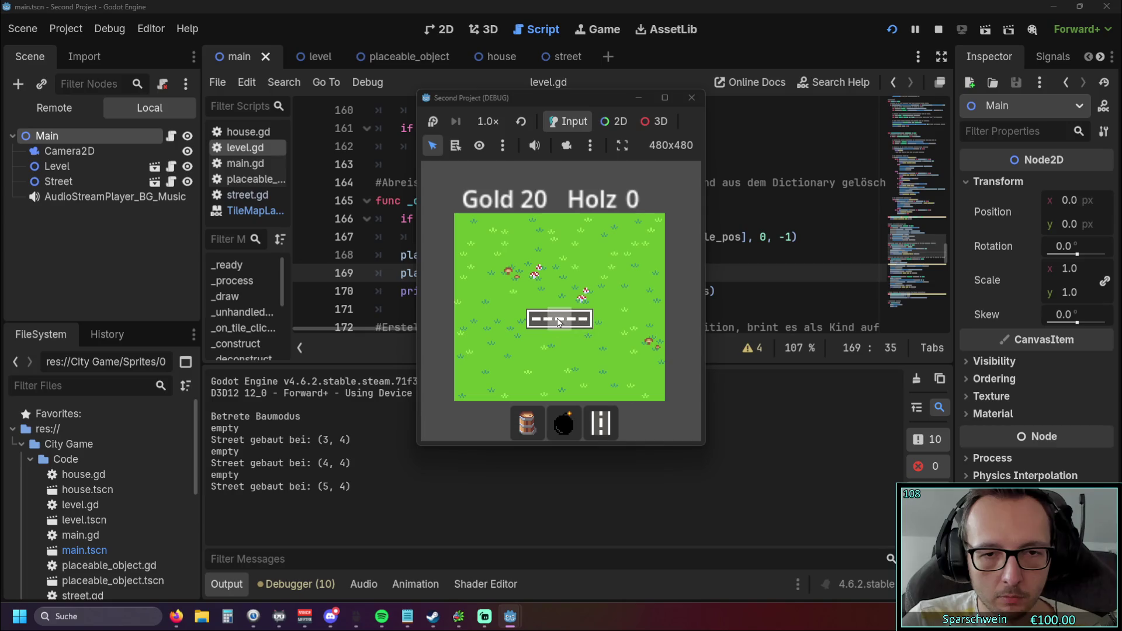
pyautogui.rightClick(560, 319)
pyautogui.click(560, 295)
pyautogui.click(560, 272)
# Stop the game with F8 and inspect the debugger's error list and stack trace
pyautogui.press('F8')
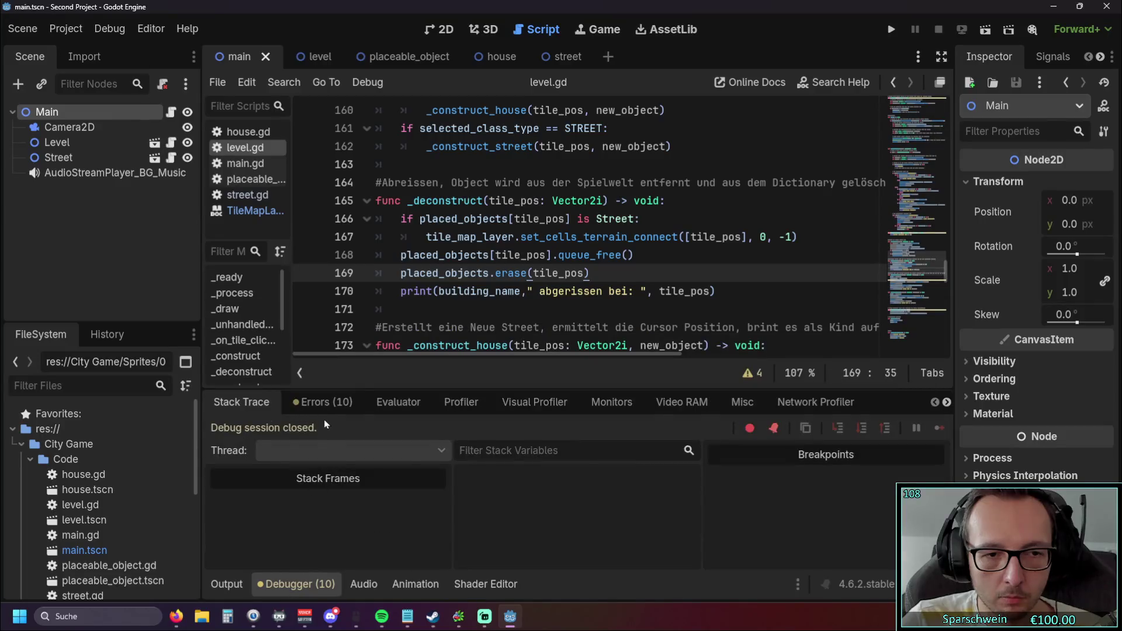
pyautogui.click(322, 402)
pyautogui.scroll(-2, 404, 491)
pyautogui.click(266, 403)
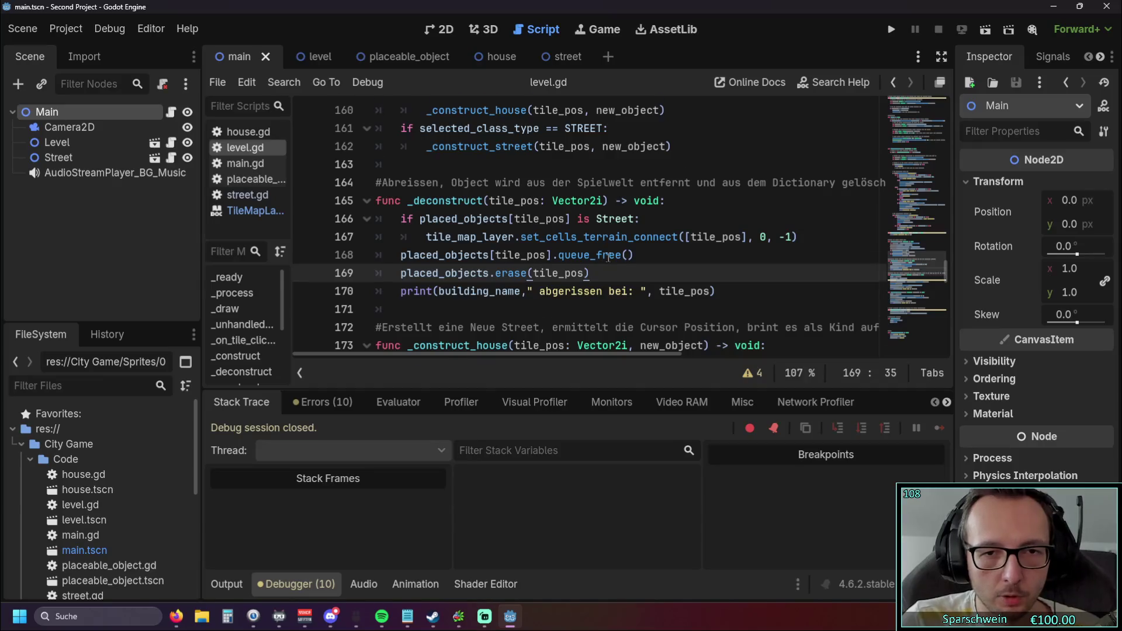
pyautogui.scroll(-1, 608, 258)
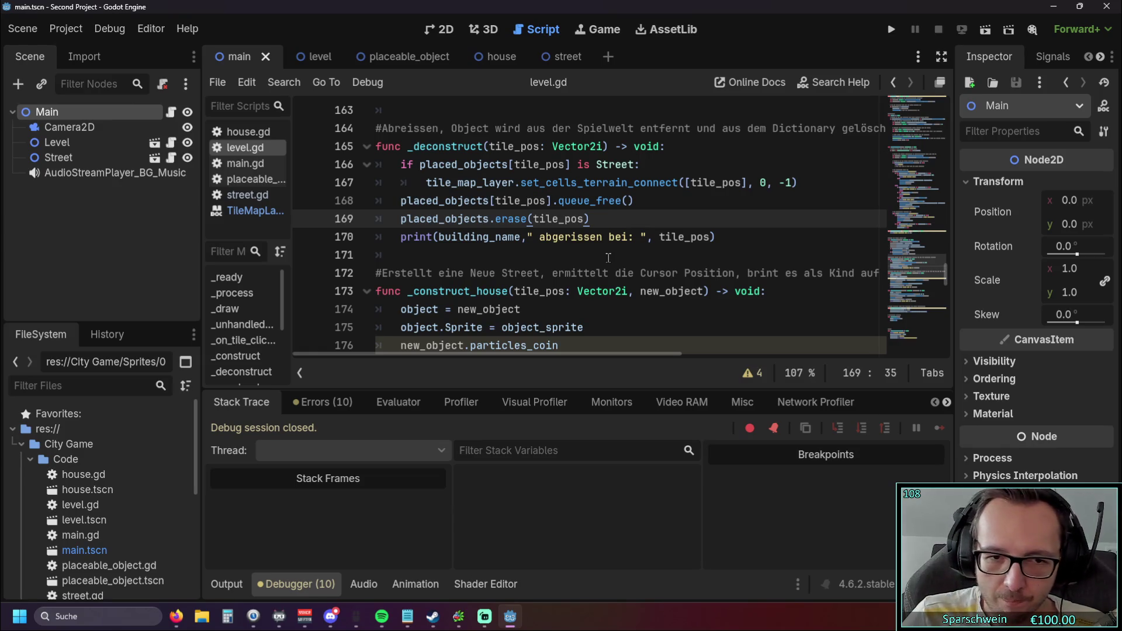
# Launch the game and lay a row of four street tiles
pyautogui.click(891, 30)
pyautogui.click(600, 422)
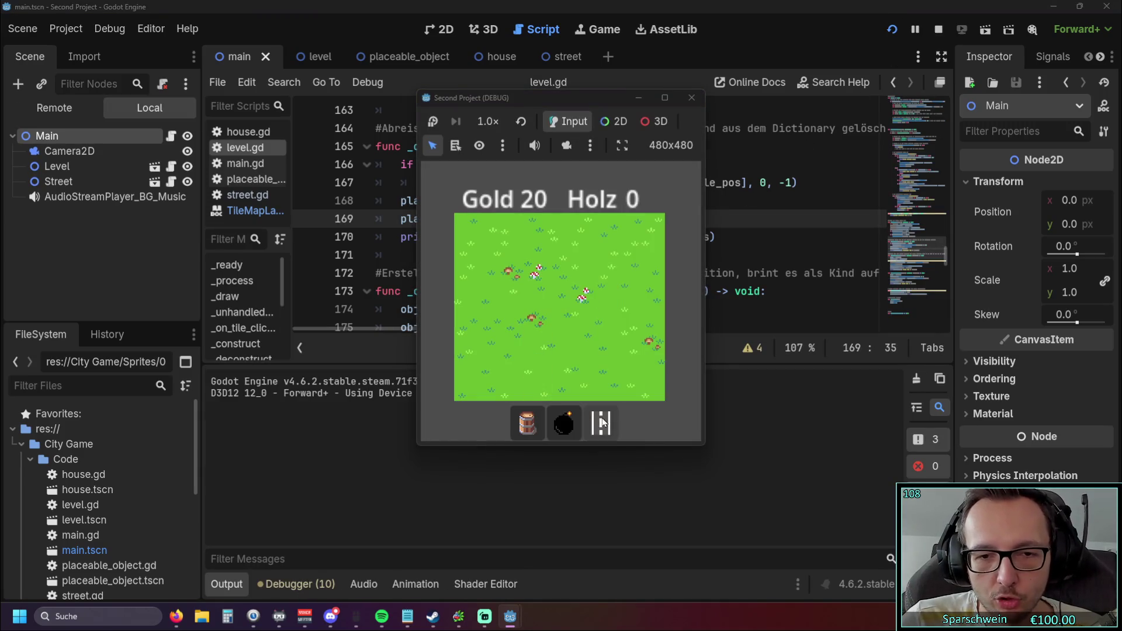
pyautogui.click(536, 319)
pyautogui.click(559, 318)
pyautogui.click(583, 318)
pyautogui.click(606, 319)
# Place two barrels above the street, try building on occupied street tiles, then leave build mode
pyautogui.click(527, 422)
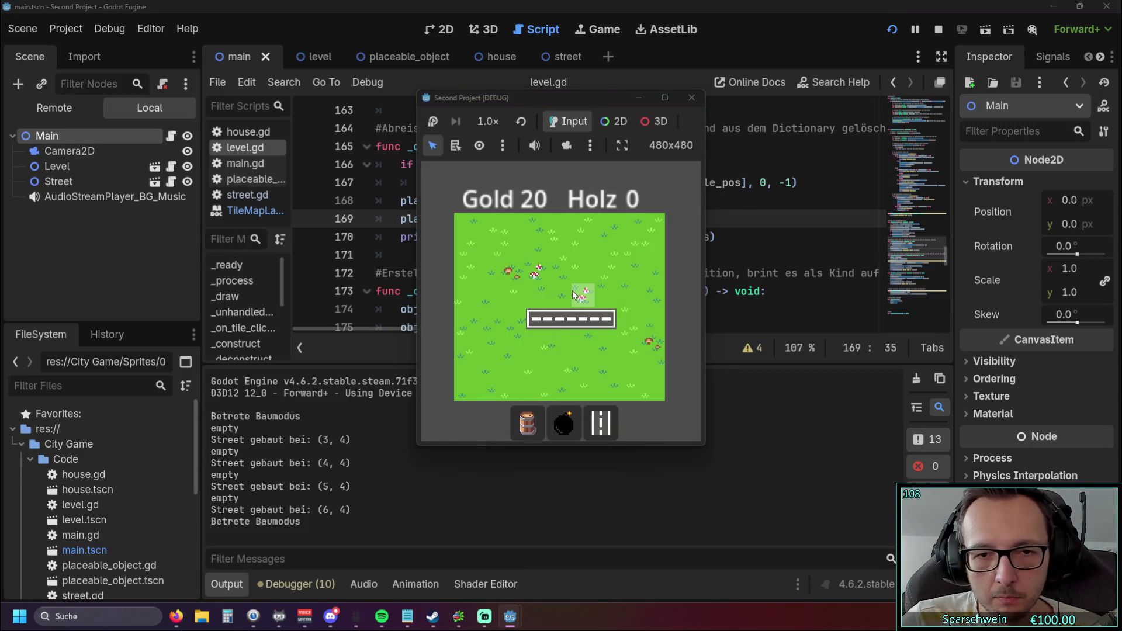
pyautogui.click(582, 292)
pyautogui.click(565, 293)
pyautogui.click(568, 320)
pyautogui.click(567, 319)
pyautogui.click(564, 318)
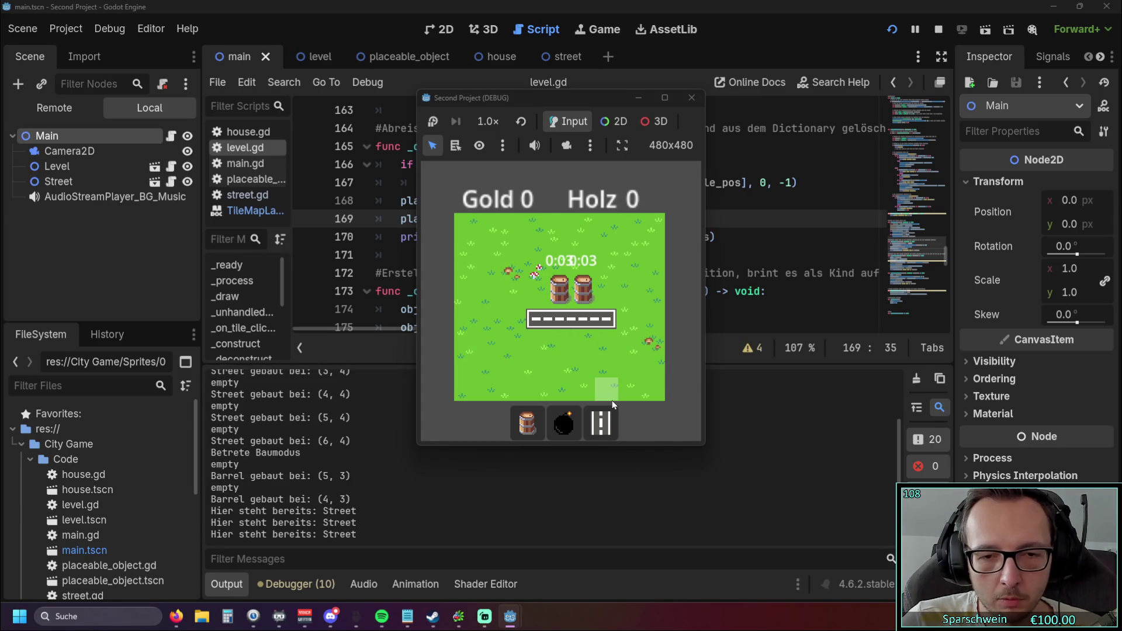
pyautogui.click(601, 422)
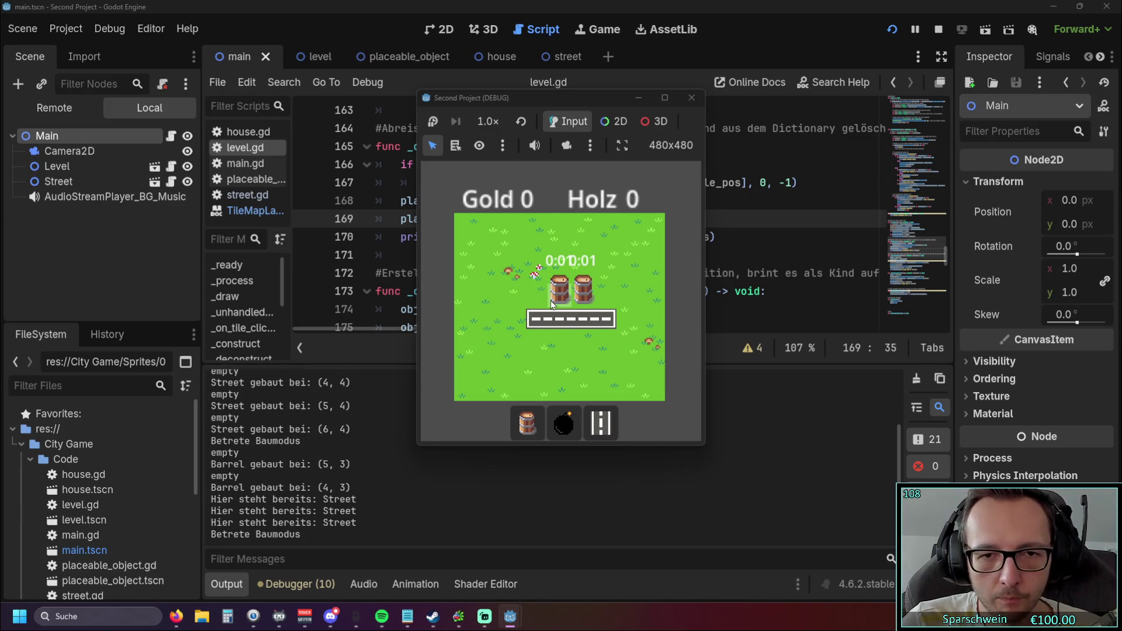
pyautogui.rightClick(512, 310)
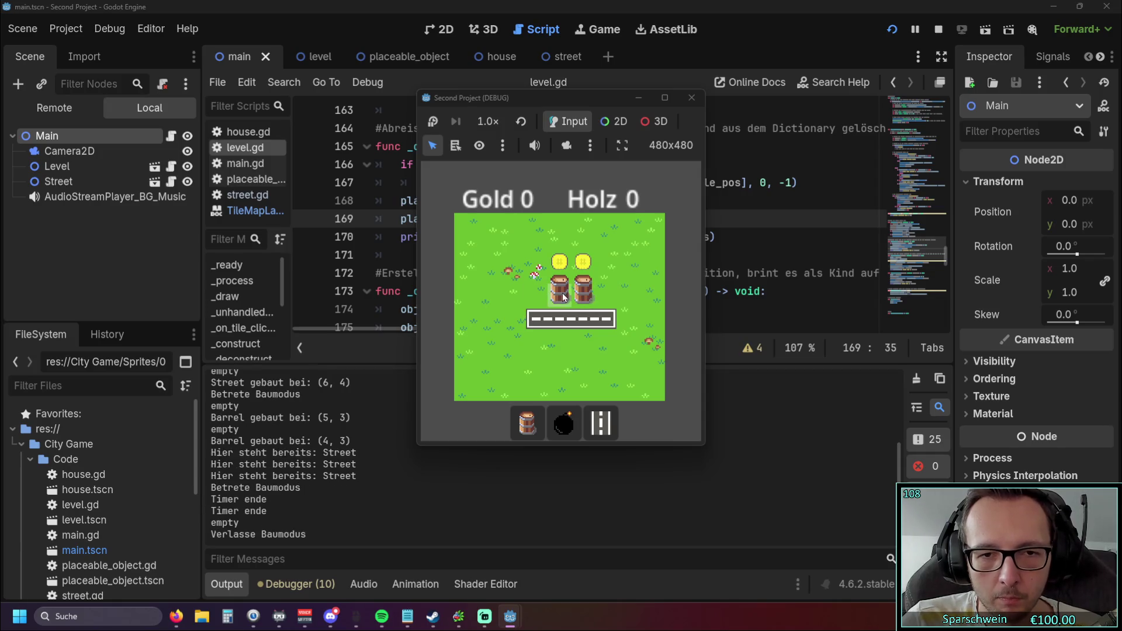
# Collect gold from both barrels repeatedly, raising Gold to 40, then close the game
pyautogui.click(559, 296)
pyautogui.click(585, 298)
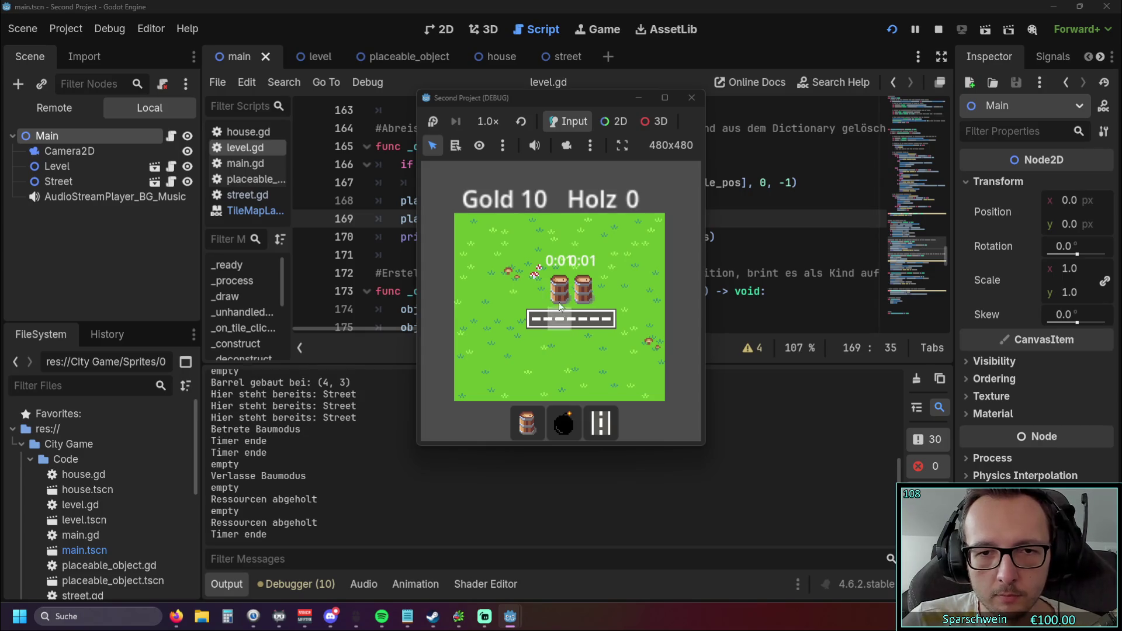
pyautogui.click(559, 292)
pyautogui.click(585, 295)
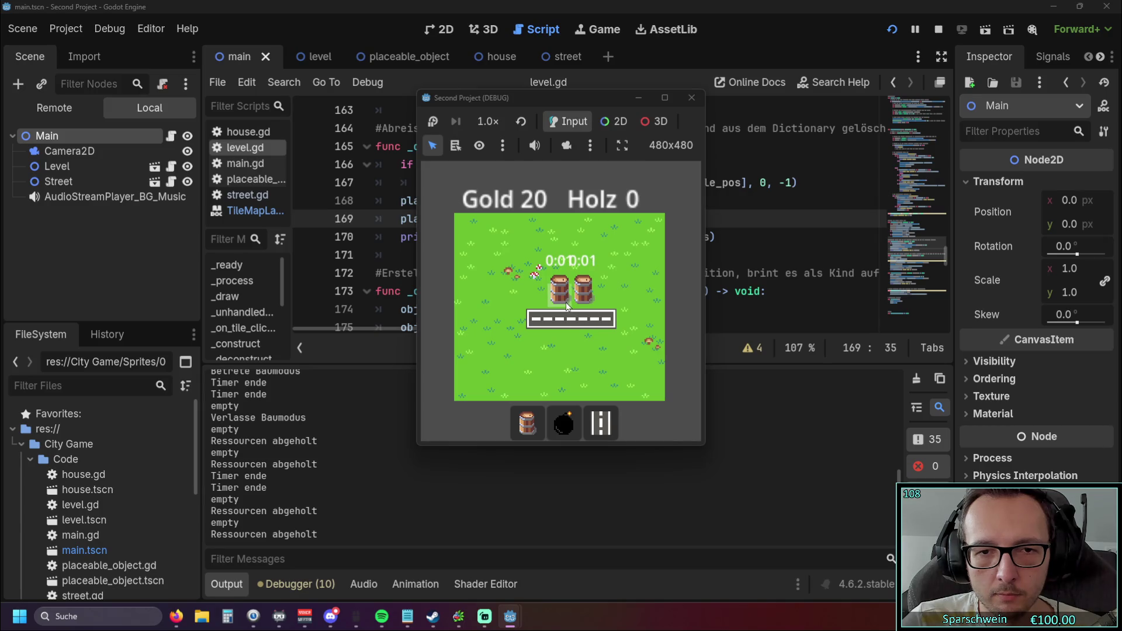
pyautogui.click(564, 302)
pyautogui.click(584, 298)
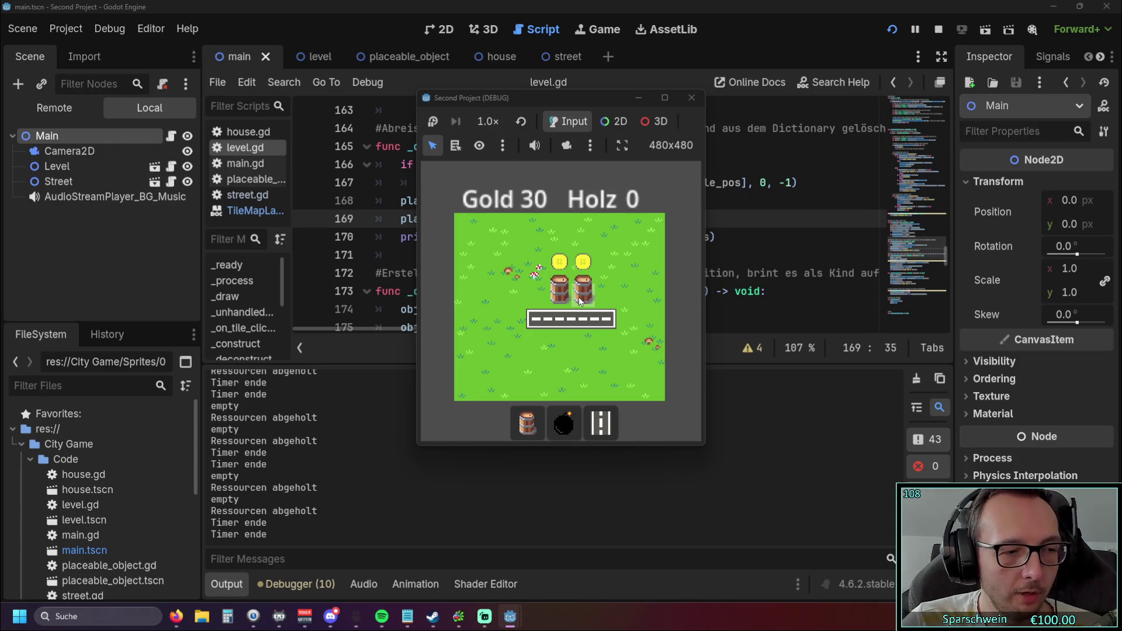
pyautogui.click(483, 299)
pyautogui.click(448, 299)
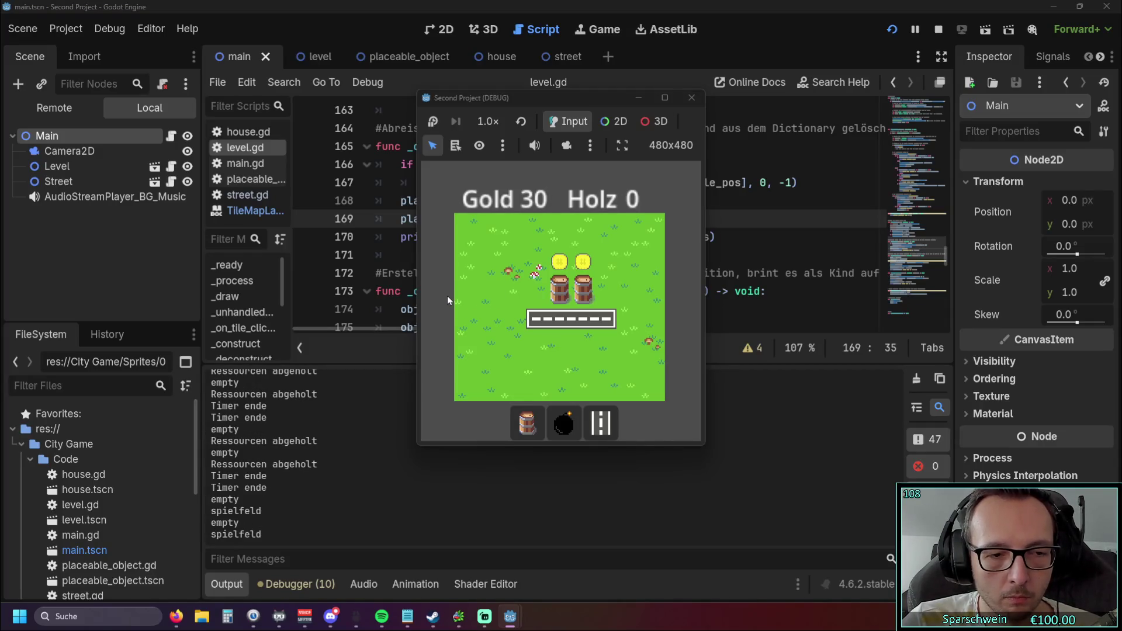
pyautogui.click(562, 295)
pyautogui.click(579, 293)
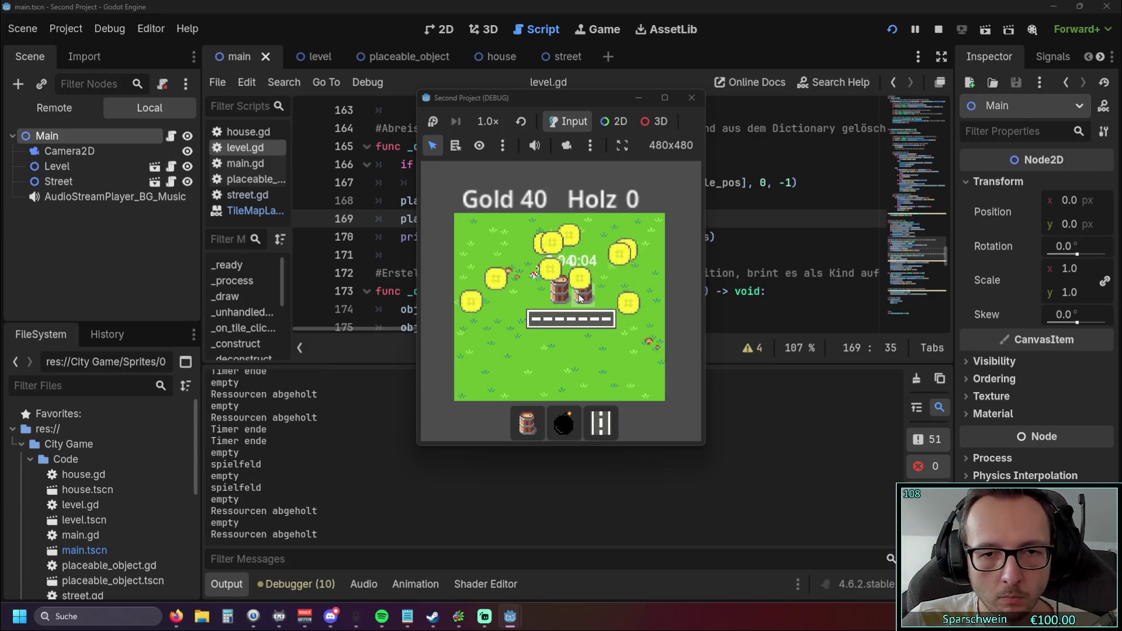
pyautogui.click(688, 102)
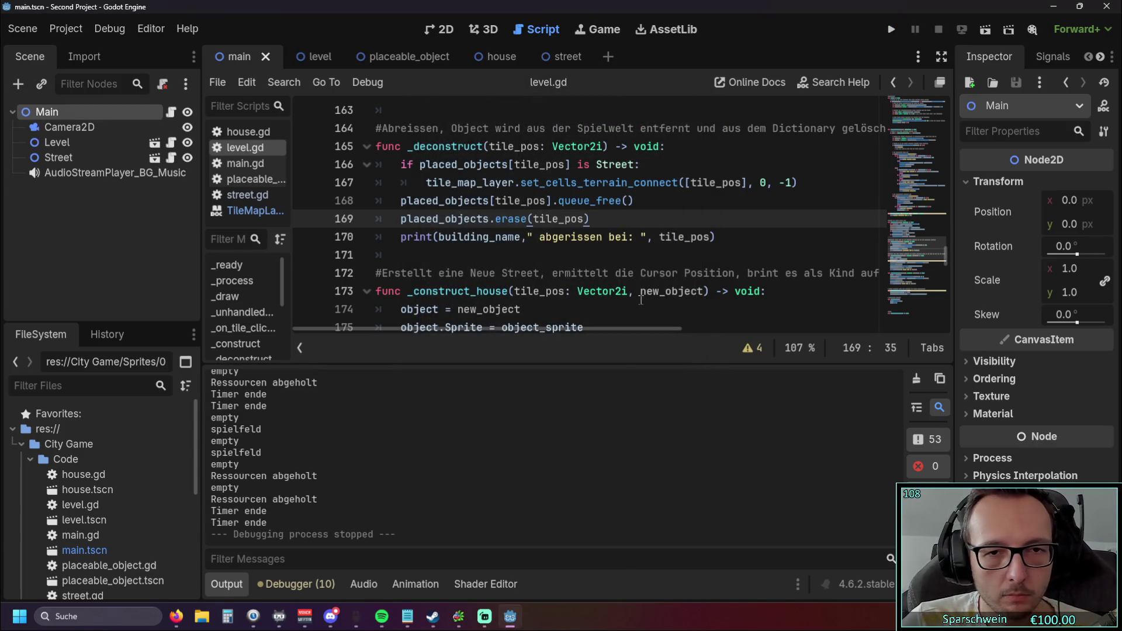
# Look over _deconstruct, then open the level scene and select its TileMapLayer node
pyautogui.scroll(1, 650, 273)
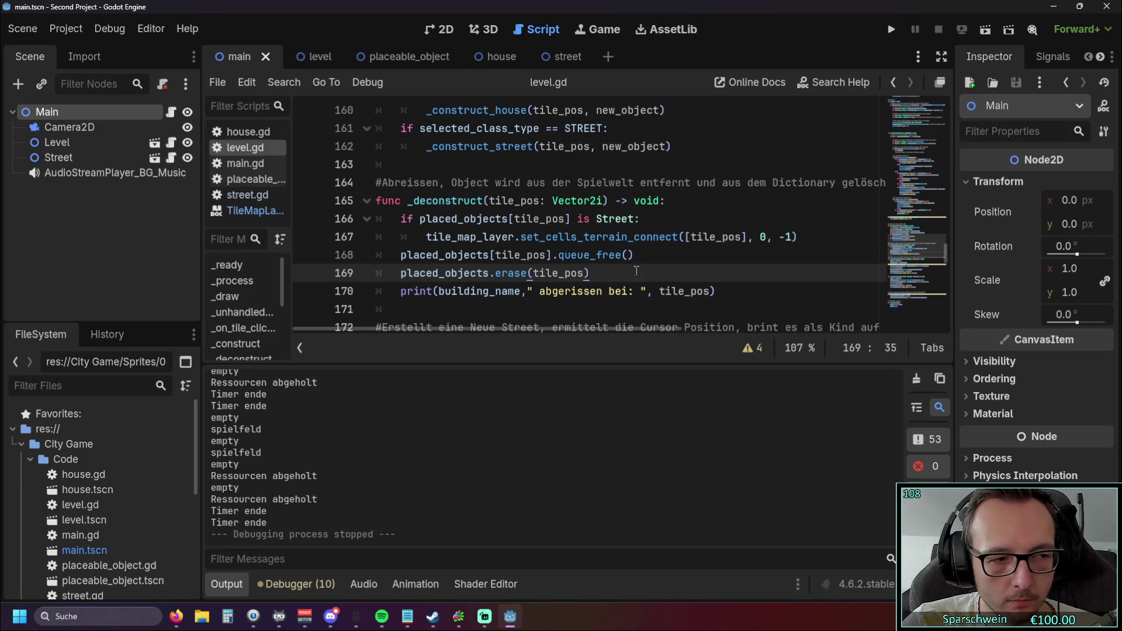
pyautogui.scroll(-1, 635, 270)
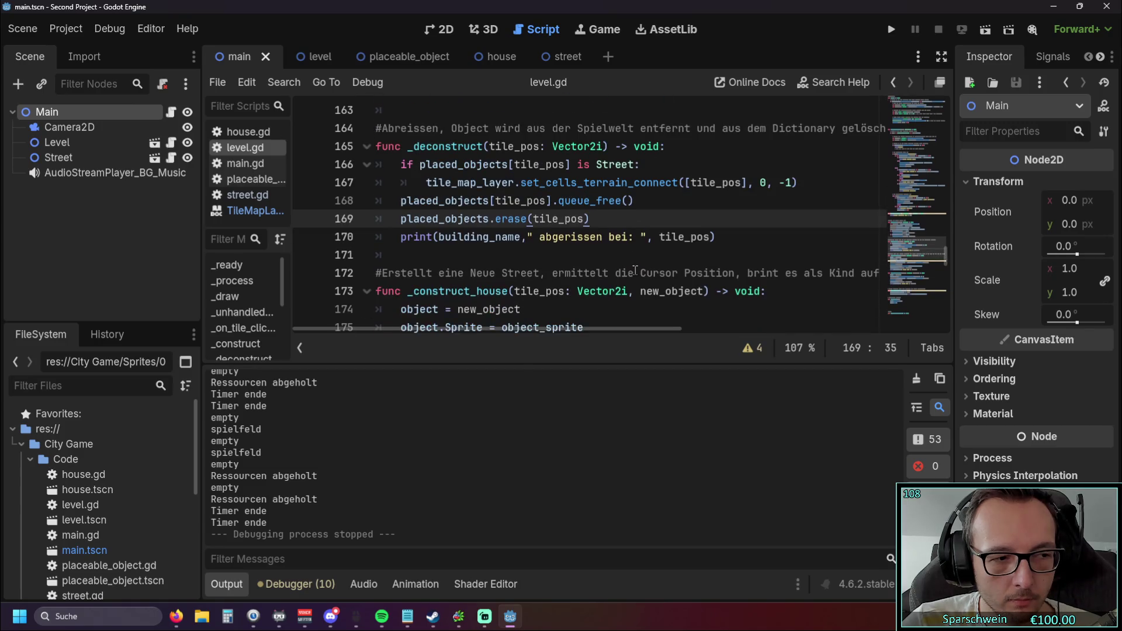
pyautogui.scroll(1, 636, 270)
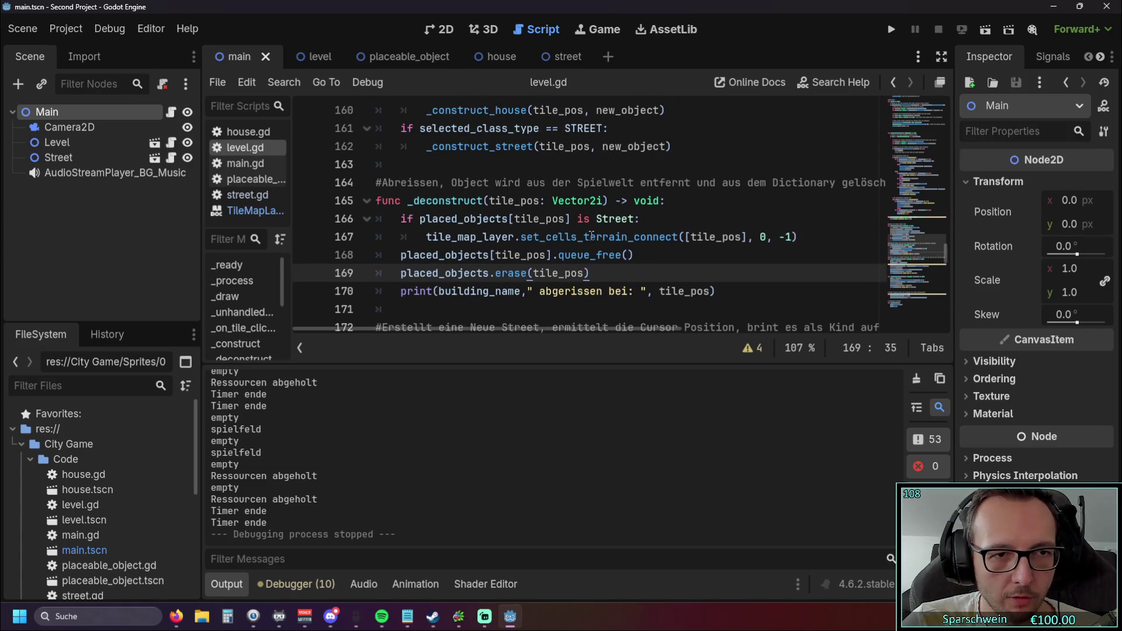
pyautogui.click(313, 56)
pyautogui.click(82, 128)
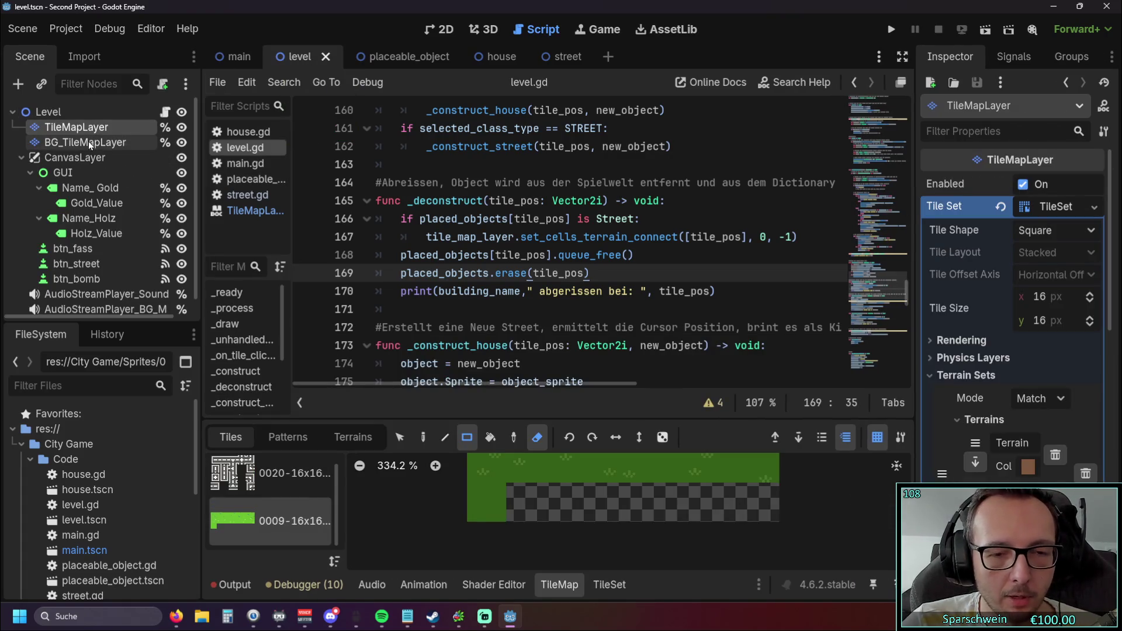
# Enlarge the TileMap panel to inspect the tiles, then select BG_TileMapLayer to view its properties
pyautogui.moveTo(561, 418)
pyautogui.mouseDown()
pyautogui.moveTo(553, 304)
pyautogui.moveTo(553, 377)
pyautogui.mouseUp()
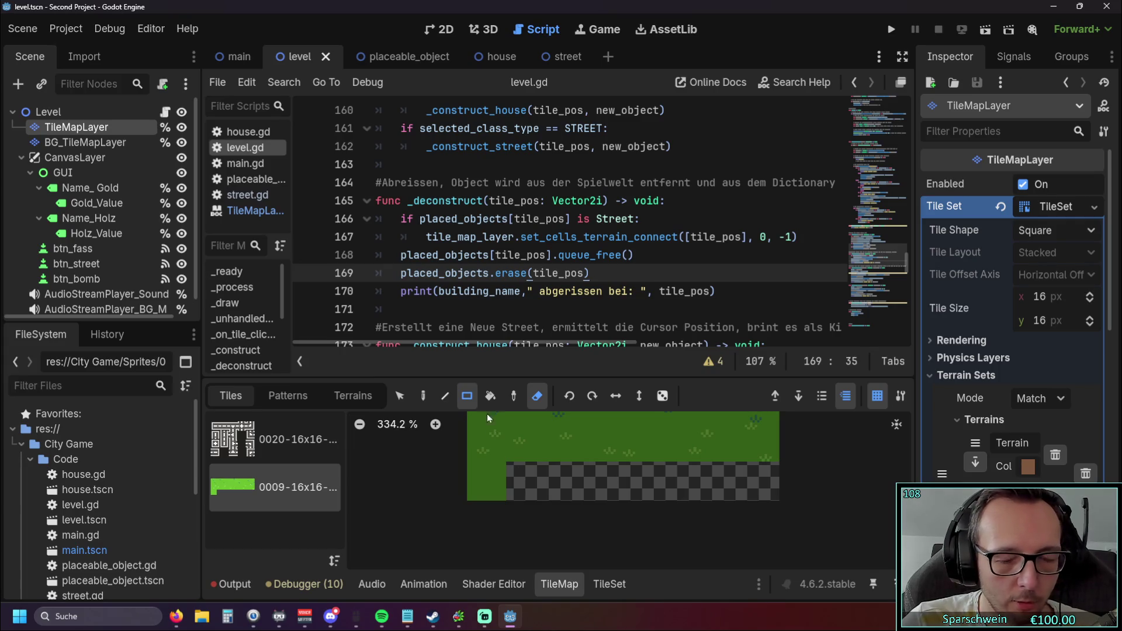
pyautogui.hscroll(2, 448, 345)
pyautogui.hscroll(-1, 439, 349)
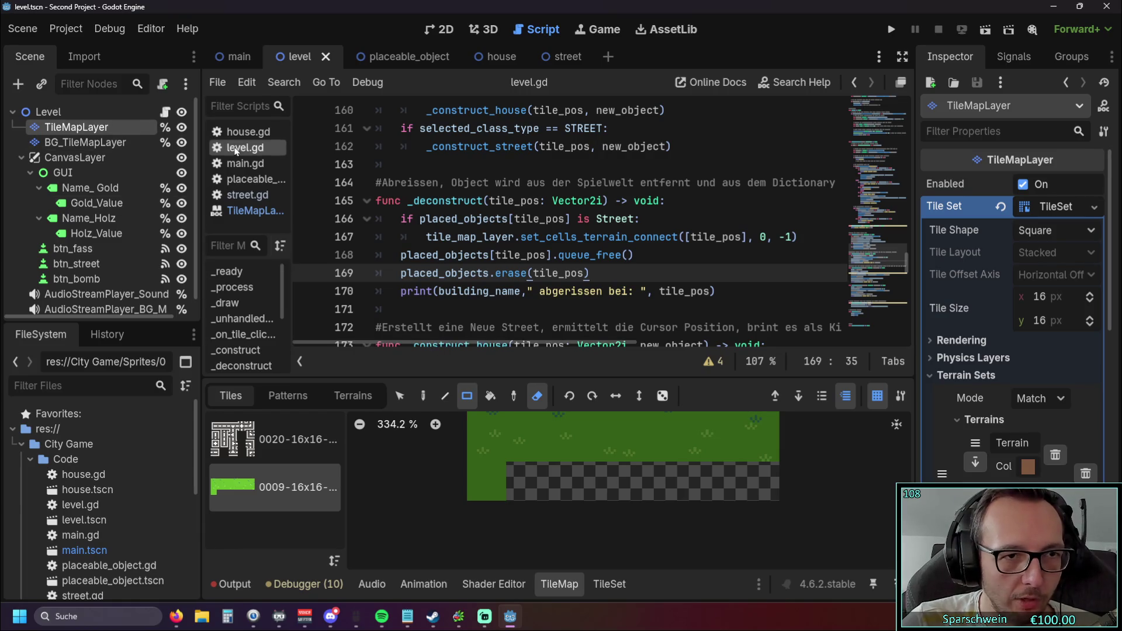
pyautogui.click(102, 145)
pyautogui.click(891, 30)
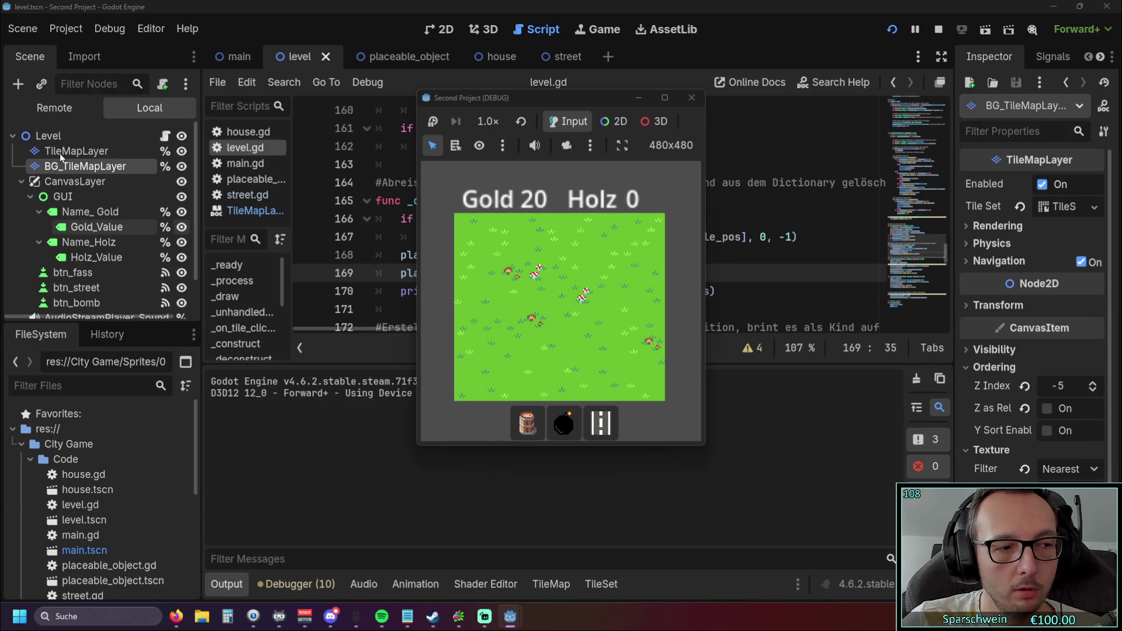
# Build a barrel at tile (3, 3) for 10 Gold, demolish it, and close the game
pyautogui.click(527, 421)
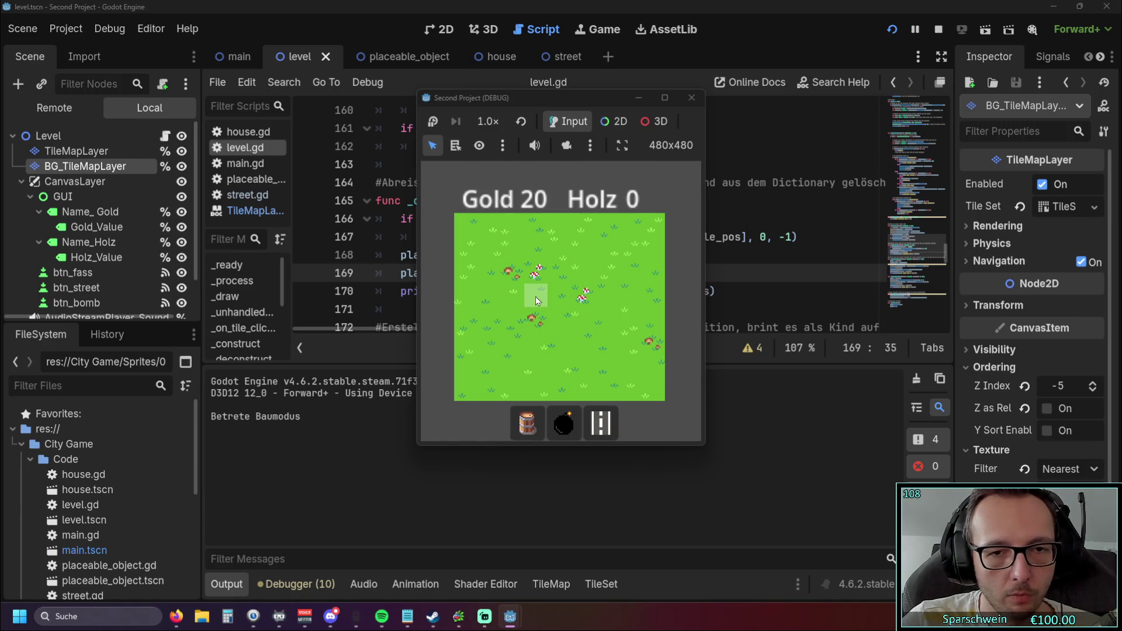
pyautogui.click(535, 298)
pyautogui.click(536, 299)
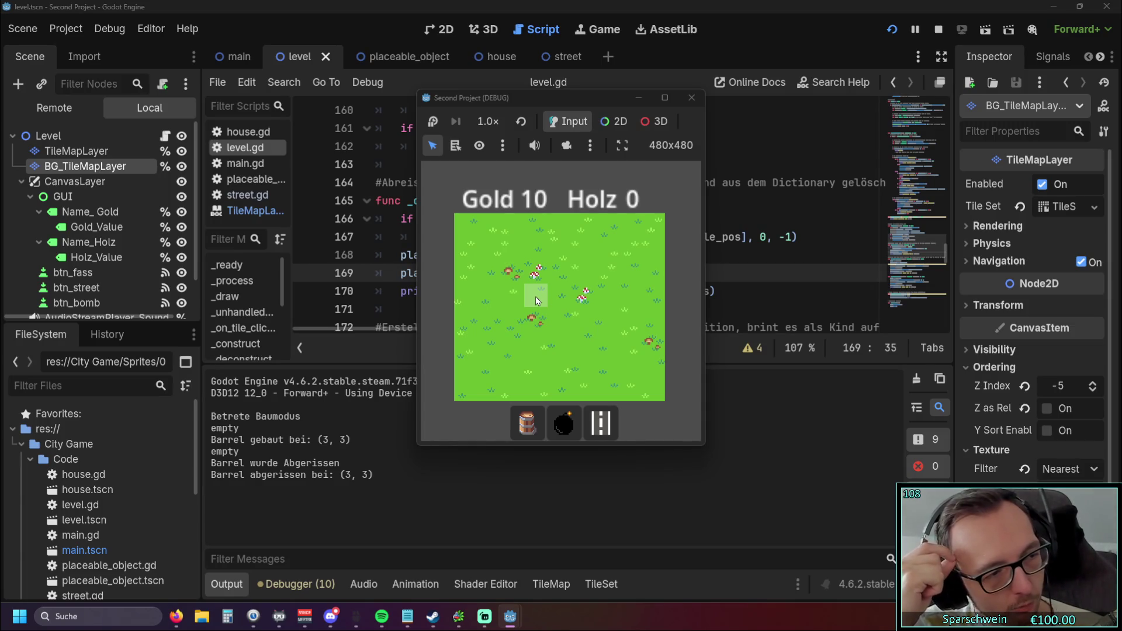
pyautogui.click(691, 98)
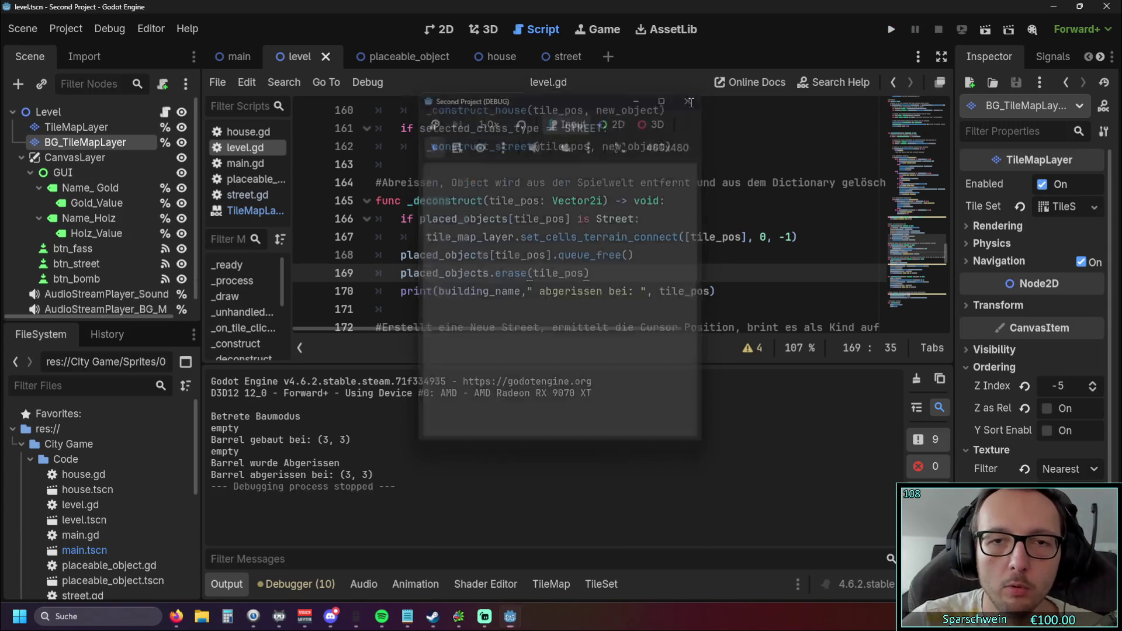
# Shrink the Output panel and review the _construct function down to line 160
pyautogui.scroll(5, 652, 234)
pyautogui.scroll(-2, 640, 222)
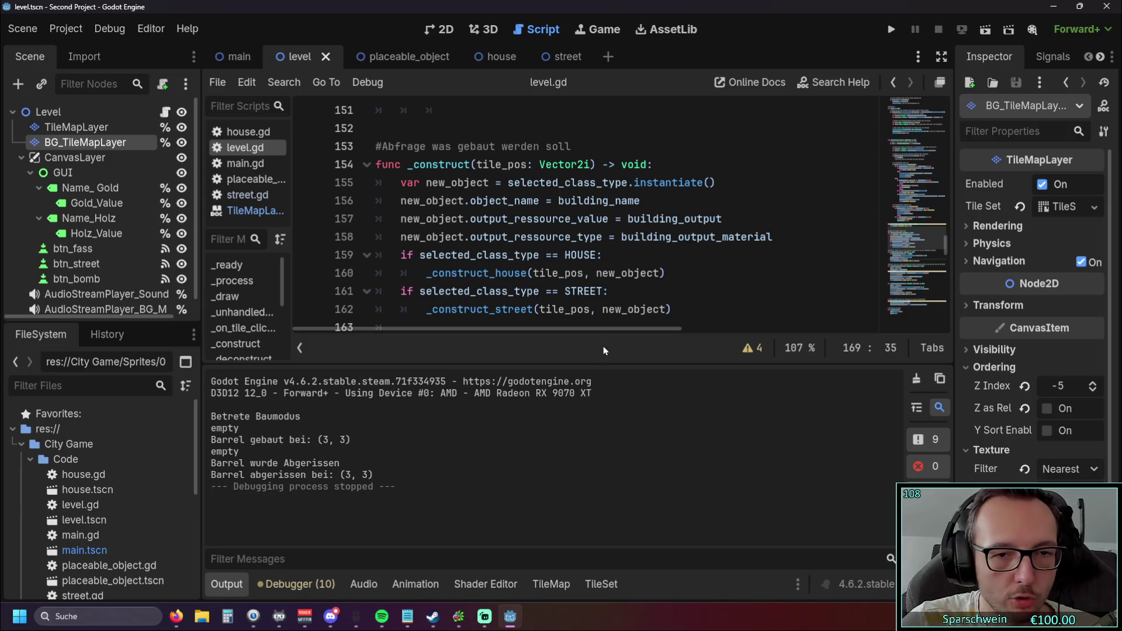
pyautogui.moveTo(591, 365); pyautogui.dragTo(591, 403)
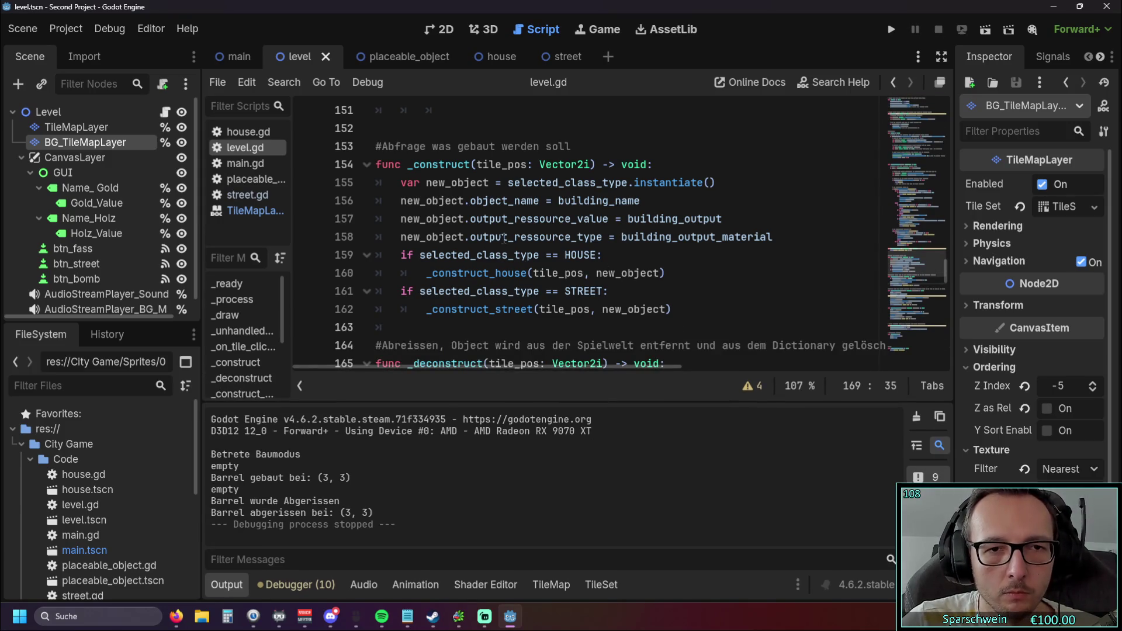
pyautogui.click(428, 186)
pyautogui.click(597, 236)
pyautogui.scroll(-1, 597, 234)
pyautogui.scroll(1, 596, 234)
pyautogui.moveTo(725, 336); pyautogui.dragTo(724, 218)
pyautogui.click(735, 279)
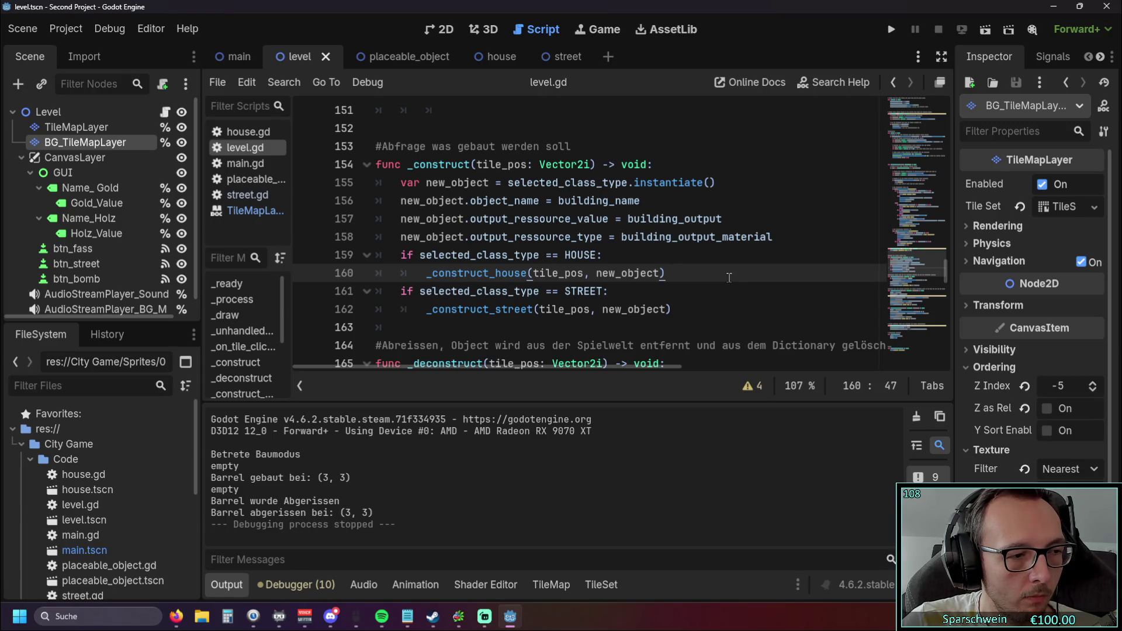
# Review _deconstruct and the right-click demolish handler, then relaunch the game
pyautogui.scroll(-4, 728, 277)
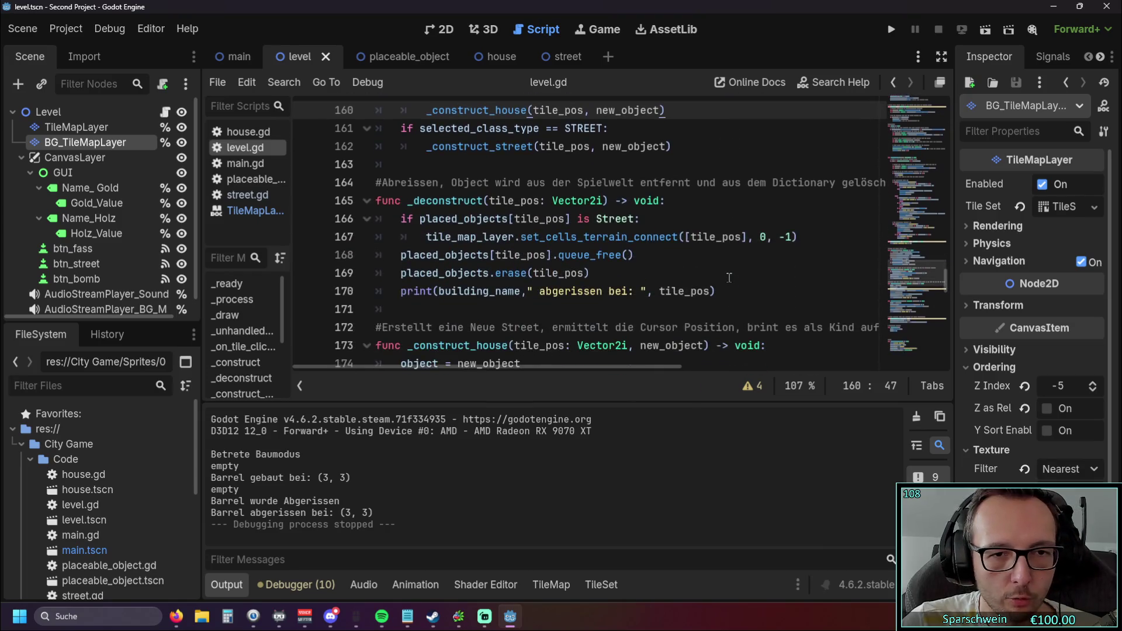
pyautogui.scroll(1, 724, 276)
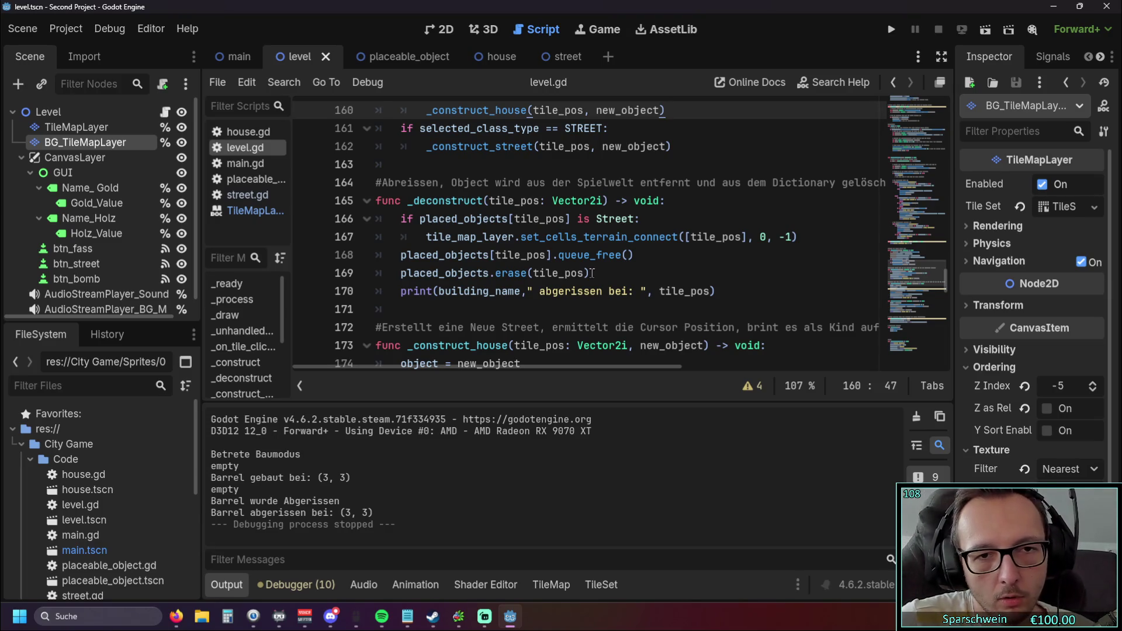
pyautogui.scroll(10, 590, 272)
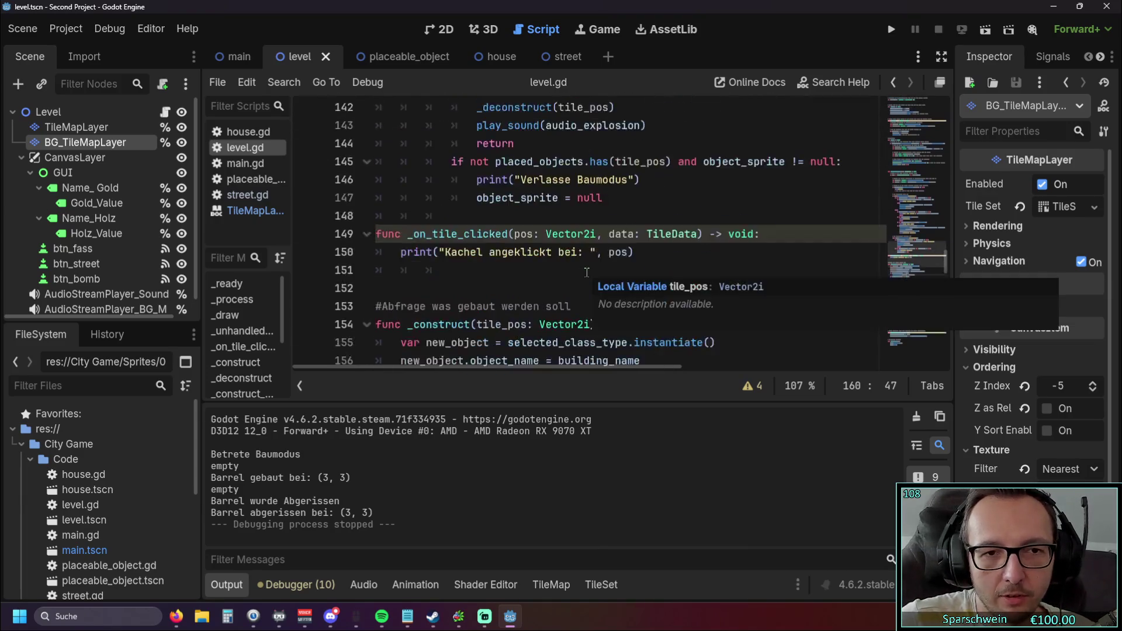
pyautogui.scroll(-3, 587, 273)
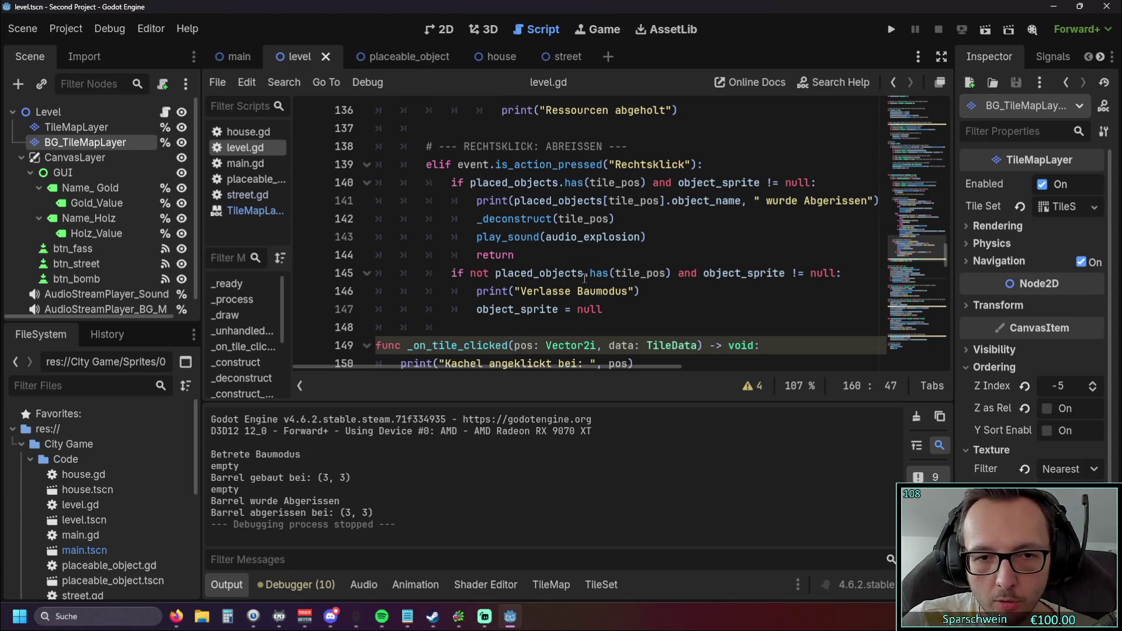
pyautogui.moveTo(584, 279)
pyautogui.scroll(-9, 576, 272)
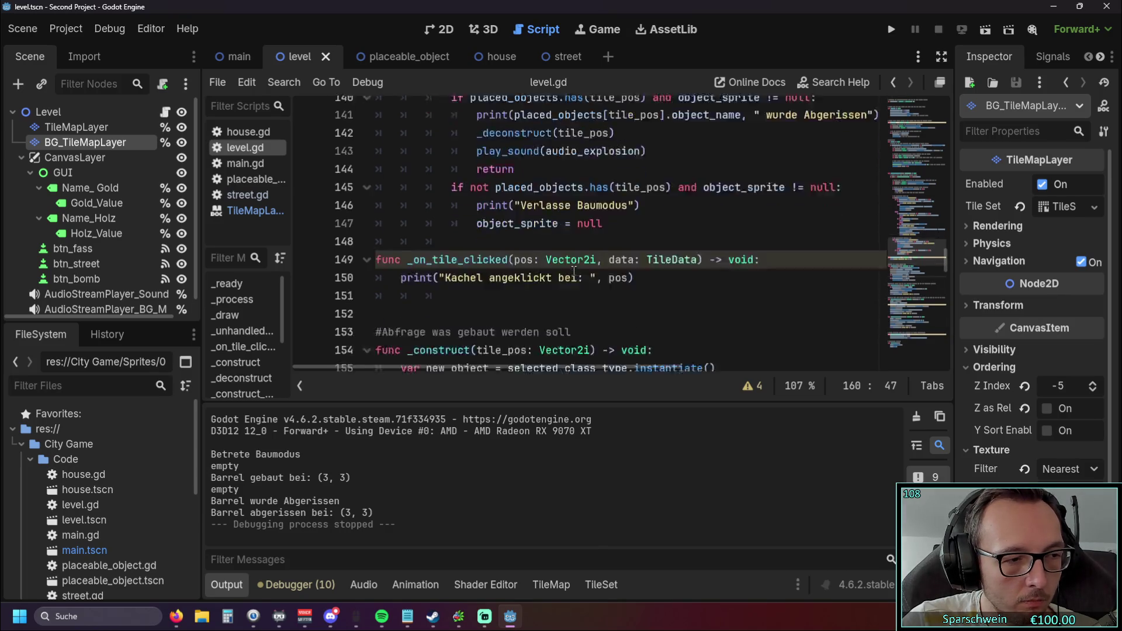
pyautogui.scroll(1, 573, 268)
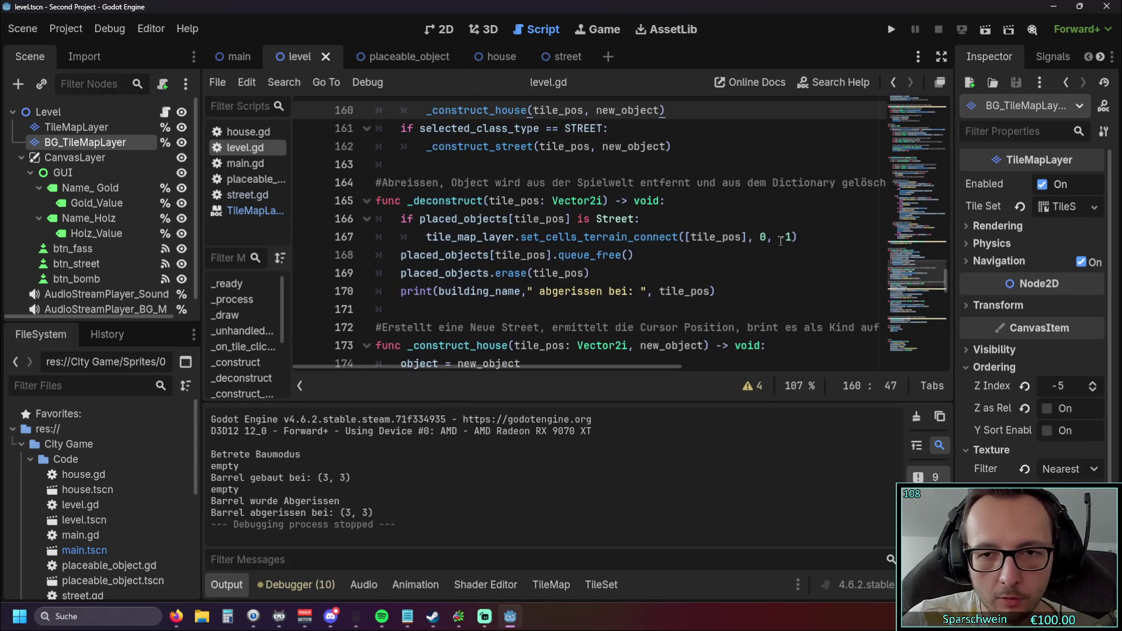
pyautogui.click(889, 33)
# Build a barrel on a grass tile and demolish it, then close the running game
pyautogui.click(527, 423)
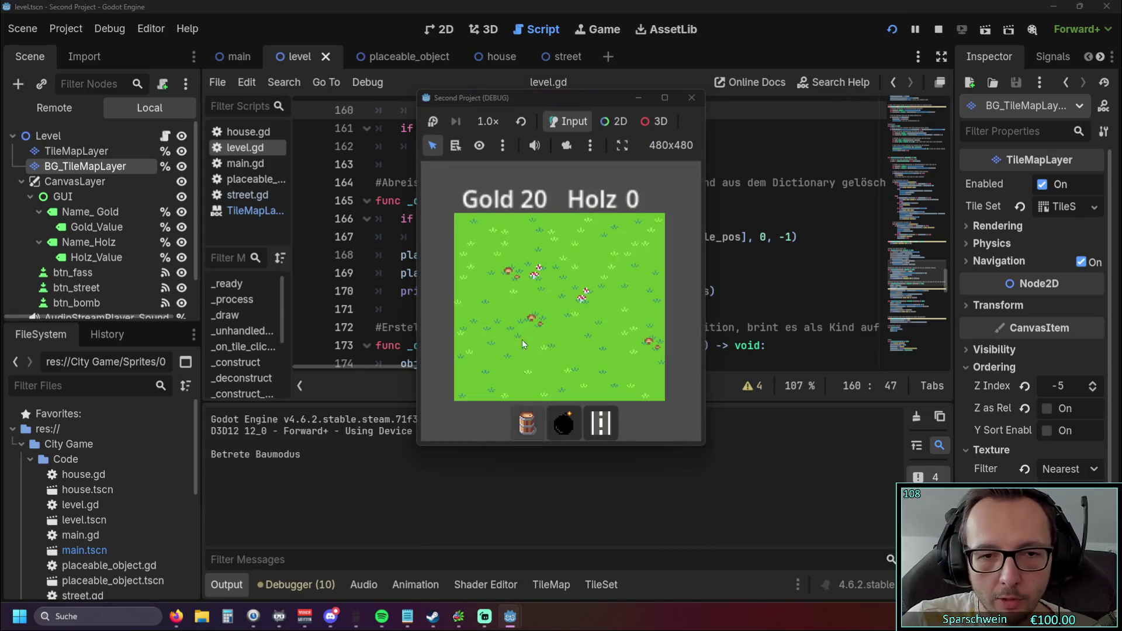
pyautogui.click(535, 299)
pyautogui.click(534, 299)
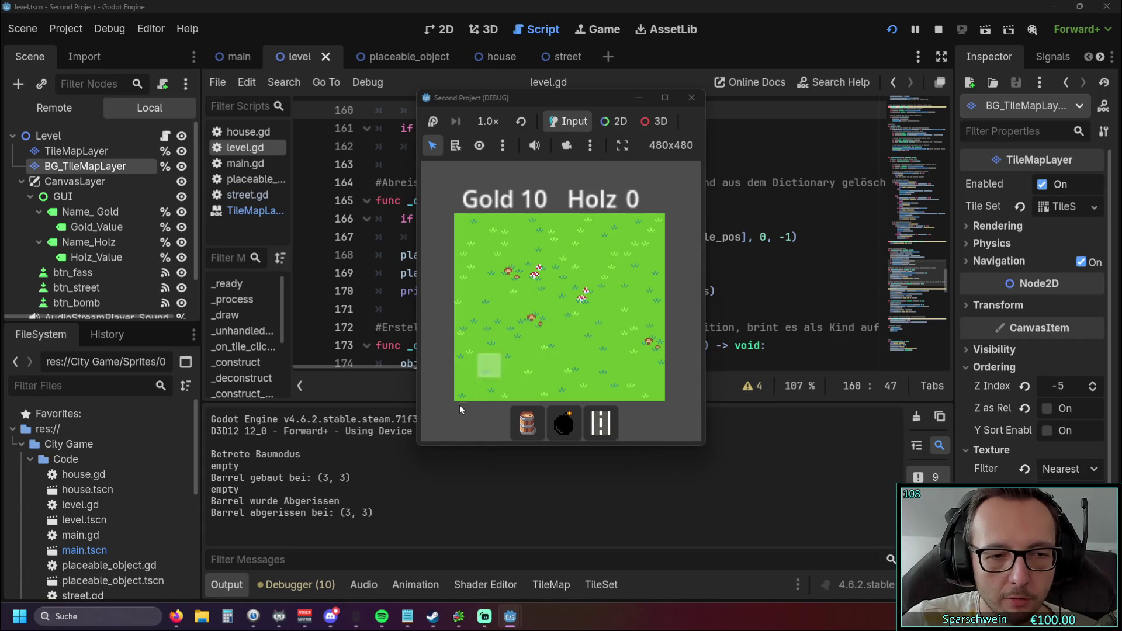
pyautogui.click(692, 98)
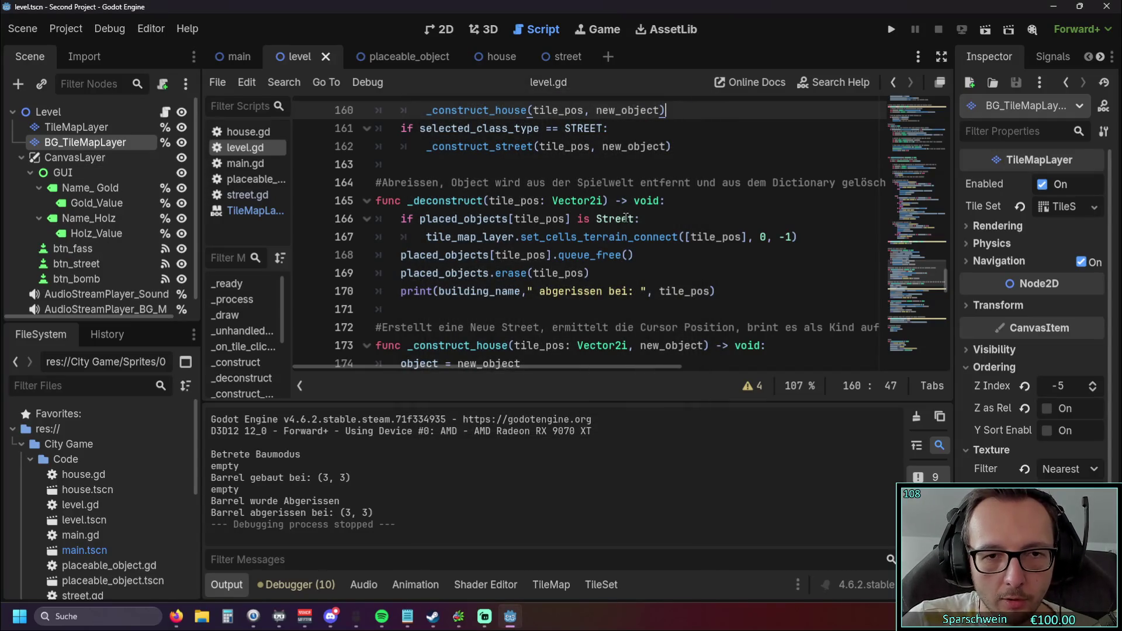
# Inspect the add_child call on line 178 of level.gd's construction code
pyautogui.scroll(-4, 626, 227)
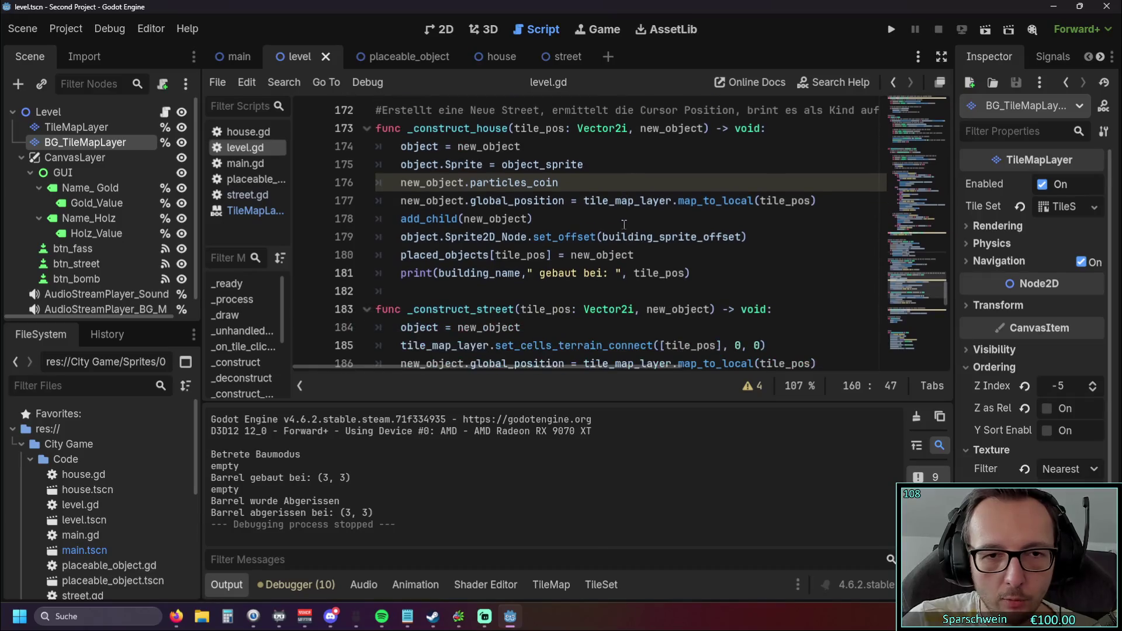
pyautogui.moveTo(544, 216); pyautogui.dragTo(400, 218)
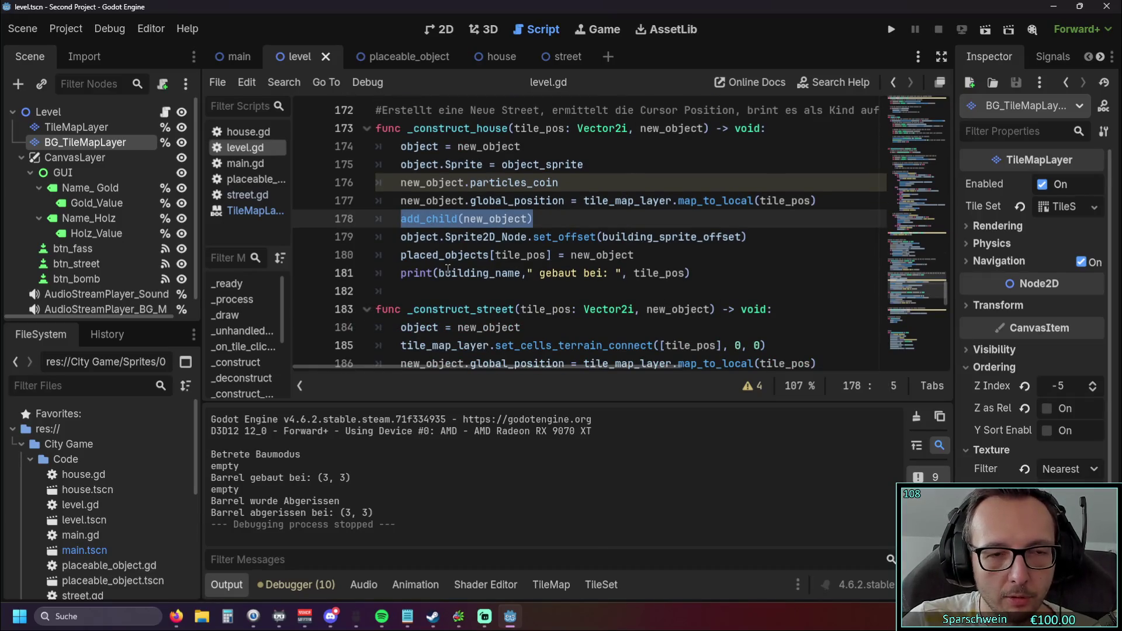
pyautogui.scroll(1, 447, 269)
pyautogui.click(480, 308)
pyautogui.moveTo(458, 273)
pyautogui.mouseDown()
pyautogui.moveTo(418, 272)
pyautogui.moveTo(539, 273)
pyautogui.mouseUp()
pyautogui.scroll(1, 419, 272)
pyautogui.scroll(-1, 444, 273)
pyautogui.press('End')
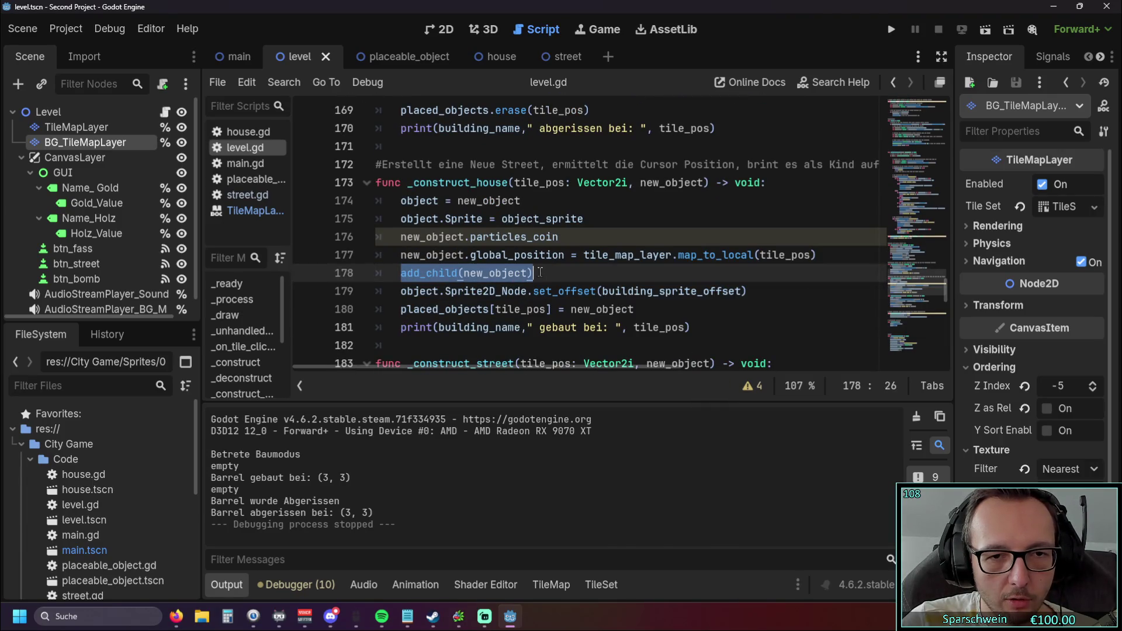
pyautogui.click(488, 272)
pyautogui.scroll(1, 534, 292)
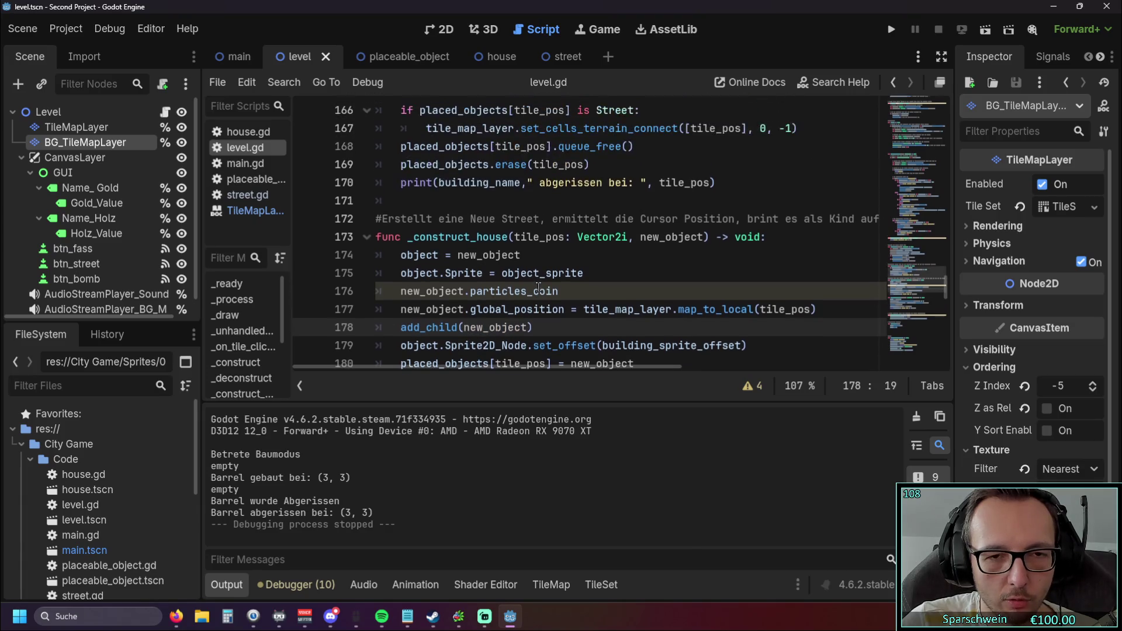
pyautogui.click(530, 327)
pyautogui.hotkey('shift', 'Home')
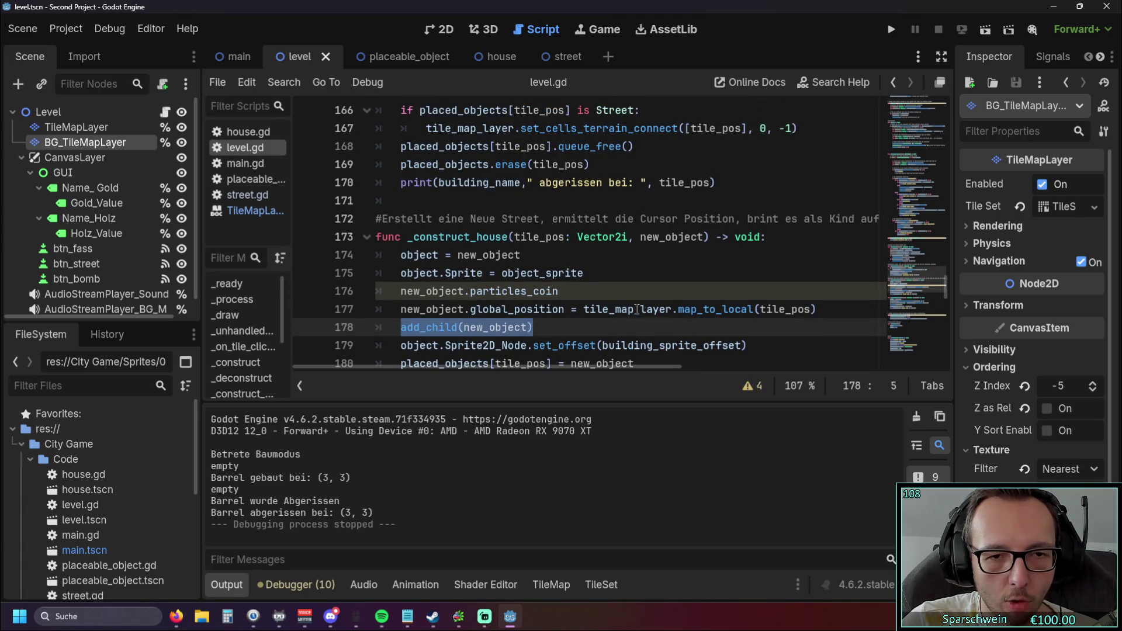
pyautogui.moveTo(530, 327); pyautogui.dragTo(401, 327)
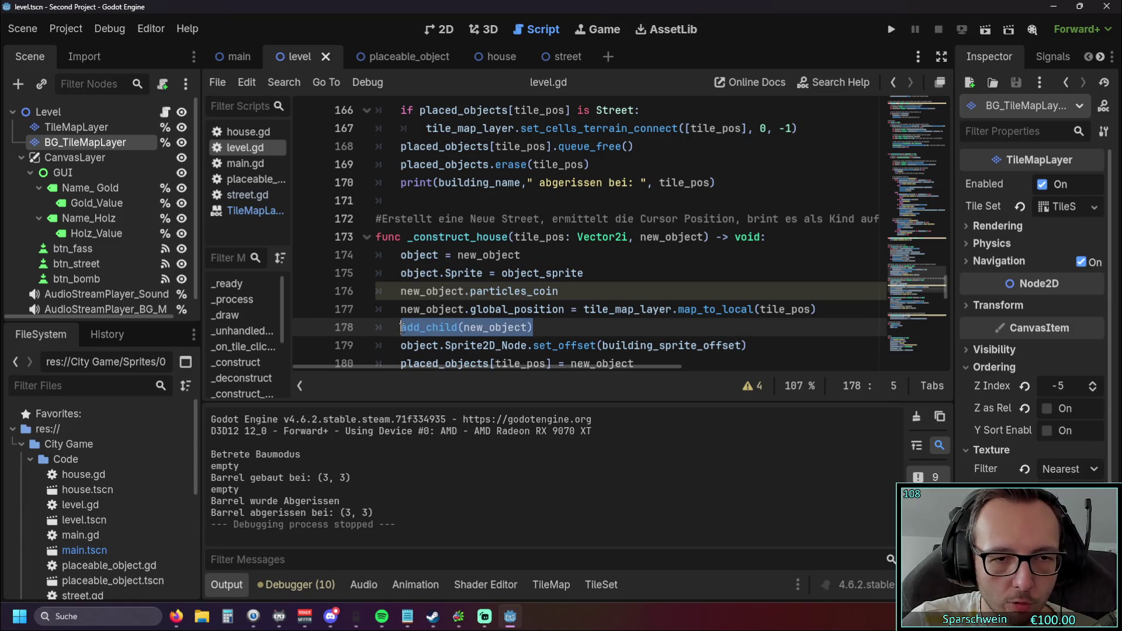
# Review the add_child call in _construct_house, then run the project again
pyautogui.scroll(-1, 444, 304)
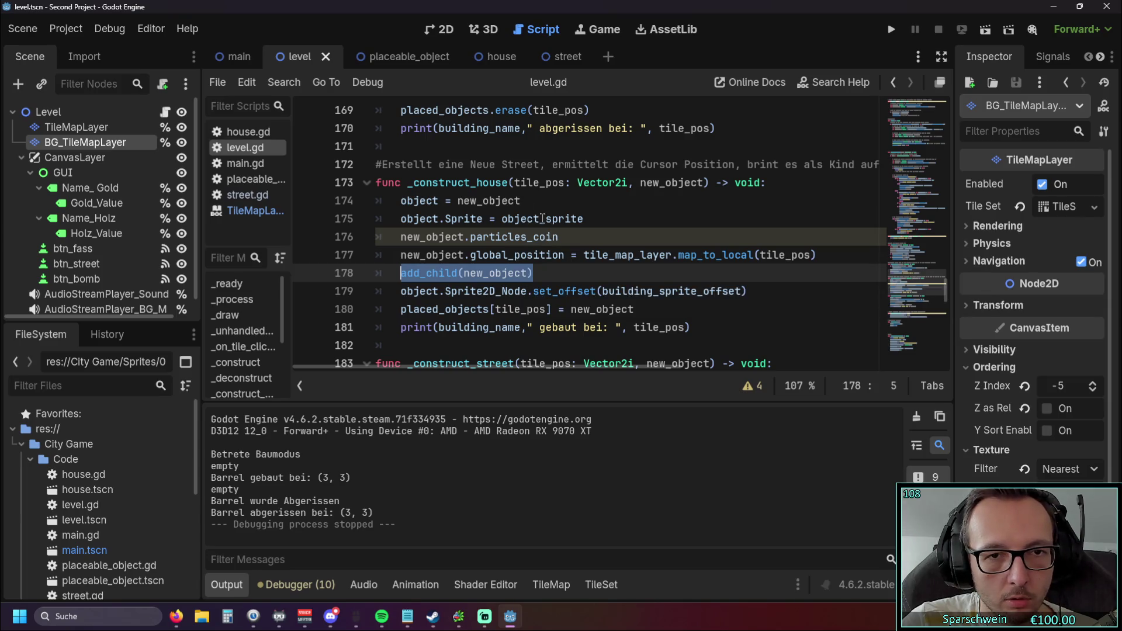
pyautogui.doubleClick(491, 182)
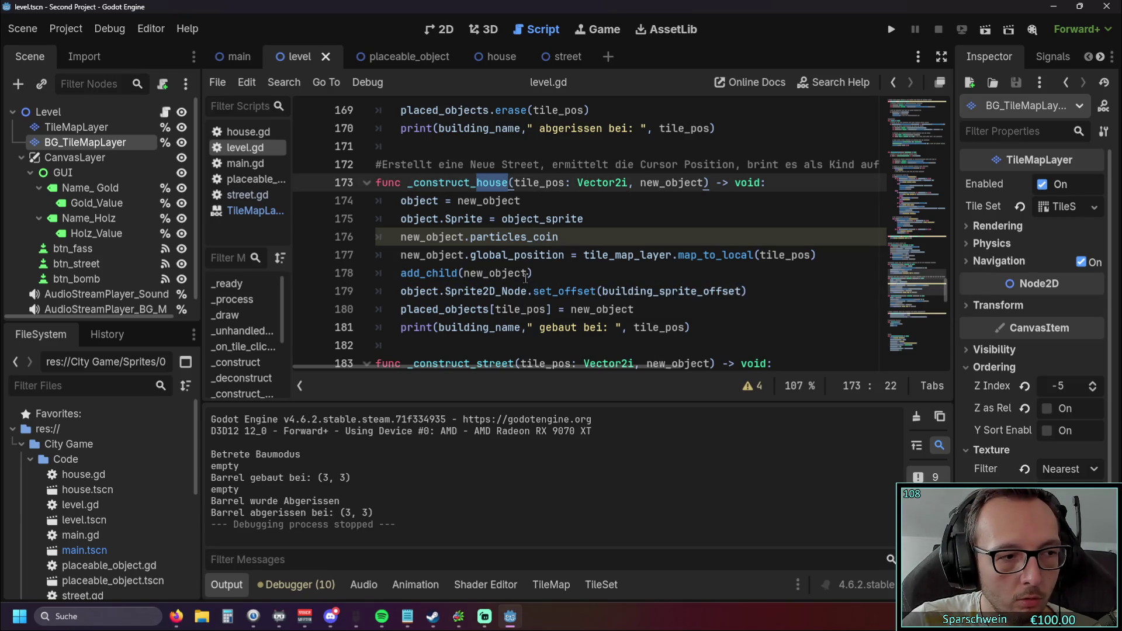
pyautogui.moveTo(531, 273); pyautogui.dragTo(412, 272)
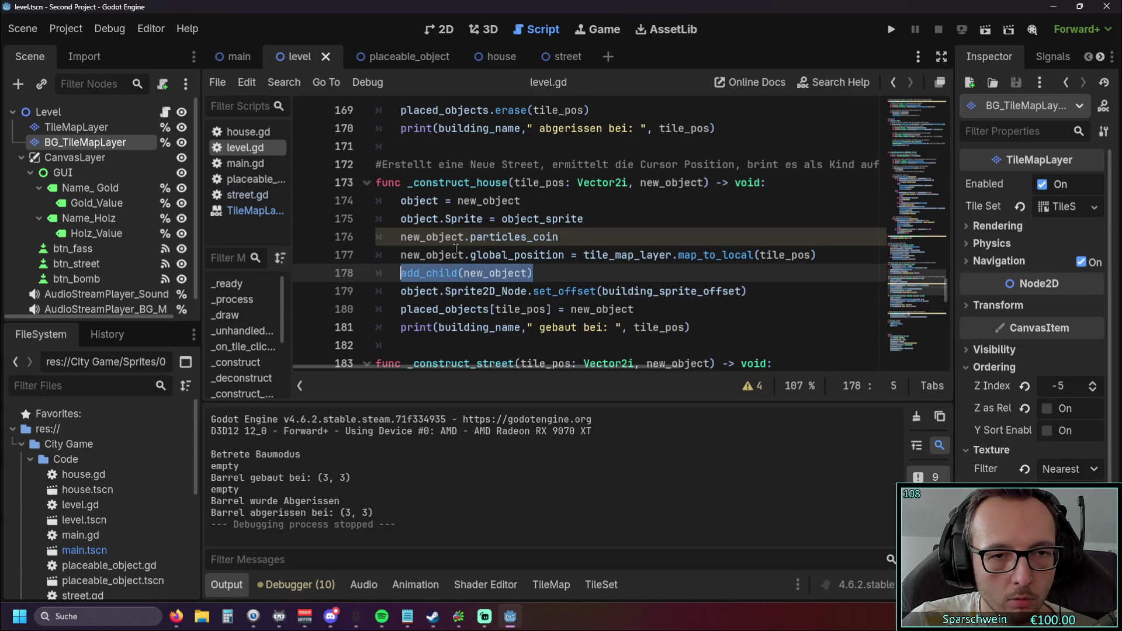
pyautogui.scroll(-3, 411, 273)
pyautogui.moveTo(531, 273); pyautogui.dragTo(401, 273)
pyautogui.scroll(3, 402, 274)
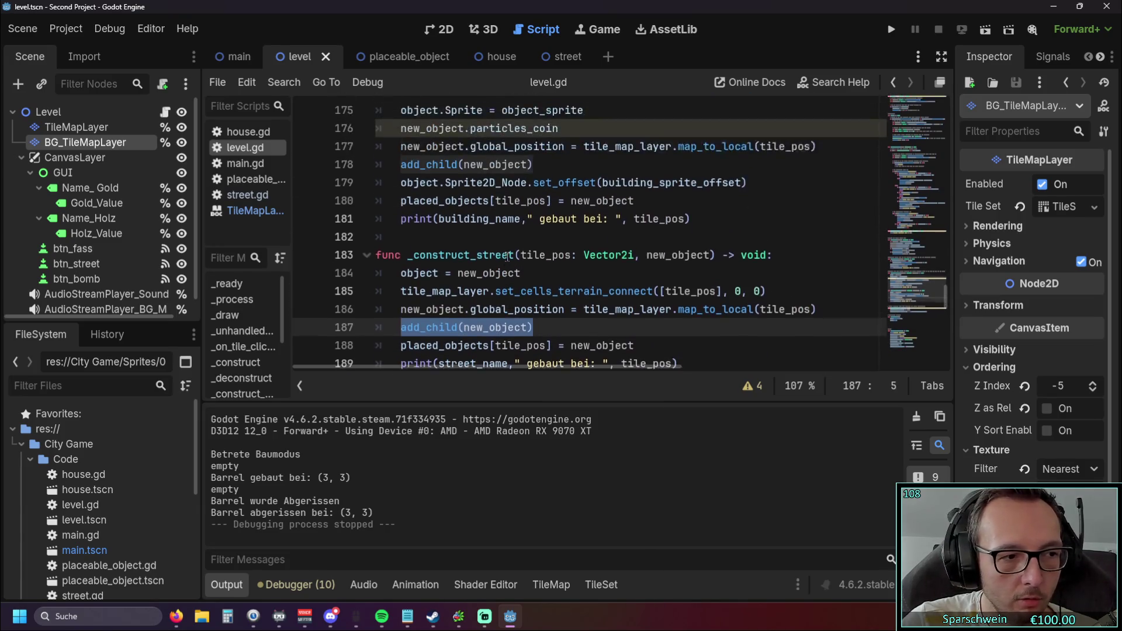
pyautogui.moveTo(532, 273); pyautogui.dragTo(400, 273)
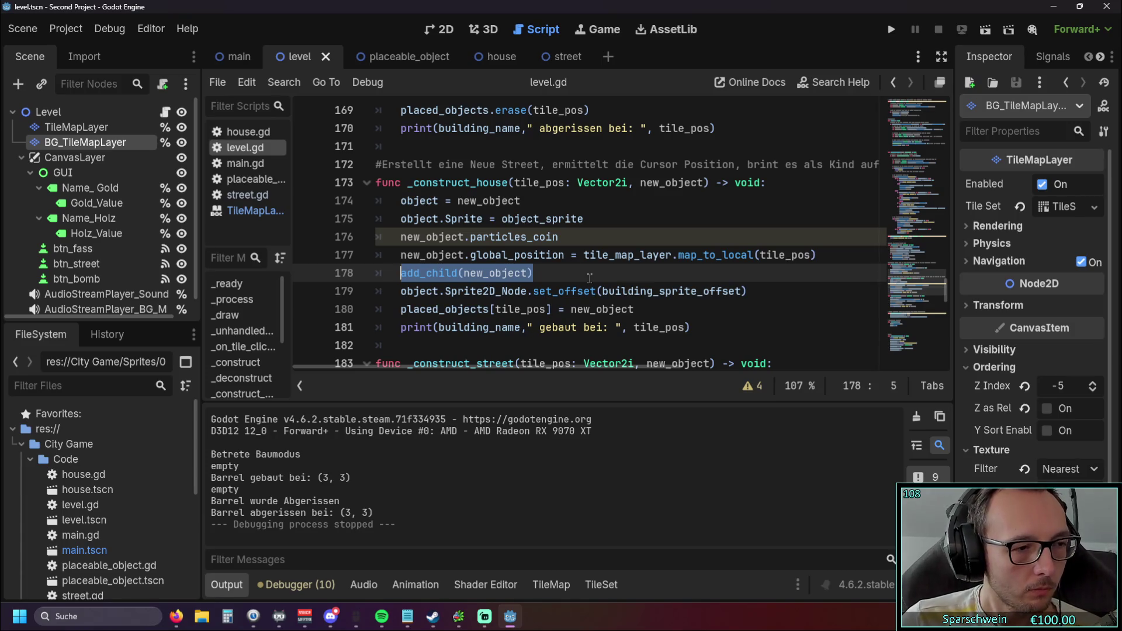
pyautogui.click(569, 268)
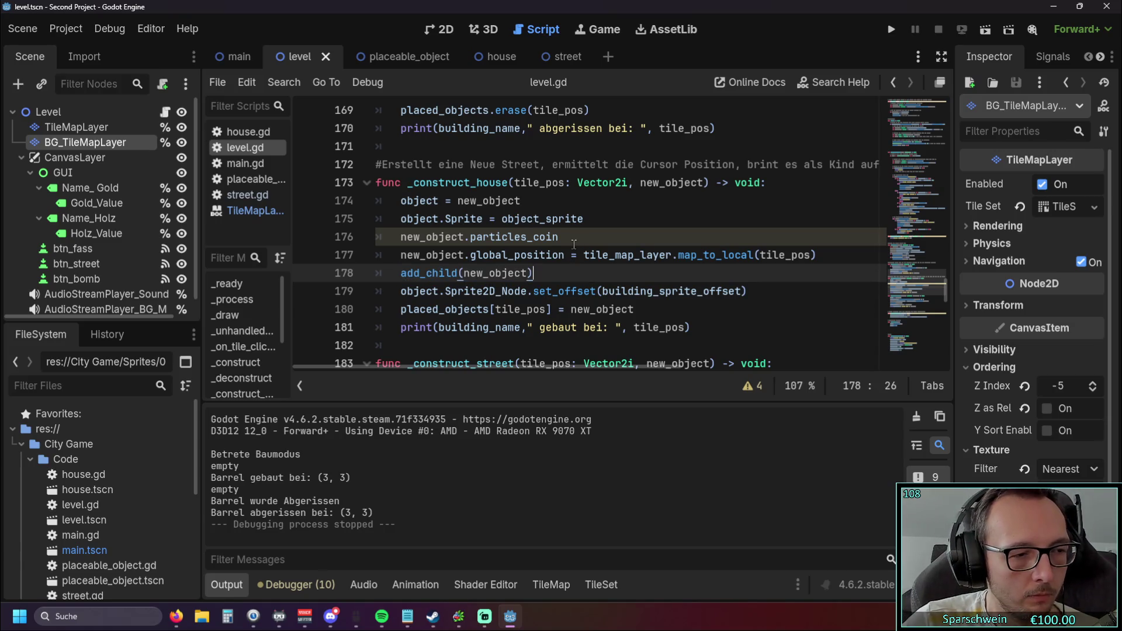
pyautogui.scroll(2, 573, 244)
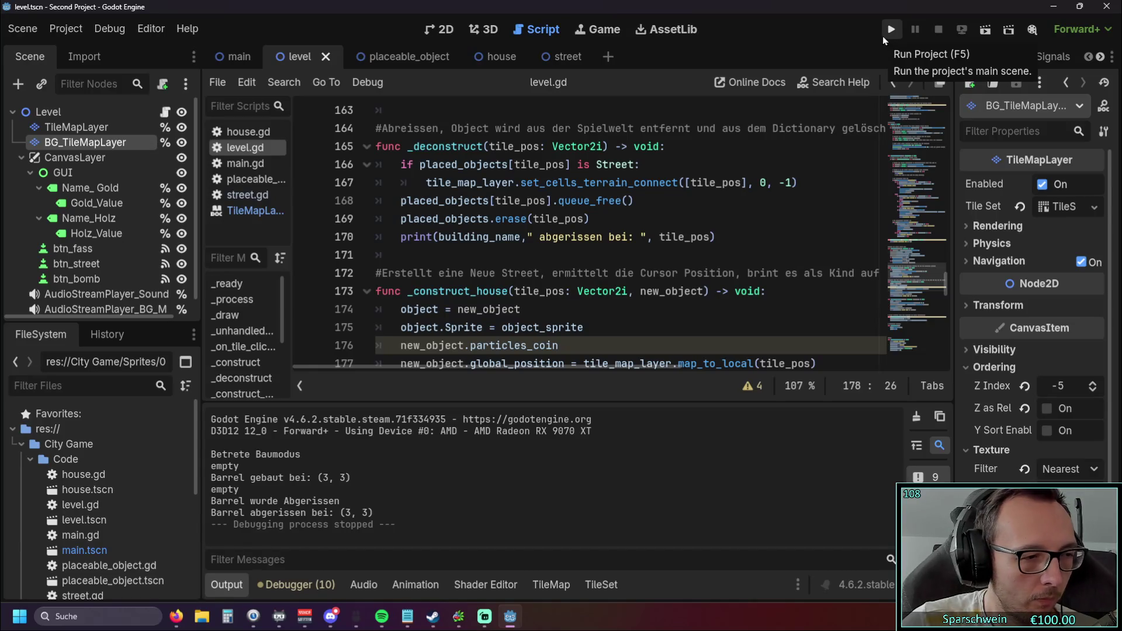
pyautogui.click(892, 35)
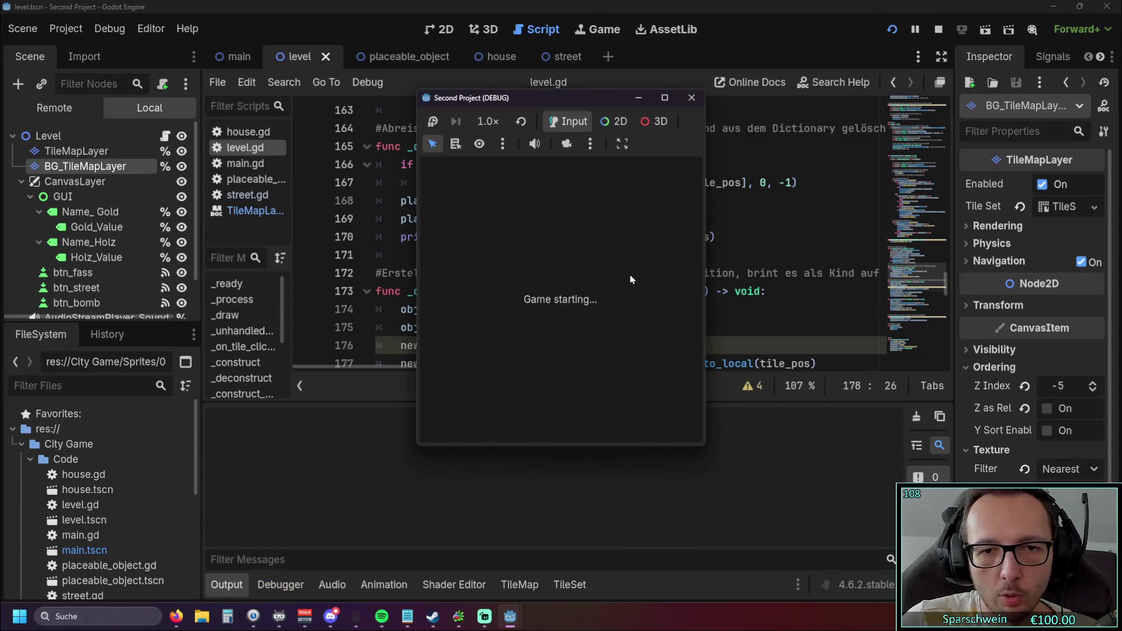
# With the street tool, lay a street path from (3,4) across and up
pyautogui.click(601, 422)
pyautogui.click(558, 313)
pyautogui.moveTo(561, 317)
pyautogui.mouseDown()
pyautogui.moveTo(602, 318)
pyautogui.moveTo(602, 274)
pyautogui.moveTo(547, 274)
pyautogui.moveTo(556, 295)
pyautogui.moveTo(584, 296)
pyautogui.moveTo(585, 313)
pyautogui.moveTo(584, 299)
pyautogui.mouseUp()
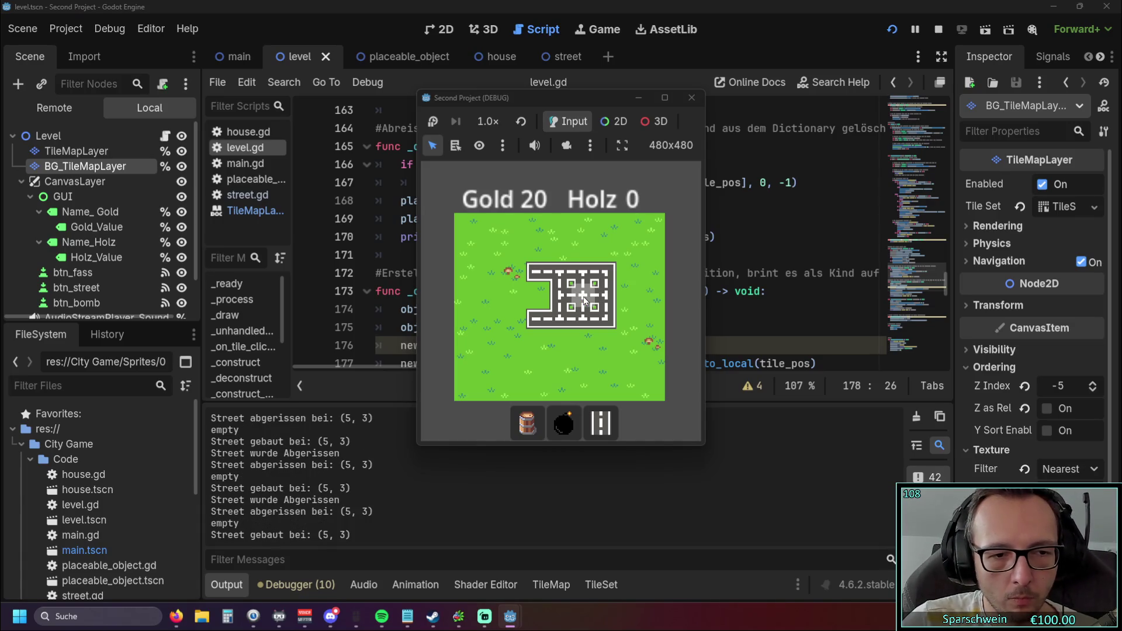
# Demolish, rebuild and demolish again the street tile at (5, 3), then close the game
pyautogui.click(584, 299)
pyautogui.click(584, 299)
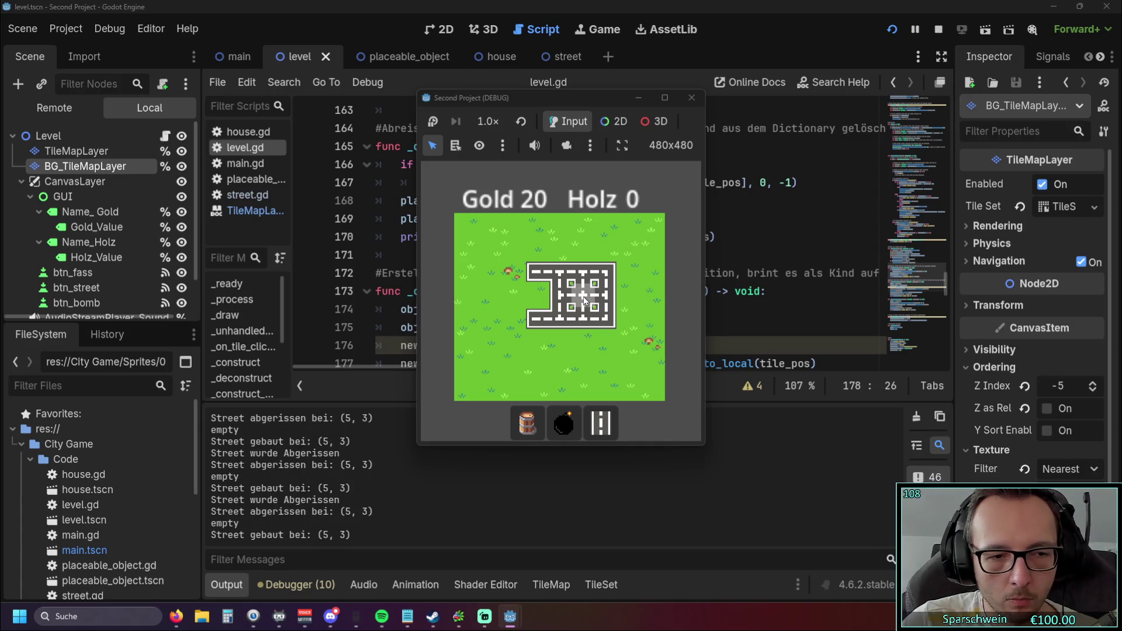
pyautogui.click(584, 299)
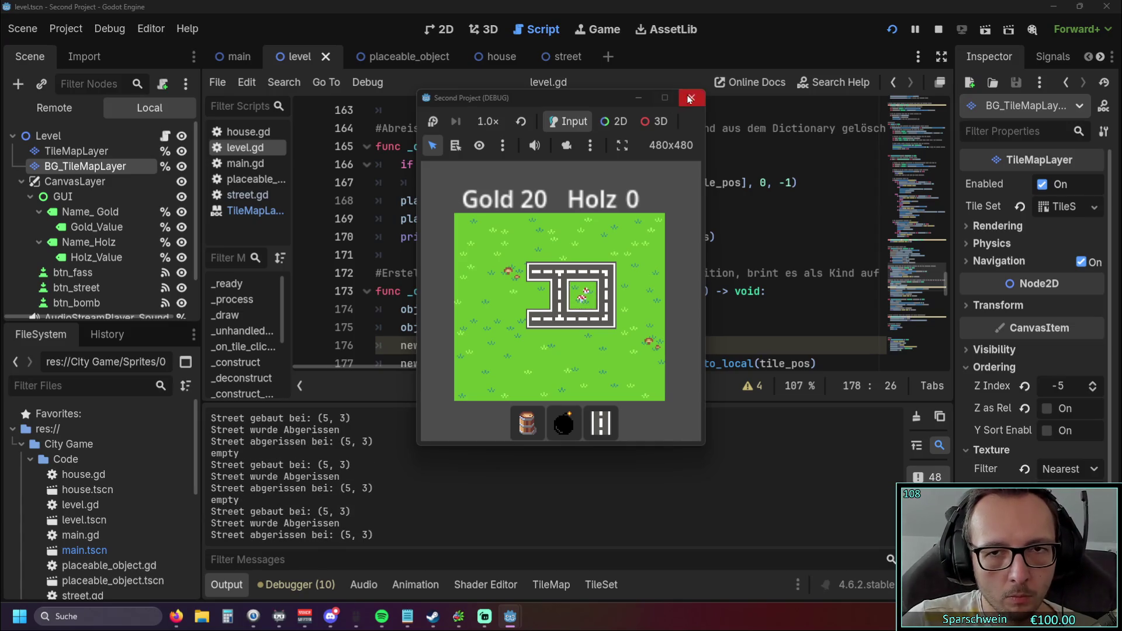
pyautogui.click(691, 98)
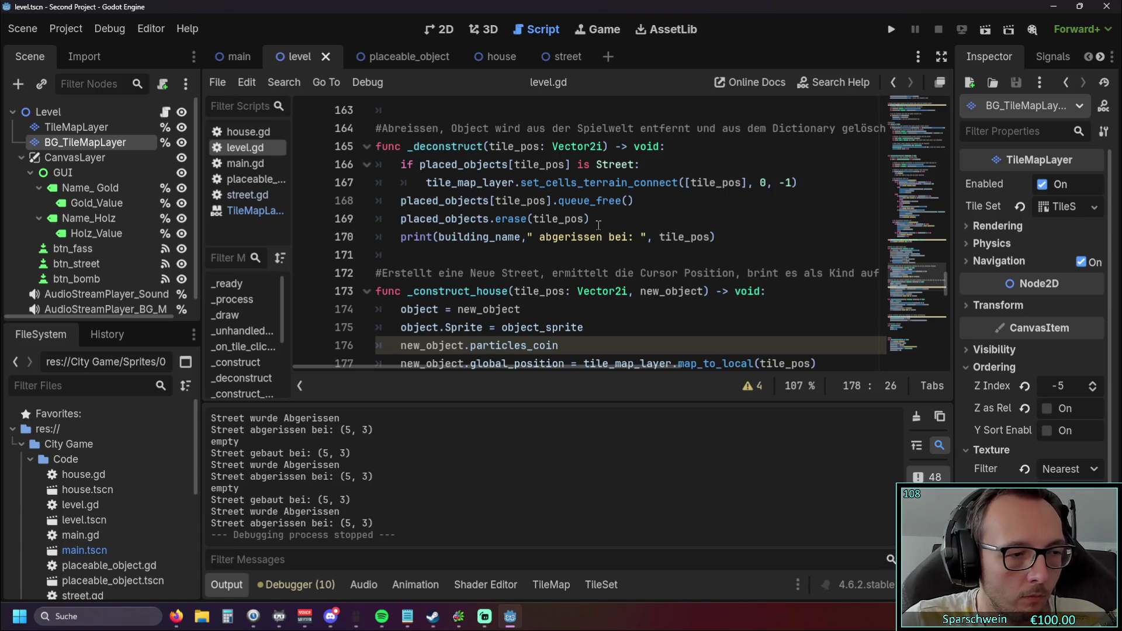
pyautogui.scroll(-1, 598, 226)
# Locate the terrain-clearing line with the -1 value in _deconstruct on line 167
pyautogui.scroll(-2, 598, 240)
pyautogui.scroll(1, 597, 255)
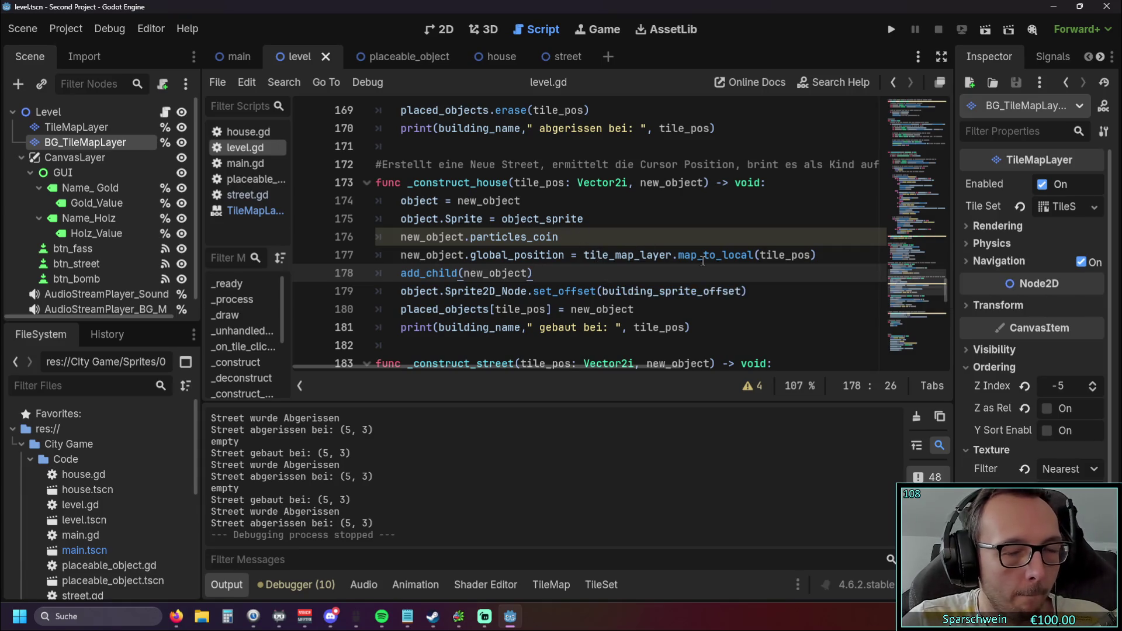
pyautogui.scroll(1, 724, 267)
pyautogui.scroll(2, 724, 266)
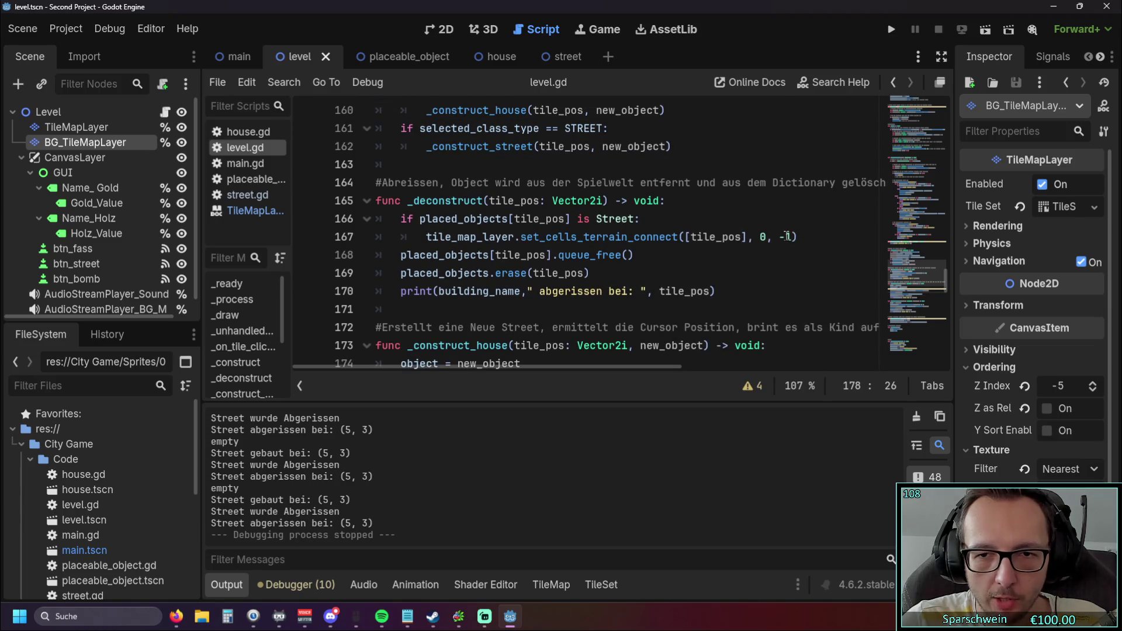
pyautogui.doubleClick(787, 236)
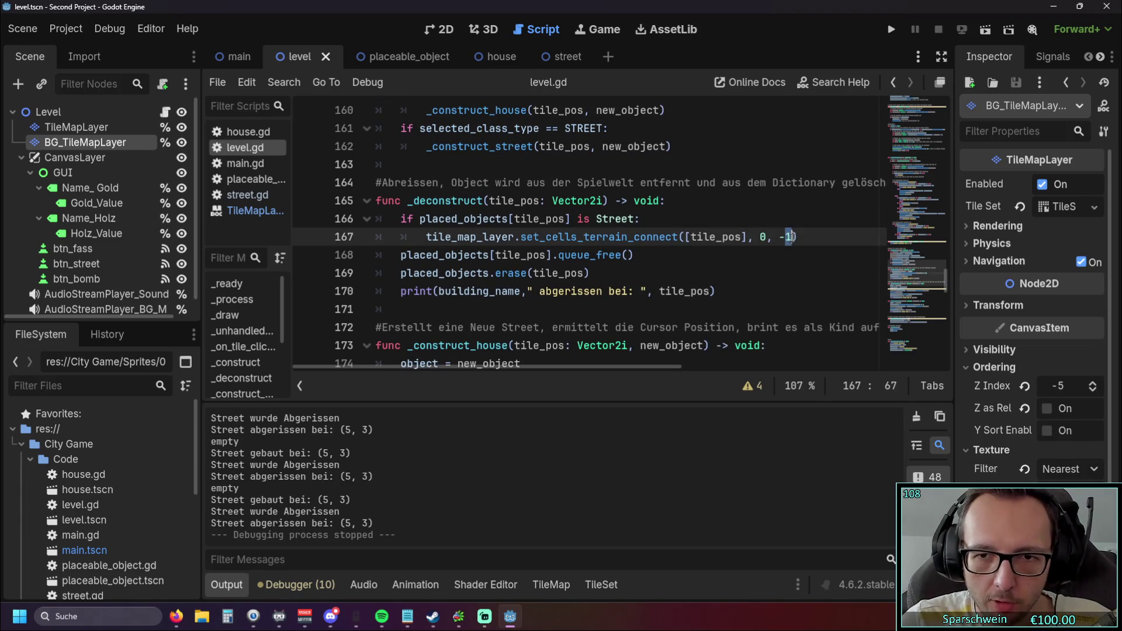
pyautogui.click(783, 274)
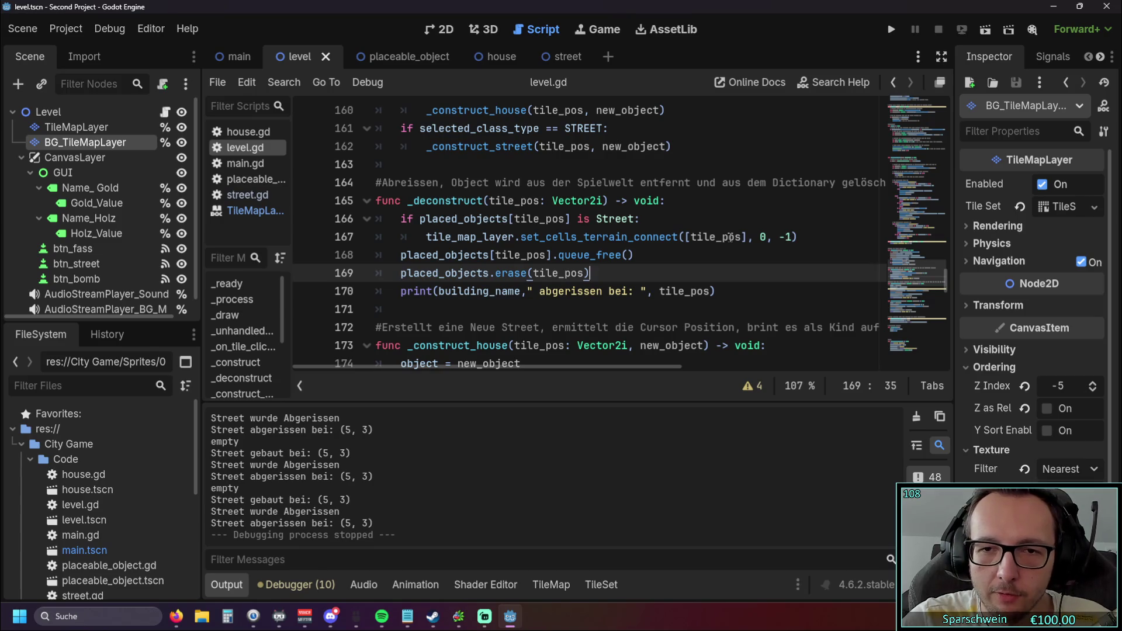
pyautogui.moveTo(731, 236)
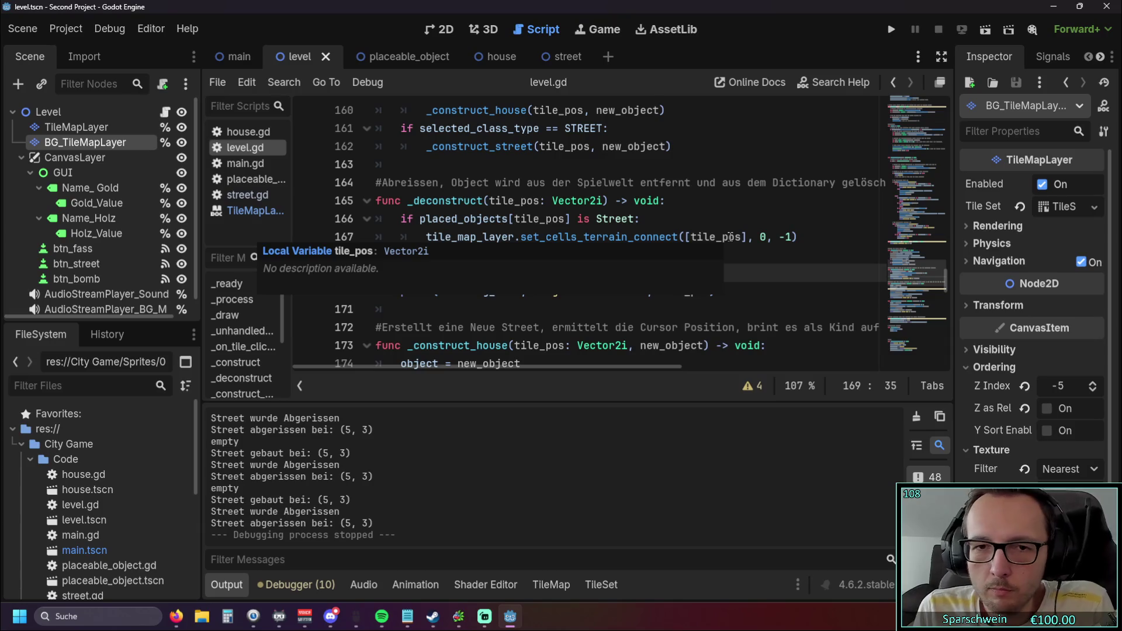
# Check the Street guard before queue_free and erase in _deconstruct, then run with F5
pyautogui.press('Up')
pyautogui.press('Up')
pyautogui.press('Up')
pyautogui.press('End')
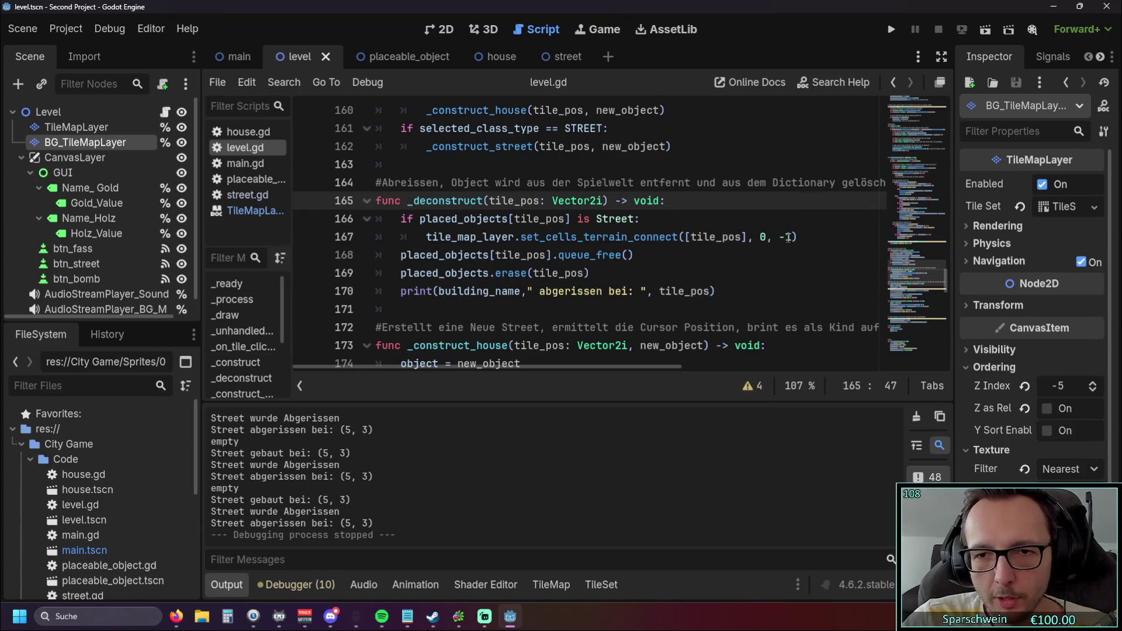
pyautogui.press('Down')
pyautogui.press('Down')
pyautogui.press('Down')
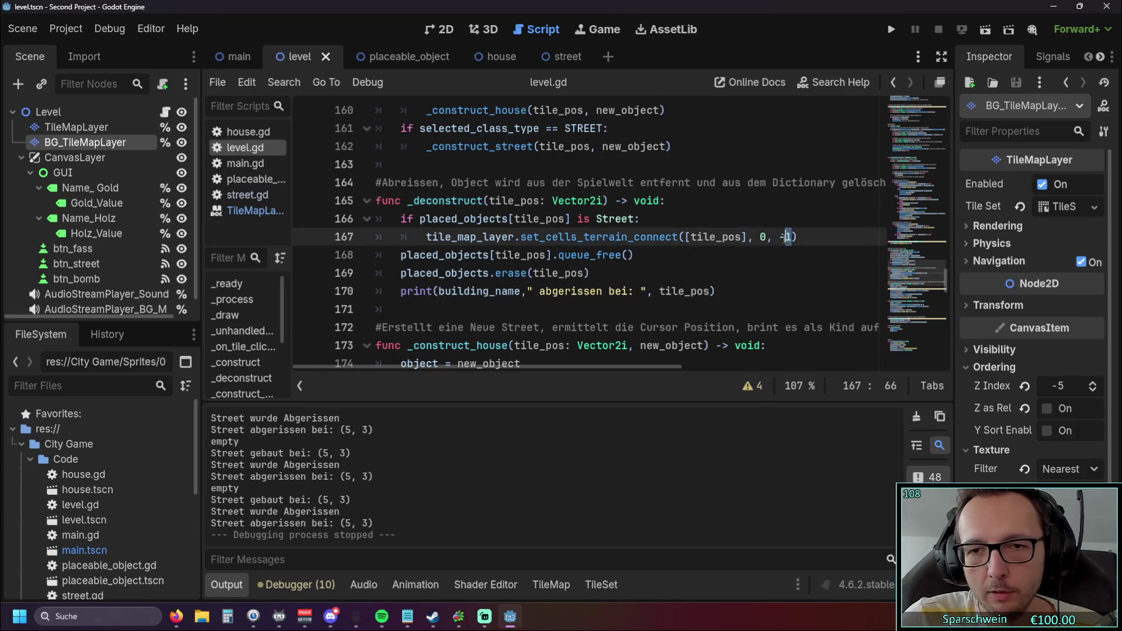
pyautogui.press('Up')
pyautogui.press('End')
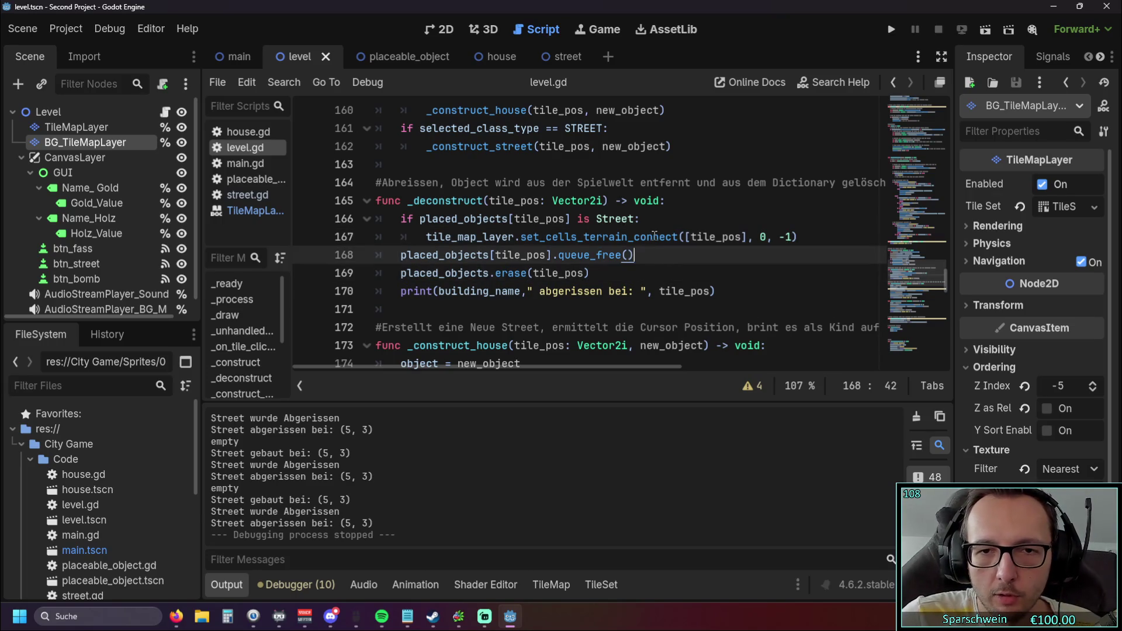
pyautogui.moveTo(654, 235)
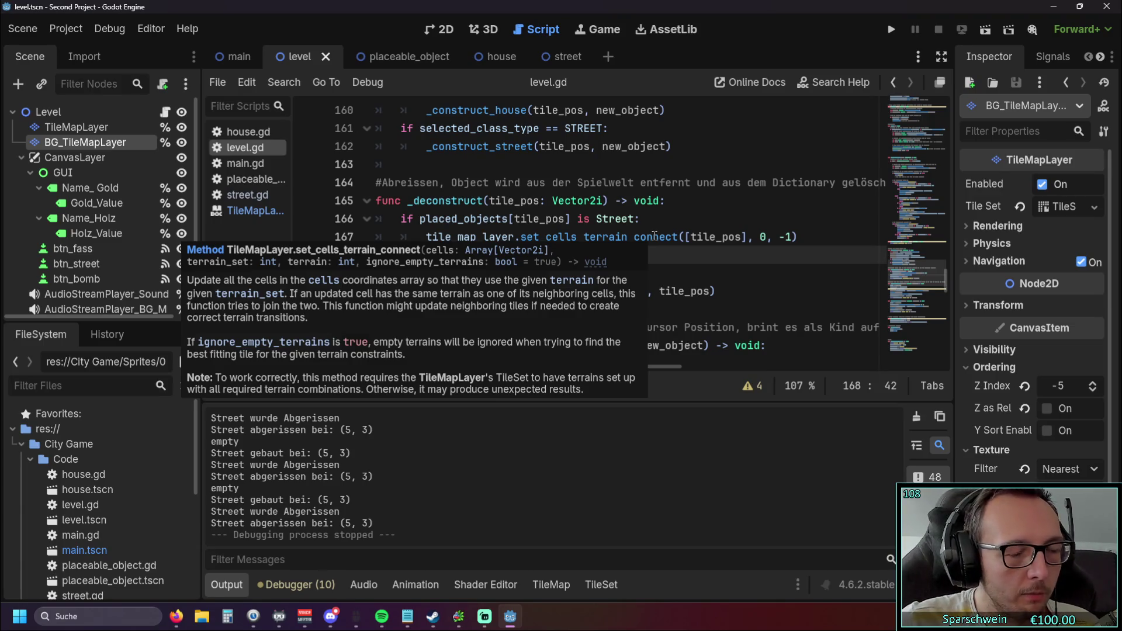
pyautogui.click(643, 219)
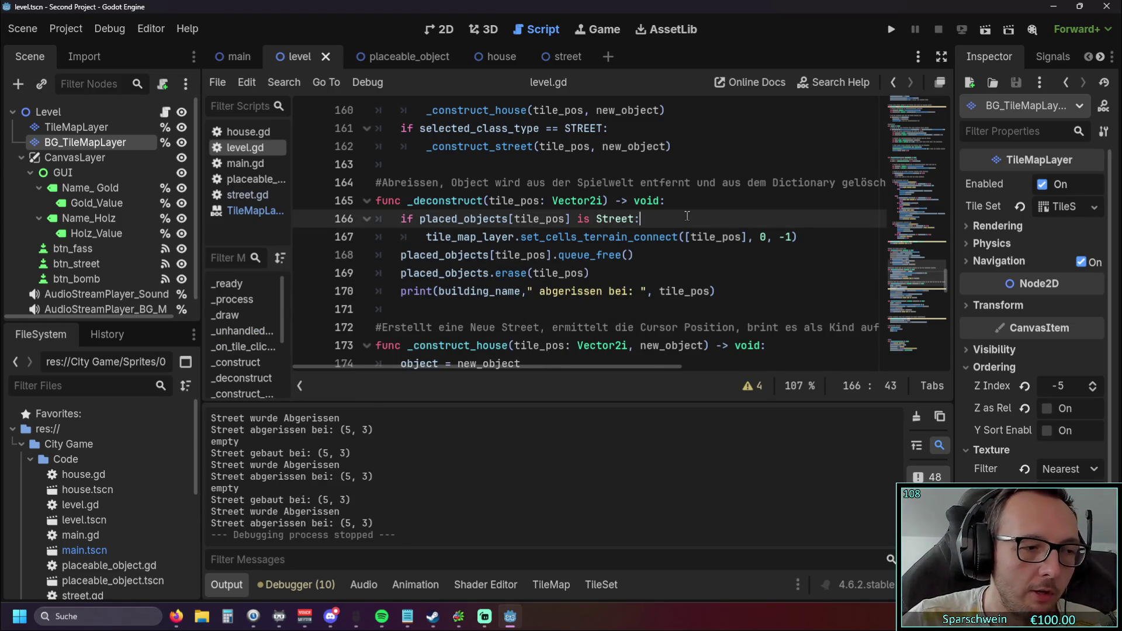
pyautogui.scroll(1, 651, 202)
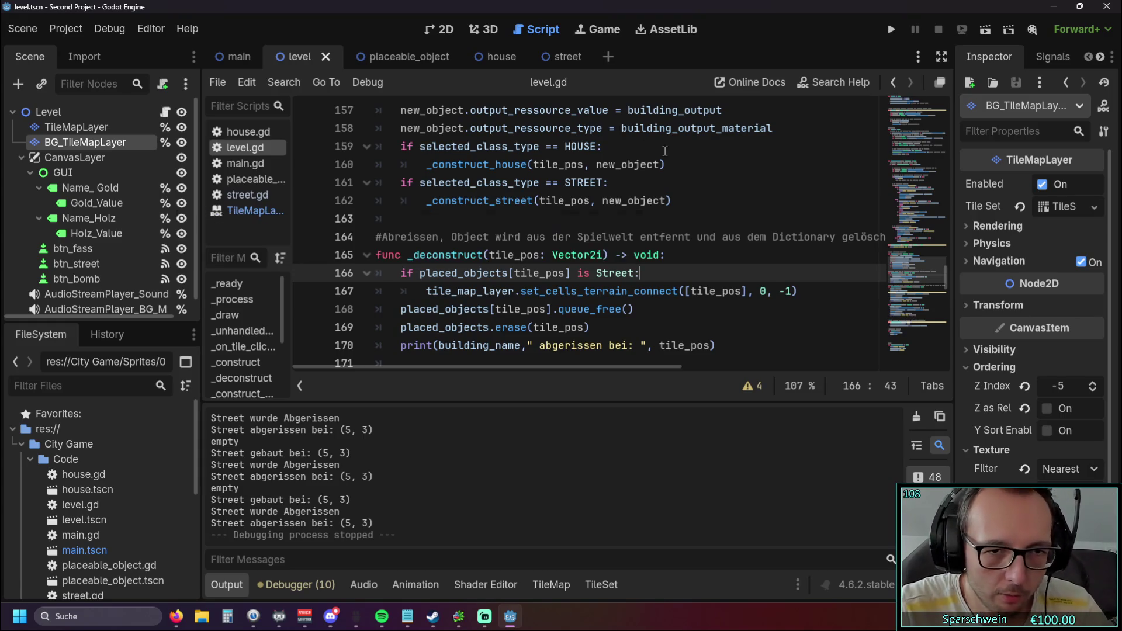
pyautogui.click(704, 164)
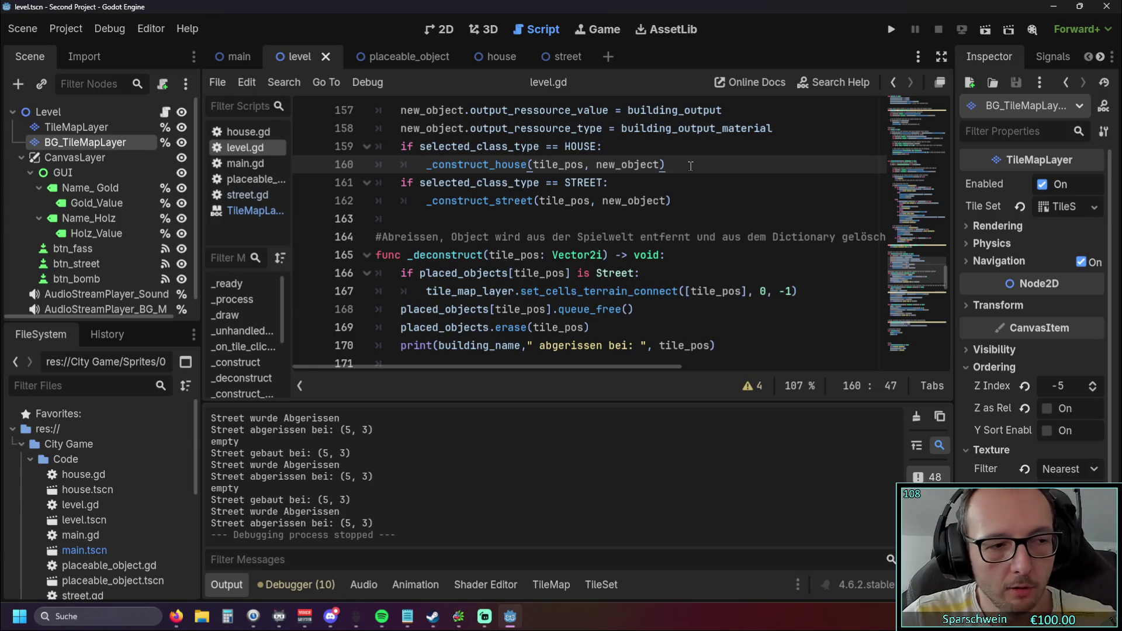
pyautogui.scroll(3, 698, 198)
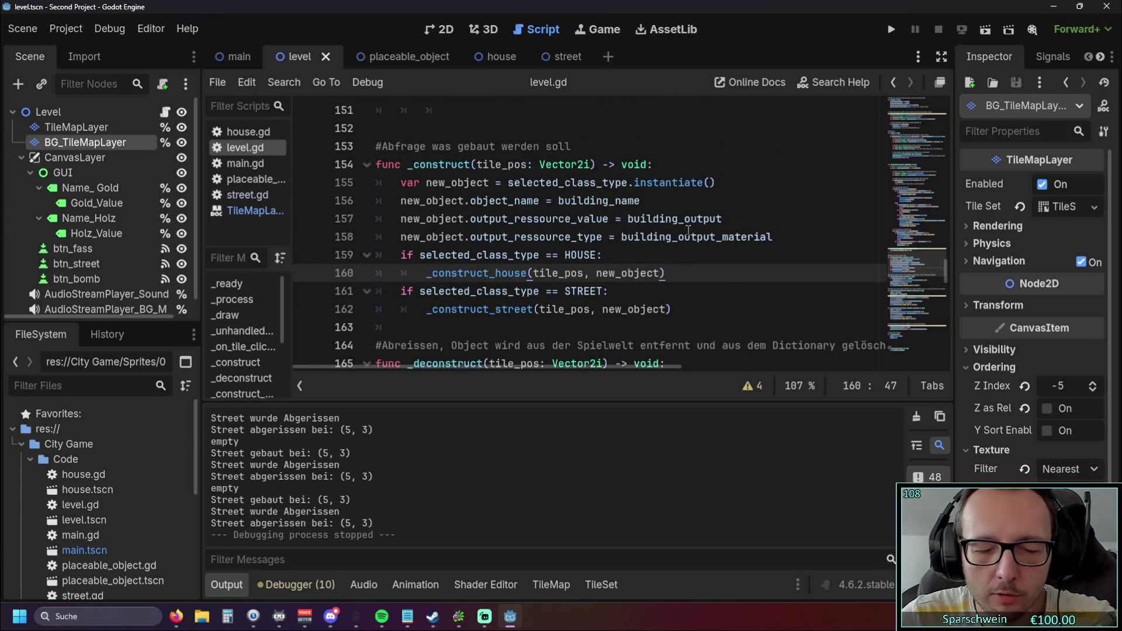
pyautogui.press('F5')
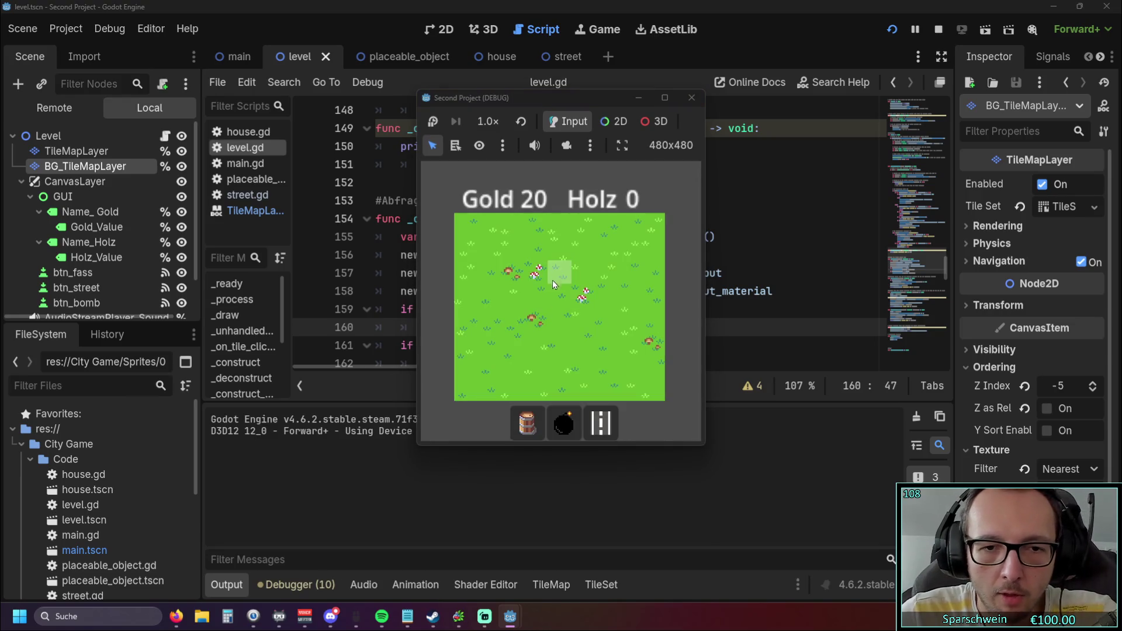
# Place a barrel on tile (5,4) and demolish it again
pyautogui.click(564, 420)
pyautogui.click(542, 424)
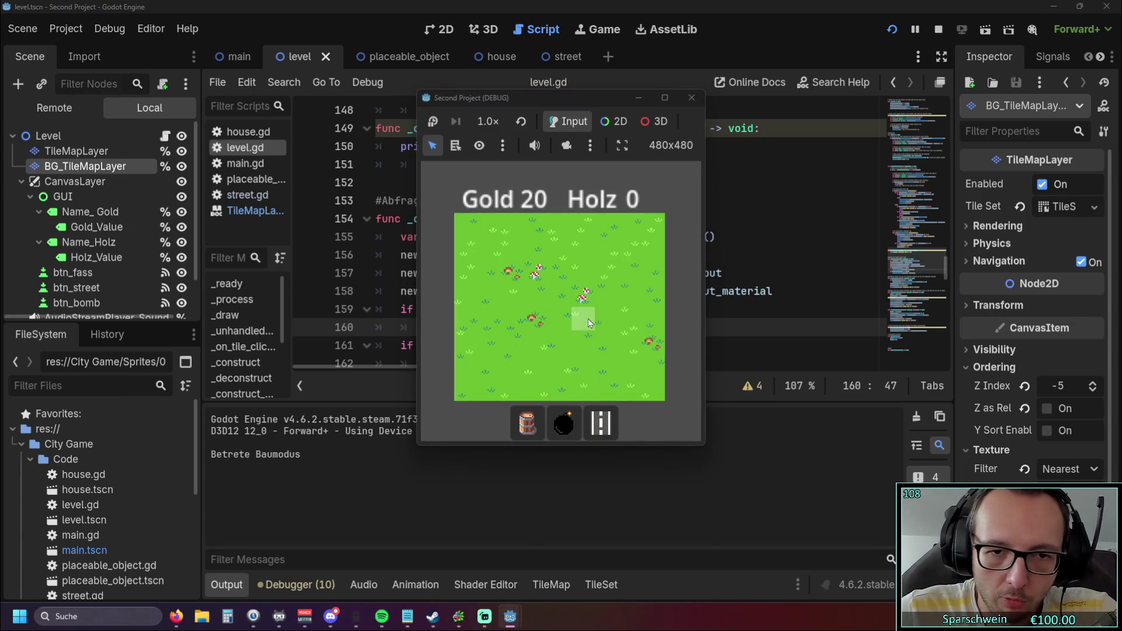
pyautogui.click(586, 315)
pyautogui.click(586, 315)
# Lay streets along row 4 plus (1,3), (1,2), (2,3), (3,3), then demolish (2,3)
pyautogui.click(608, 428)
pyautogui.click(534, 318)
pyautogui.click(579, 319)
pyautogui.click(600, 318)
pyautogui.click(556, 318)
pyautogui.click(512, 319)
pyautogui.click(490, 318)
pyautogui.click(493, 297)
pyautogui.click(490, 274)
pyautogui.click(510, 297)
pyautogui.click(534, 296)
pyautogui.click(518, 301)
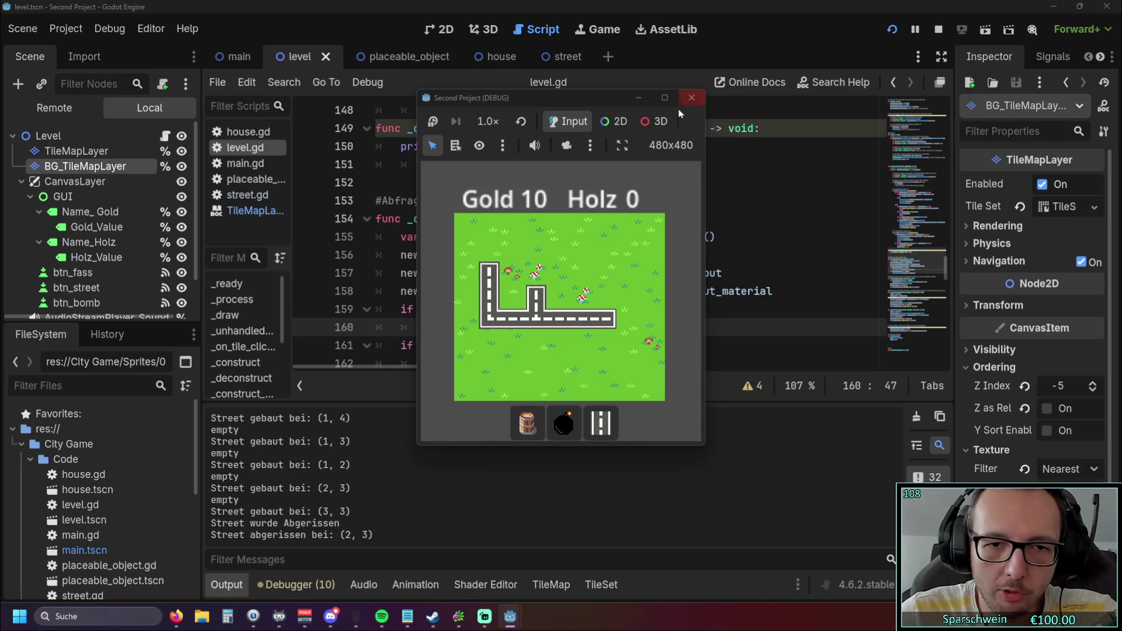
# Close the street loop with tiles (3,2), (4,2), (5,2) and (5,3), then stop the game
pyautogui.click(546, 279)
pyautogui.doubleClick(559, 274)
pyautogui.click(582, 274)
pyautogui.click(581, 295)
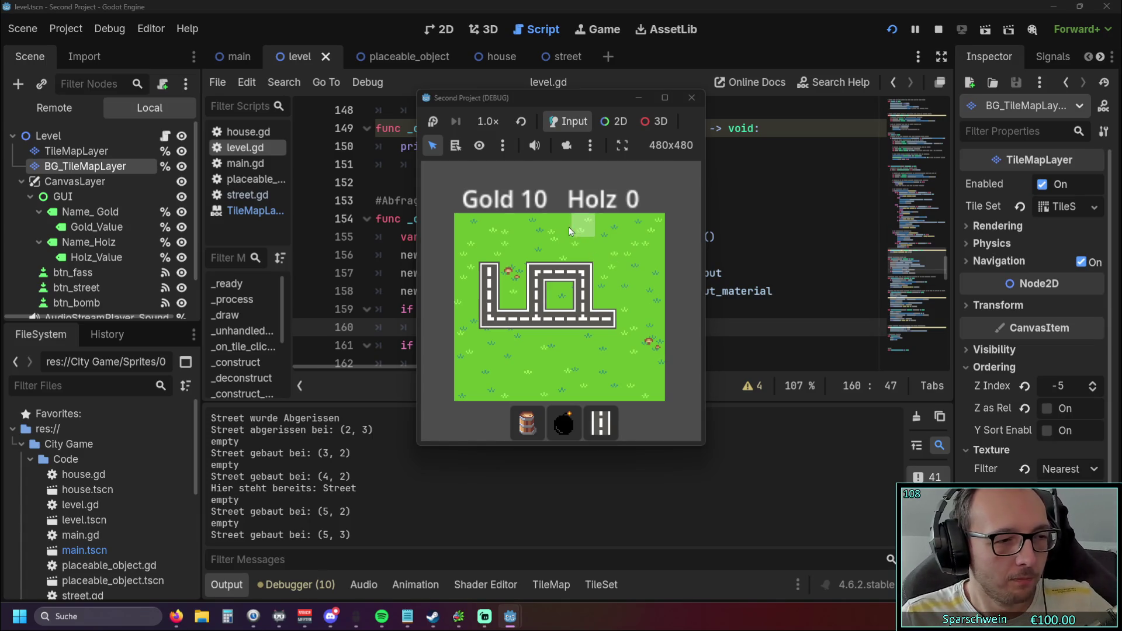
pyautogui.click(692, 97)
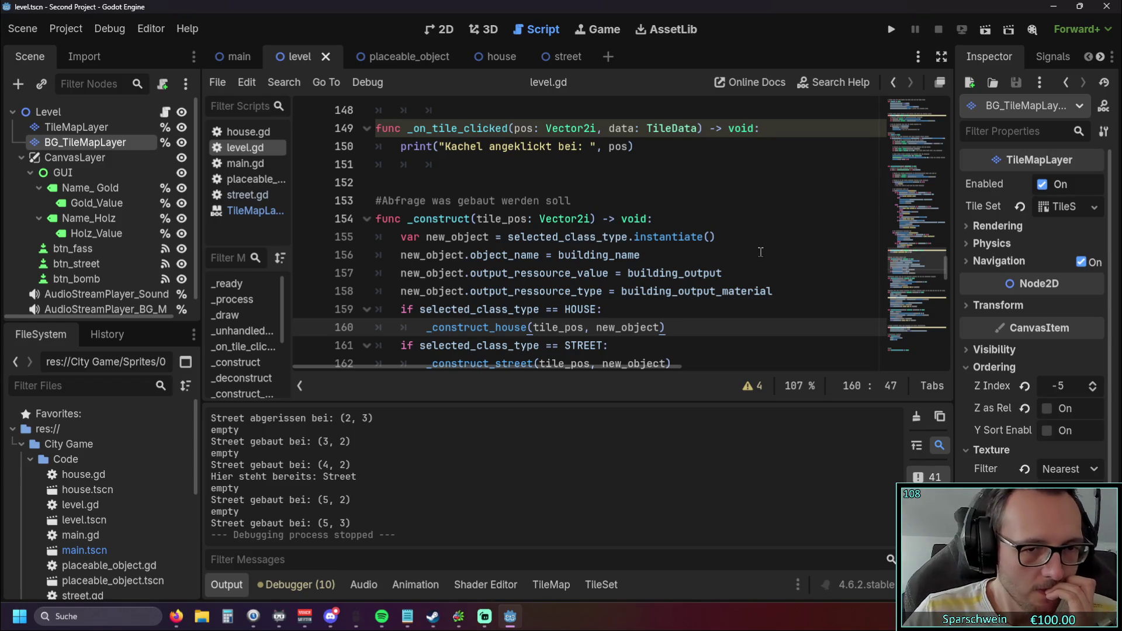
# Search the help for 'shader' and open the Shader class documentation
pyautogui.scroll(9, 760, 252)
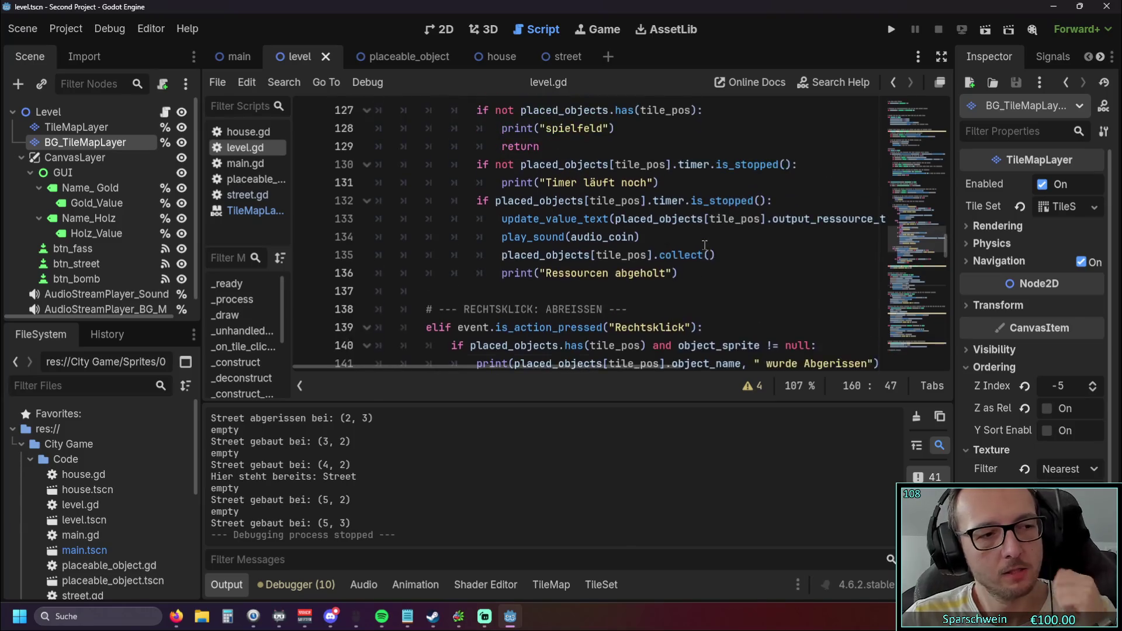
pyautogui.scroll(3, 703, 244)
pyautogui.scroll(-2, 642, 292)
pyautogui.moveTo(524, 366); pyautogui.dragTo(548, 372)
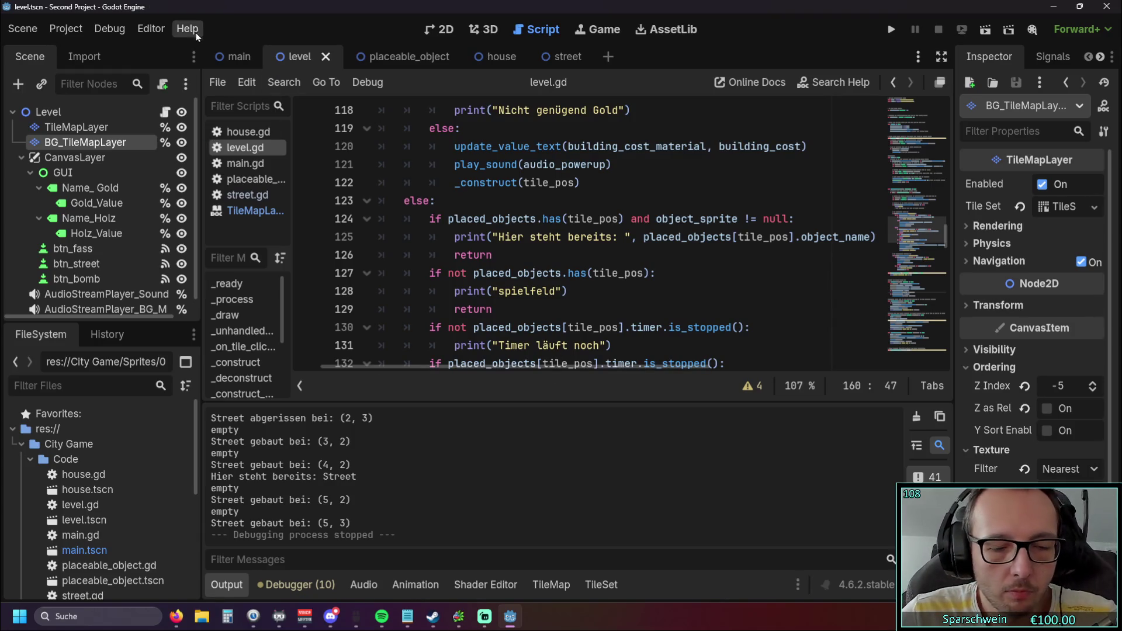
pyautogui.press('F1')
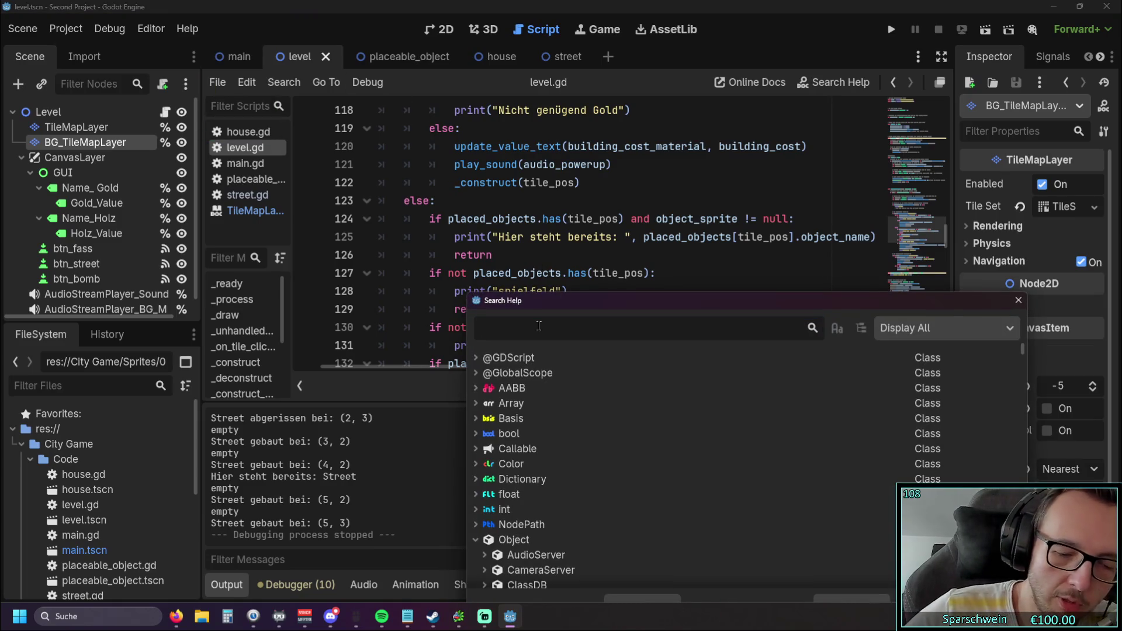
pyautogui.write('shader')
pyautogui.scroll(1, 547, 380)
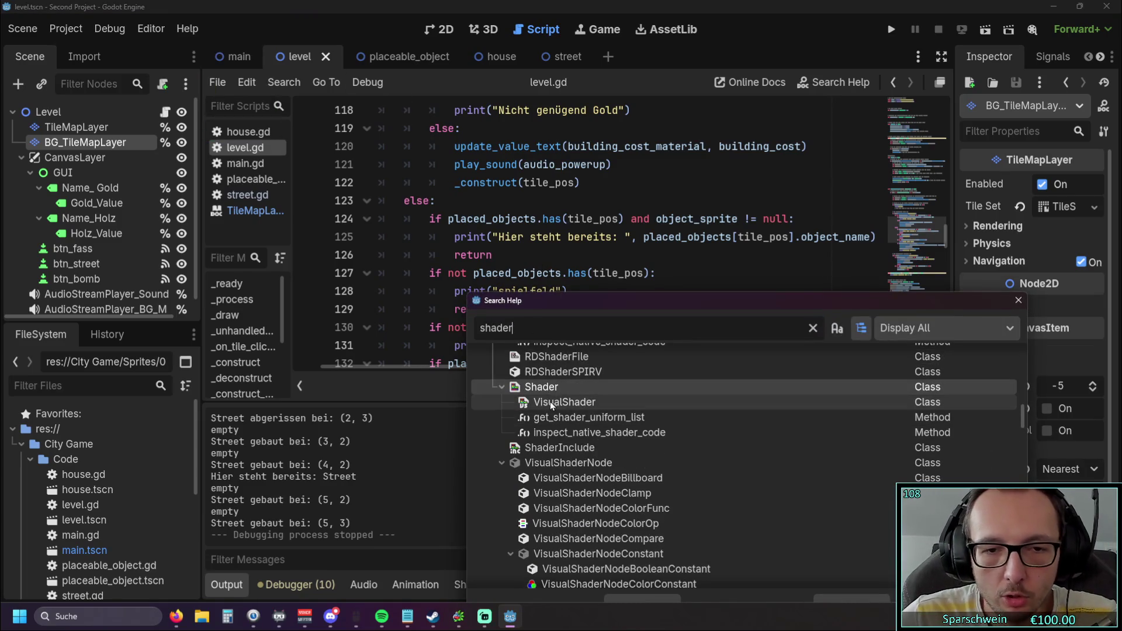
pyautogui.doubleClick(548, 388)
# Read through the Shader page's modes and method descriptions
pyautogui.scroll(-5, 512, 301)
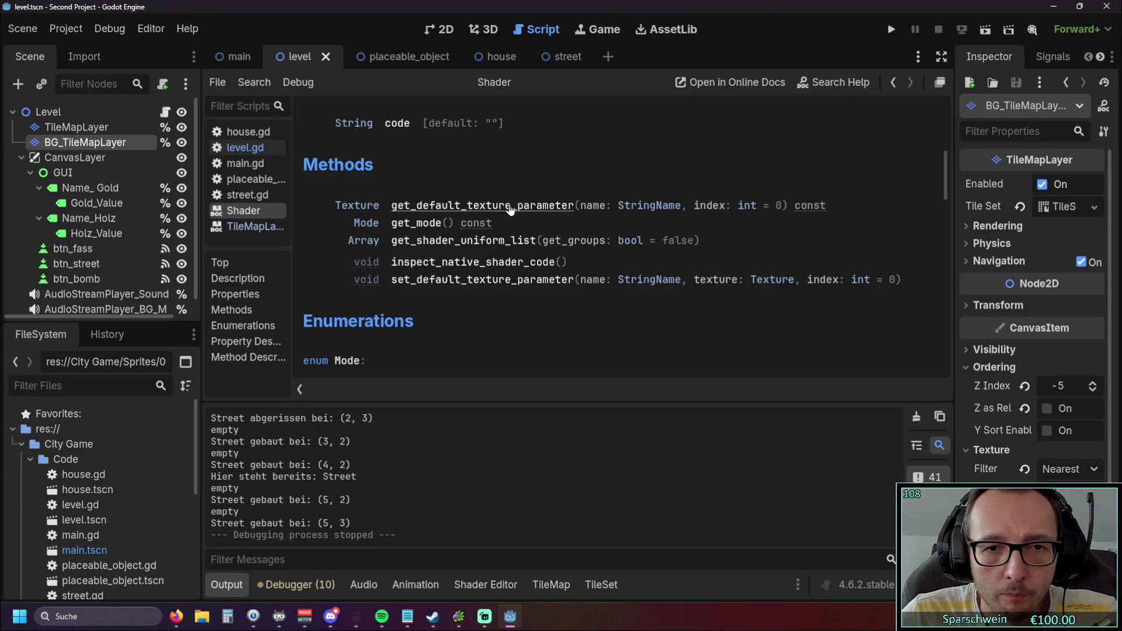
pyautogui.scroll(-3, 520, 264)
pyautogui.scroll(-2, 518, 262)
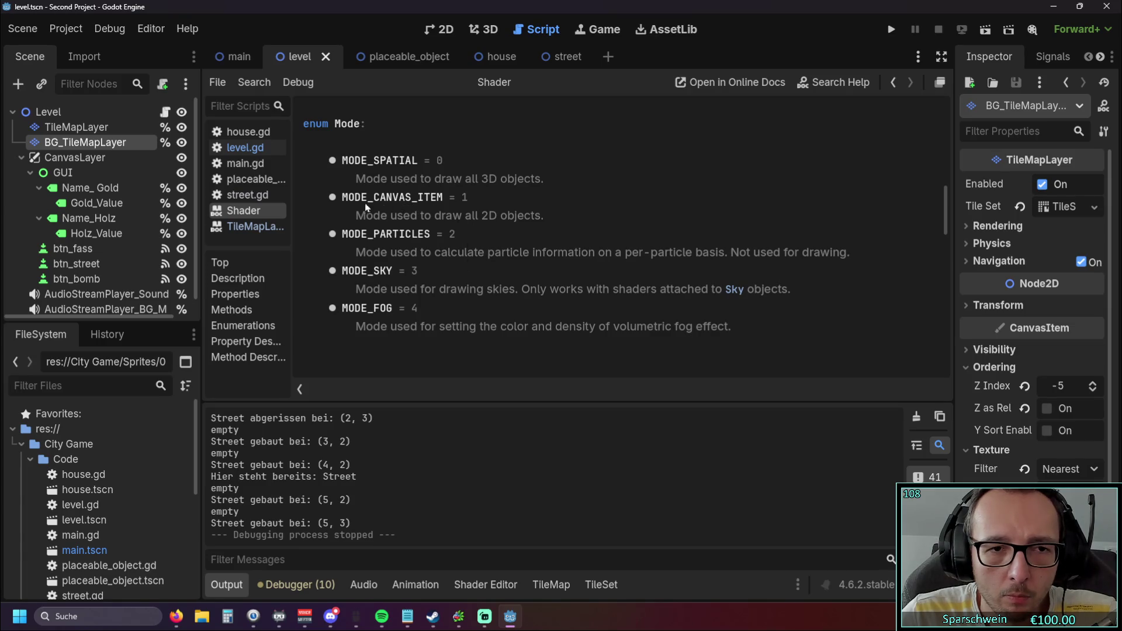
pyautogui.scroll(-1, 419, 292)
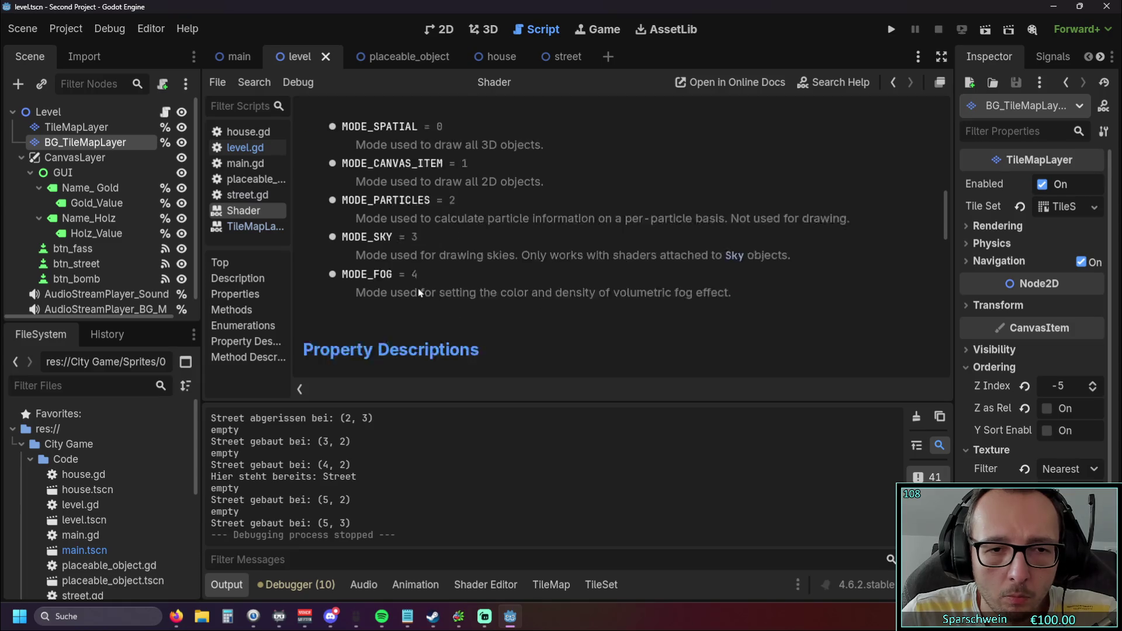
pyautogui.scroll(-5, 419, 292)
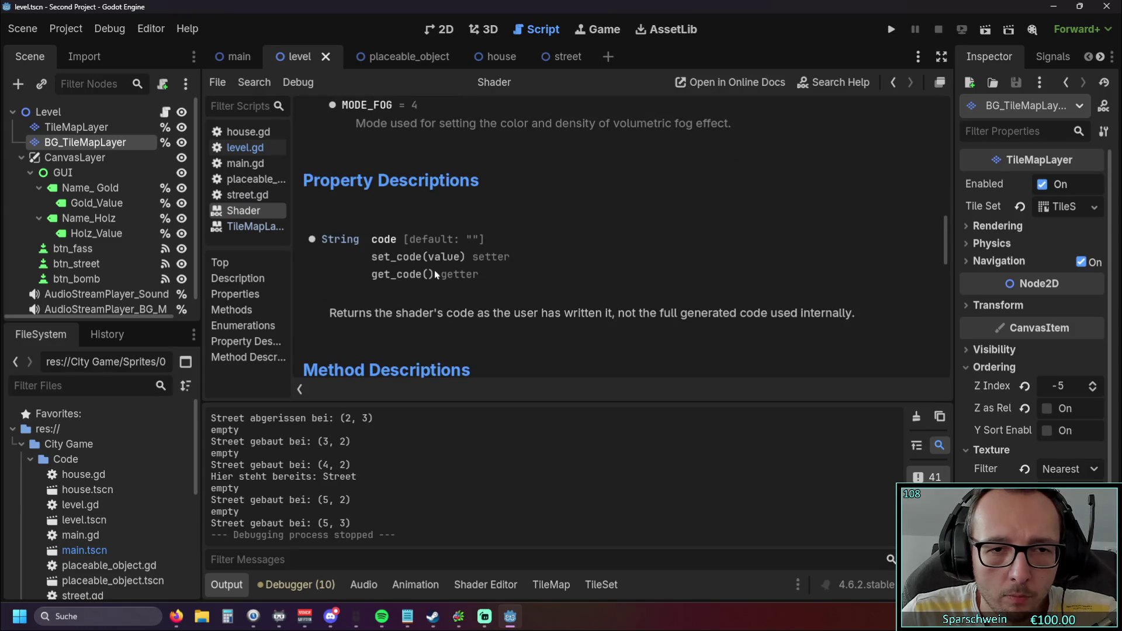
pyautogui.scroll(-7, 410, 259)
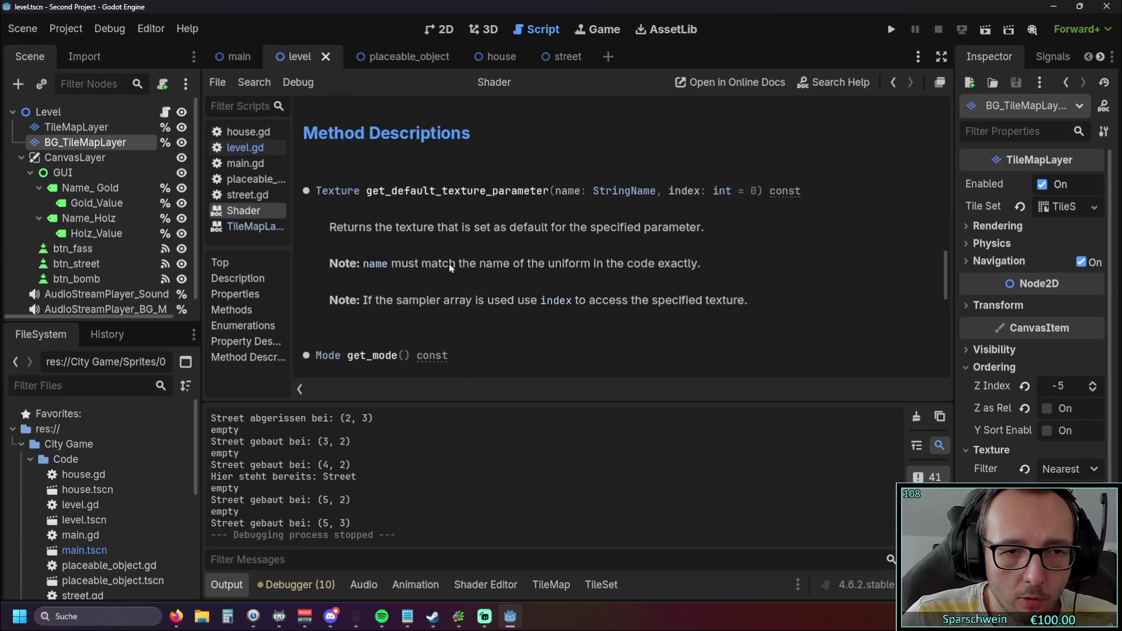
pyautogui.scroll(-6, 457, 210)
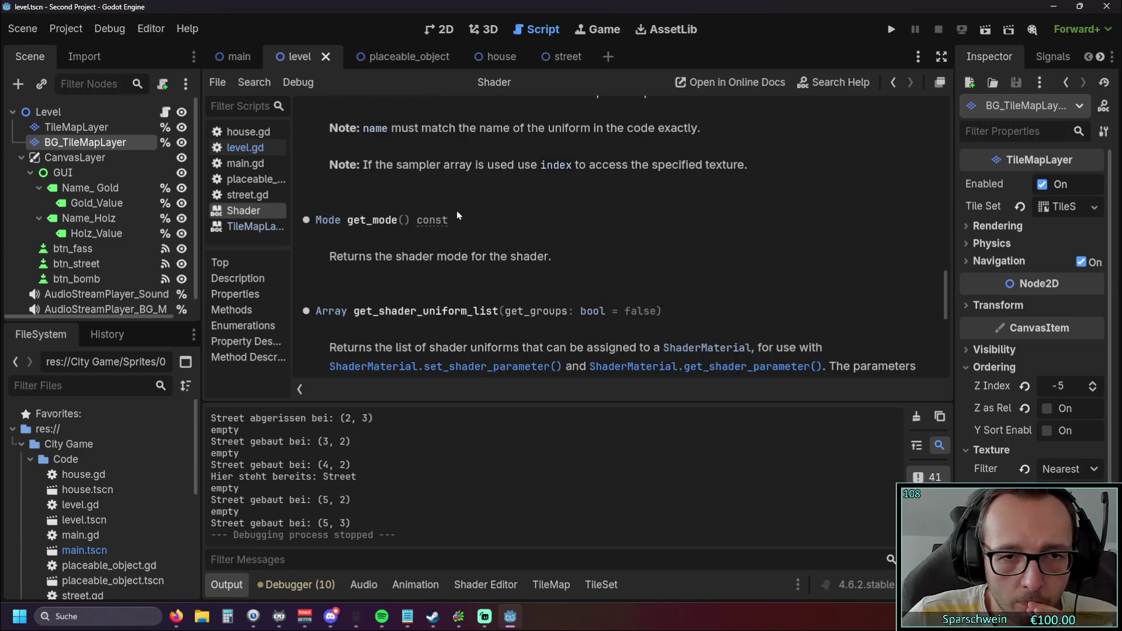
pyautogui.scroll(-9, 457, 211)
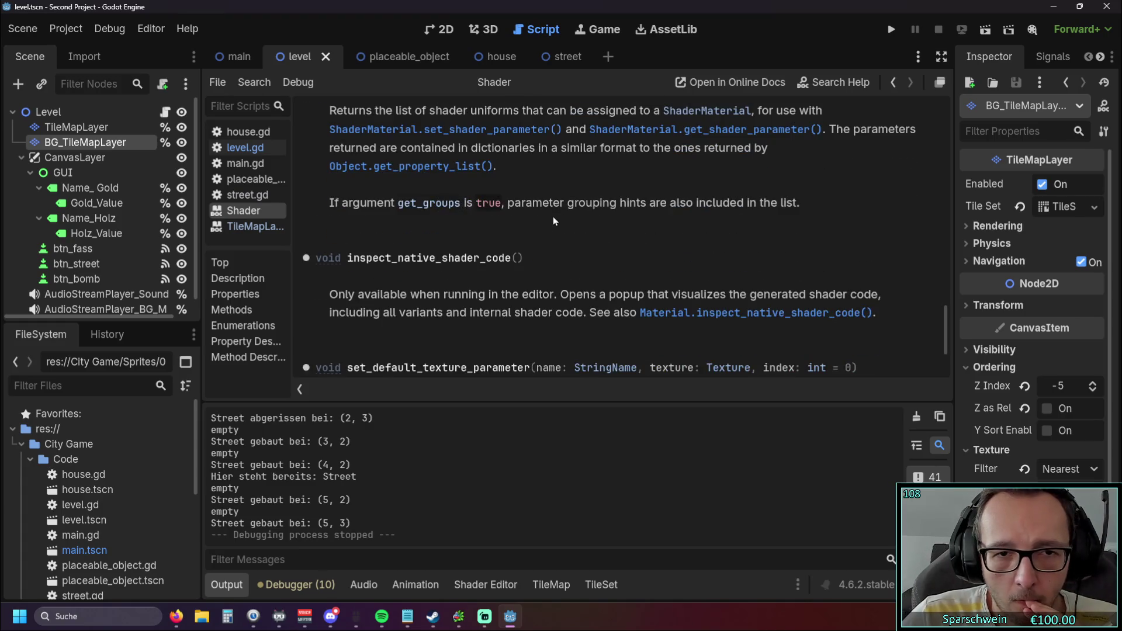
pyautogui.scroll(3, 554, 221)
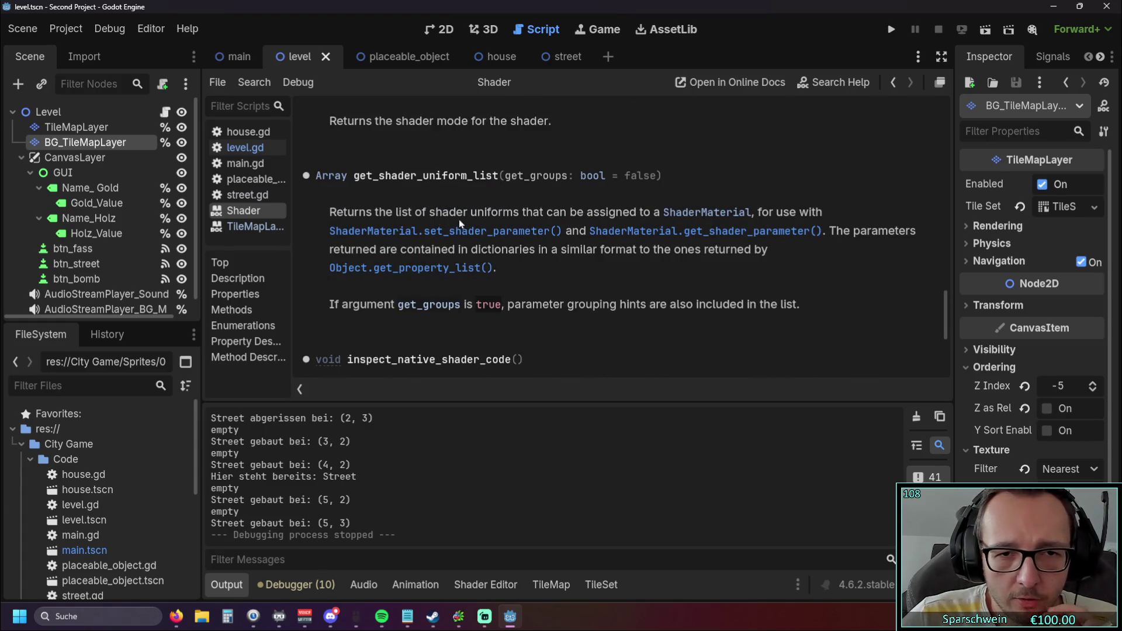
pyautogui.scroll(4, 458, 220)
pyautogui.scroll(-11, 503, 223)
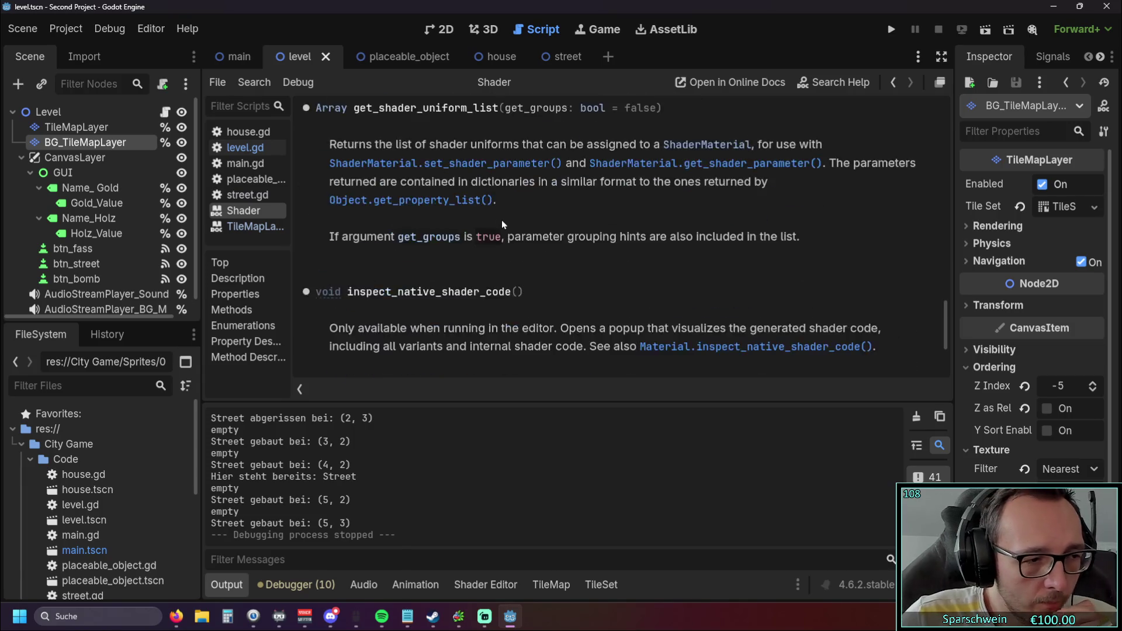
pyautogui.hotkey('alt', 'Tab')
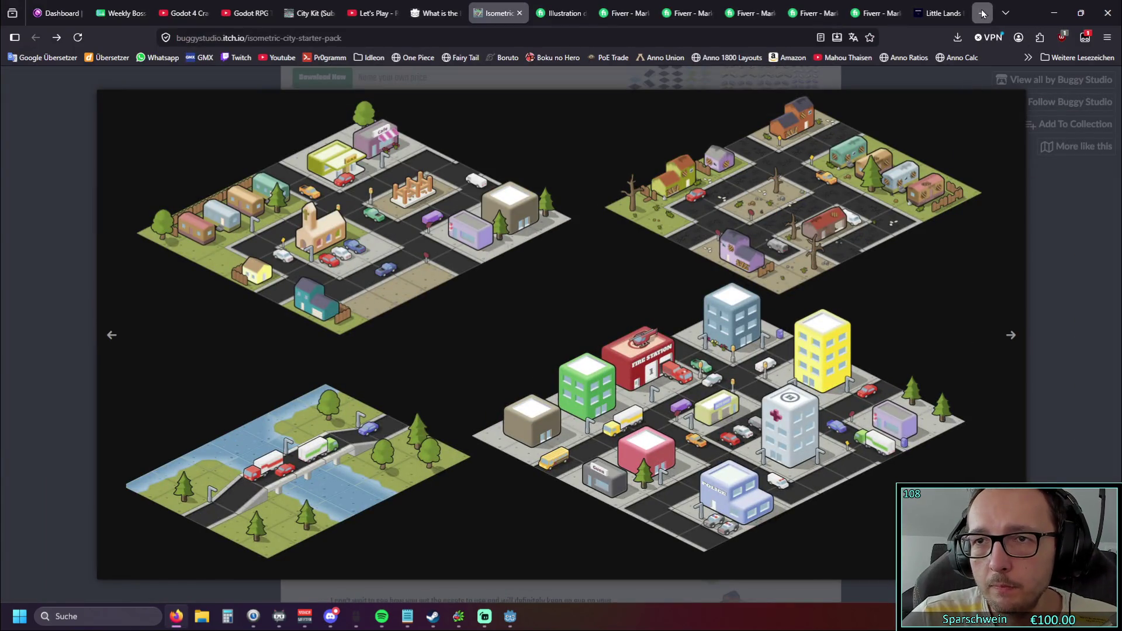
# Run a web search for 'outline shader' in a new Firefox tab
pyautogui.click(983, 13)
pyautogui.write('outline shader')
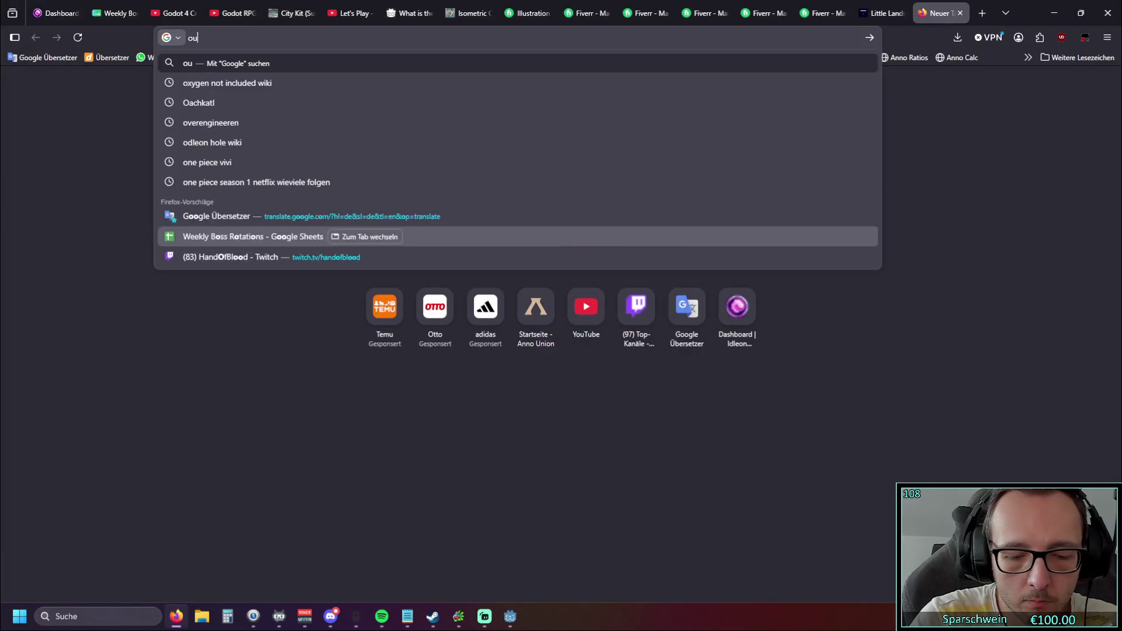
pyautogui.press('Return')
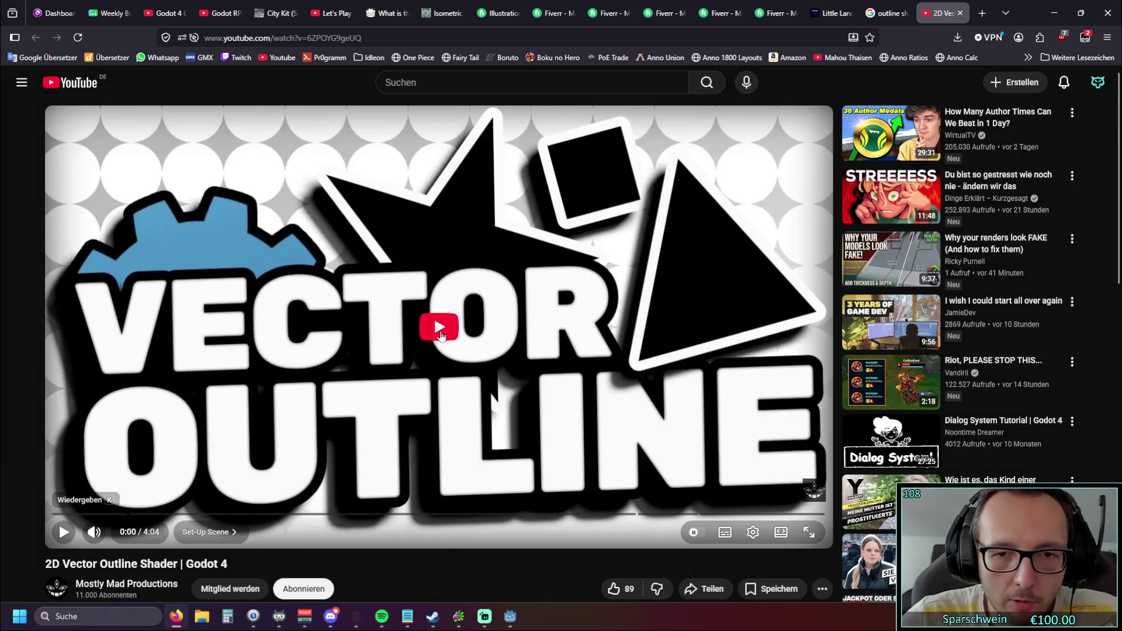
# Play the 2D Vector Outline Shader tutorial, pause it, then resume playback
pyautogui.click(441, 336)
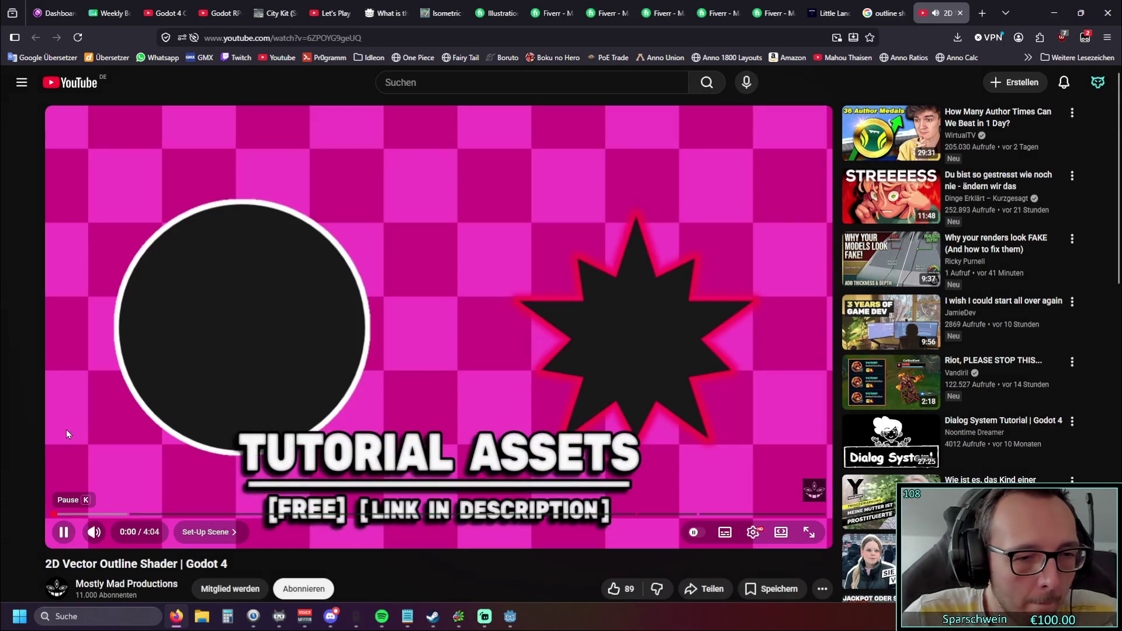
pyautogui.click(63, 531)
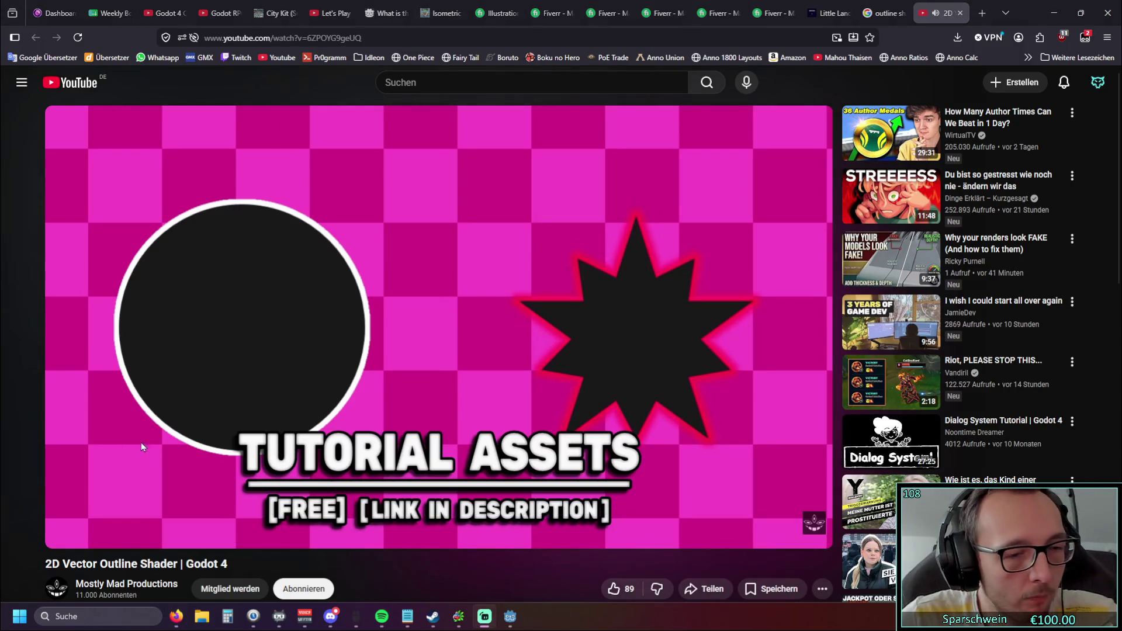
pyautogui.click(63, 532)
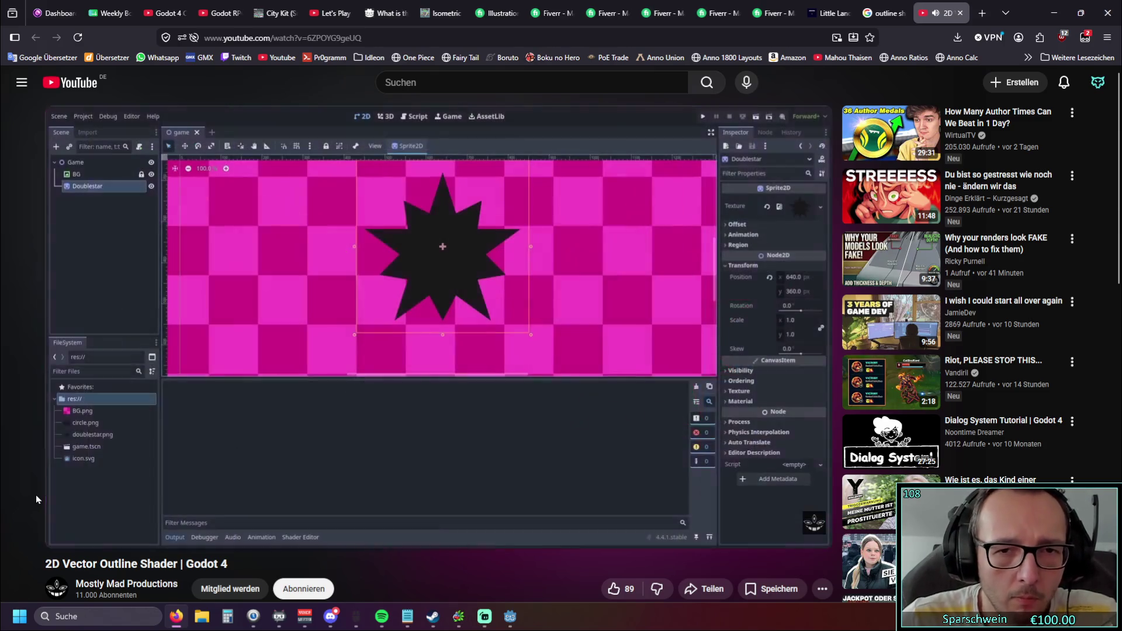
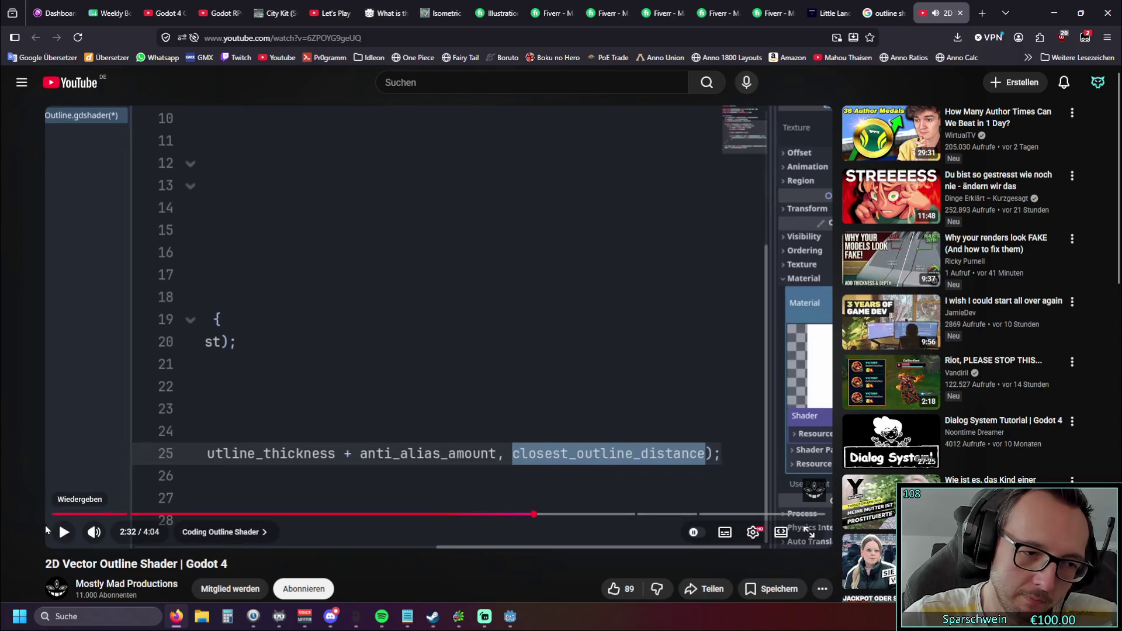
# Expand the outline shader video's full description on YouTube, then return to Godot
pyautogui.scroll(-5, 47, 529)
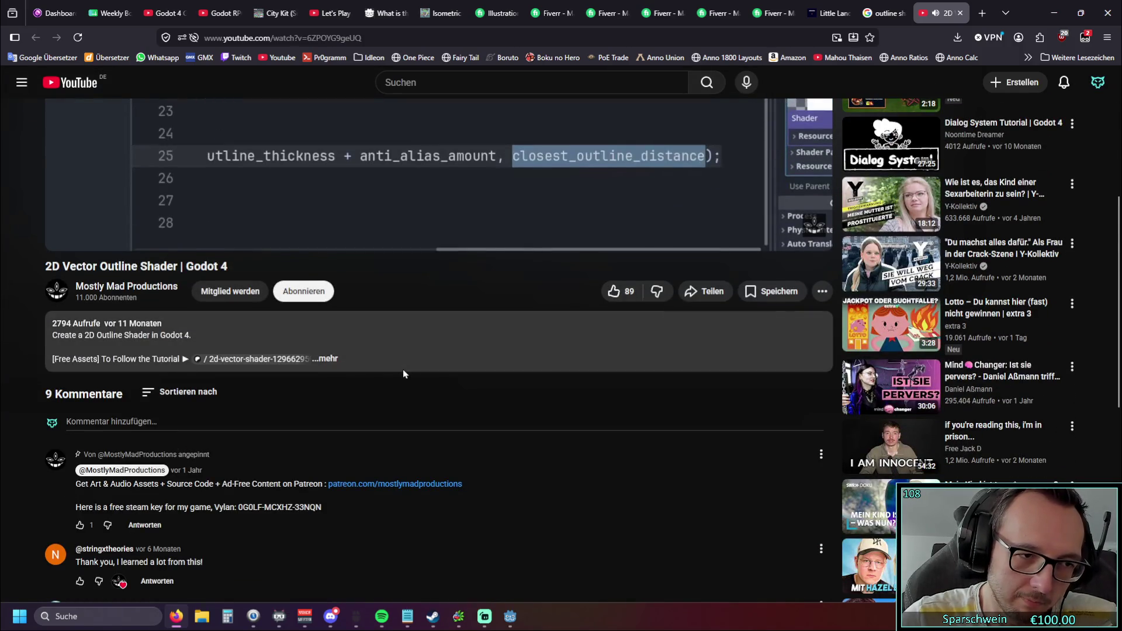
pyautogui.click(403, 374)
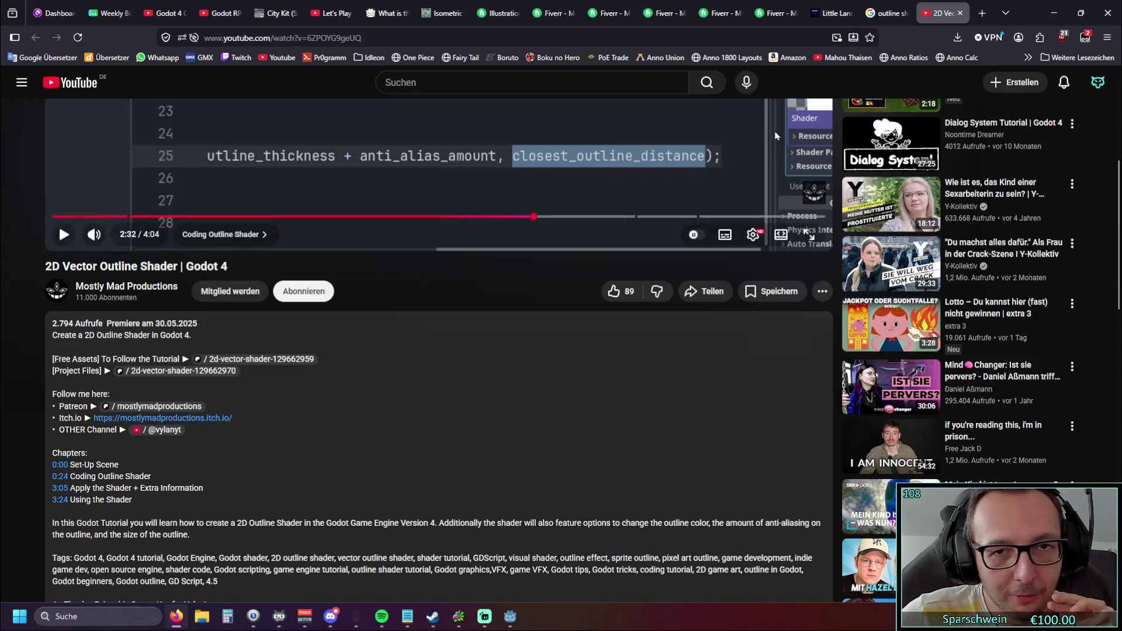
pyautogui.hotkey('alt', 'Tab')
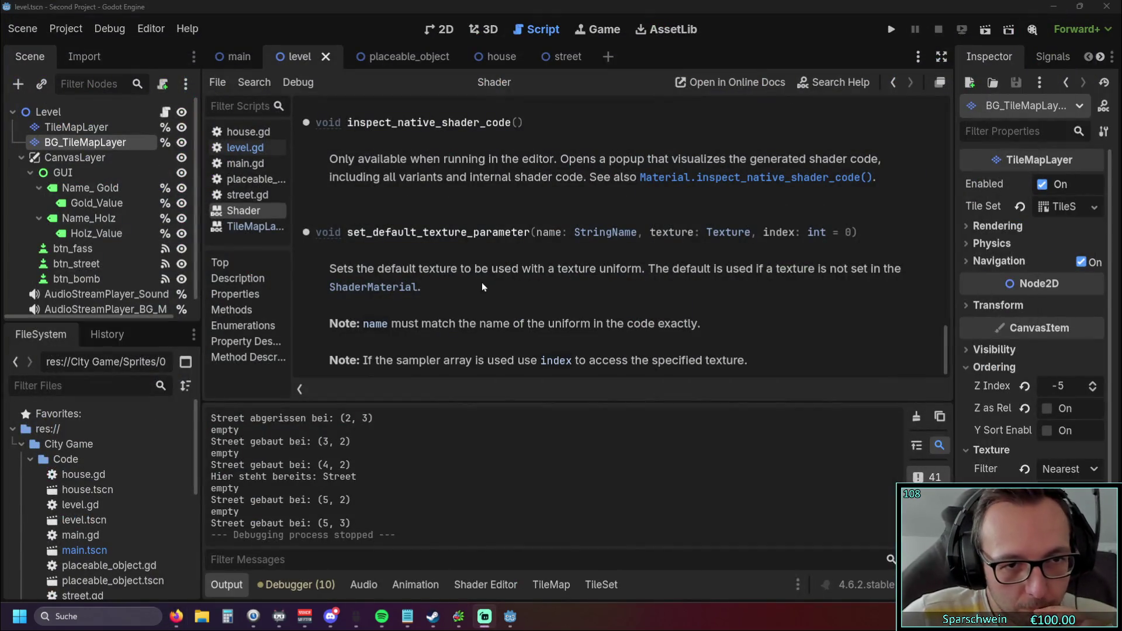
# Switch to the level scene and close the Shader and TileMapLayer documentation pages
pyautogui.click(237, 59)
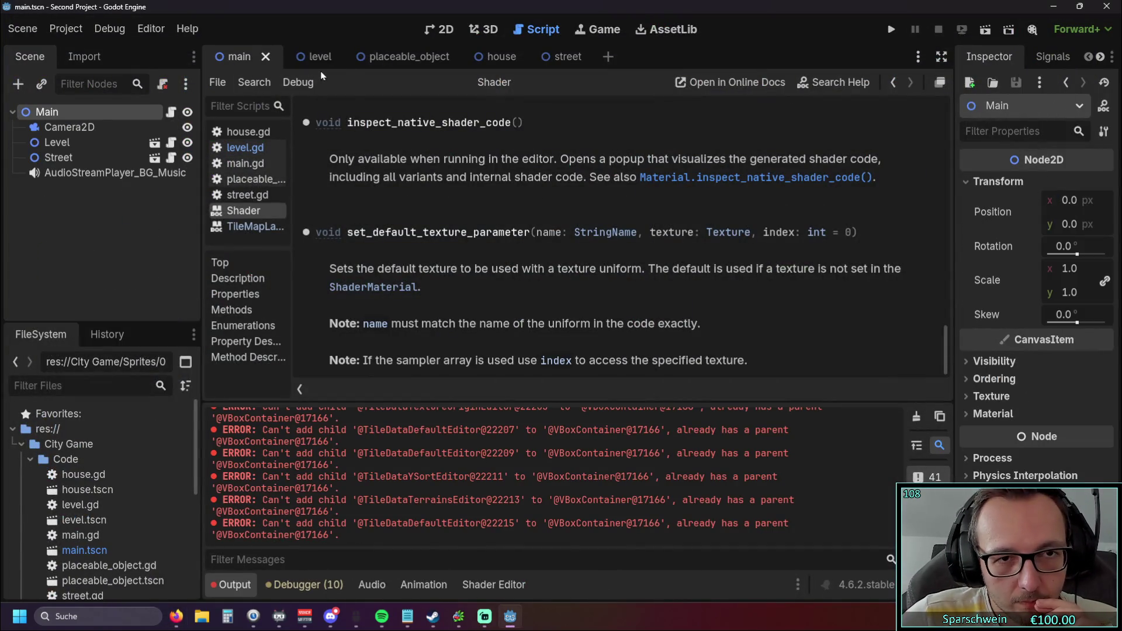
pyautogui.click(318, 59)
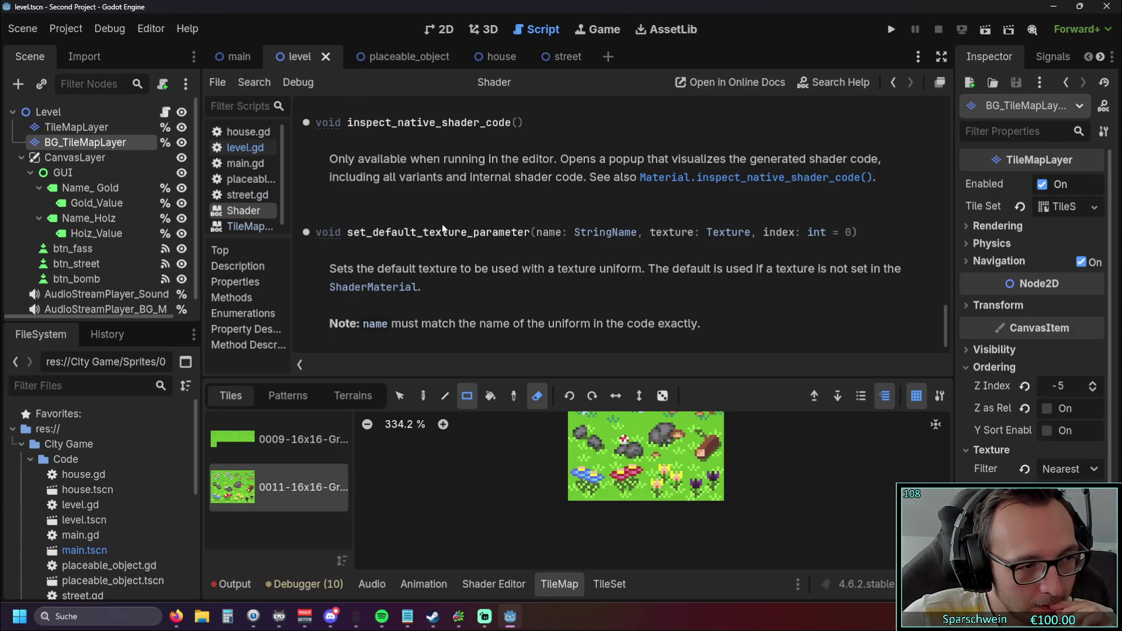
pyautogui.scroll(1, 453, 229)
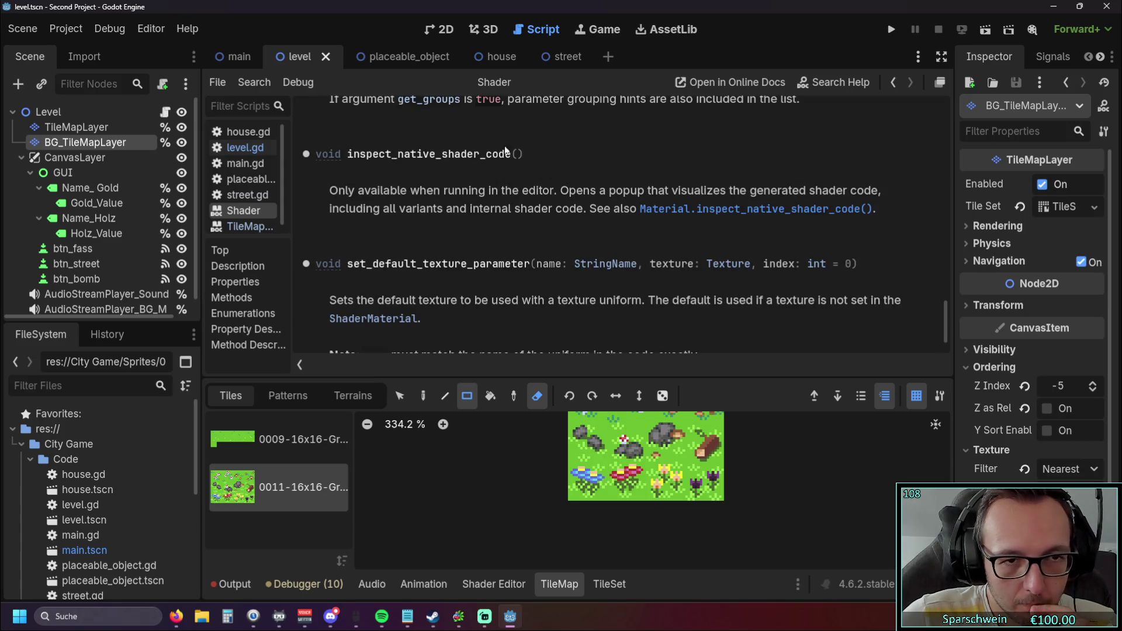
pyautogui.rightClick(243, 210)
pyautogui.click(263, 225)
pyautogui.click(249, 211)
pyautogui.rightClick(248, 210)
pyautogui.click(274, 227)
# Enlarge the code editor showing level.gd and run the project
pyautogui.scroll(-3, 522, 220)
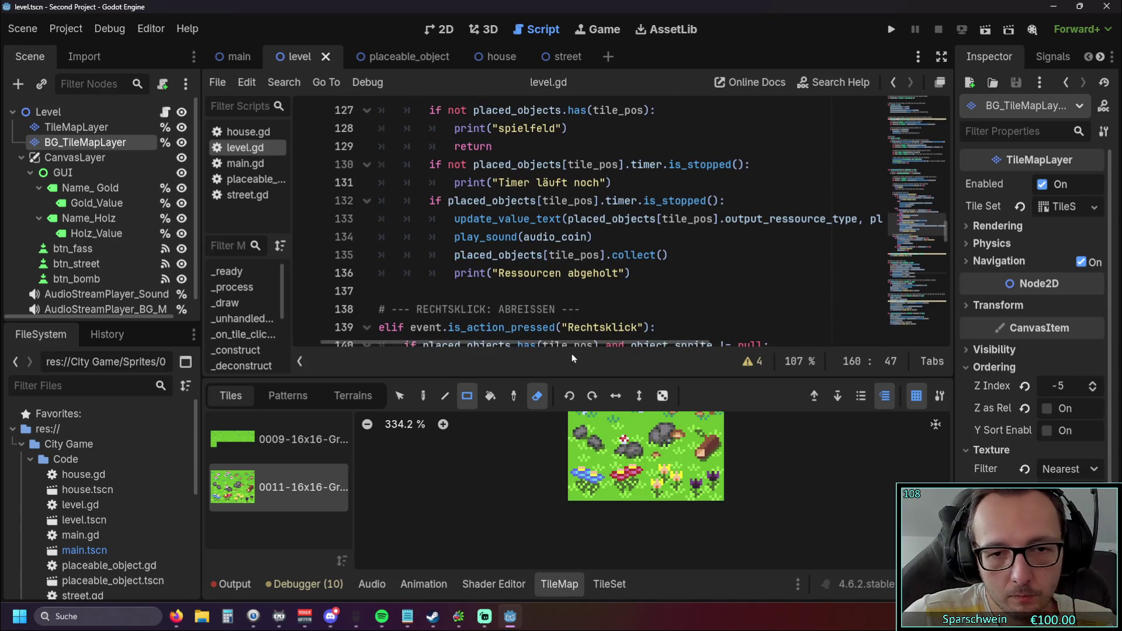
pyautogui.moveTo(579, 377); pyautogui.dragTo(579, 418)
pyautogui.scroll(3, 584, 314)
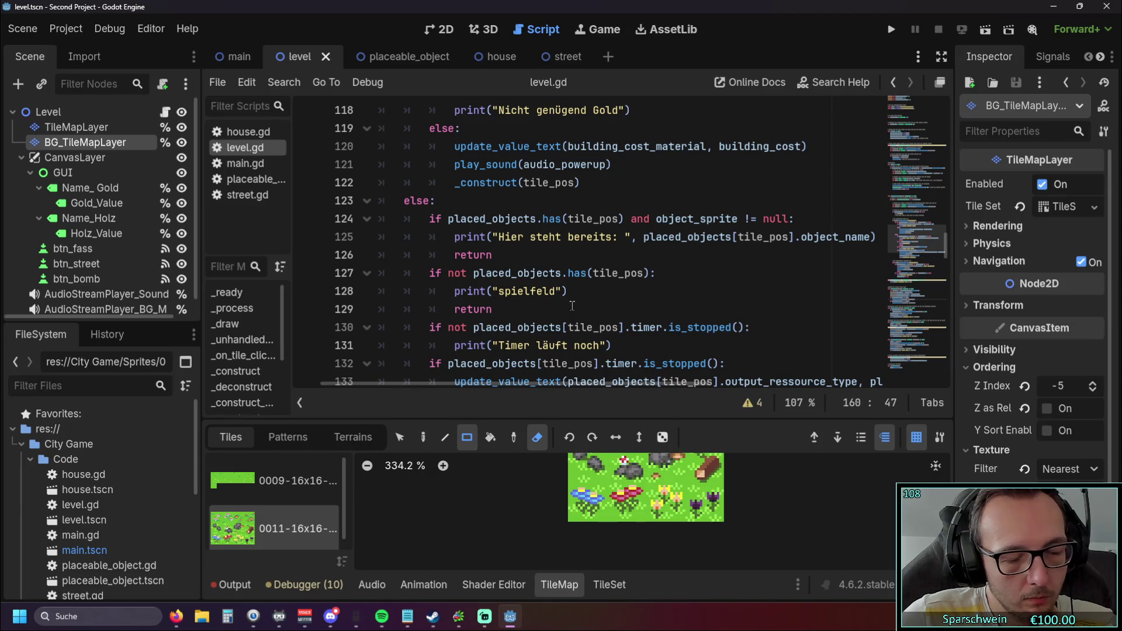
pyautogui.scroll(3, 572, 305)
pyautogui.scroll(-9, 570, 302)
pyautogui.scroll(-3, 570, 302)
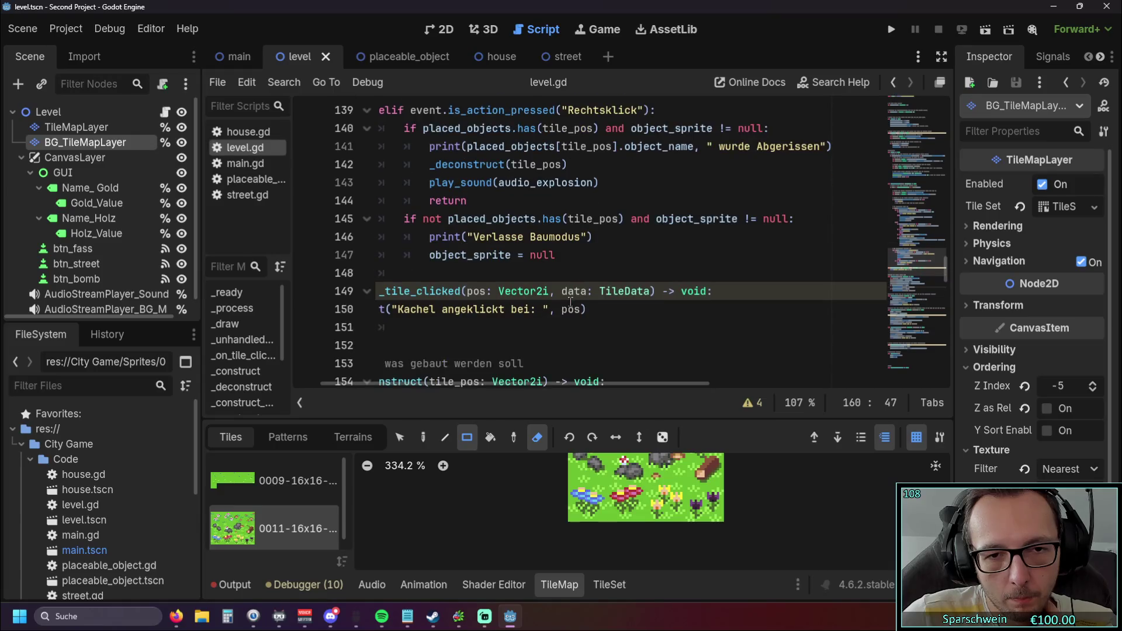
pyautogui.click(891, 31)
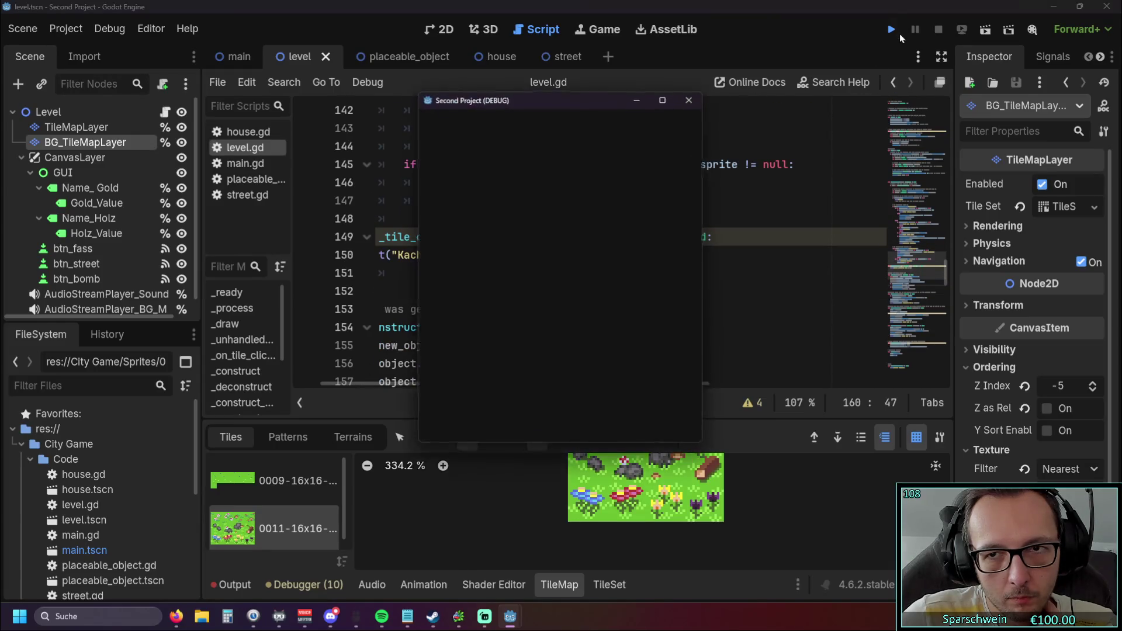
# Build a barrel on a grass tile in the running game
pyautogui.click(600, 425)
pyautogui.click(527, 422)
pyautogui.click(567, 346)
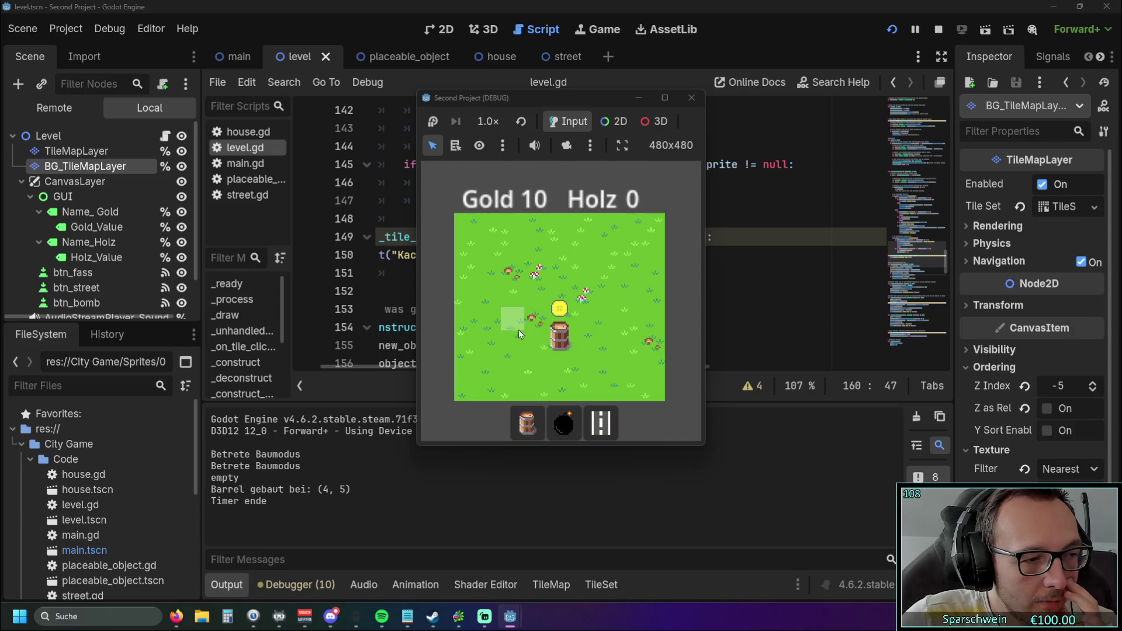
# Repeatedly collect the barrel's gold coins, raising Gold to 70
pyautogui.click(559, 340)
pyautogui.click(556, 338)
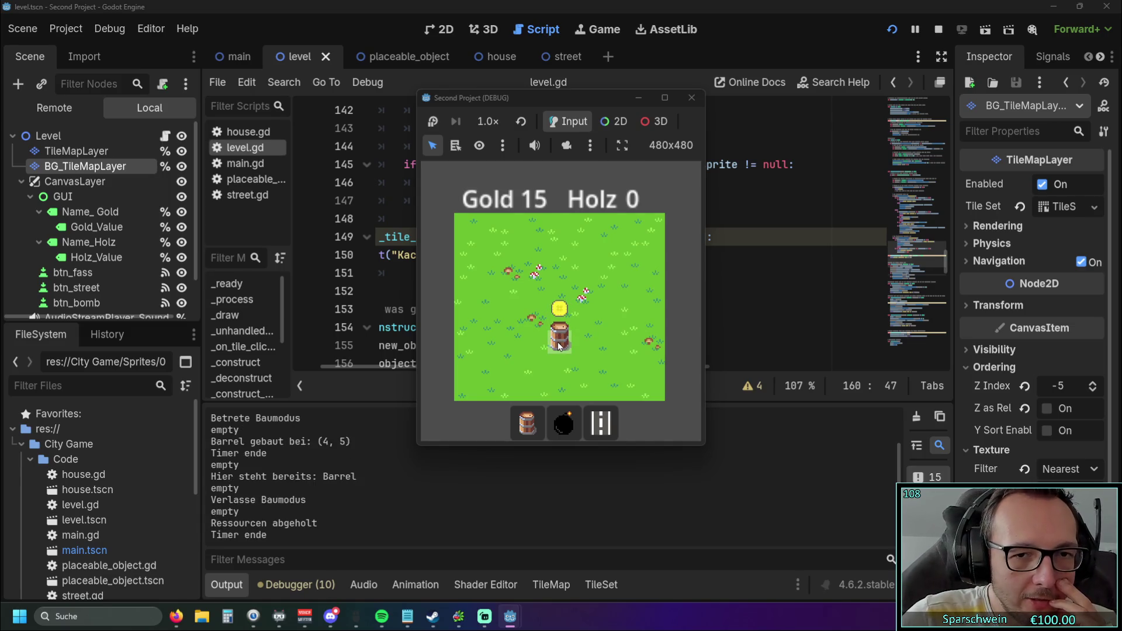
pyautogui.click(558, 342)
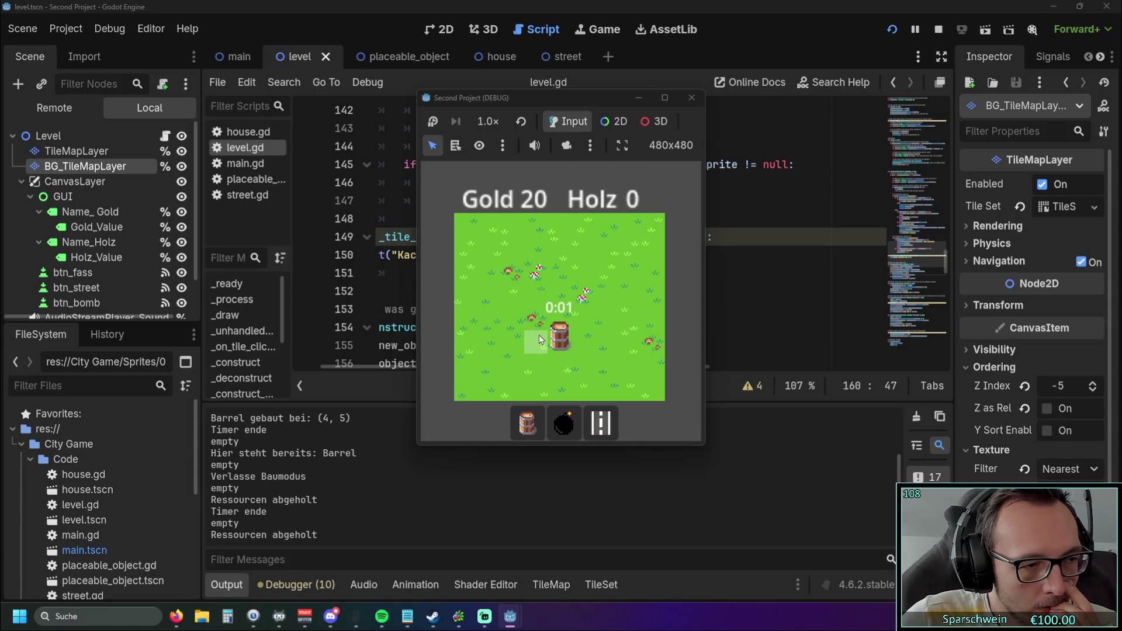
pyautogui.click(549, 340)
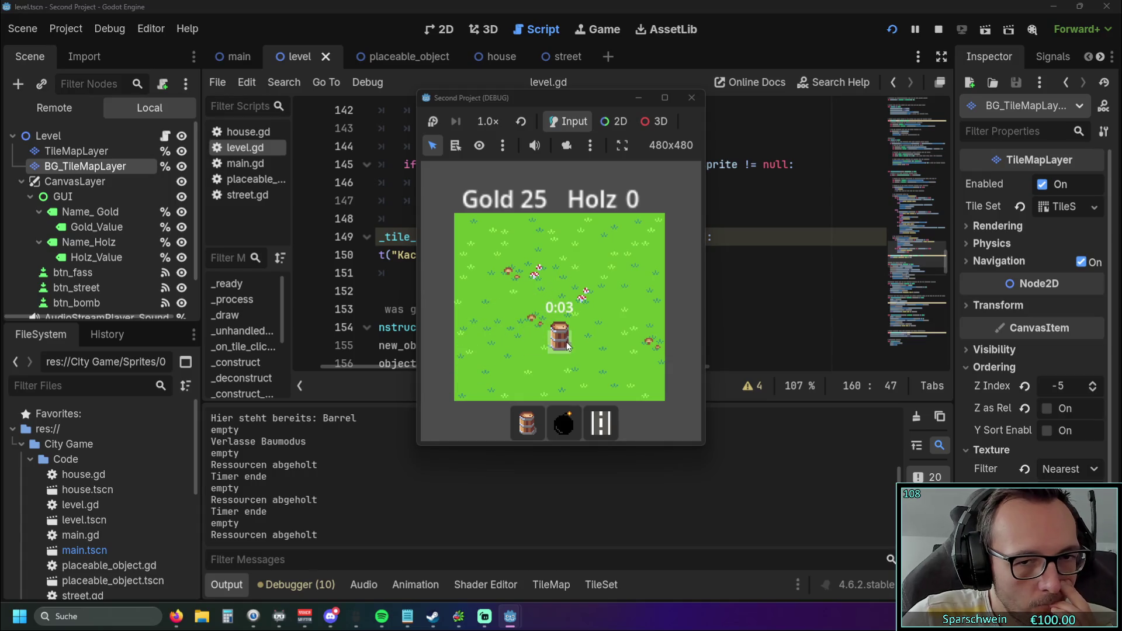
pyautogui.click(553, 344)
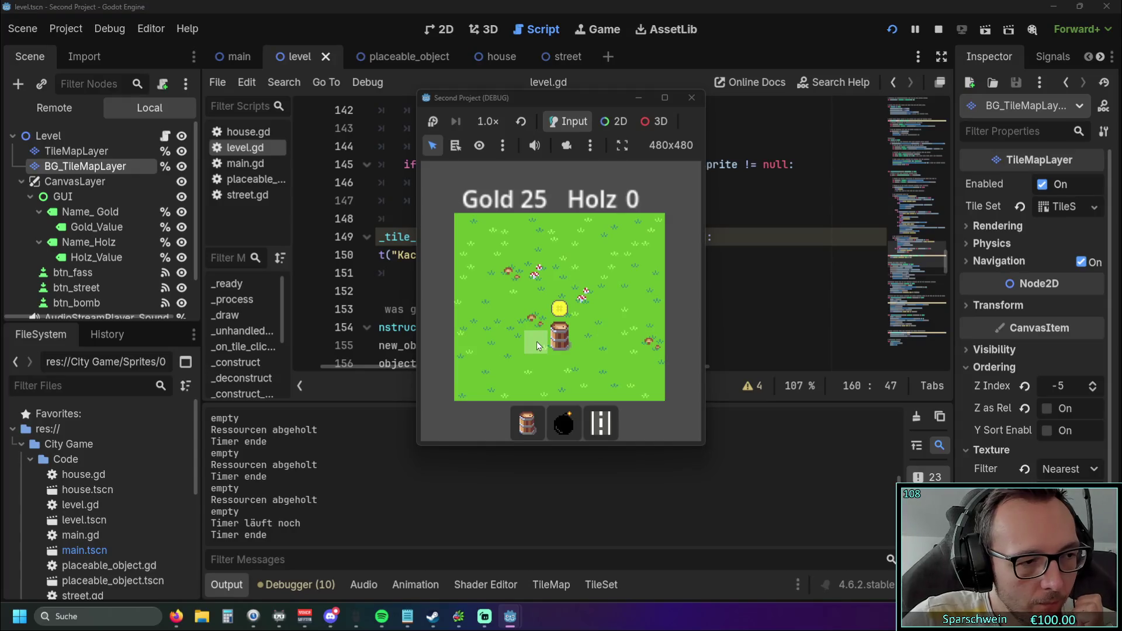
pyautogui.click(556, 343)
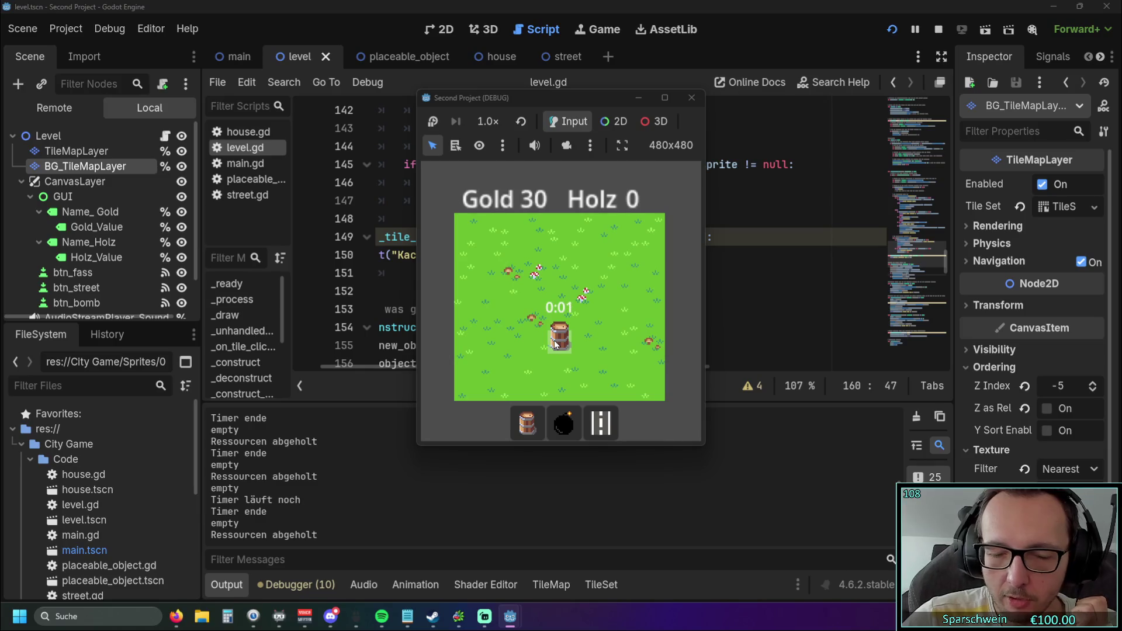
pyautogui.click(555, 342)
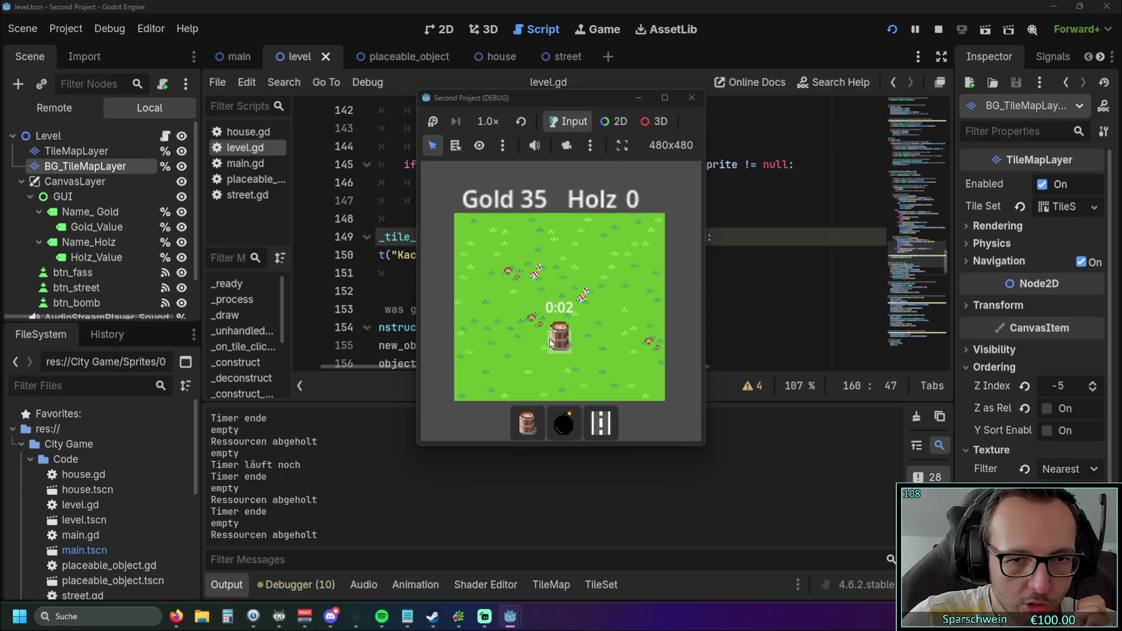
pyautogui.click(549, 342)
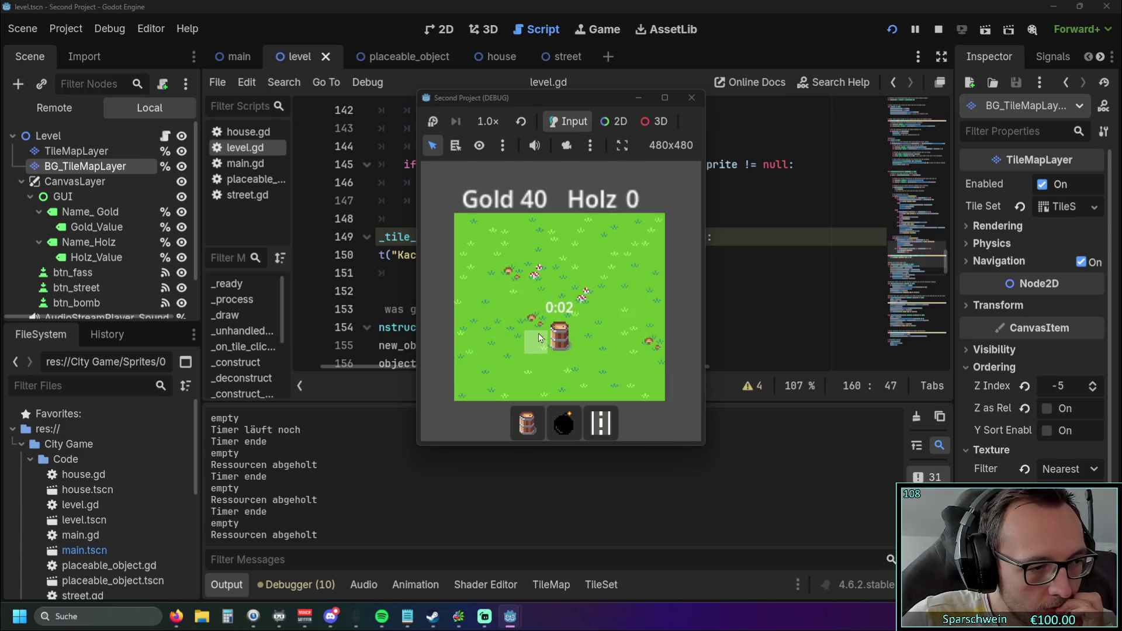
pyautogui.click(550, 344)
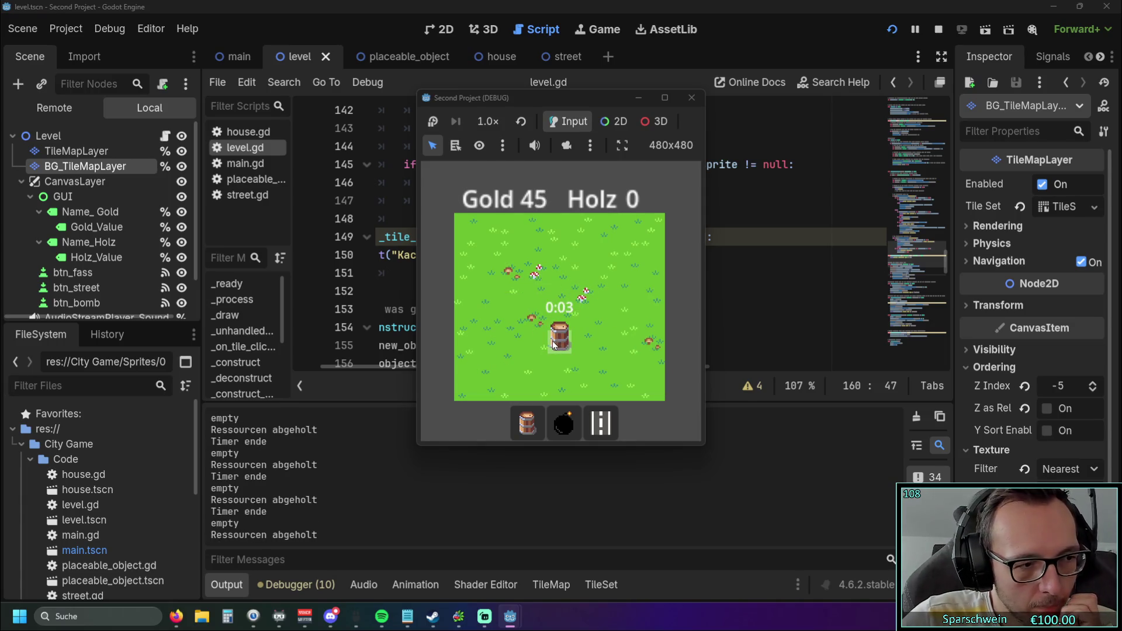
pyautogui.click(556, 344)
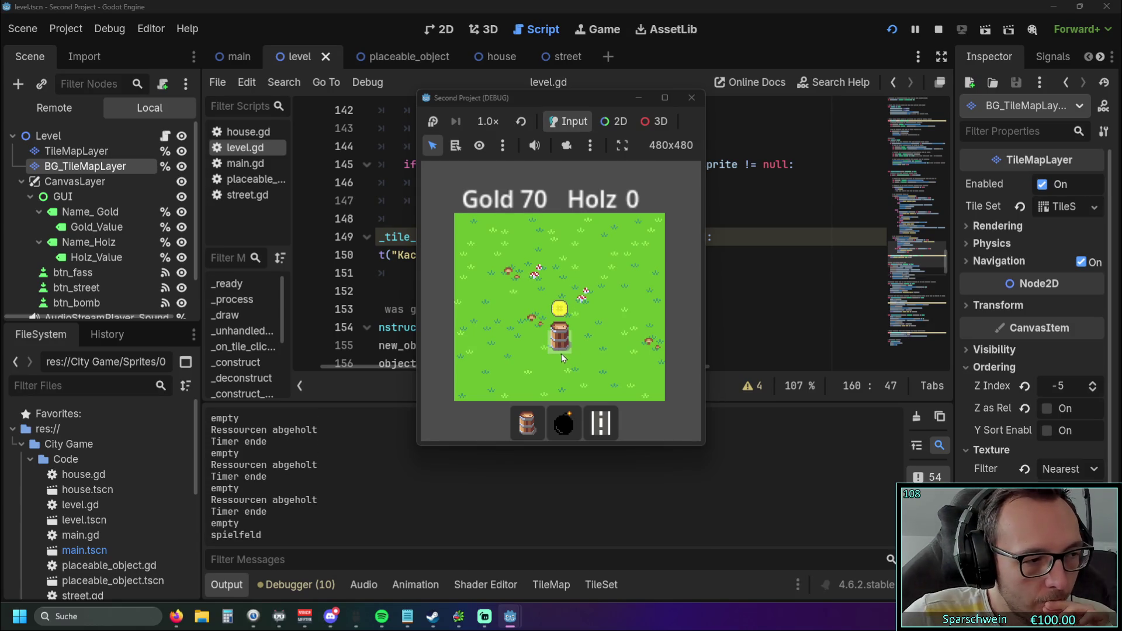
# Keep collecting barrel coins, cancelling one attempt to build another barrel
pyautogui.click(561, 352)
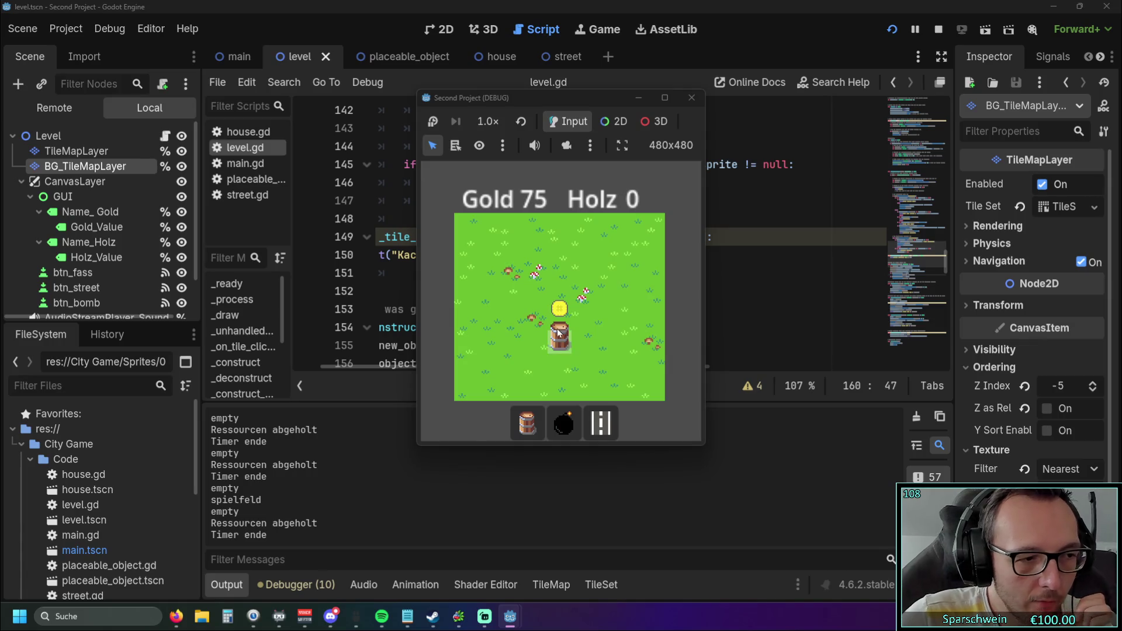
pyautogui.click(564, 343)
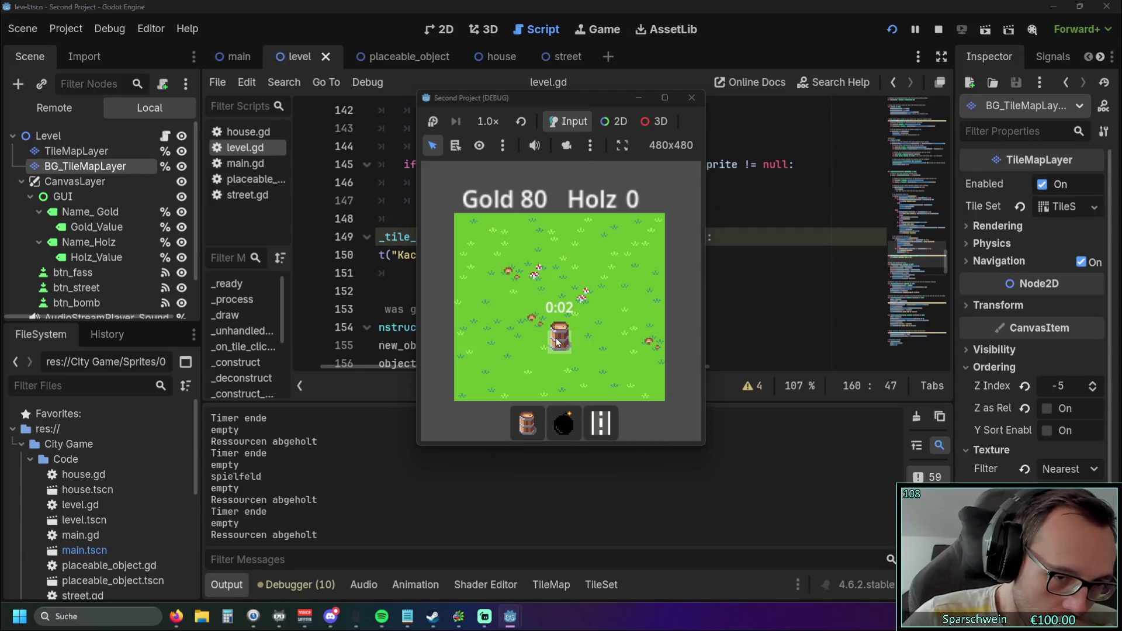
pyautogui.click(558, 307)
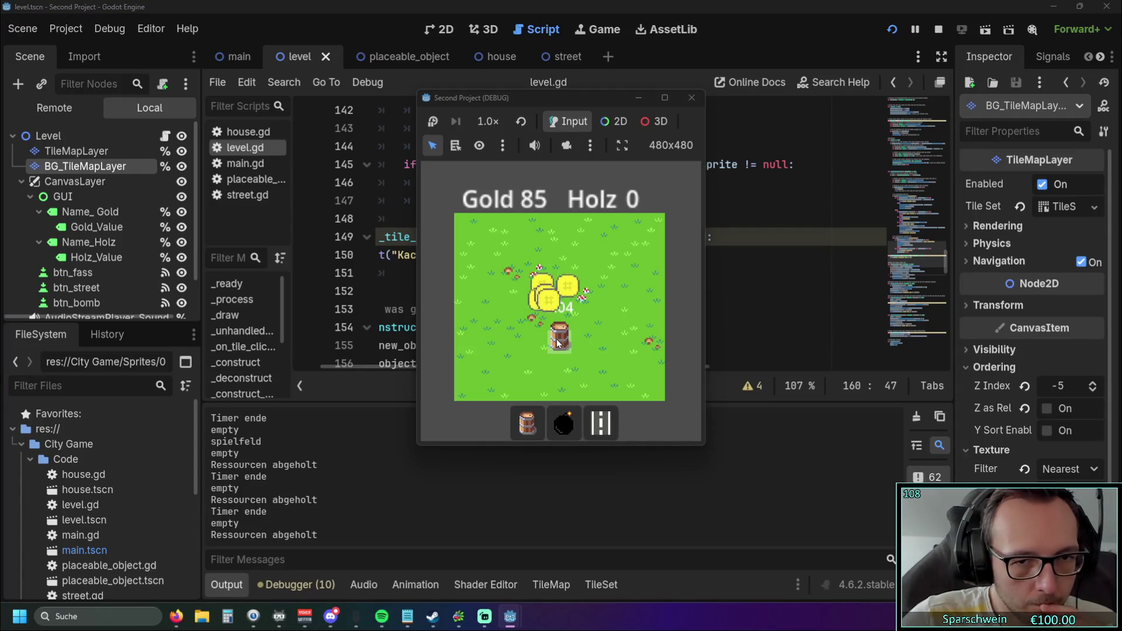
pyautogui.click(564, 345)
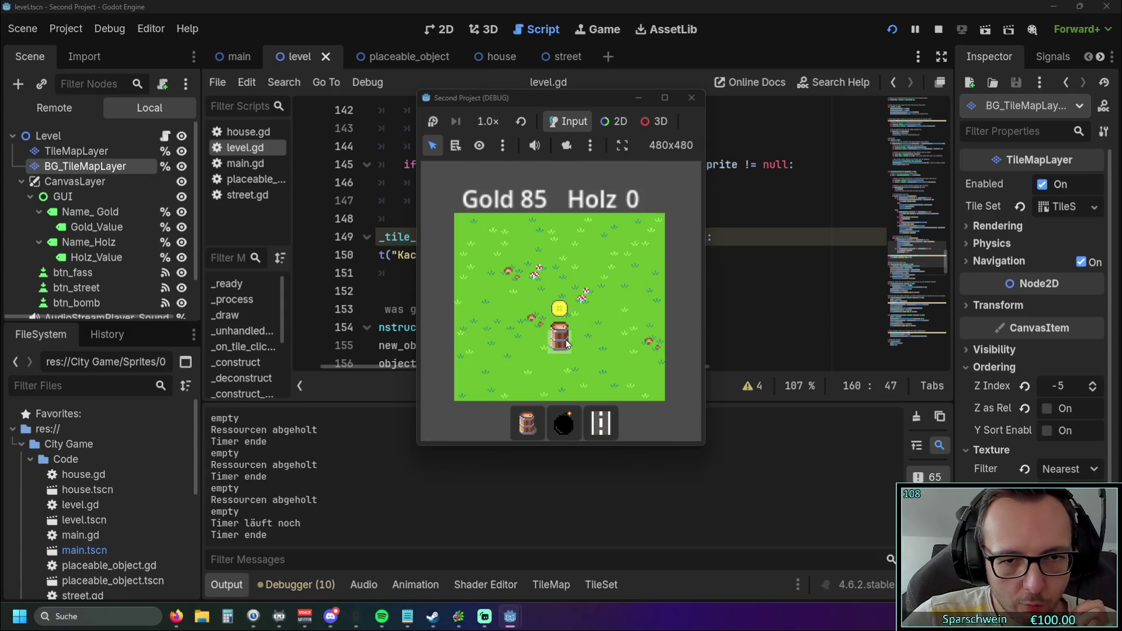
pyautogui.click(558, 307)
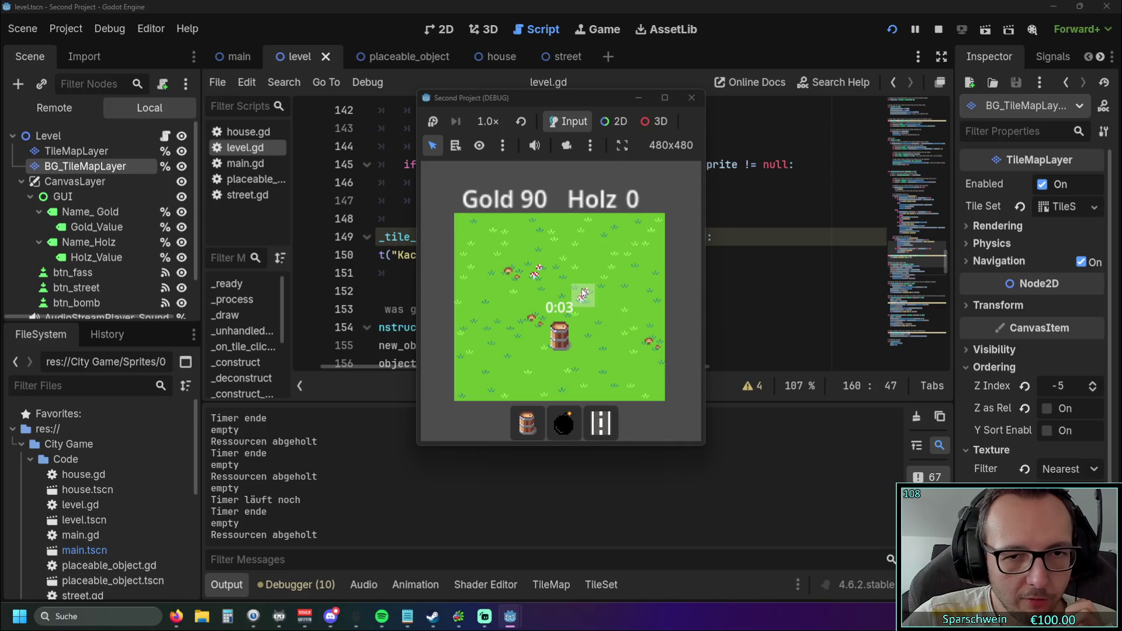
pyautogui.click(526, 420)
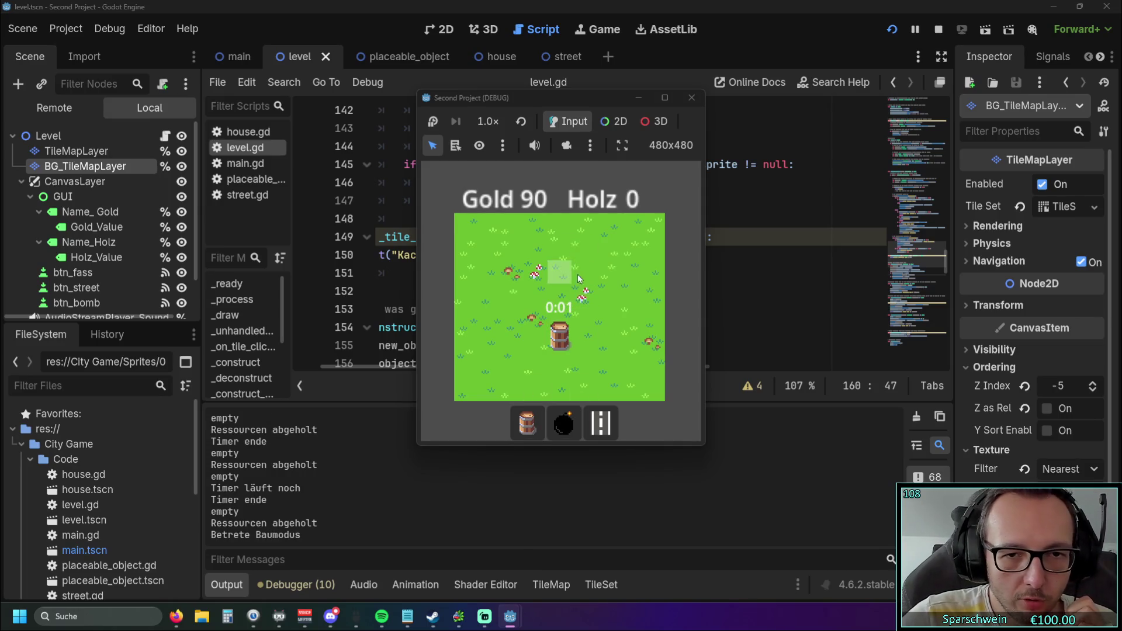
pyautogui.click(535, 389)
pyautogui.click(560, 340)
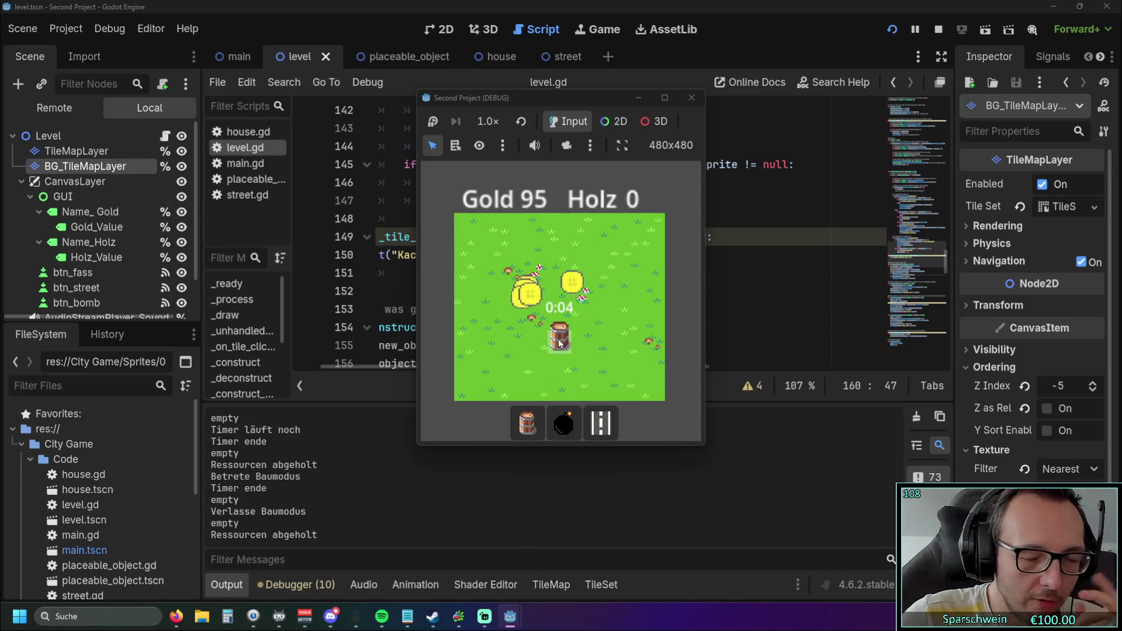
# Cancel another barrel build, collect more coins up to Gold 110, and close the game window
pyautogui.click(528, 419)
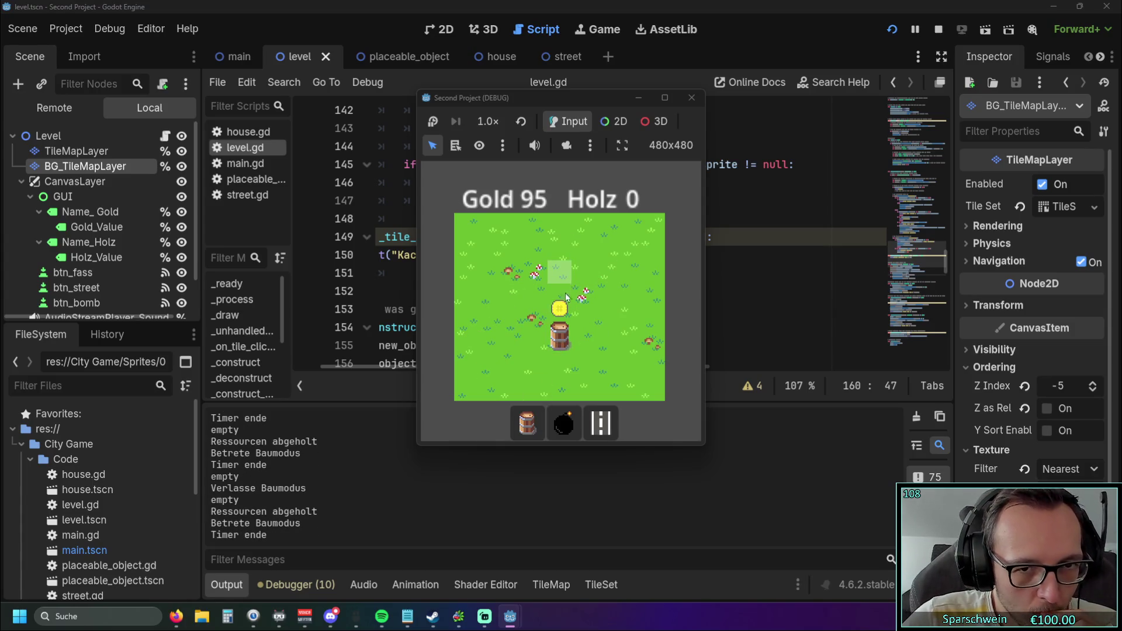
pyautogui.click(520, 345)
pyautogui.click(555, 337)
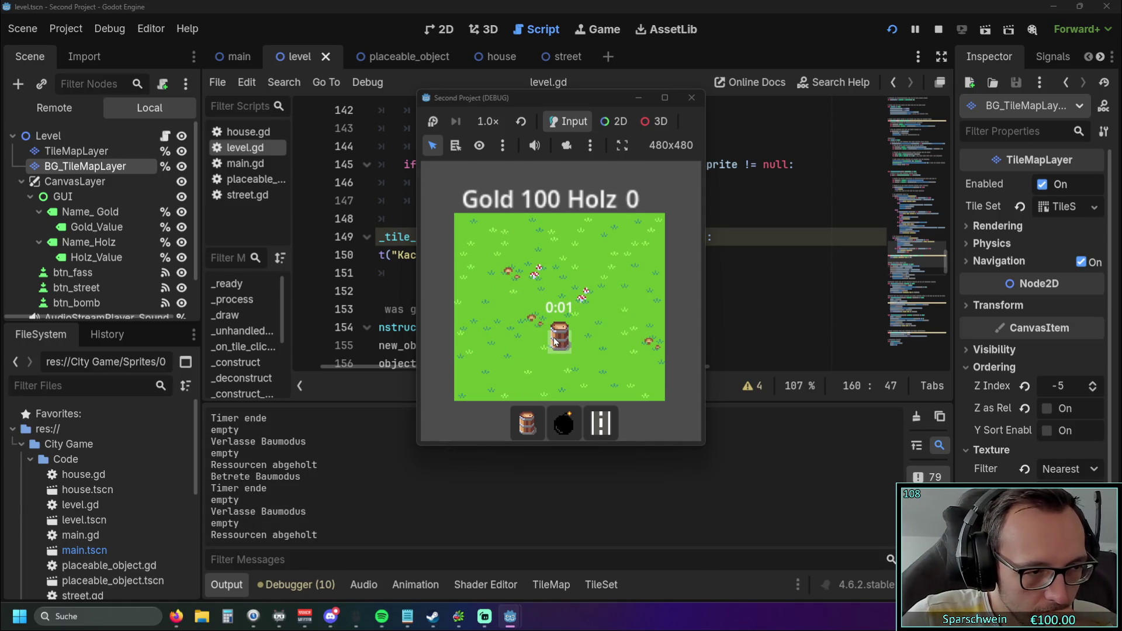
pyautogui.click(558, 347)
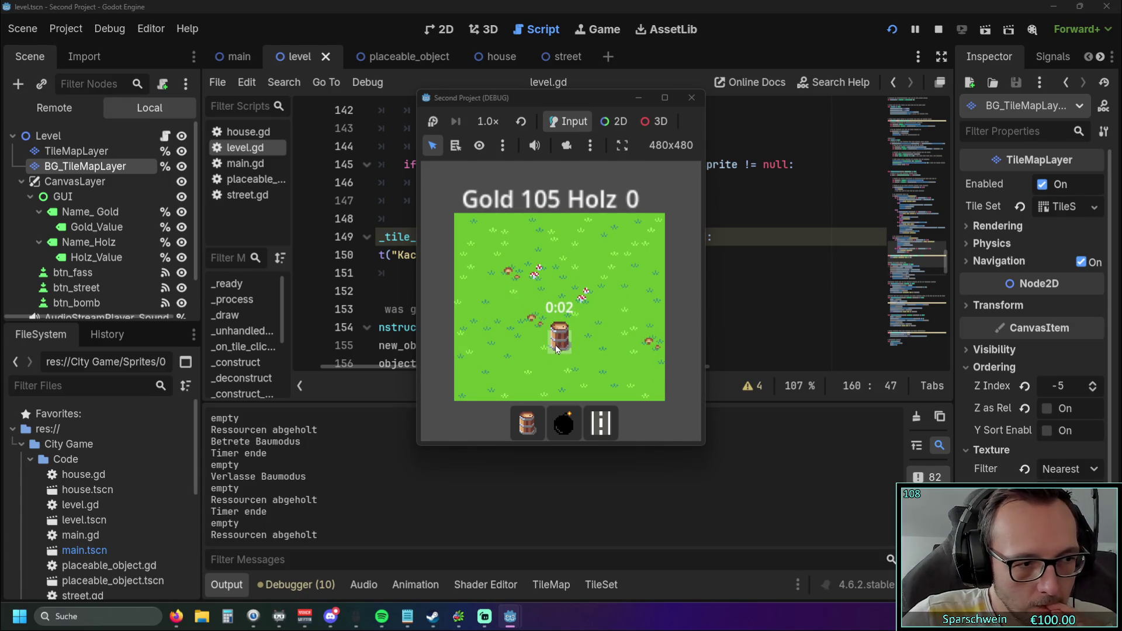
pyautogui.click(553, 346)
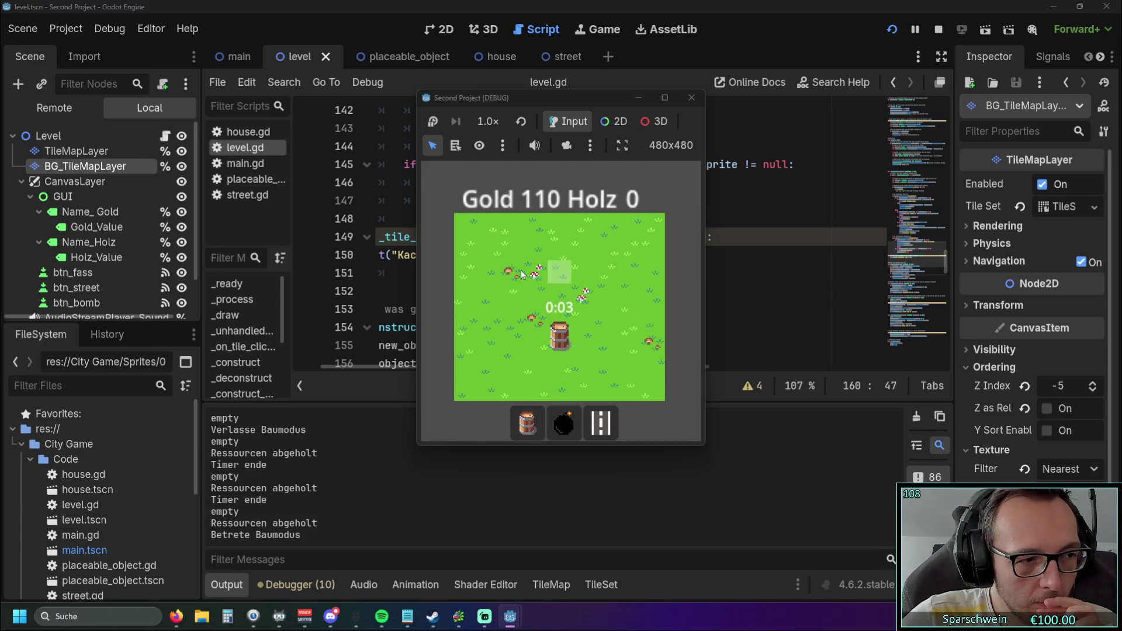
pyautogui.click(553, 280)
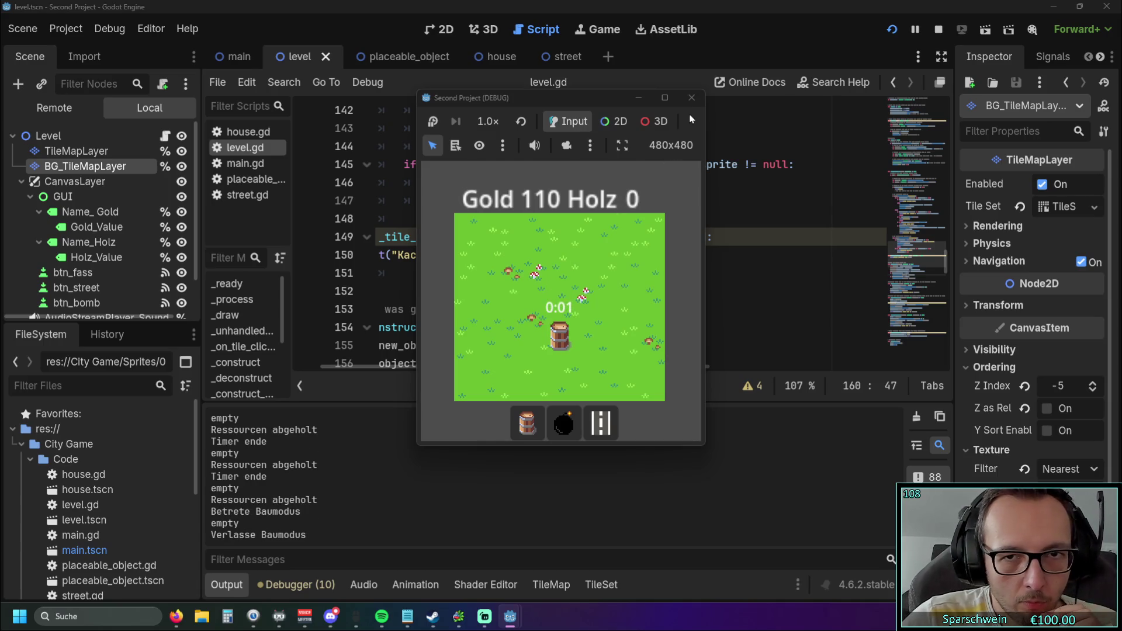
pyautogui.click(692, 97)
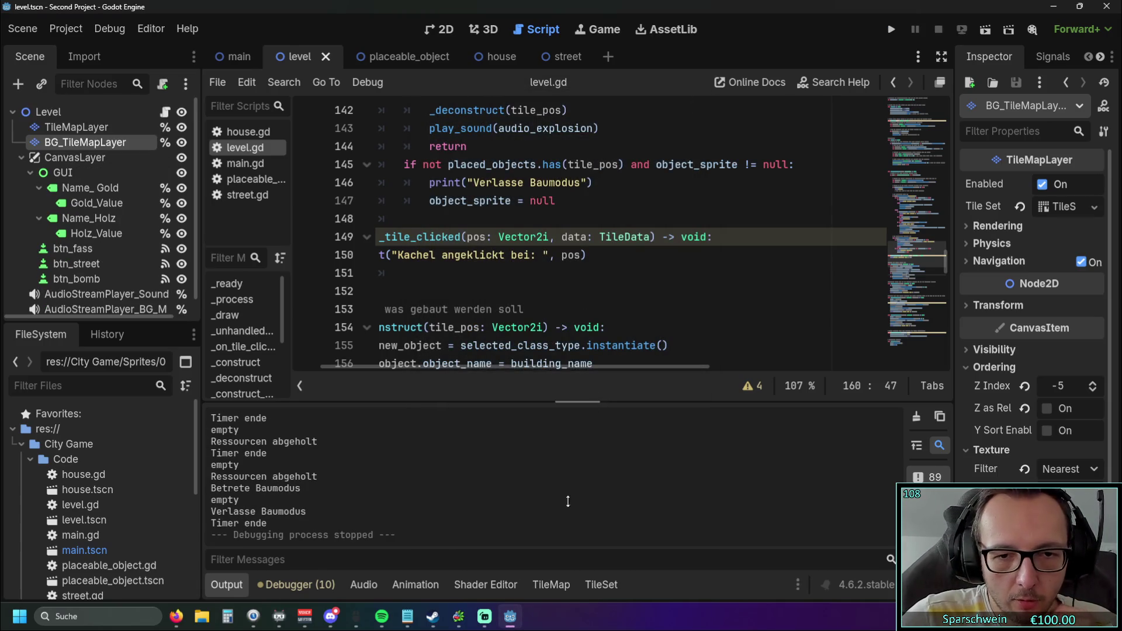
# Scroll down level.gd and switch back to the YouTube outline shader tutorial in the browser
pyautogui.scroll(-20, 567, 284)
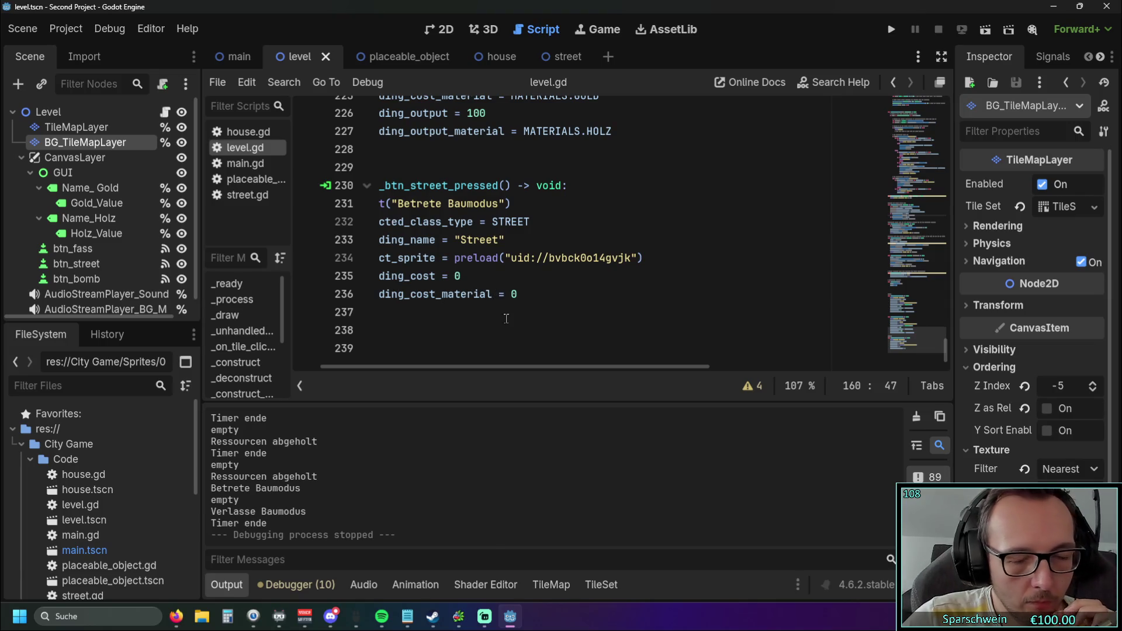
pyautogui.hotkey('alt', 'Tab')
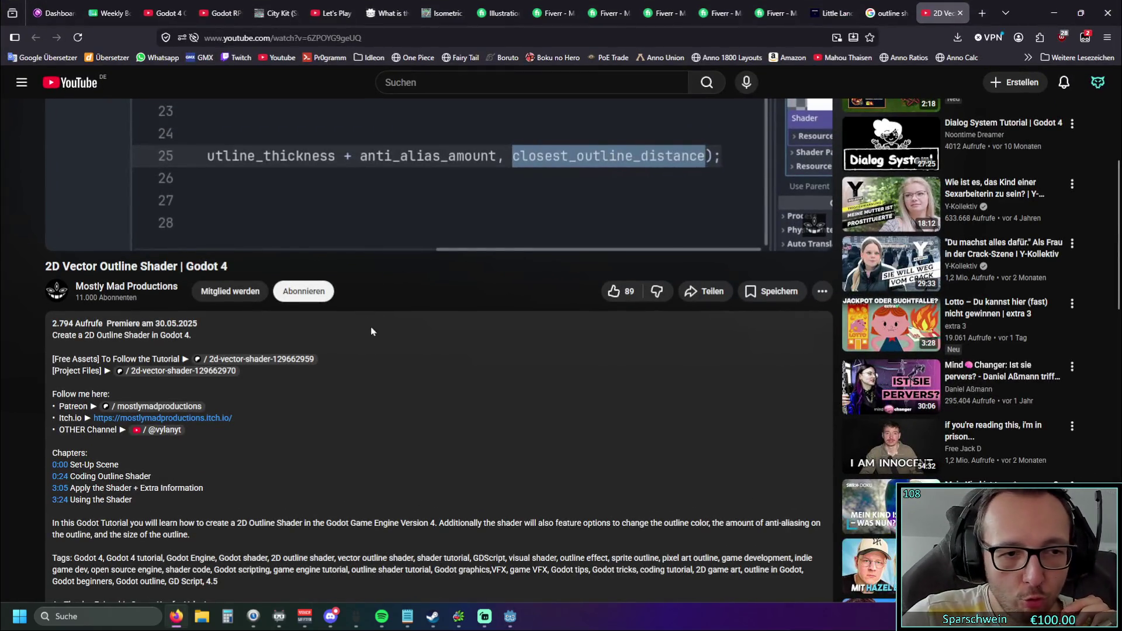
pyautogui.scroll(-2, 374, 333)
pyautogui.scroll(-1, 380, 338)
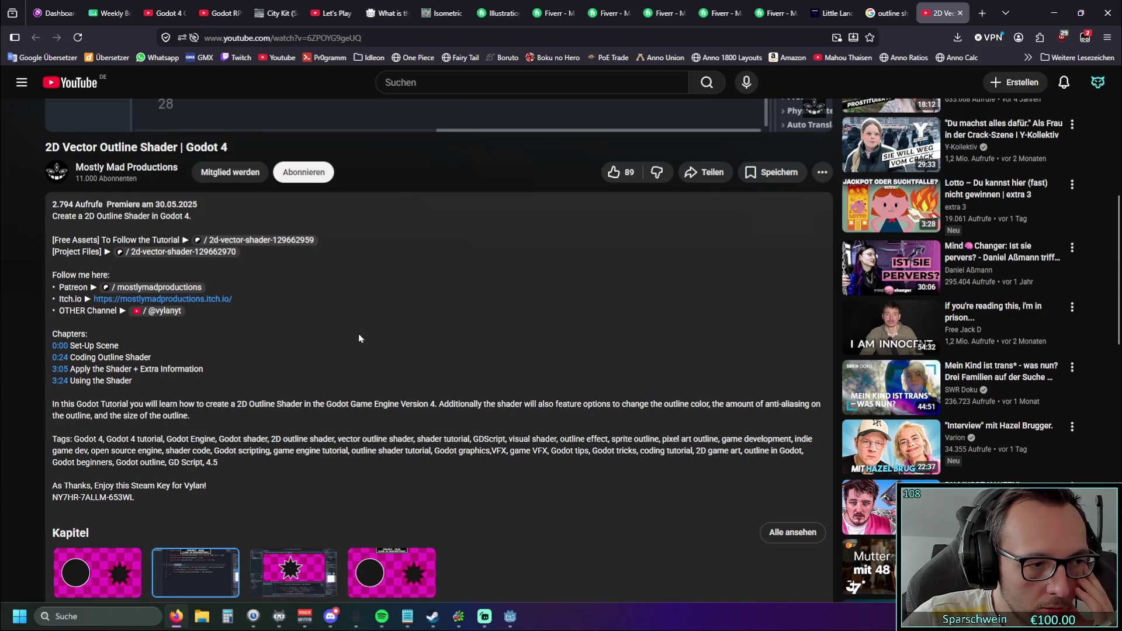
pyautogui.hotkey('alt', 'Tab')
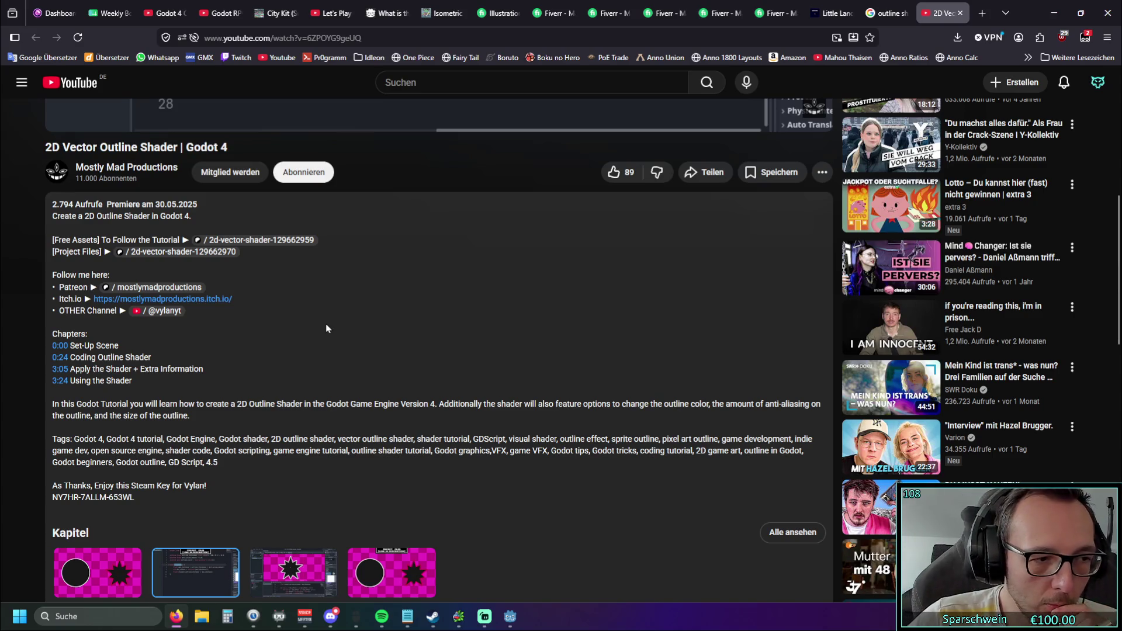
pyautogui.scroll(-1, 315, 331)
# Reopen the godotshaders.com pixel-perfect-outline-shader page in a new tab
pyautogui.scroll(-3, 315, 331)
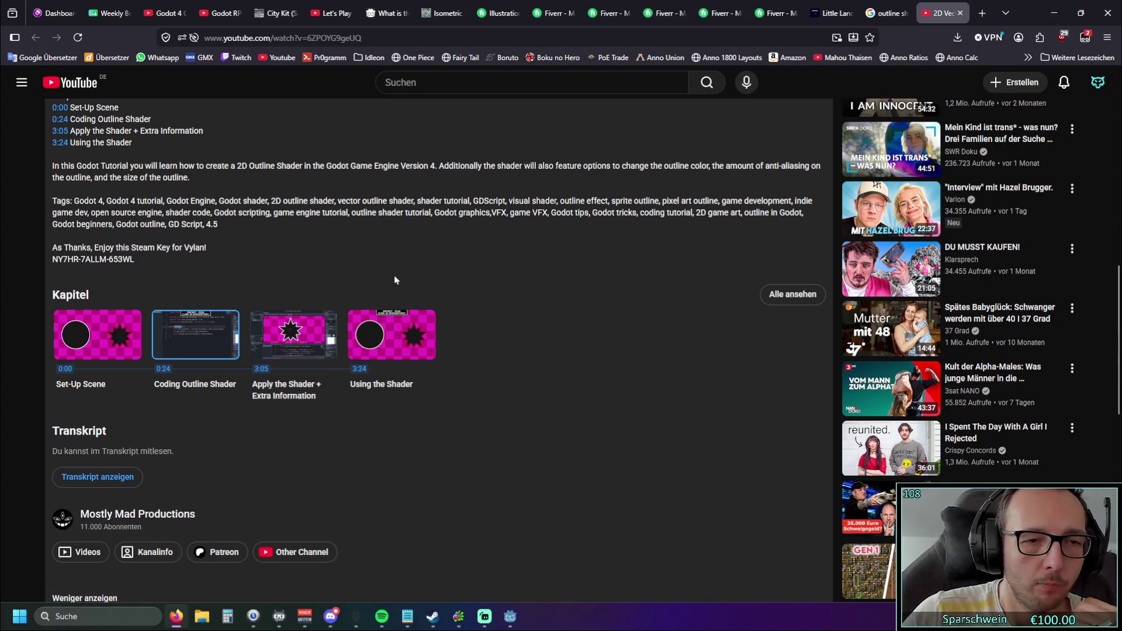
pyautogui.scroll(4, 359, 241)
pyautogui.scroll(4, 358, 240)
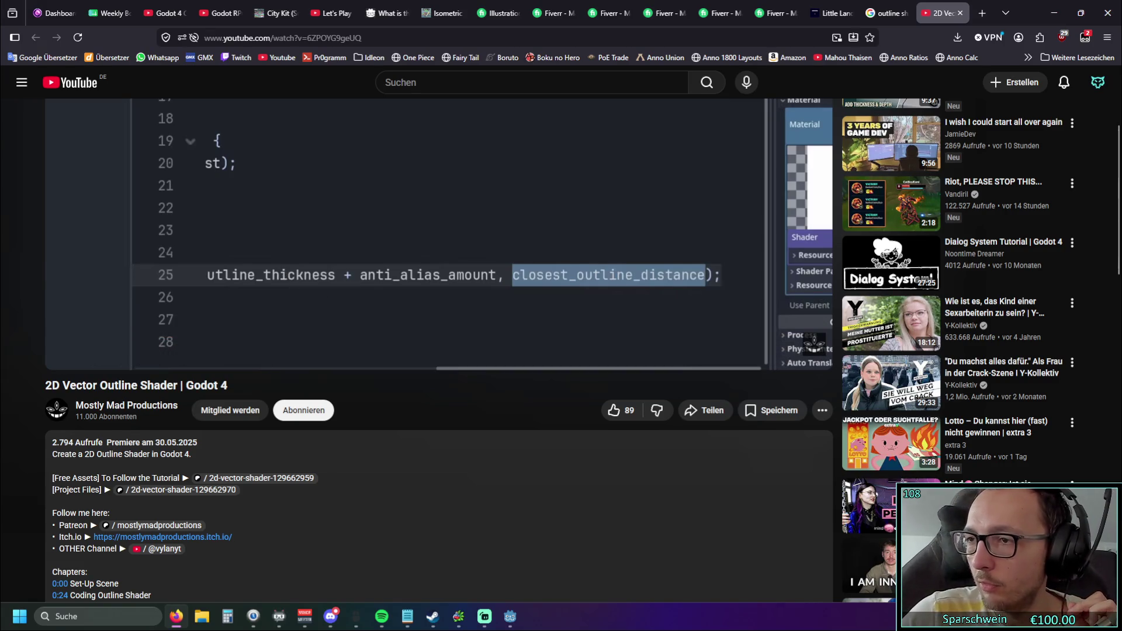
pyautogui.hotkey('ctrl', 'shift', 't')
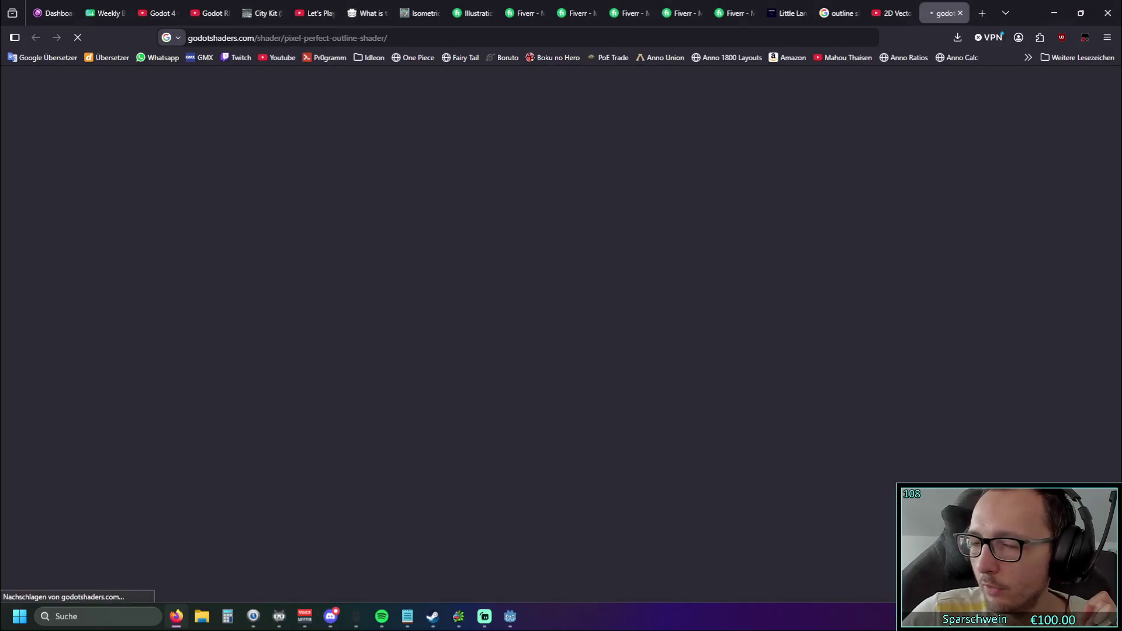
# Scroll through the 23-line spatial shader code and let the sphere Live Preview load
pyautogui.scroll(-10, 370, 307)
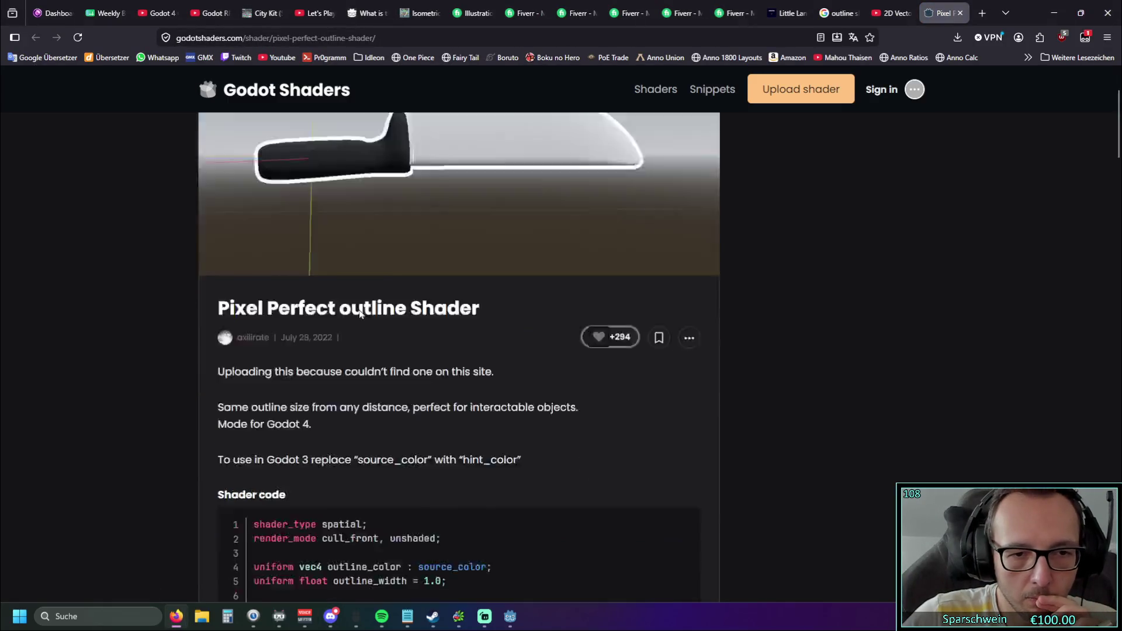
pyautogui.scroll(3, 369, 309)
pyautogui.scroll(1, 369, 309)
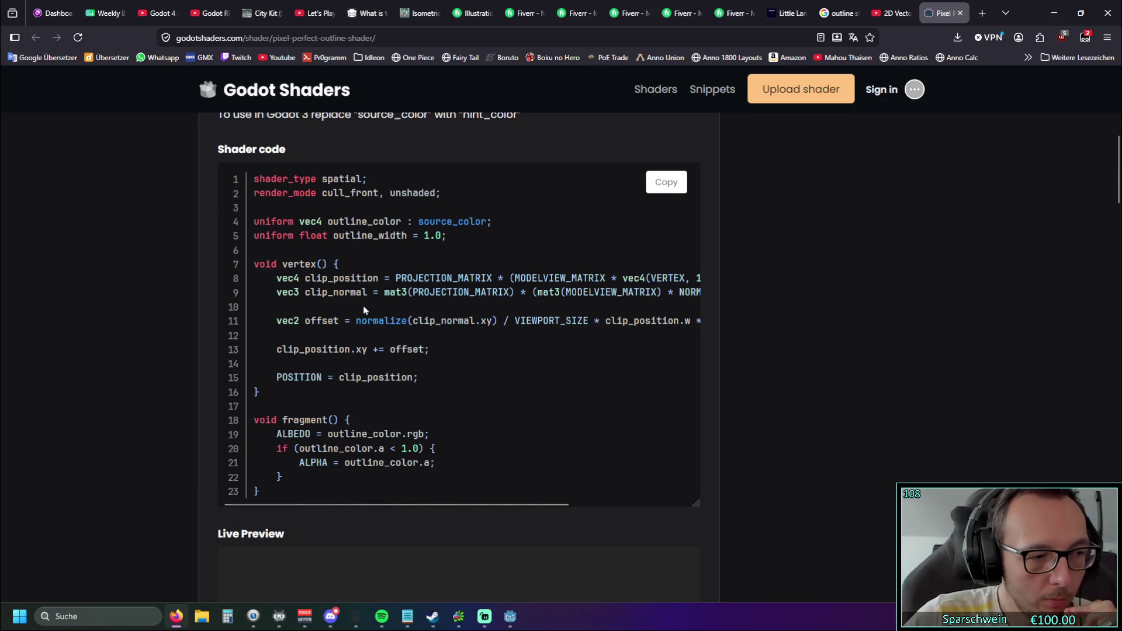
pyautogui.scroll(-7, 363, 310)
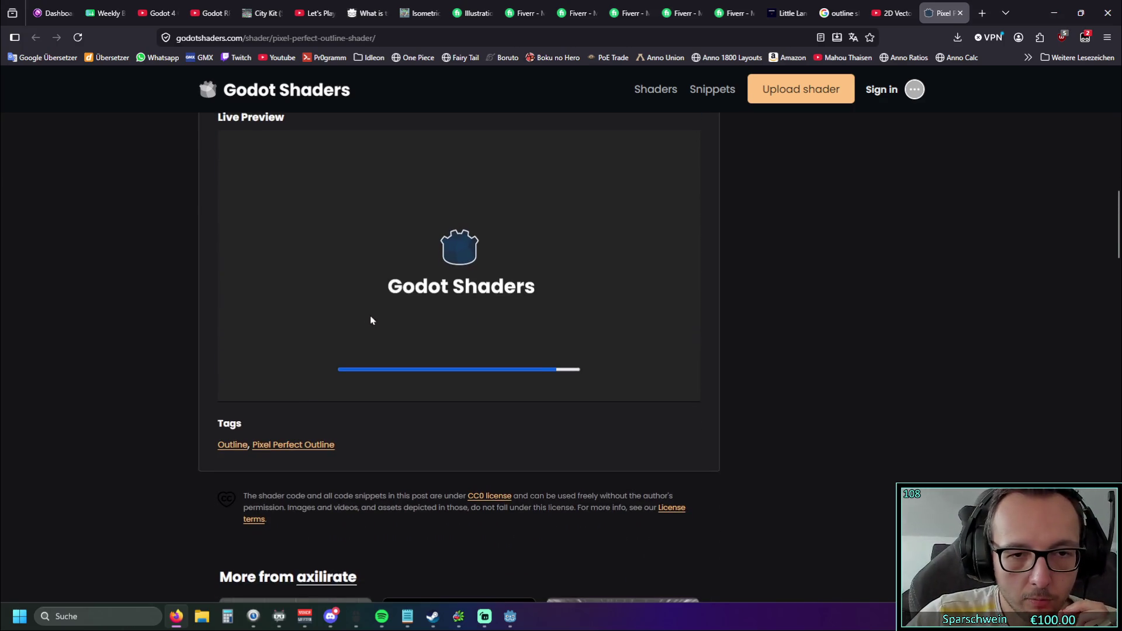
pyautogui.scroll(1, 453, 295)
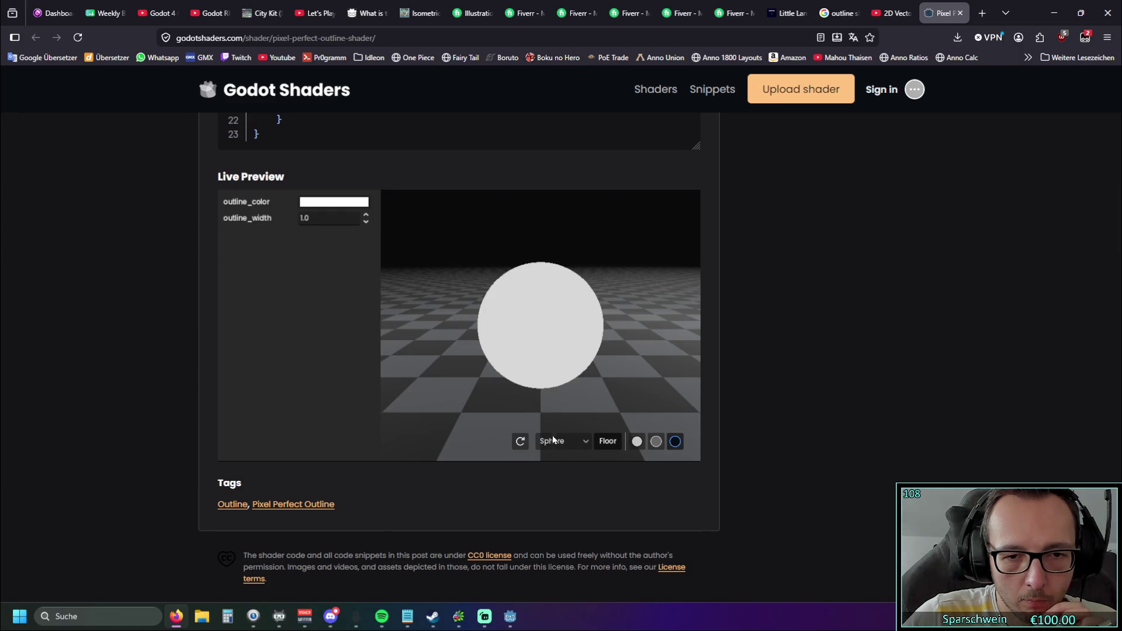
# Orbit the preview sphere, set outline_width to 1.08 and outline_color to dark red #6f1a1a
pyautogui.moveTo(531, 328)
pyautogui.mouseDown()
pyautogui.moveTo(540, 340)
pyautogui.moveTo(613, 306)
pyautogui.moveTo(501, 356)
pyautogui.moveTo(478, 386)
pyautogui.moveTo(387, 239)
pyautogui.mouseUp()
pyautogui.click(365, 214)
pyautogui.click(365, 215)
pyautogui.click(366, 215)
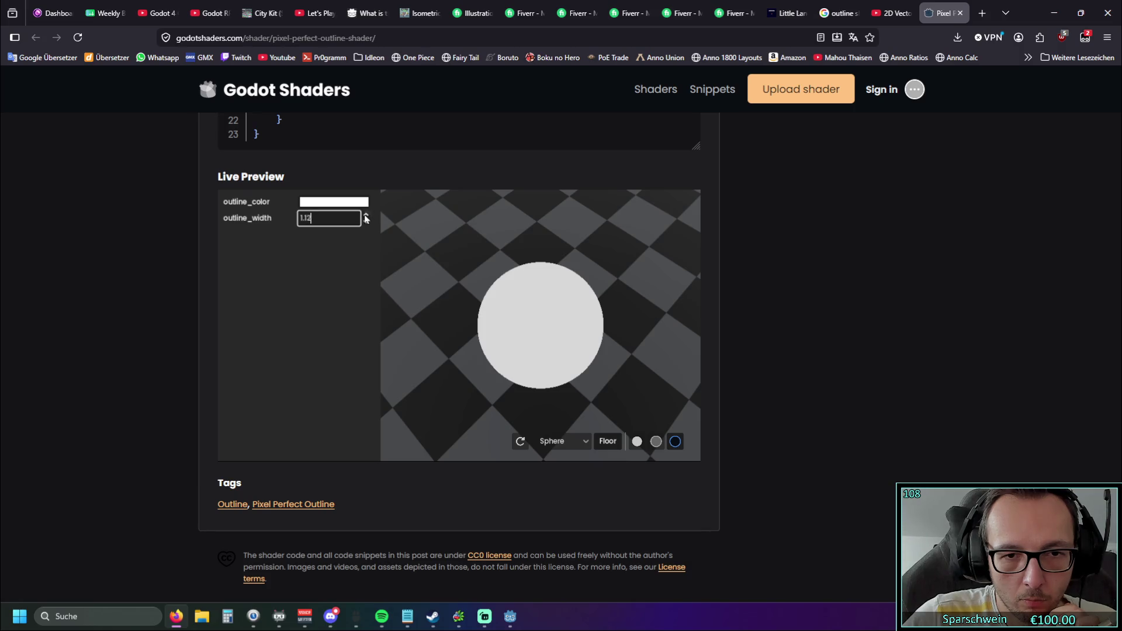
pyautogui.click(366, 223)
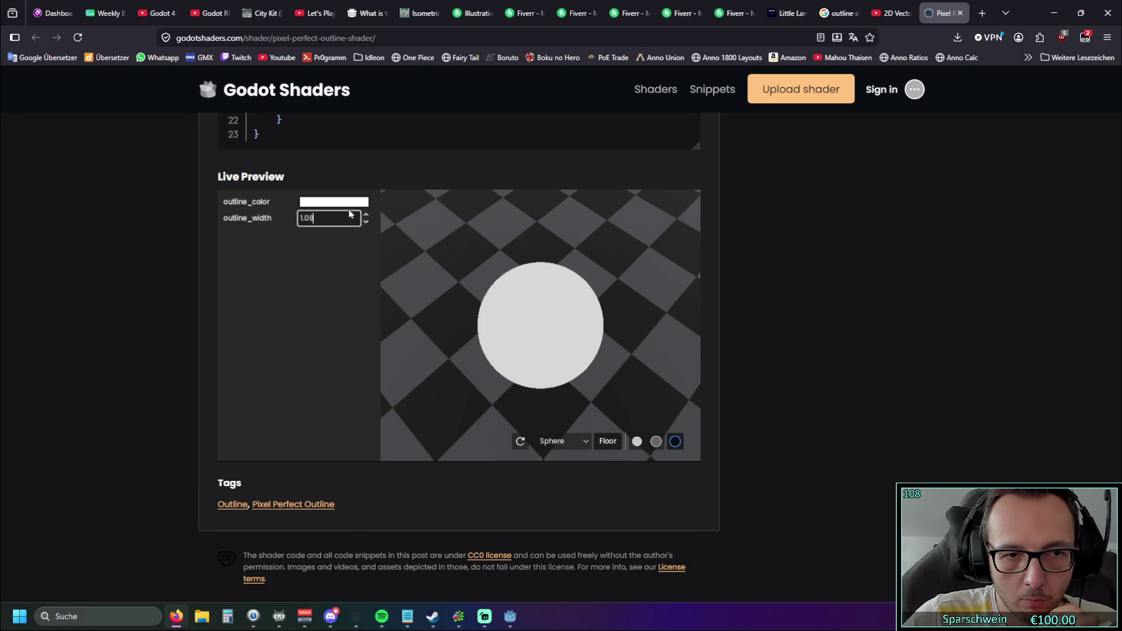
pyautogui.click(344, 202)
pyautogui.click(364, 251)
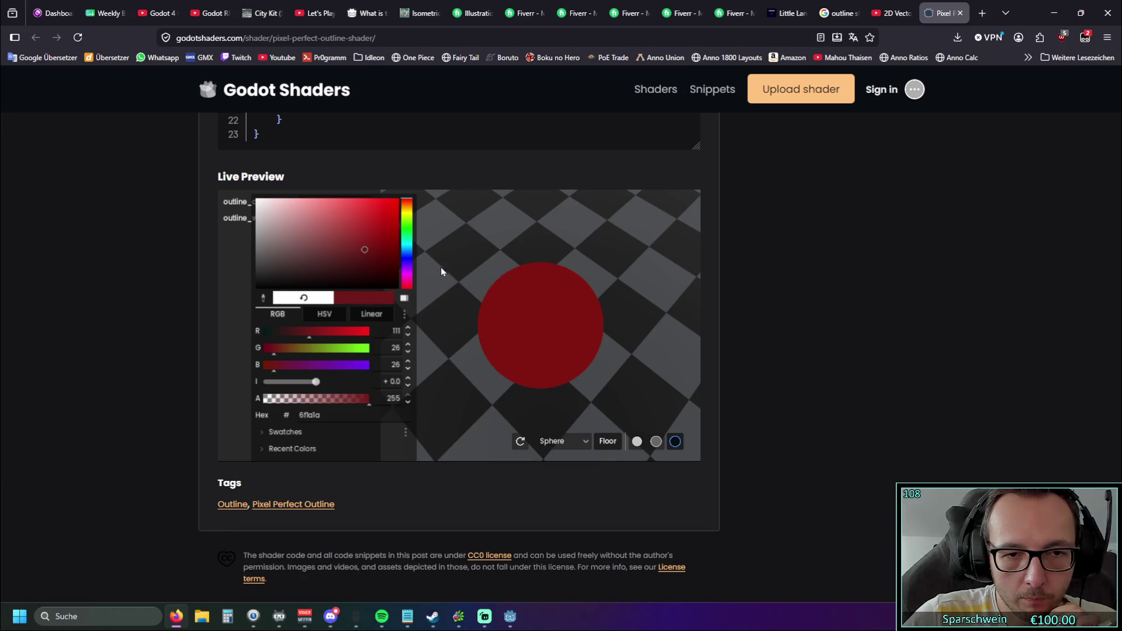
pyautogui.click(442, 269)
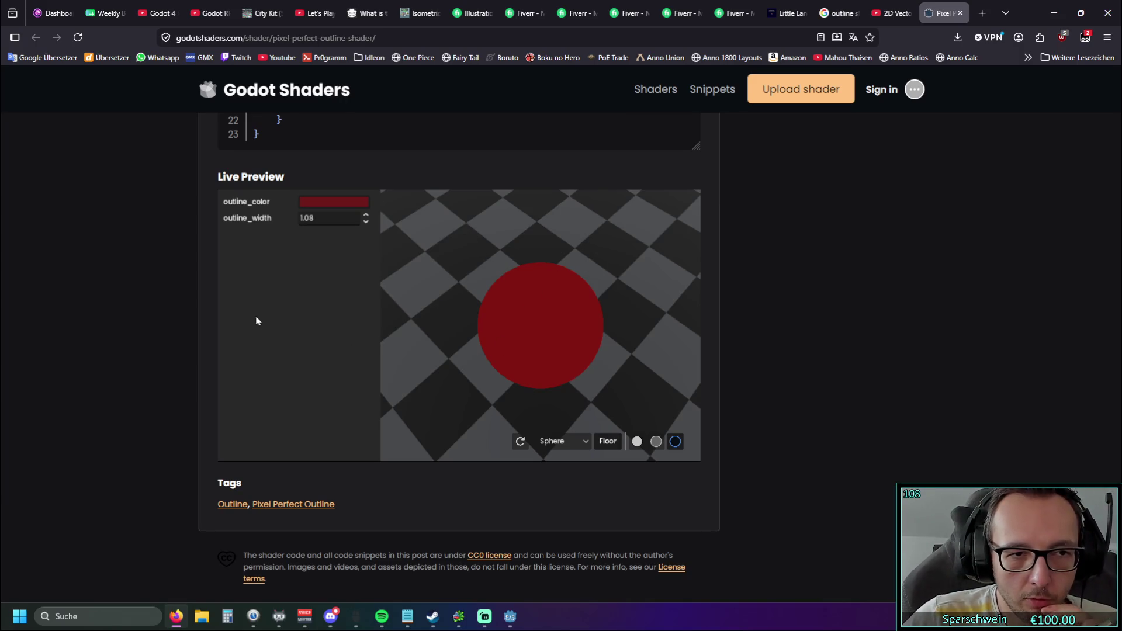
pyautogui.scroll(-1, 216, 301)
pyautogui.scroll(4, 217, 300)
pyautogui.scroll(-9, 213, 301)
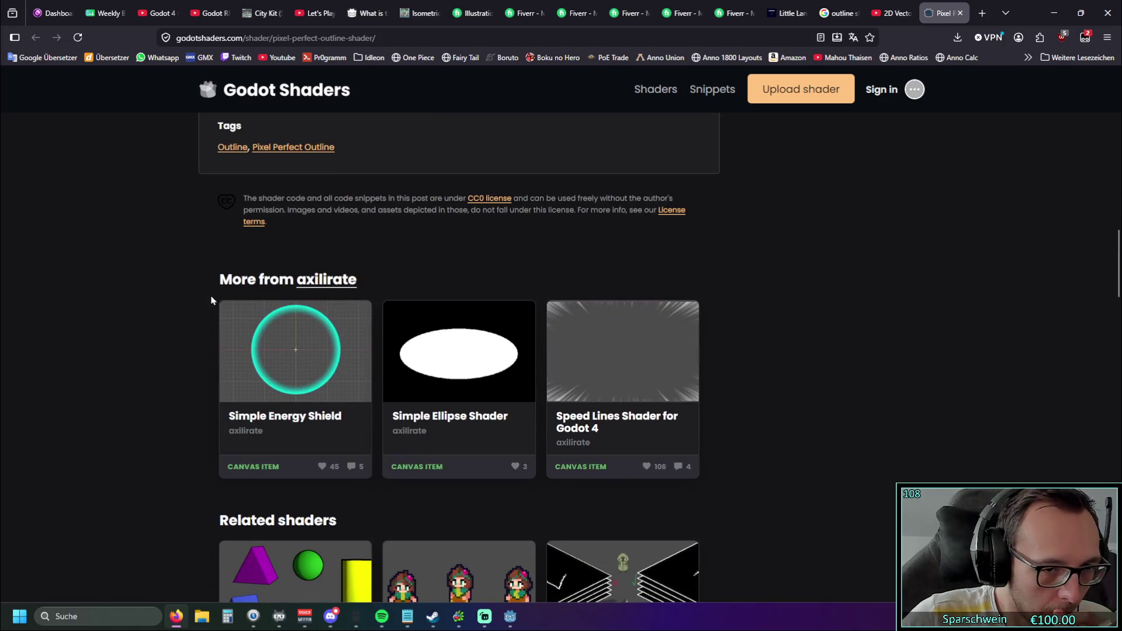
pyautogui.scroll(-3, 211, 301)
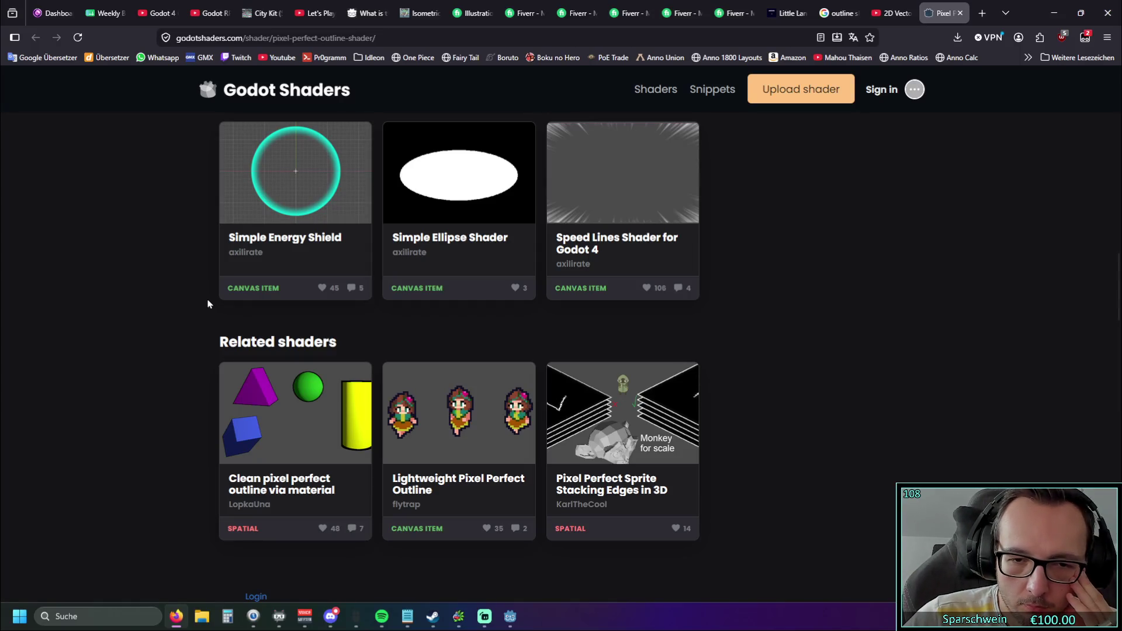
pyautogui.scroll(5, 209, 304)
pyautogui.scroll(9, 208, 303)
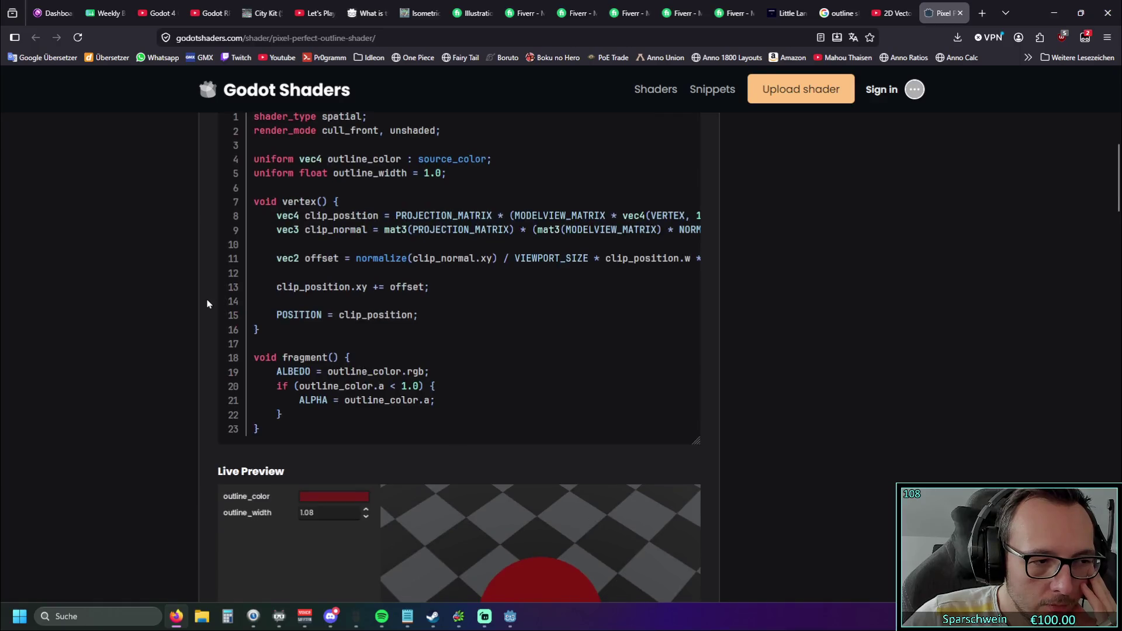
pyautogui.scroll(-3, 207, 303)
pyautogui.scroll(9, 208, 303)
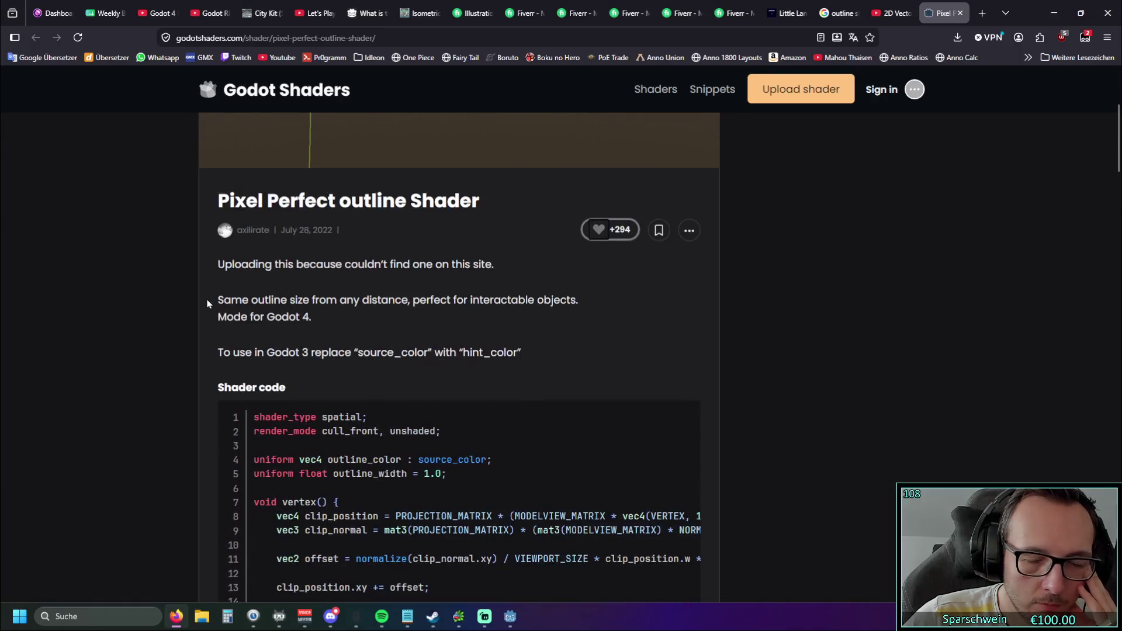
pyautogui.scroll(2, 207, 303)
pyautogui.scroll(-3, 207, 301)
pyautogui.scroll(3, 204, 304)
pyautogui.scroll(-8, 205, 302)
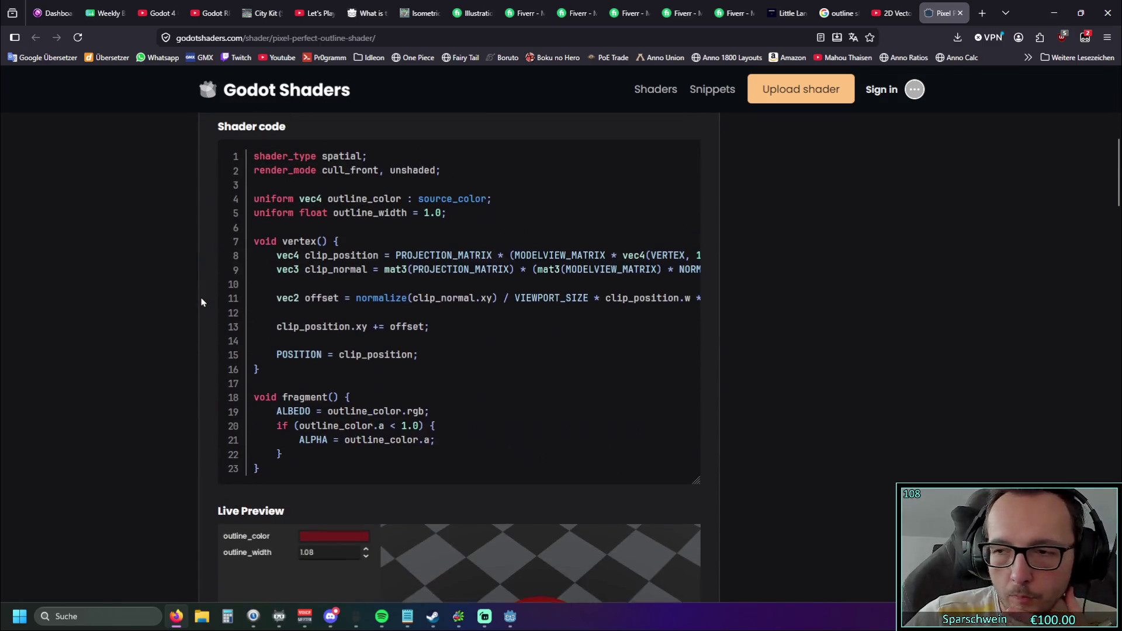
pyautogui.scroll(1, 205, 301)
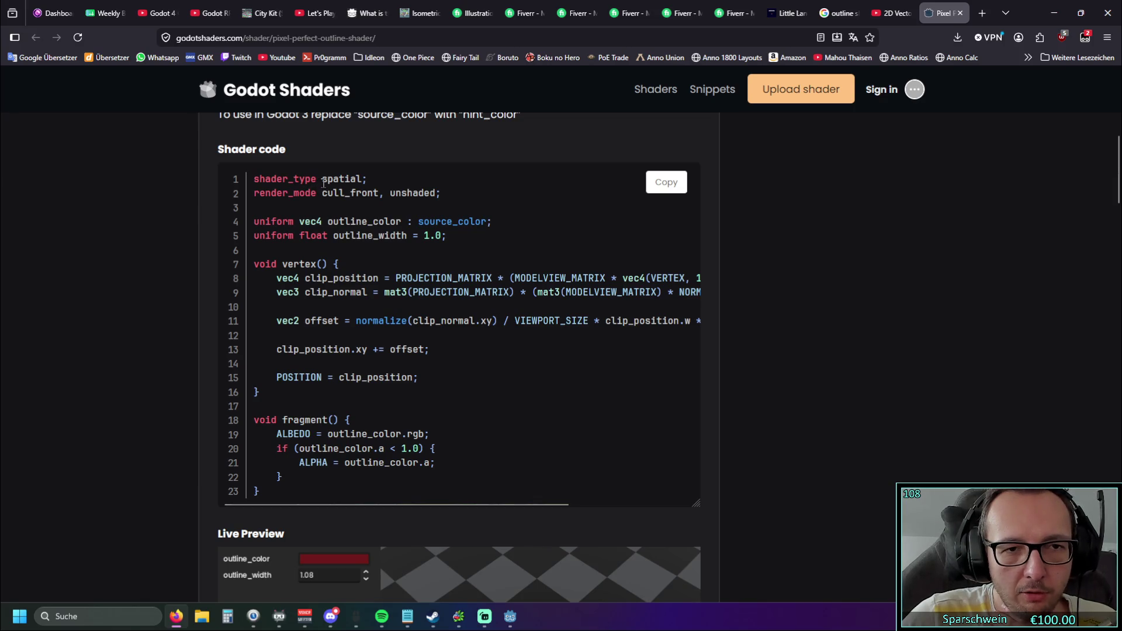
pyautogui.scroll(-4, 435, 308)
pyautogui.scroll(7, 436, 306)
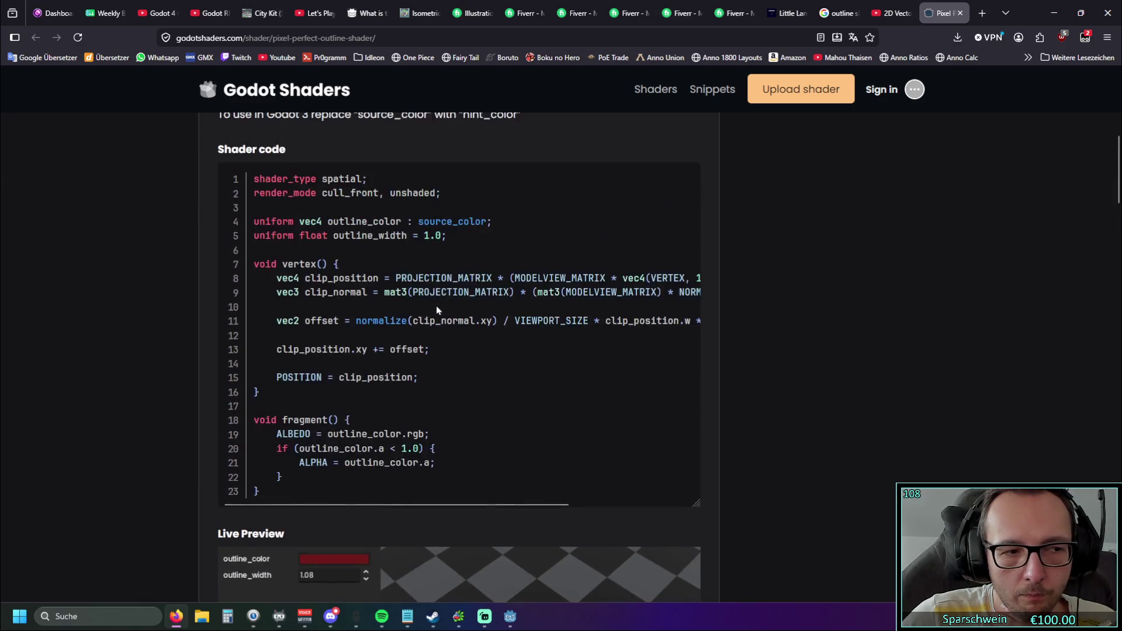
pyautogui.scroll(-4, 437, 303)
pyautogui.scroll(2, 439, 304)
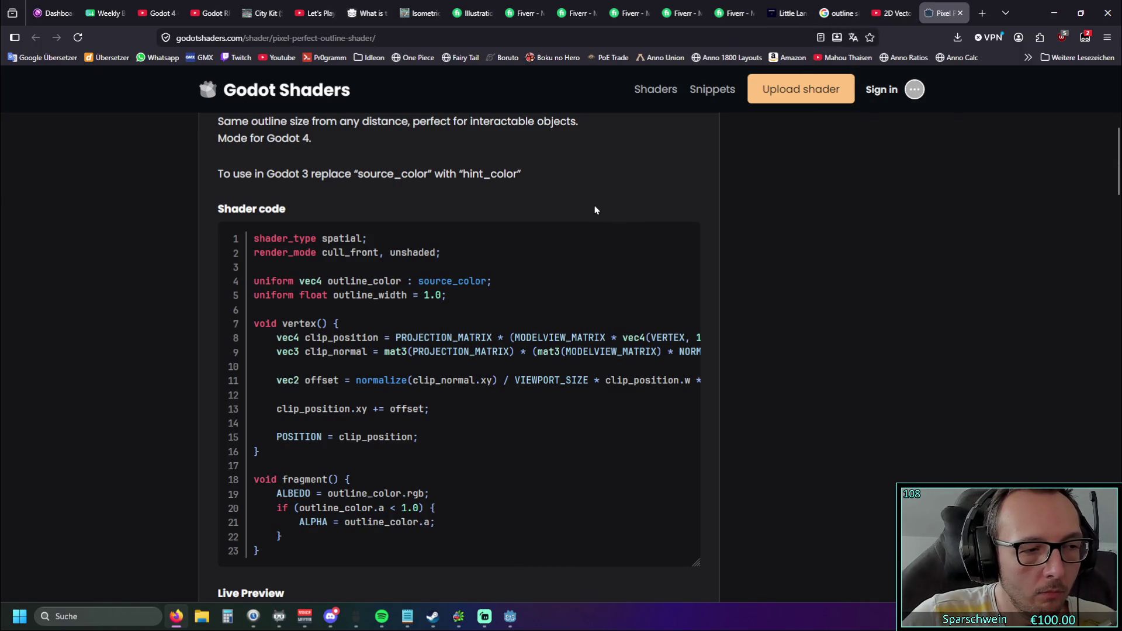
# Return to the YouTube tutorial tab and rewind it to the Set-Up Scene chapter's outlined star
pyautogui.click(890, 14)
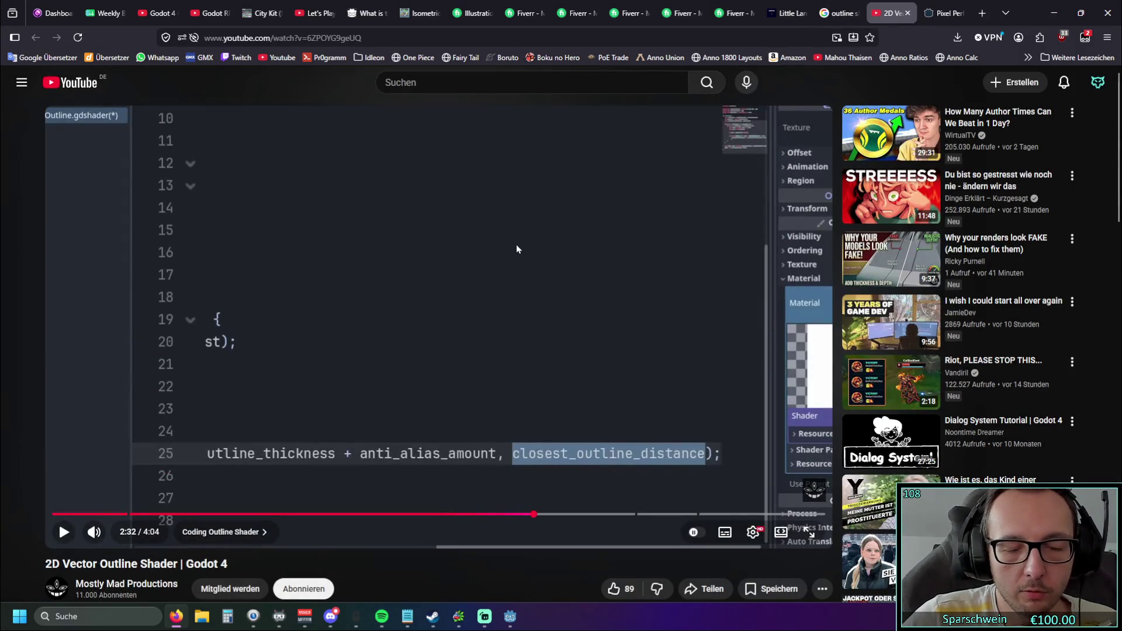
pyautogui.click(431, 86)
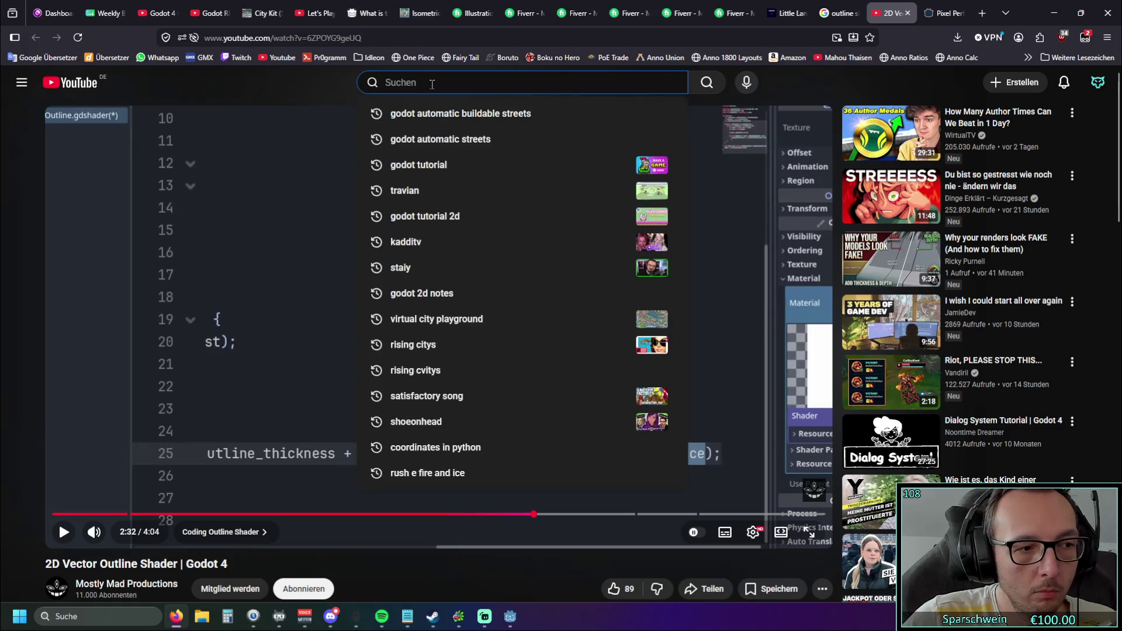
pyautogui.click(343, 95)
pyautogui.click(385, 83)
pyautogui.click(327, 93)
pyautogui.moveTo(335, 513); pyautogui.dragTo(198, 514)
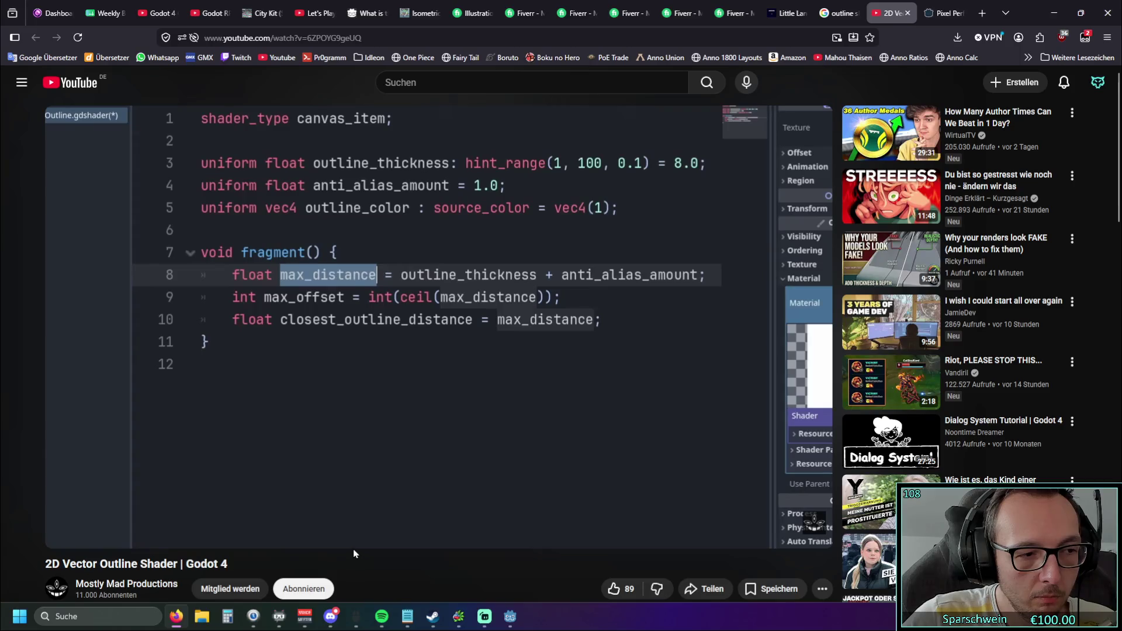
pyautogui.moveTo(226, 517)
pyautogui.mouseDown()
pyautogui.moveTo(237, 514)
pyautogui.moveTo(110, 519)
pyautogui.moveTo(666, 518)
pyautogui.moveTo(634, 518)
pyautogui.mouseUp()
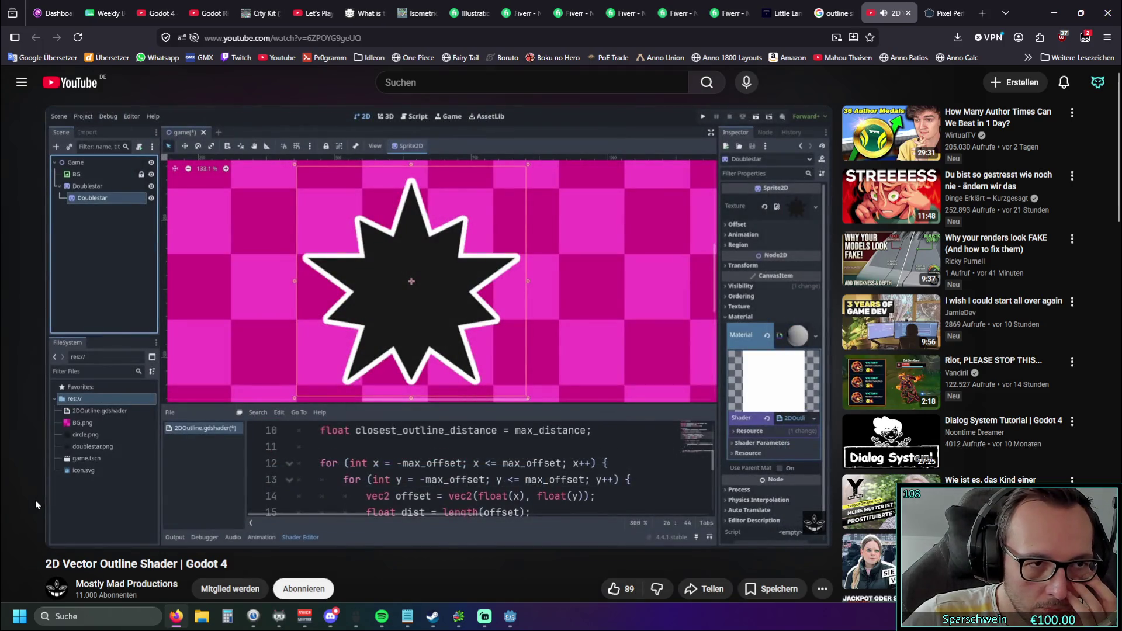
# Skip ahead and play the tutorial to 3:55, showing the outlined circle and red-outlined star
pyautogui.click(64, 533)
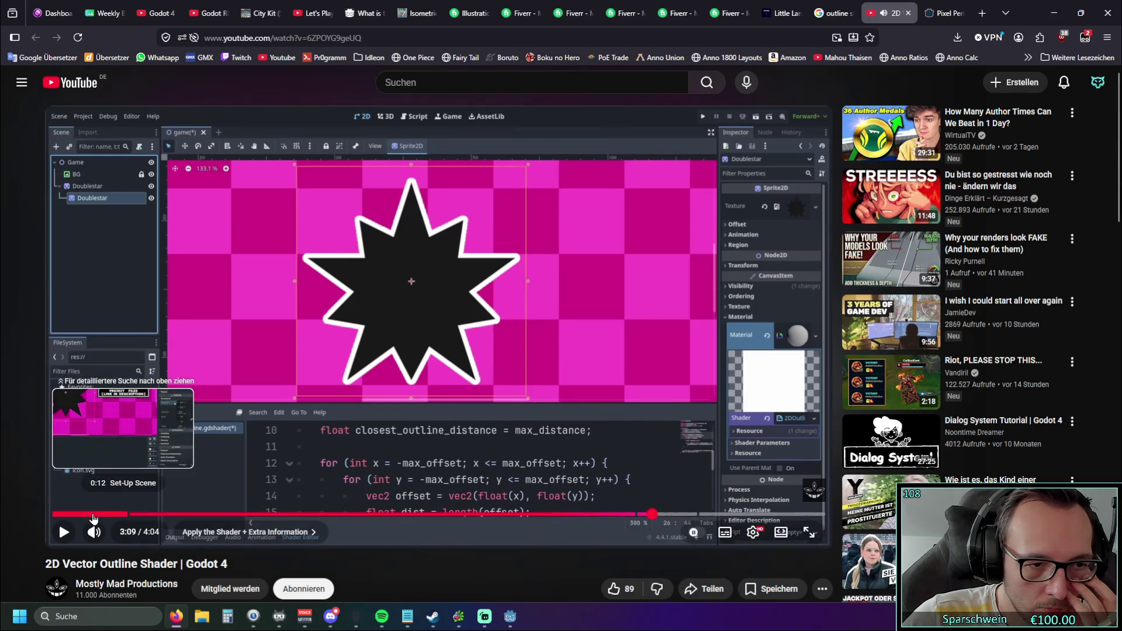
pyautogui.click(680, 515)
pyautogui.click(70, 533)
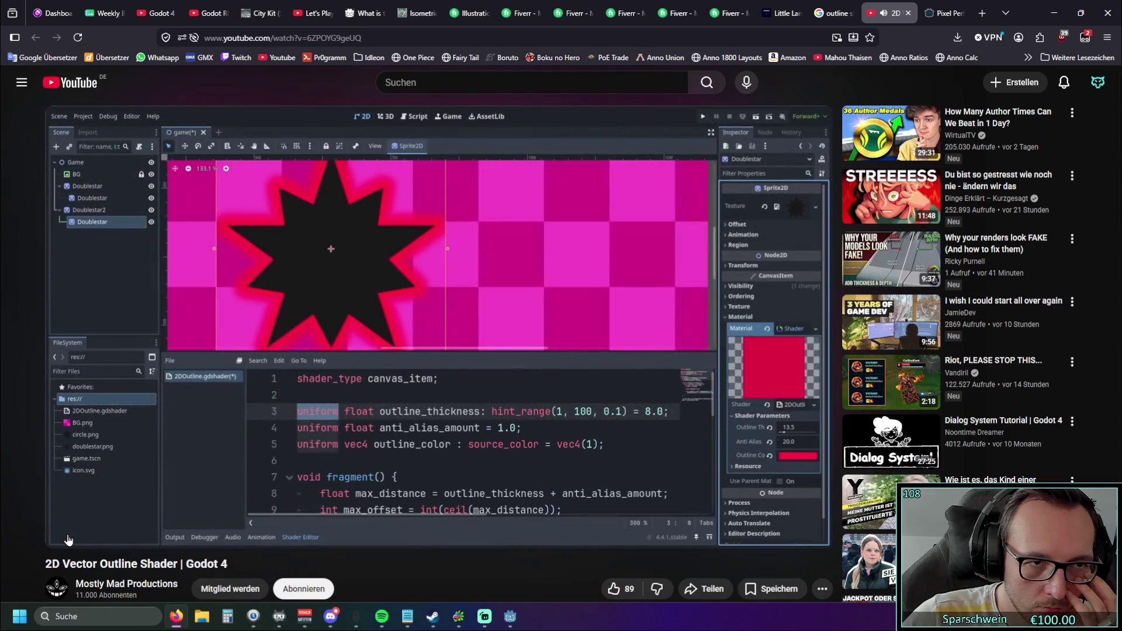
pyautogui.moveTo(68, 540)
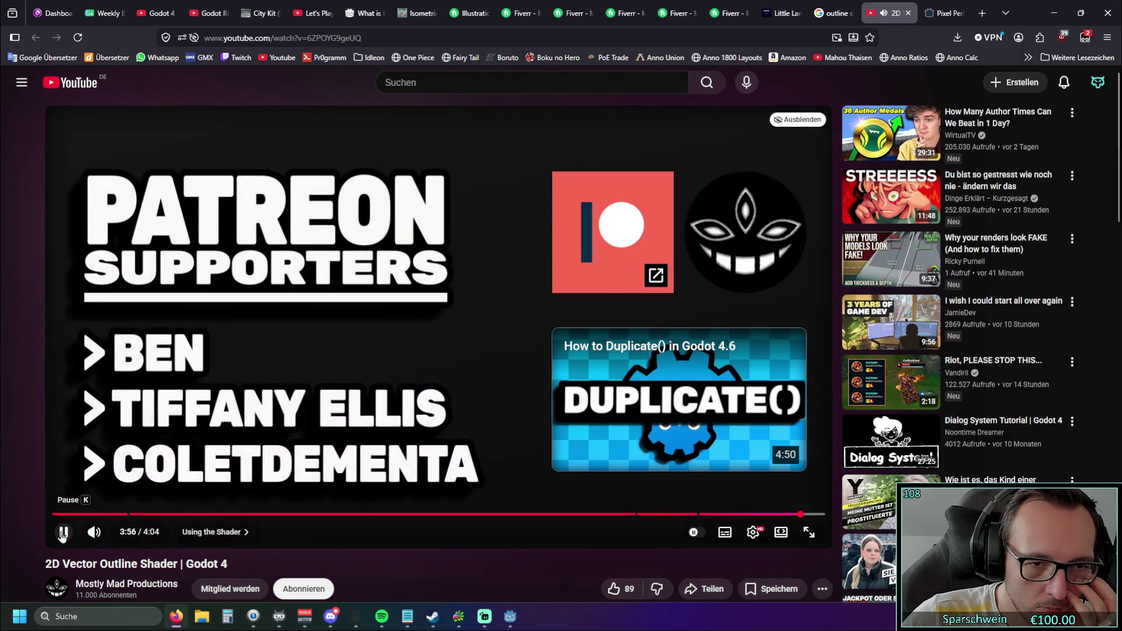
# Pause the tutorial at its end screen and skim the Google outline shader results
pyautogui.click(63, 531)
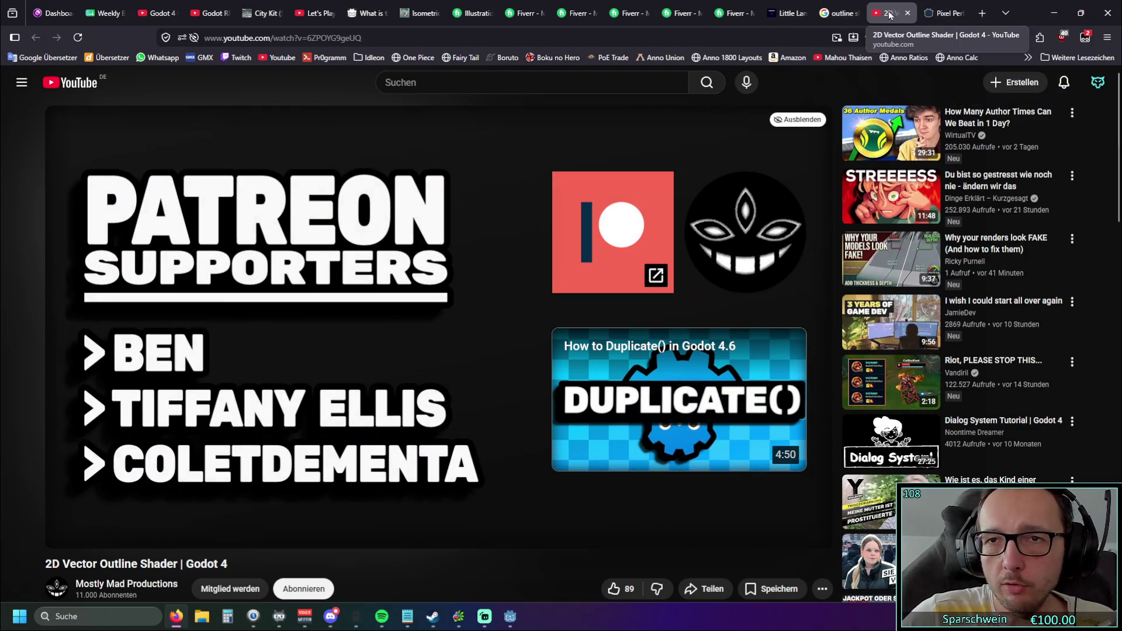
pyautogui.click(838, 13)
pyautogui.scroll(-5, 260, 209)
pyautogui.scroll(5, 260, 209)
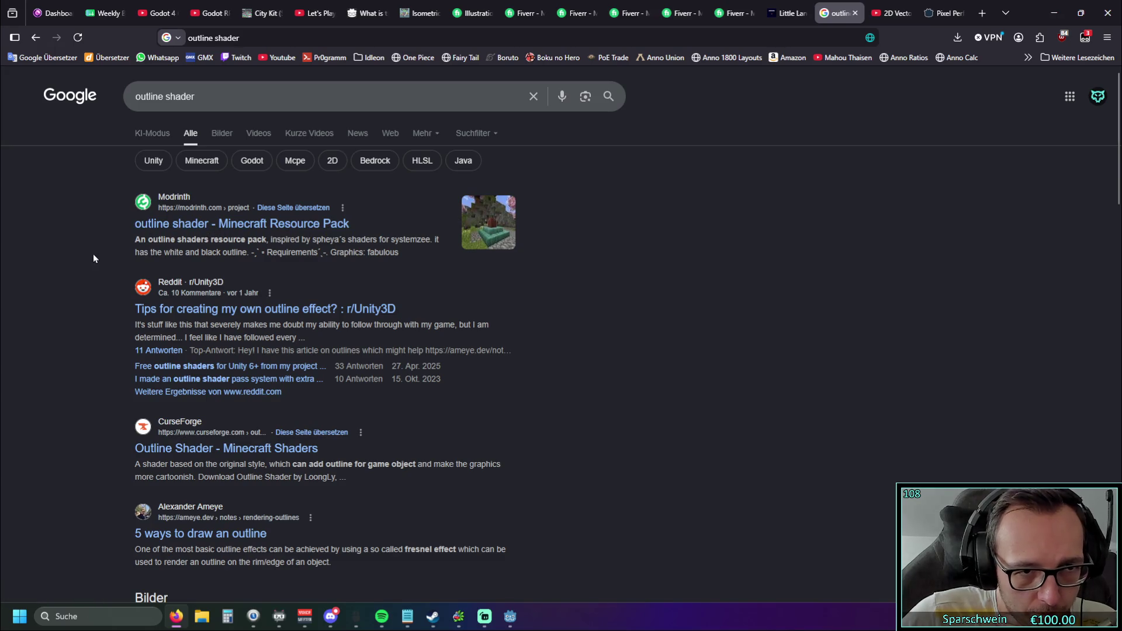
pyautogui.scroll(-7, 107, 264)
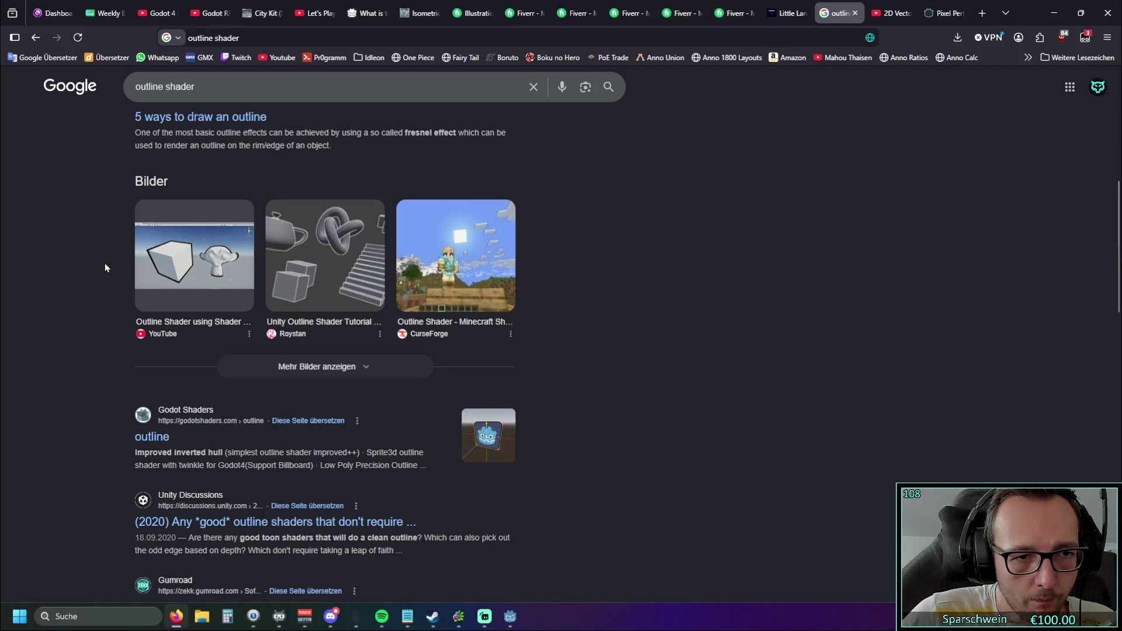
# Return to the 2D Vector Outline Shader video and select its title text
pyautogui.click(891, 13)
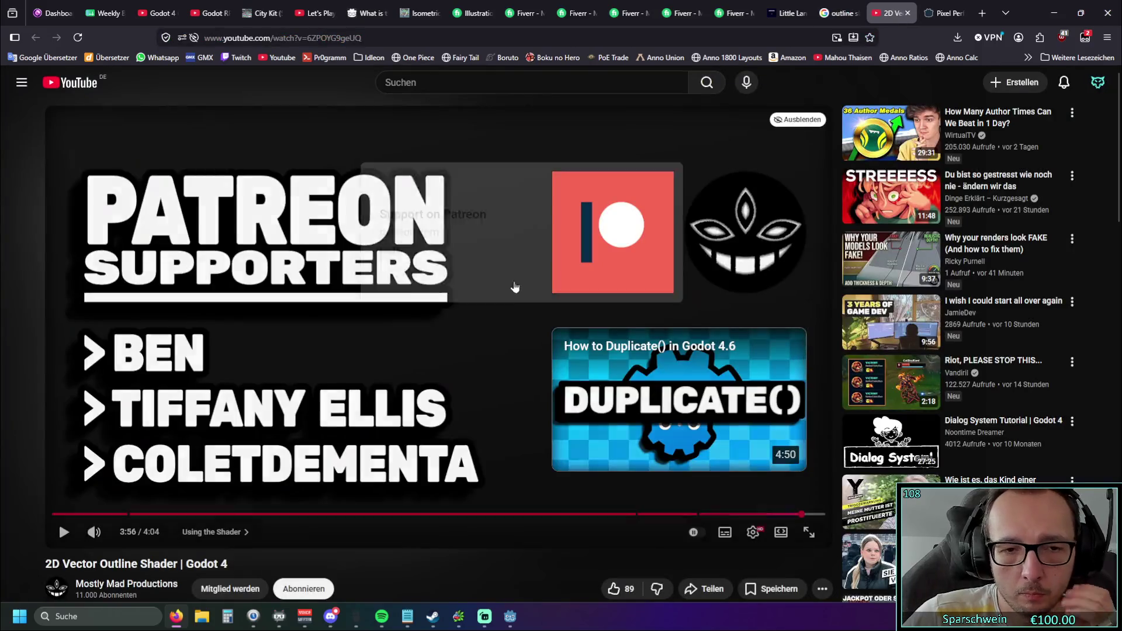
pyautogui.scroll(-4, 502, 280)
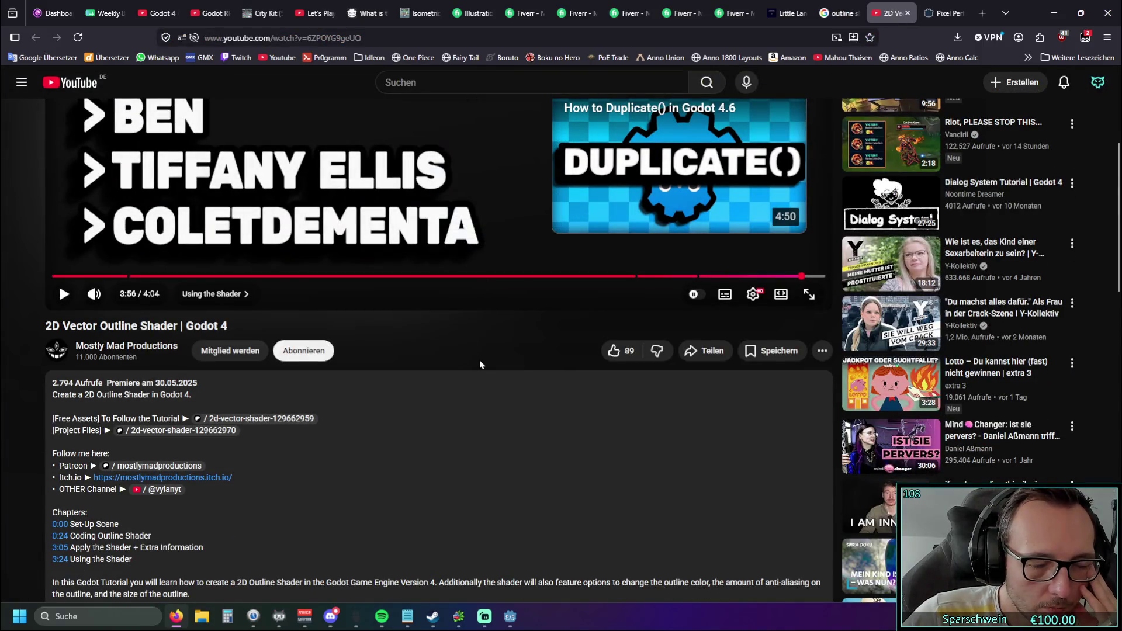
pyautogui.scroll(2, 539, 368)
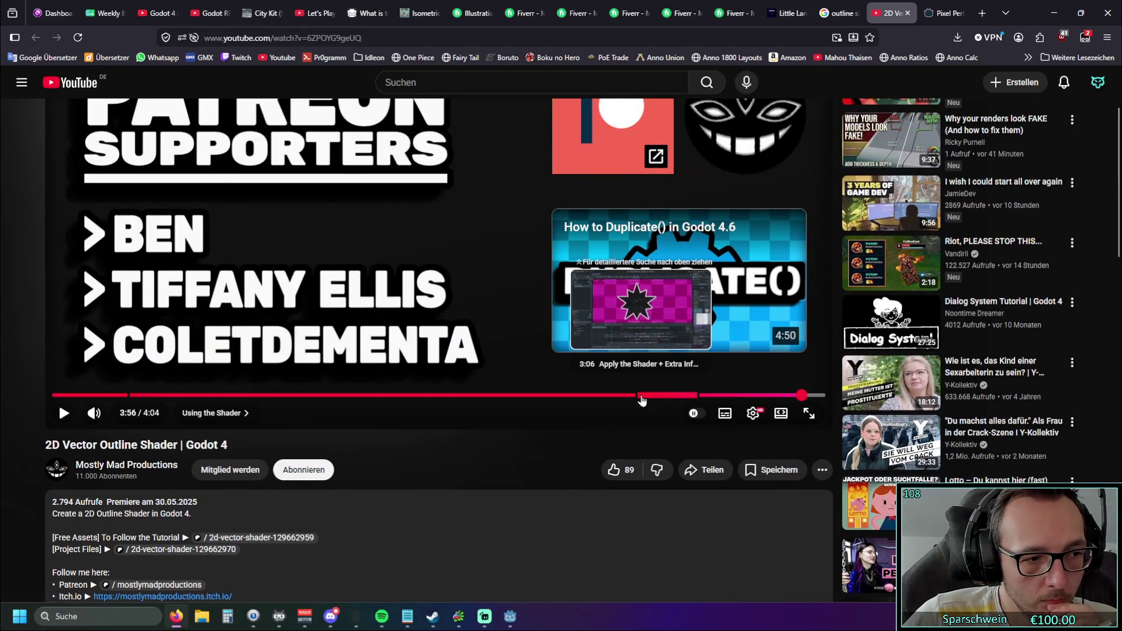
pyautogui.scroll(2, 633, 398)
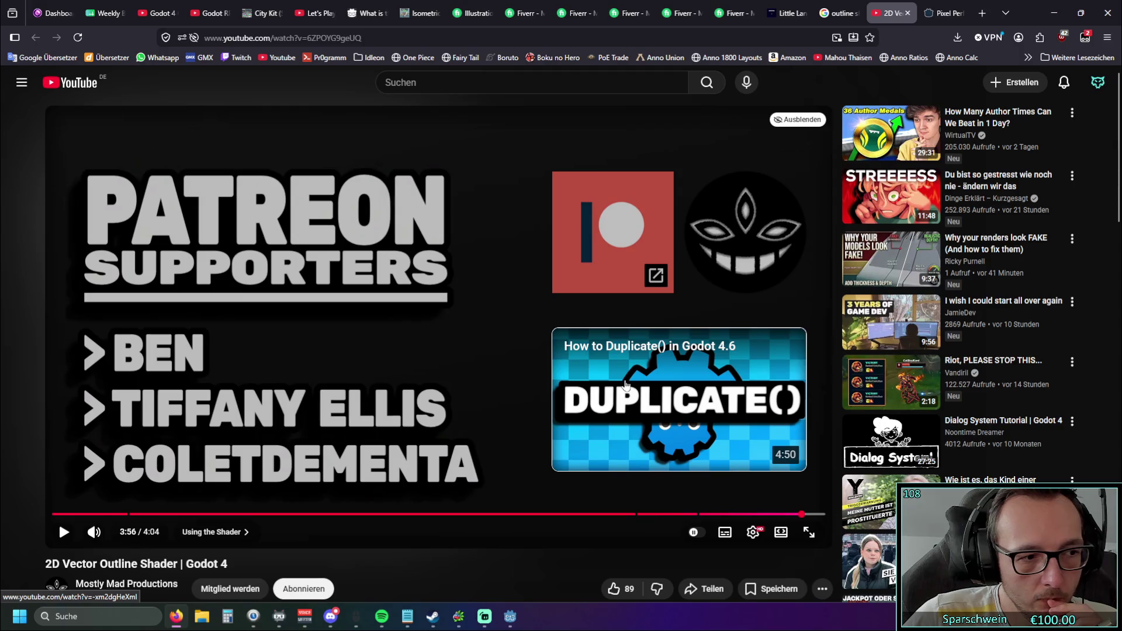
pyautogui.scroll(-1, 292, 464)
pyautogui.scroll(-1, 96, 493)
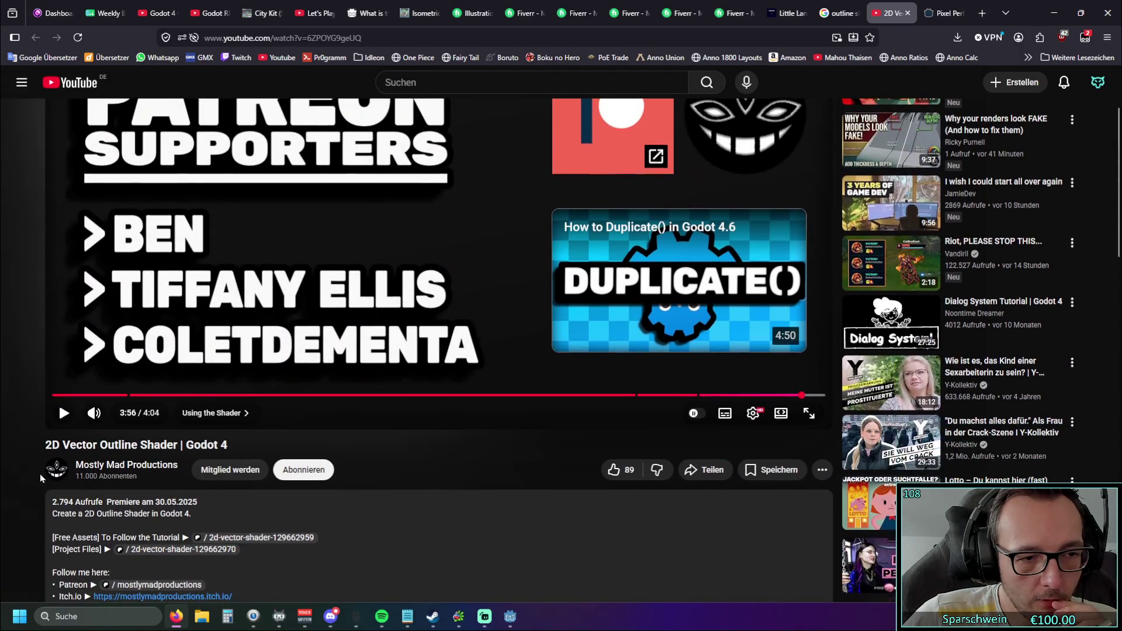
pyautogui.moveTo(44, 449); pyautogui.dragTo(178, 445)
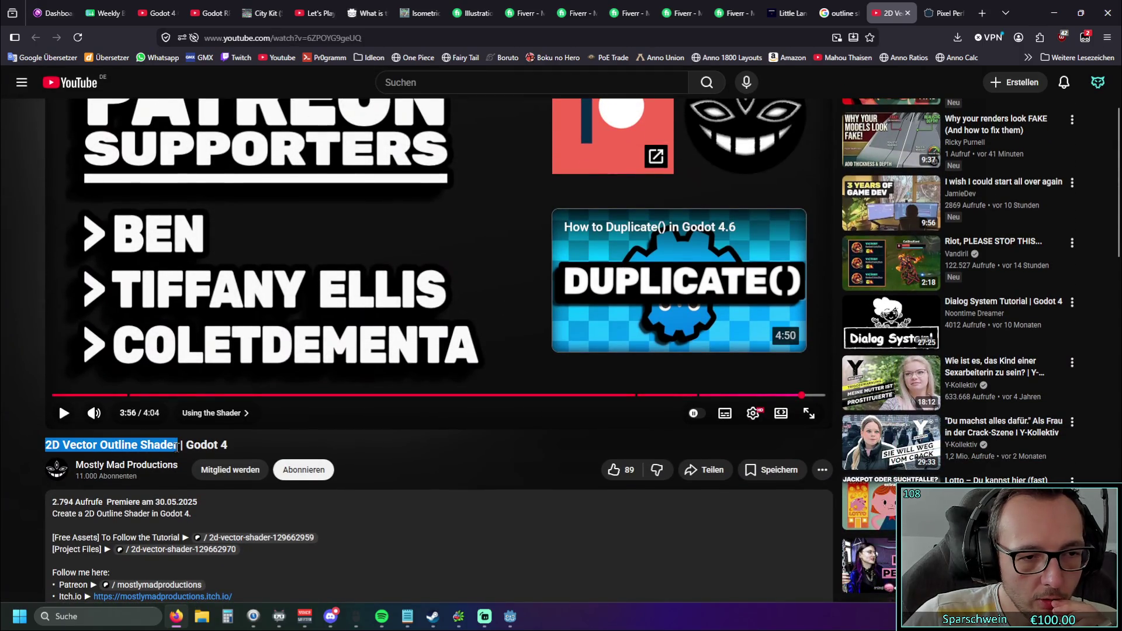
# Search YouTube for the title 'Vector Outline Shader | Godot 4'
pyautogui.click(204, 444)
pyautogui.moveTo(63, 446)
pyautogui.mouseDown()
pyautogui.moveTo(234, 446)
pyautogui.moveTo(64, 444)
pyautogui.mouseUp()
pyautogui.hotkey('ctrl', 'c')
pyautogui.scroll(2, 59, 444)
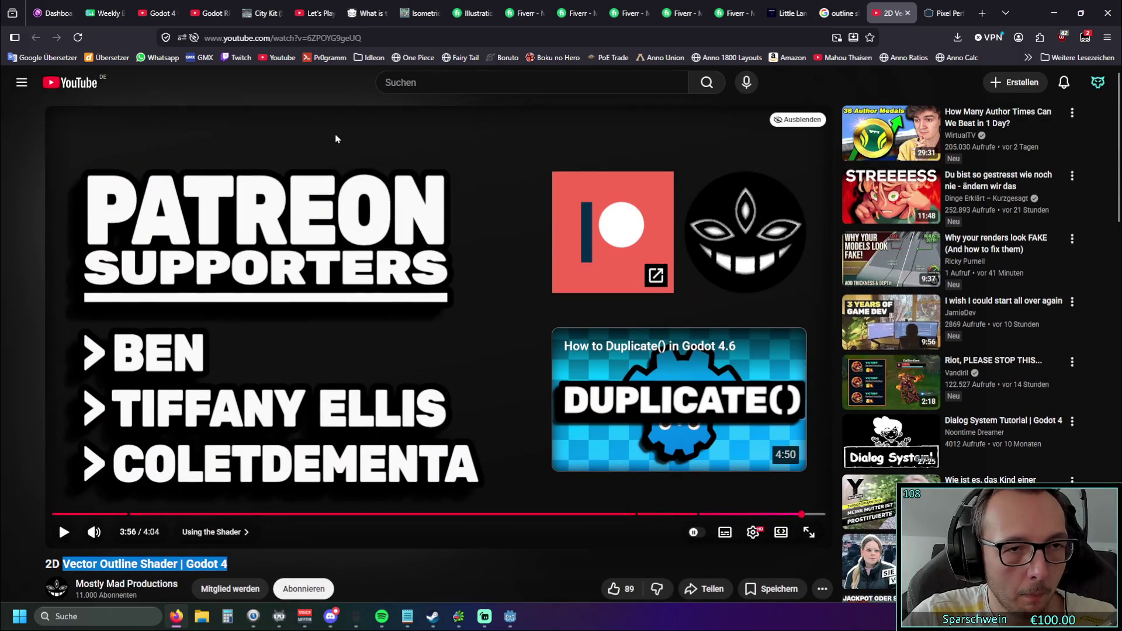
pyautogui.click(435, 82)
pyautogui.hotkey('ctrl', 'v')
pyautogui.press('Return')
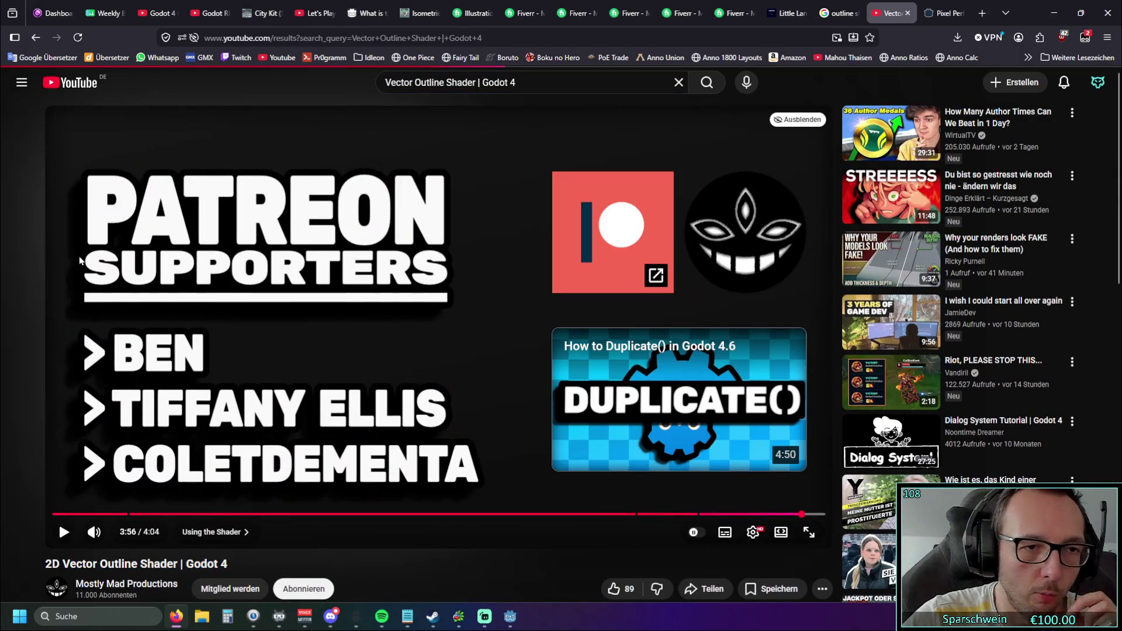
# Browse the search results and open the Godot 4 Simple Outline Shader video
pyautogui.scroll(-3, 191, 294)
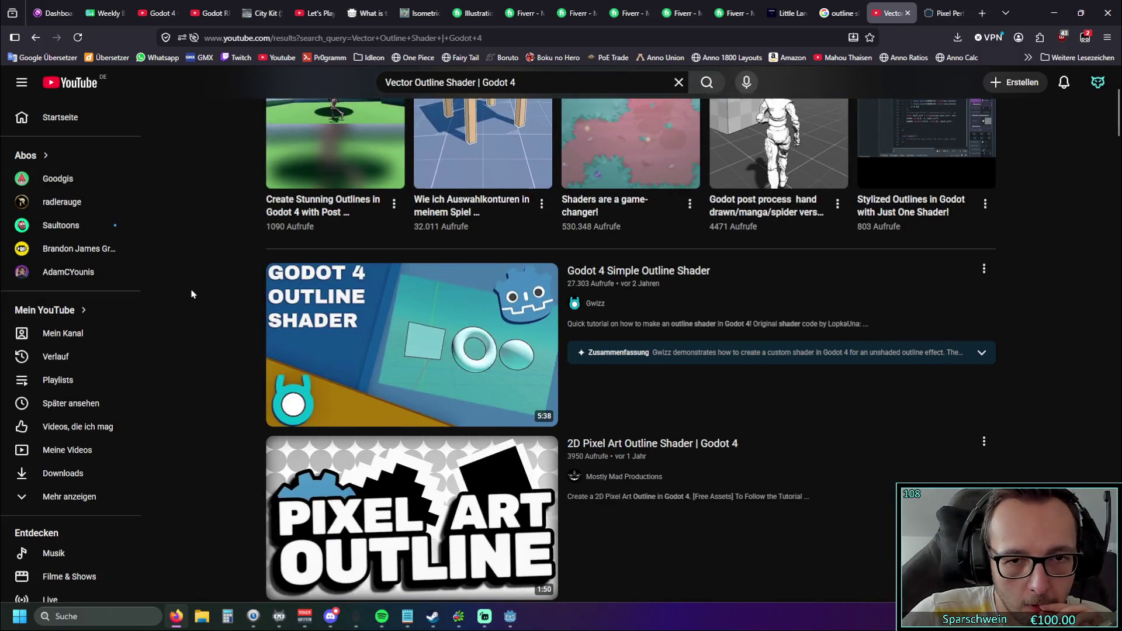
pyautogui.scroll(-1, 191, 293)
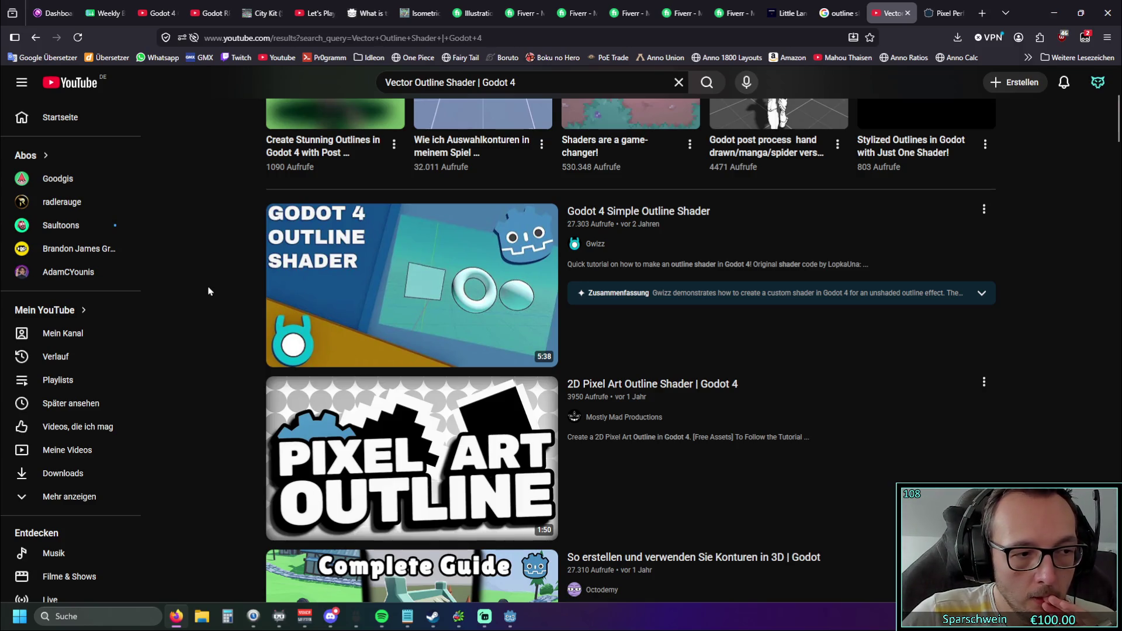
pyautogui.scroll(-1, 207, 298)
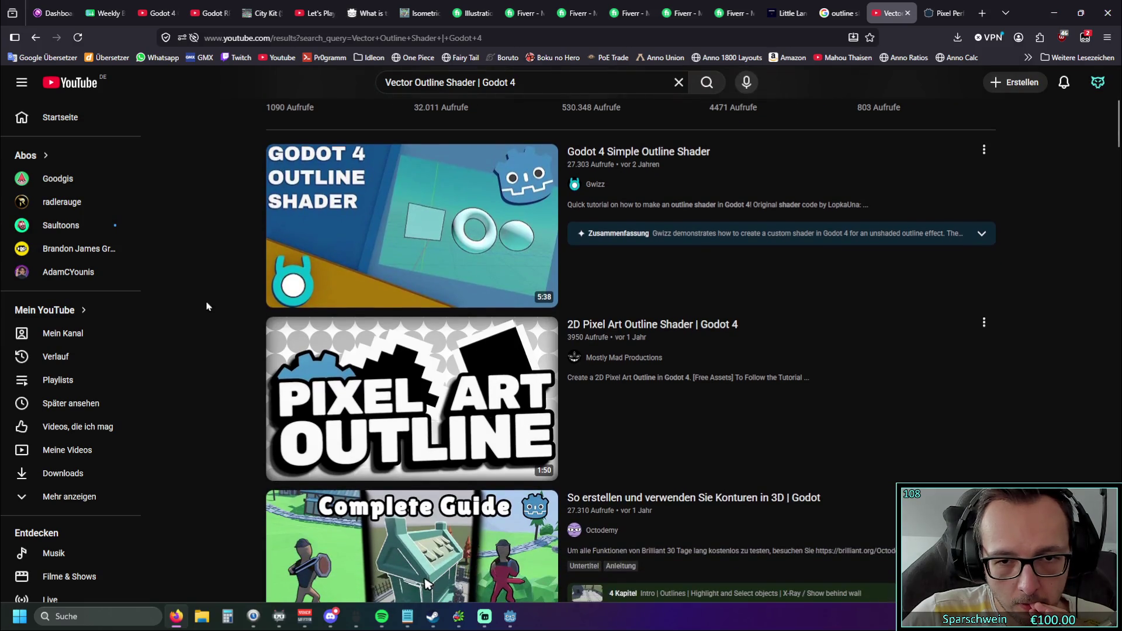
pyautogui.scroll(-3, 205, 330)
pyautogui.scroll(1, 203, 338)
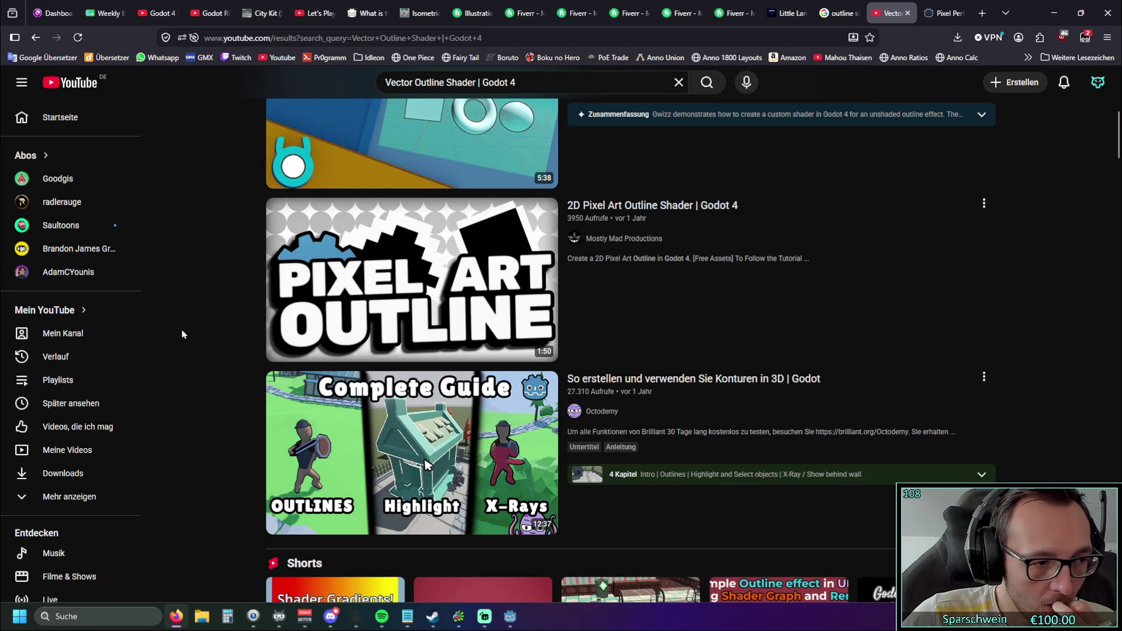
pyautogui.scroll(3, 182, 335)
pyautogui.click(399, 233)
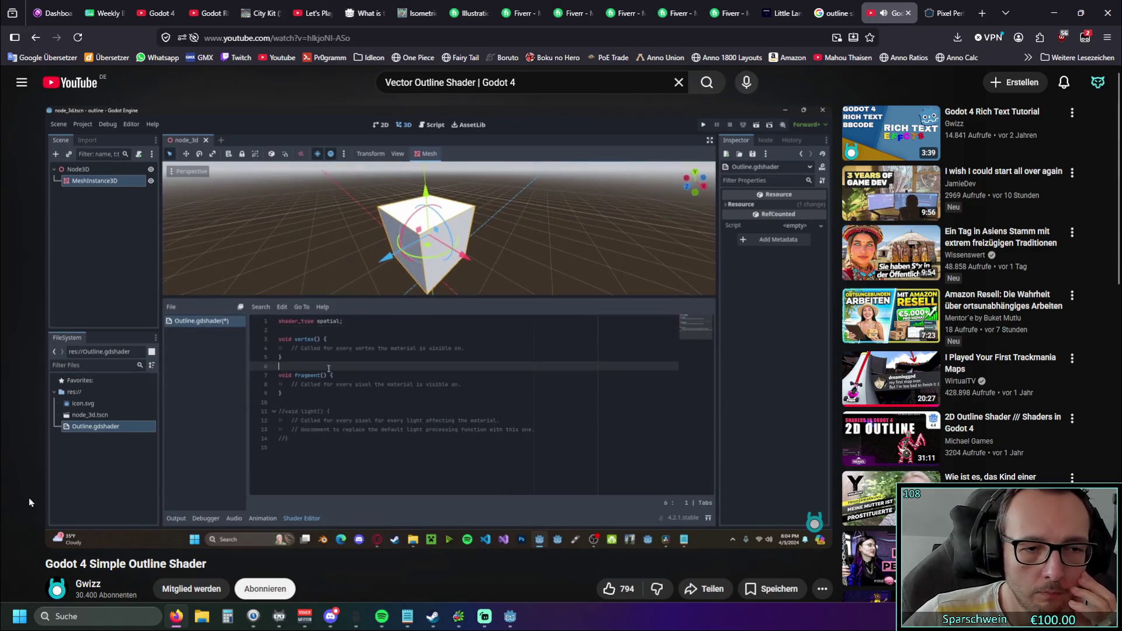
# Rewind the Simple Outline Shader tutorial to 0:00 and watch through the material and Create Shader steps
pyautogui.moveTo(74, 517); pyautogui.dragTo(53, 517)
pyautogui.click(64, 533)
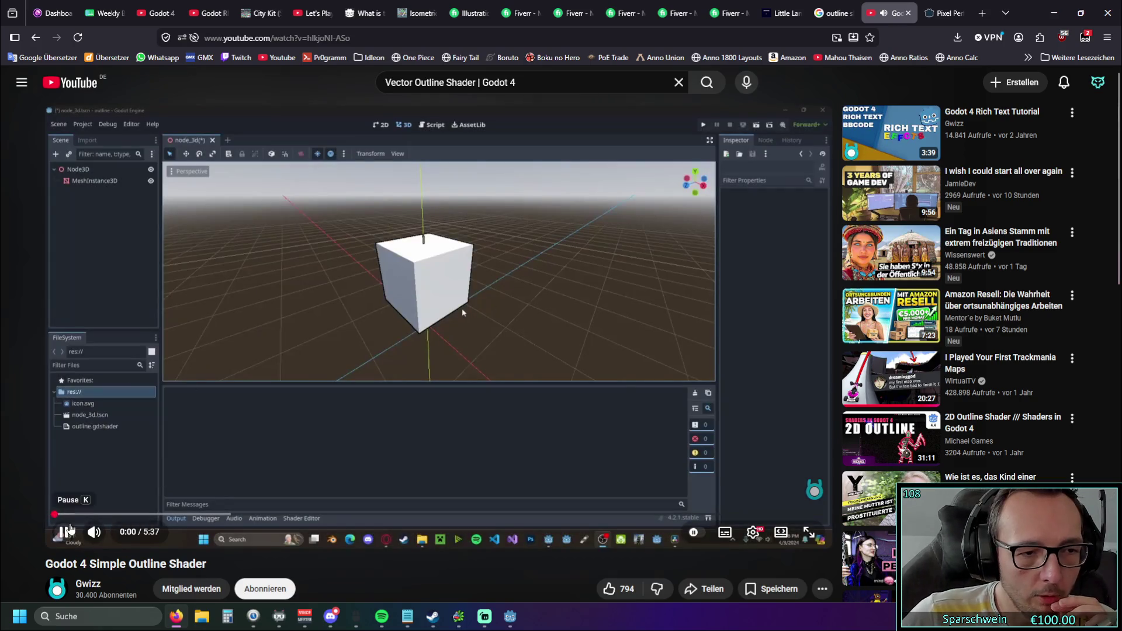
pyautogui.click(66, 536)
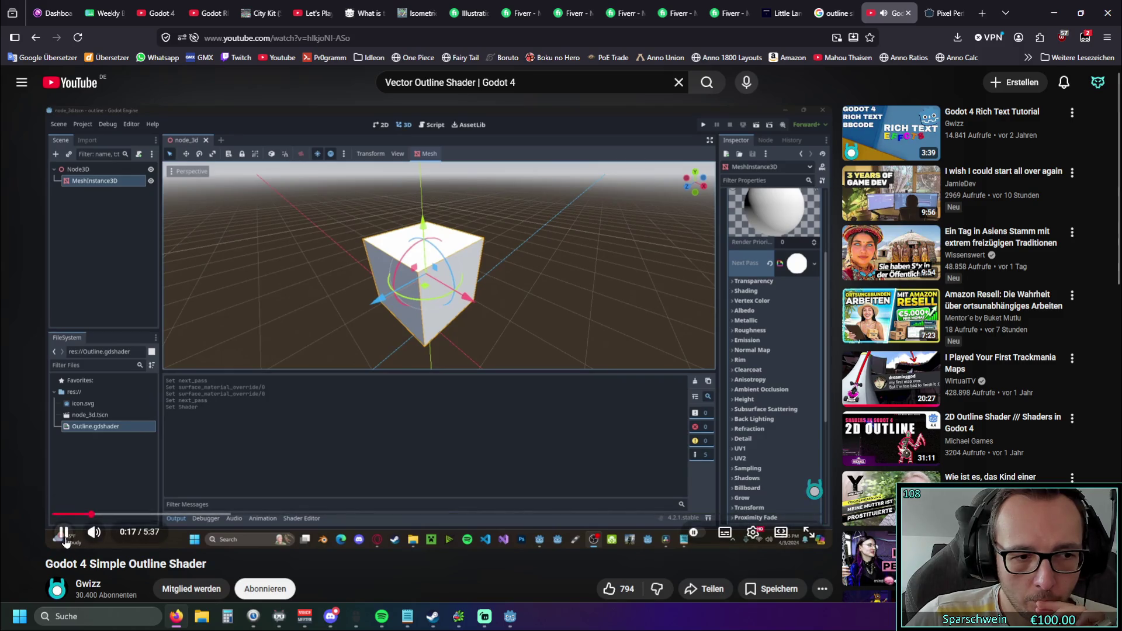
pyautogui.click(64, 541)
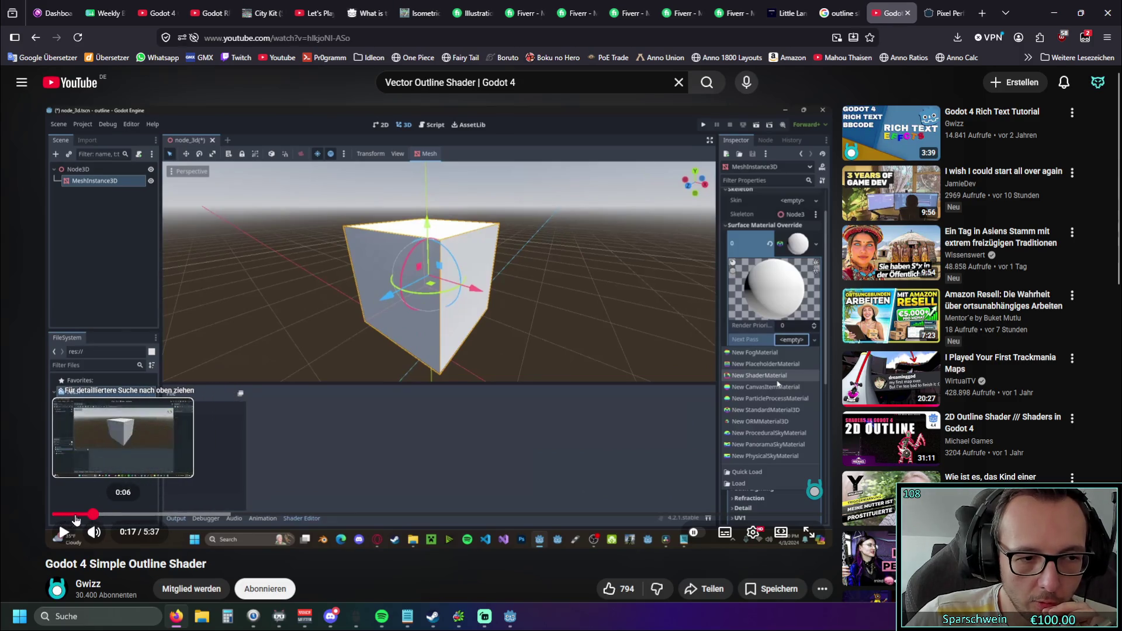
pyautogui.click(63, 533)
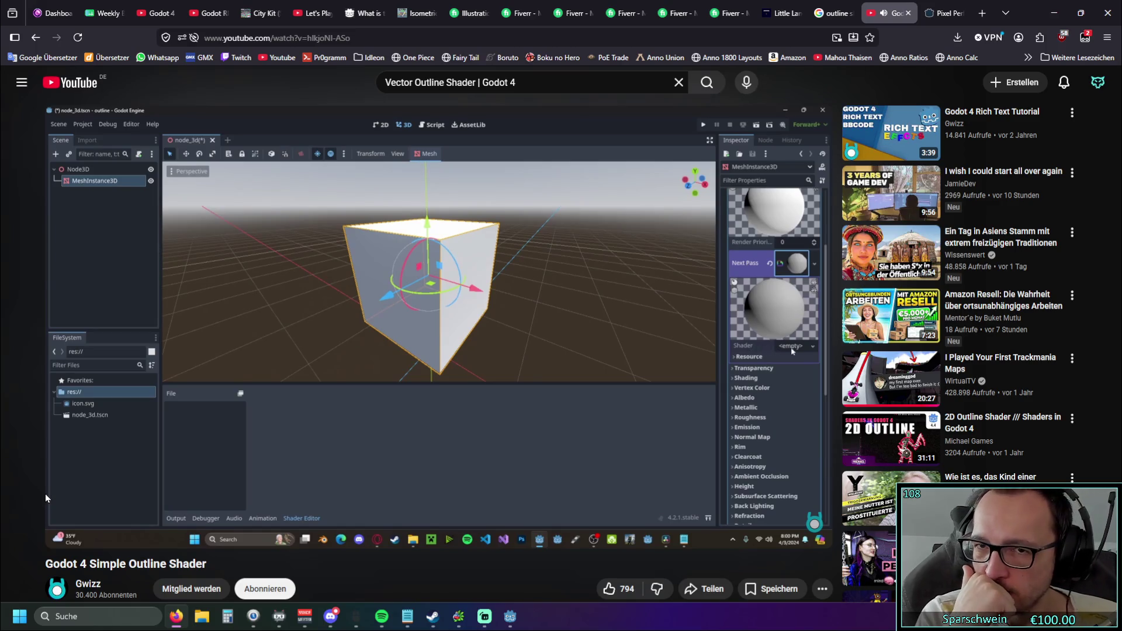
pyautogui.click(63, 529)
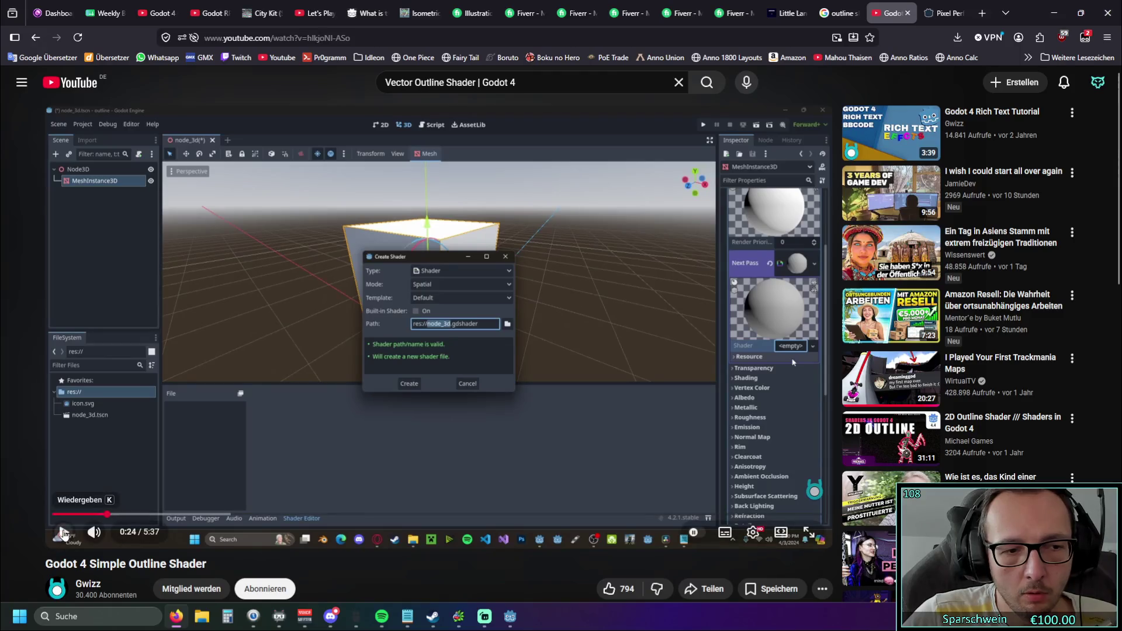
pyautogui.click(62, 531)
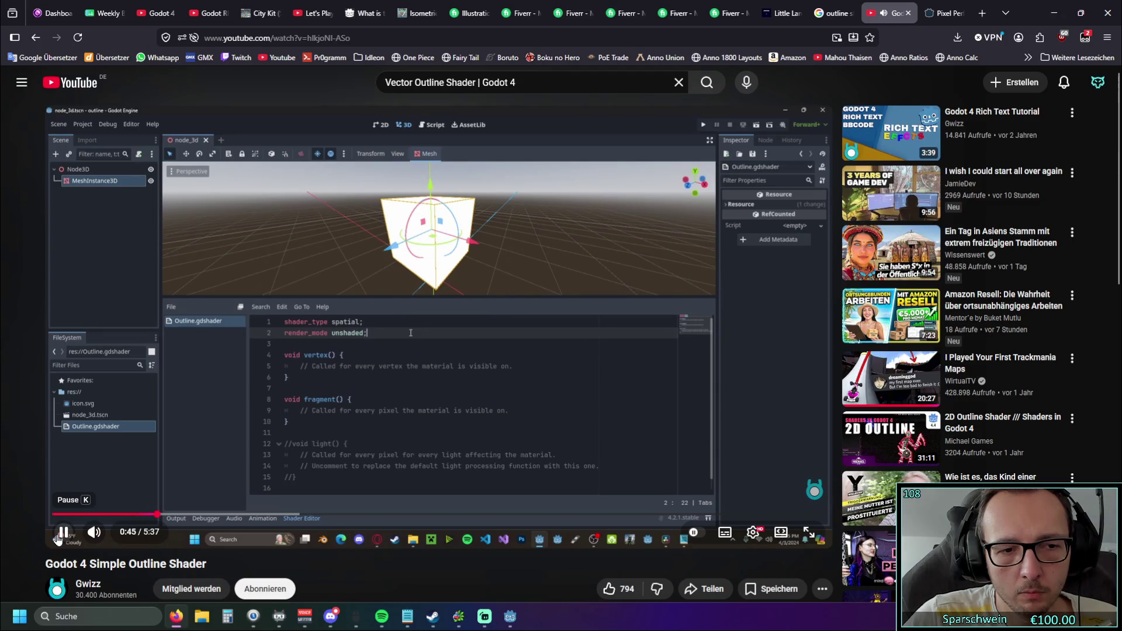
# Rewatch the tutorial's material override section around 0:16–0:23, then return to the Godot editor
pyautogui.press('k')
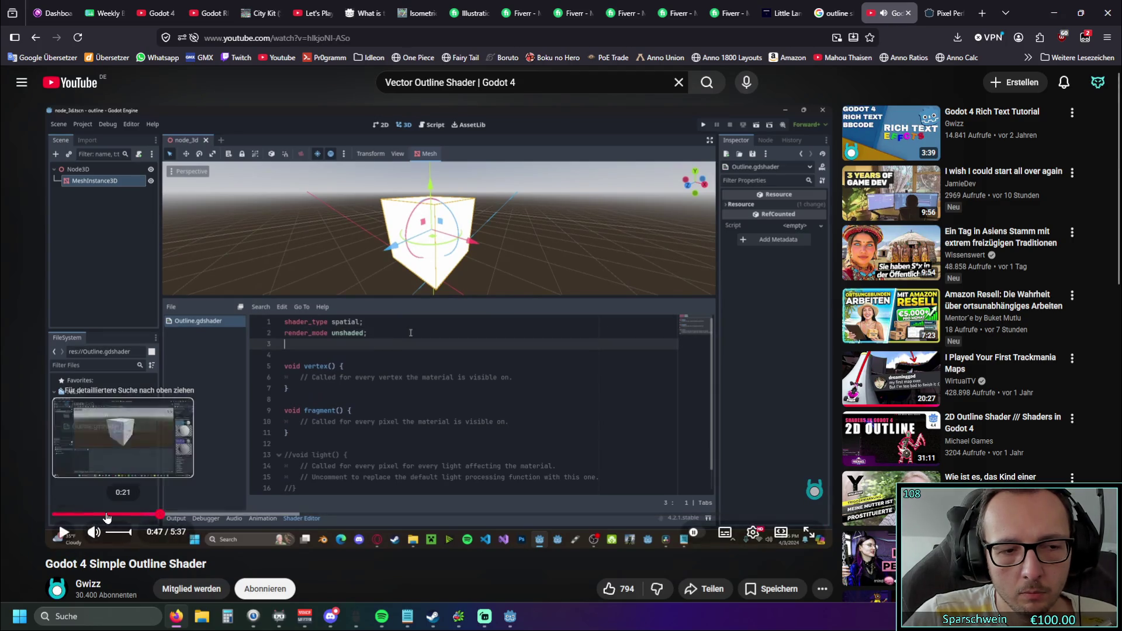
pyautogui.click(107, 515)
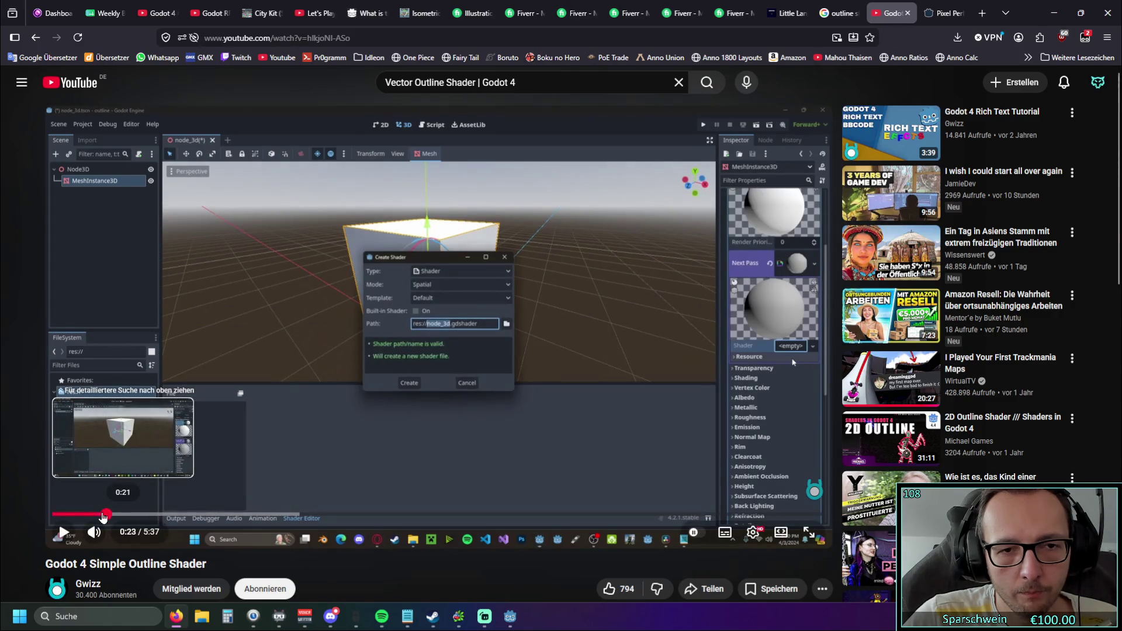
pyautogui.click(103, 515)
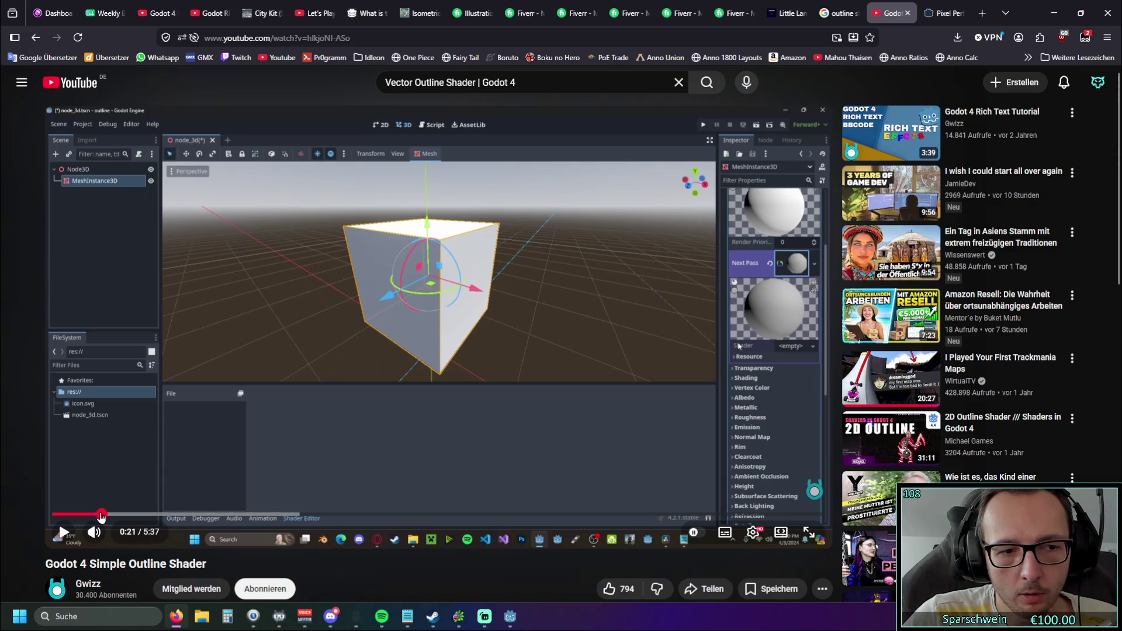
pyautogui.click(98, 515)
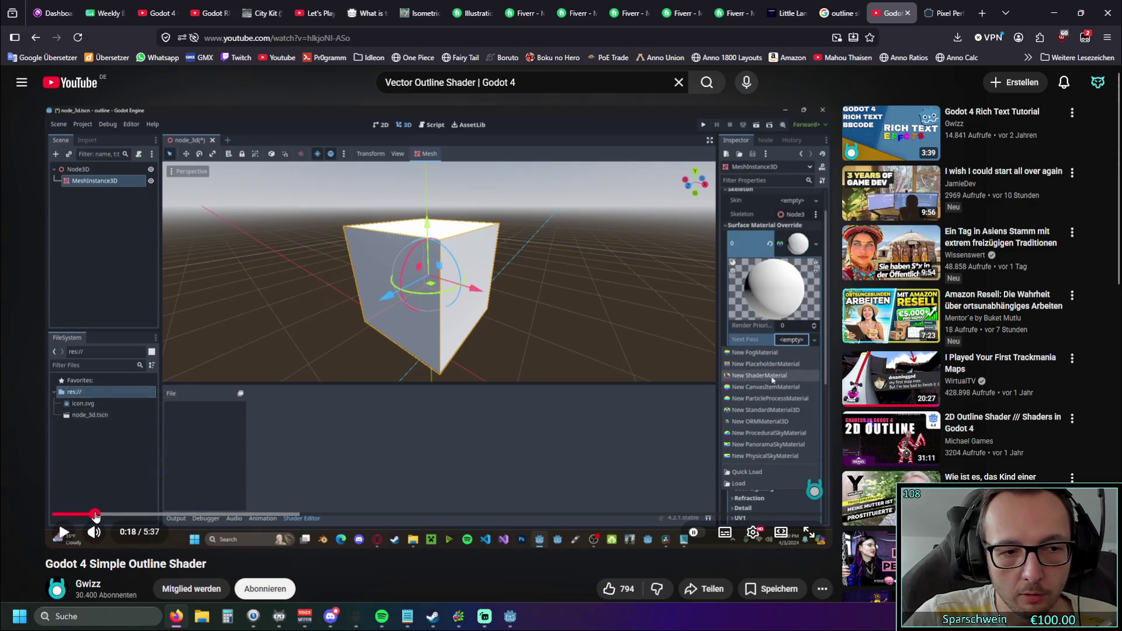
pyautogui.click(63, 532)
pyautogui.click(63, 531)
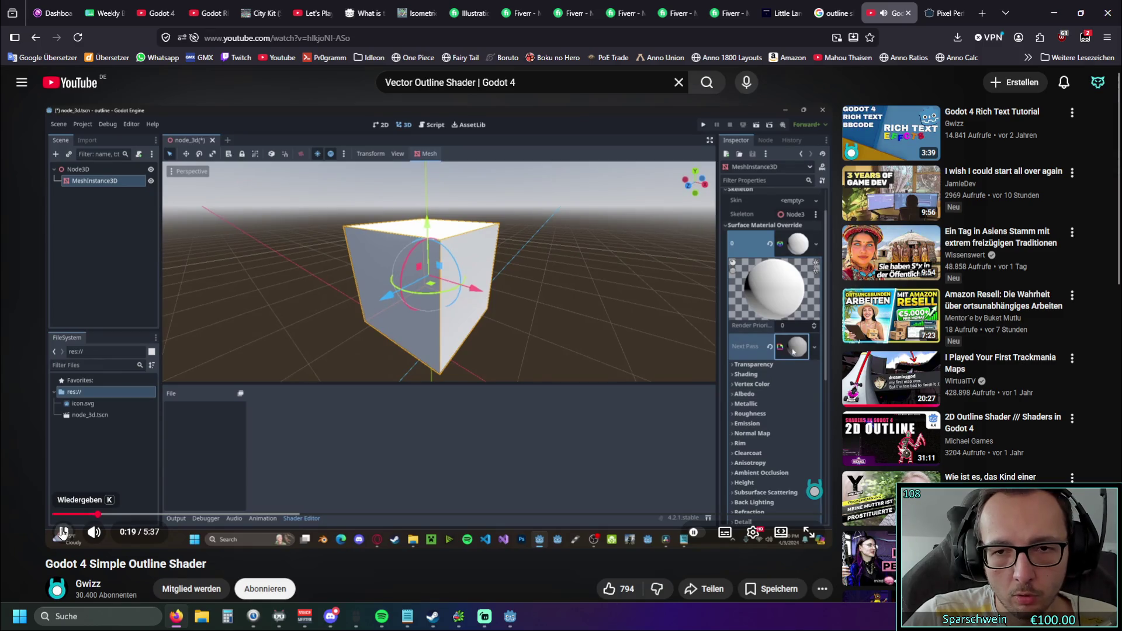
pyautogui.click(91, 515)
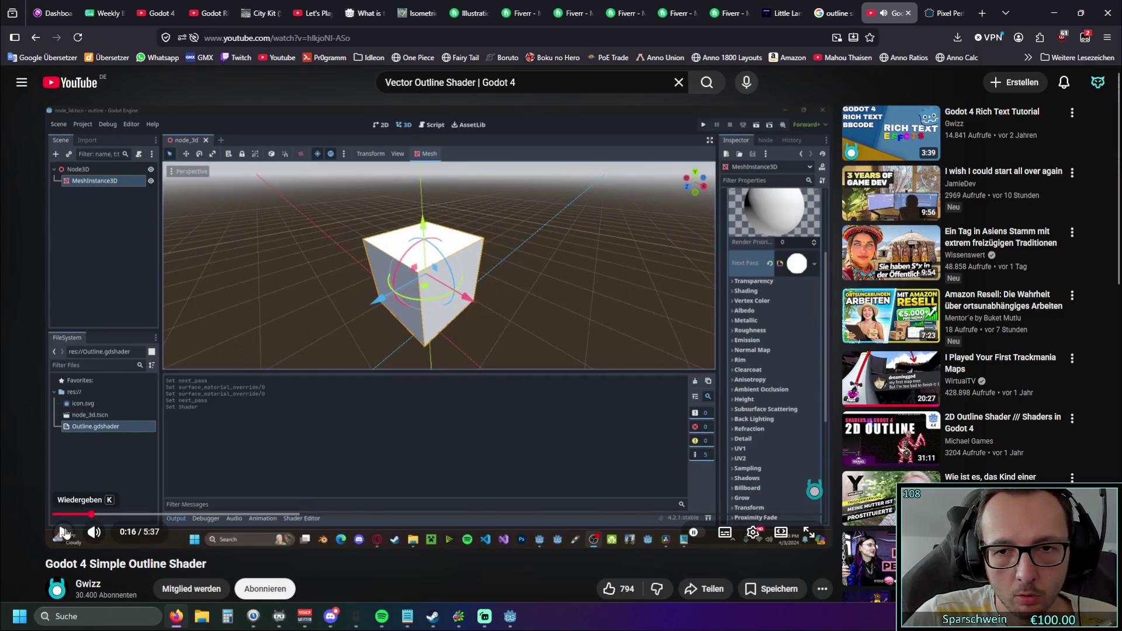
pyautogui.click(65, 532)
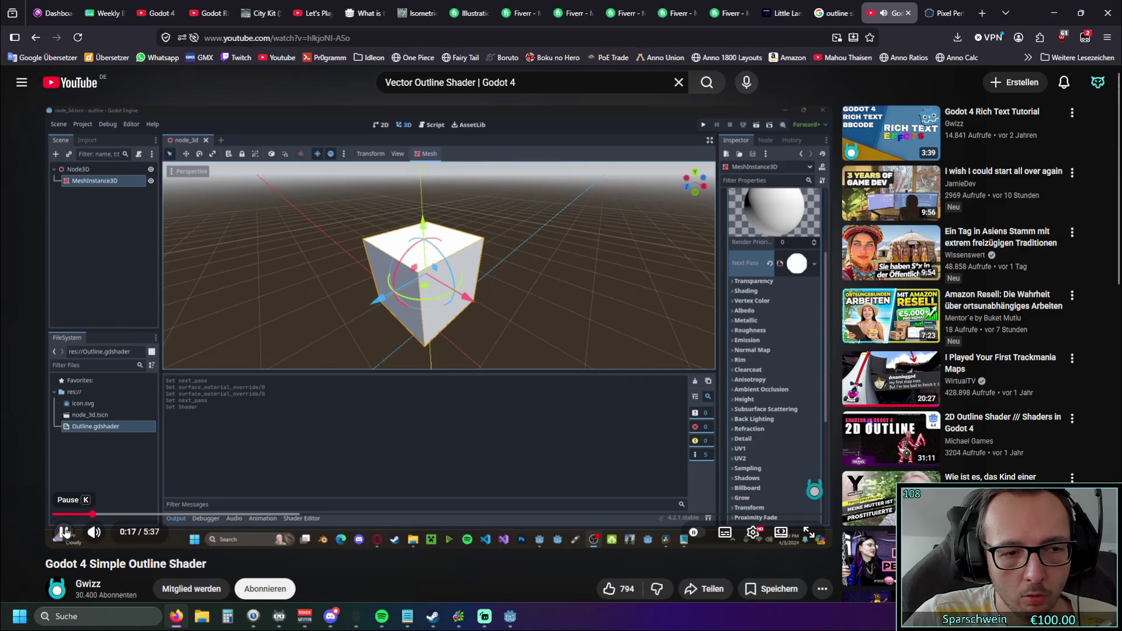
pyautogui.click(64, 531)
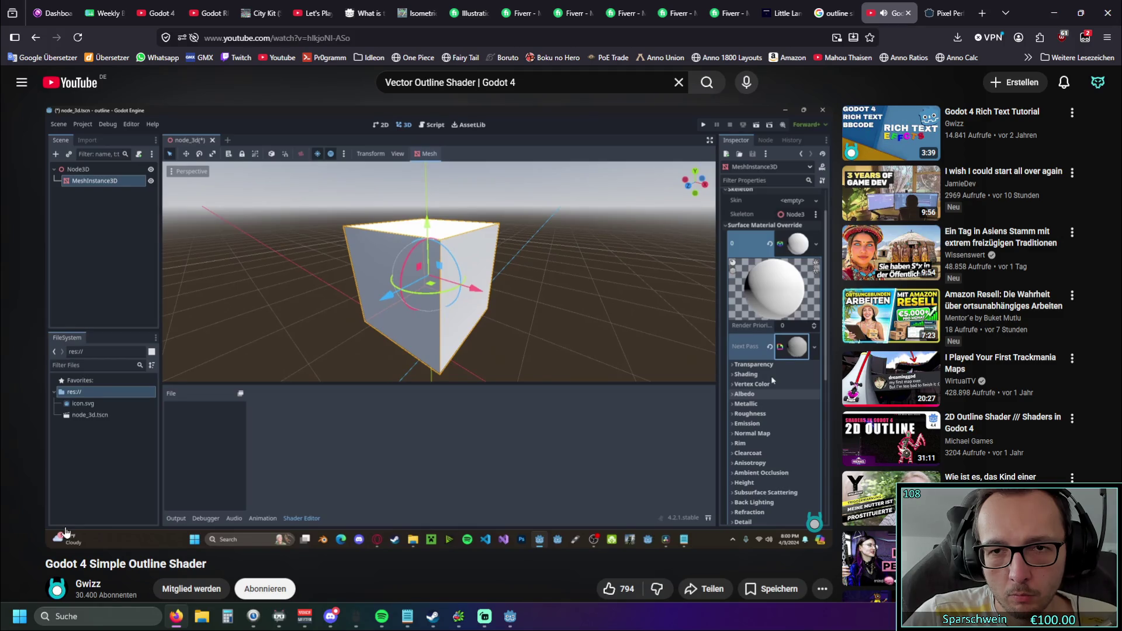
pyautogui.moveTo(66, 514)
pyautogui.mouseDown()
pyautogui.moveTo(28, 452)
pyautogui.moveTo(100, 197)
pyautogui.mouseUp()
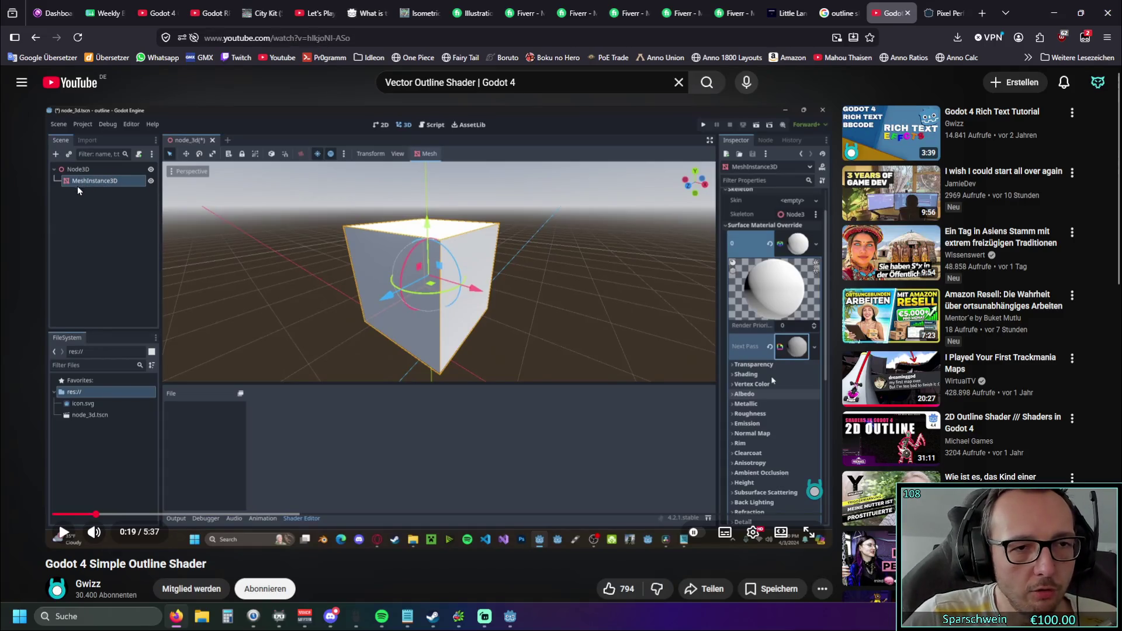
pyautogui.hotkey('alt', 'Tab')
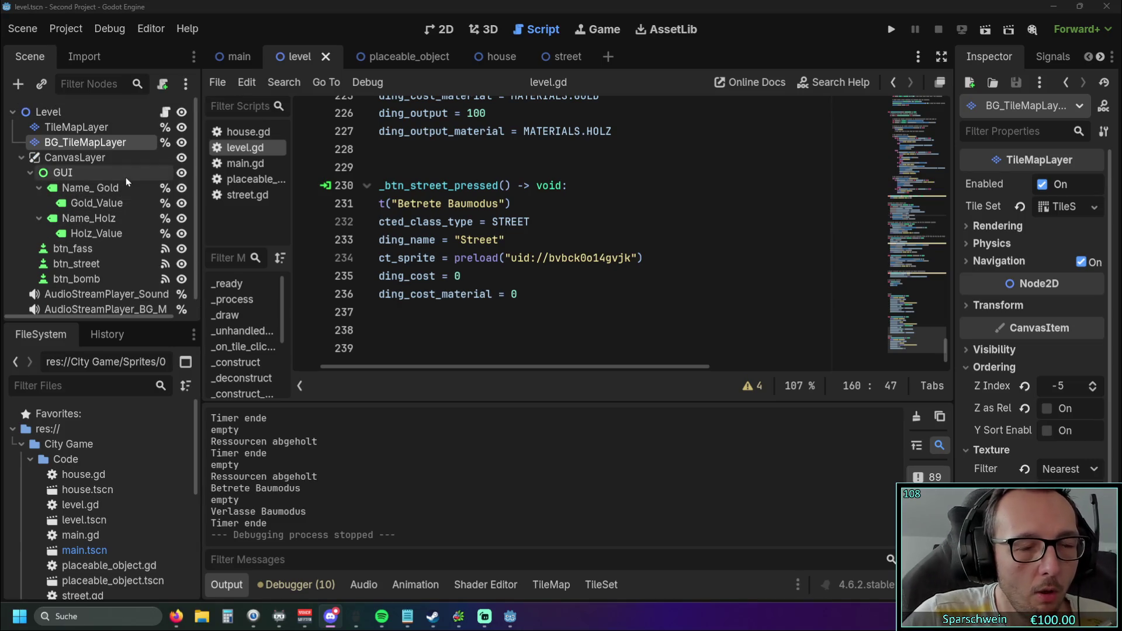
# Open the house scene, select its Sprite2D node, and show the 2D workspace
pyautogui.click(233, 57)
pyautogui.click(298, 57)
pyautogui.click(386, 57)
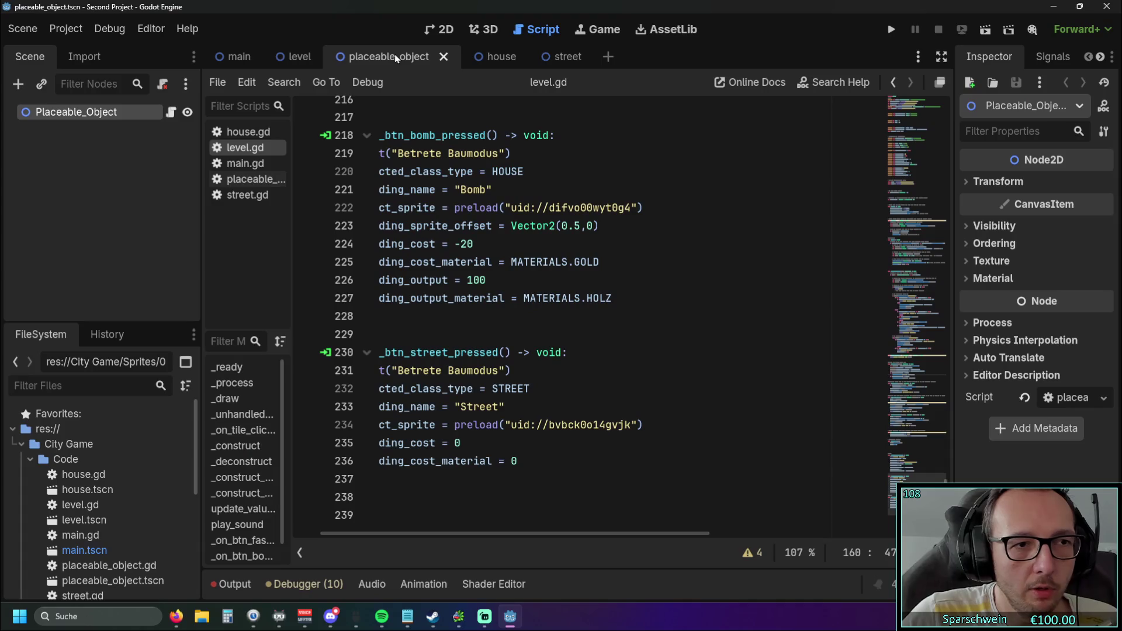
pyautogui.click(501, 63)
pyautogui.click(61, 128)
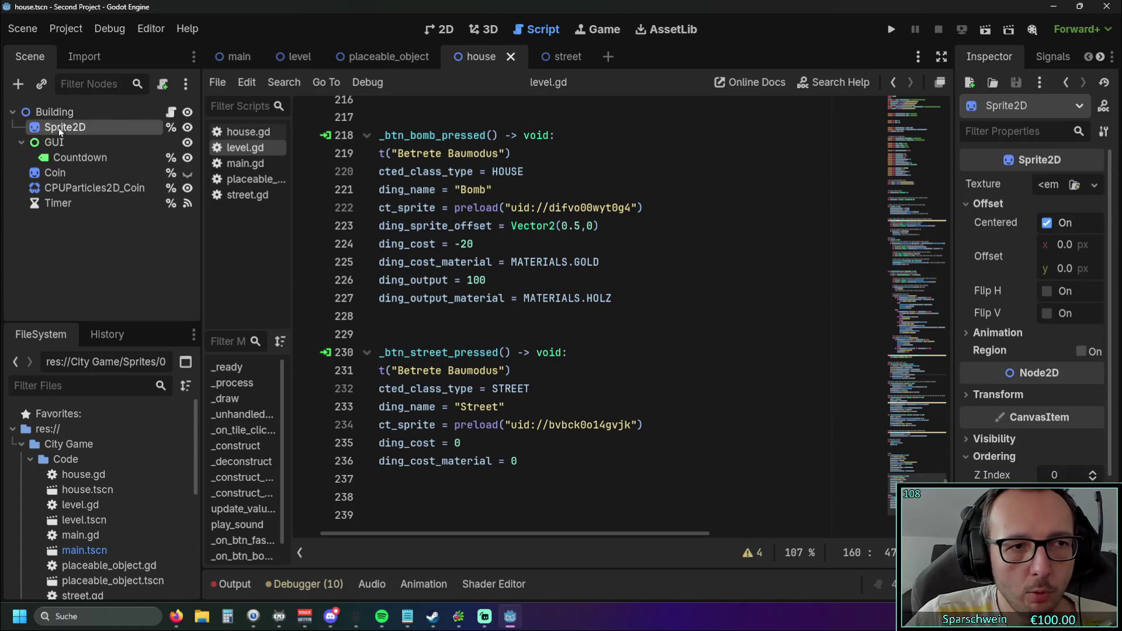
pyautogui.click(559, 58)
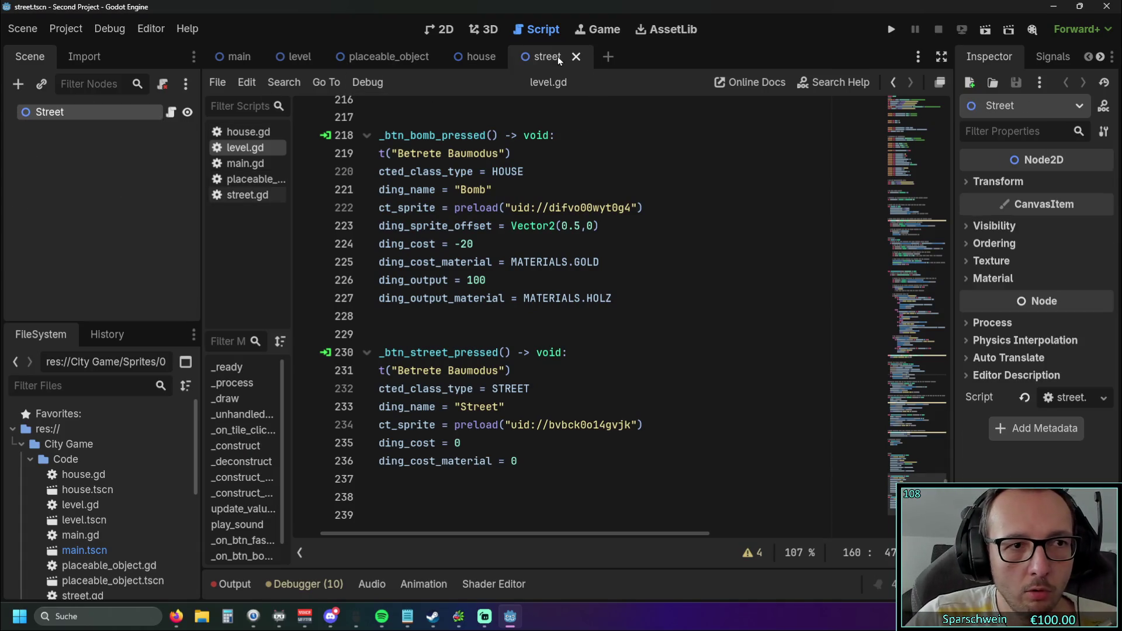
pyautogui.click(475, 58)
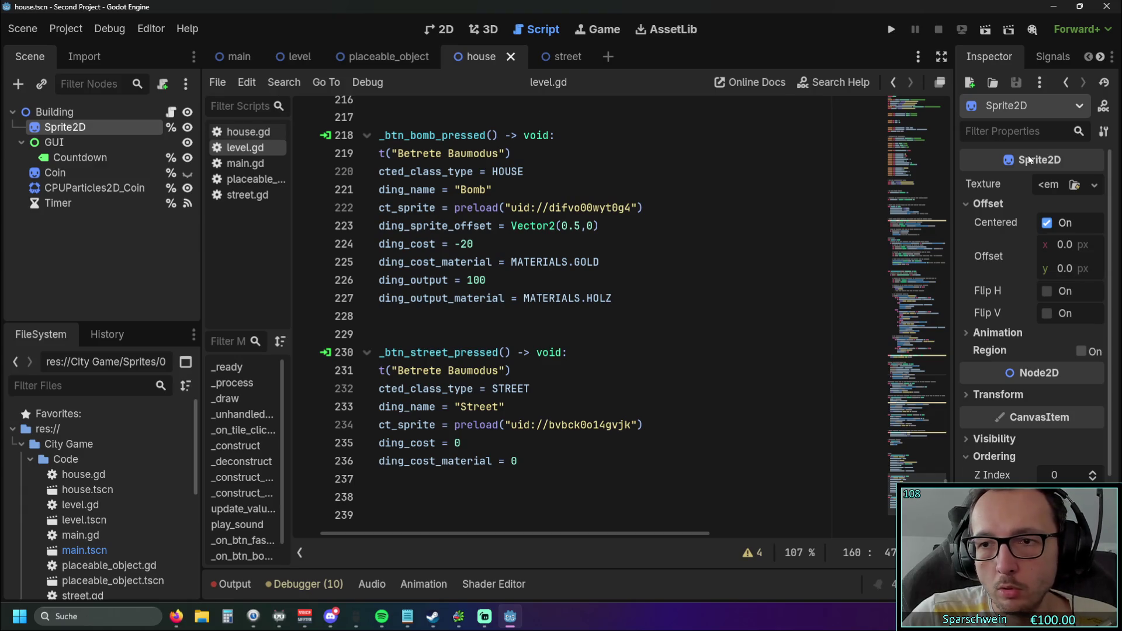
pyautogui.hotkey('ctrl', 'F1')
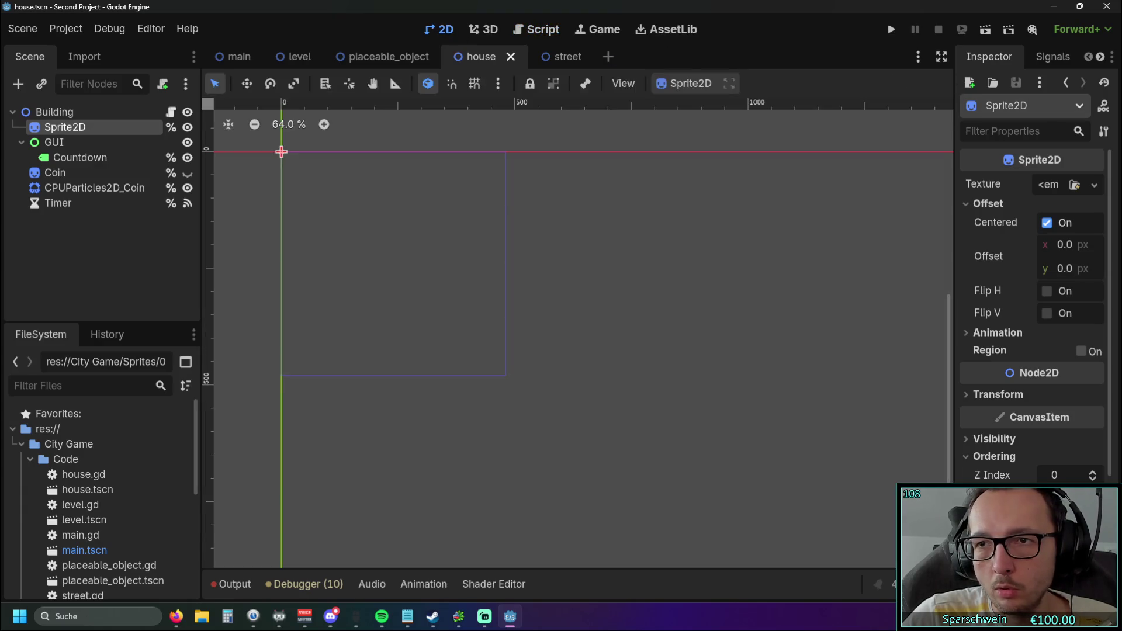
pyautogui.moveTo(1110, 217)
pyautogui.mouseDown()
pyautogui.moveTo(1114, 376)
pyautogui.moveTo(1105, 198)
pyautogui.mouseUp()
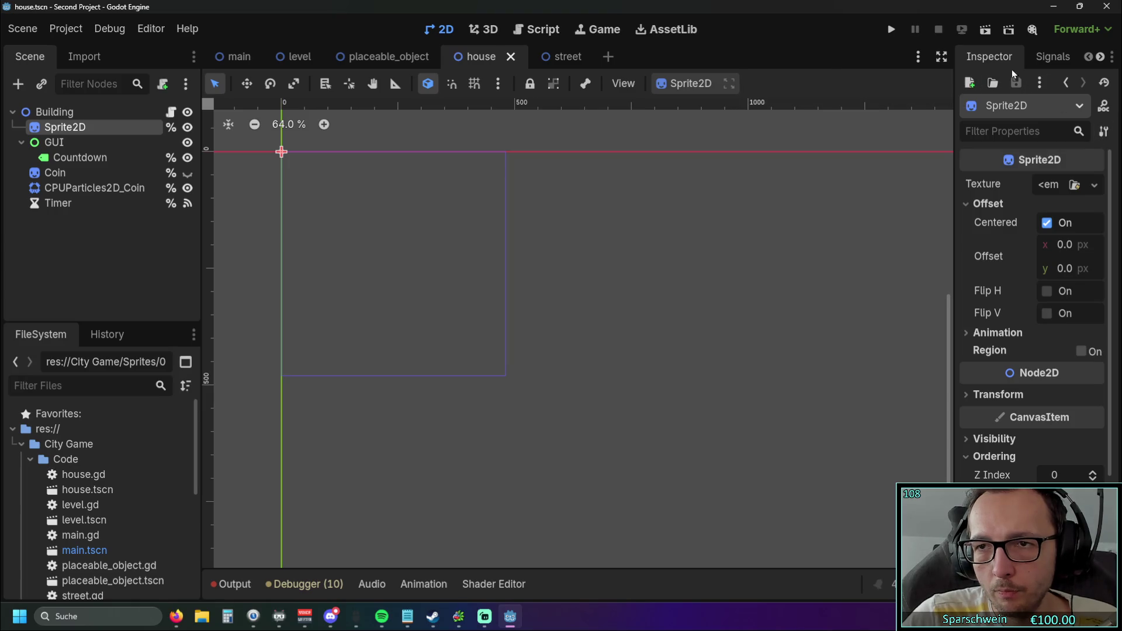
pyautogui.click(1052, 57)
pyautogui.click(999, 58)
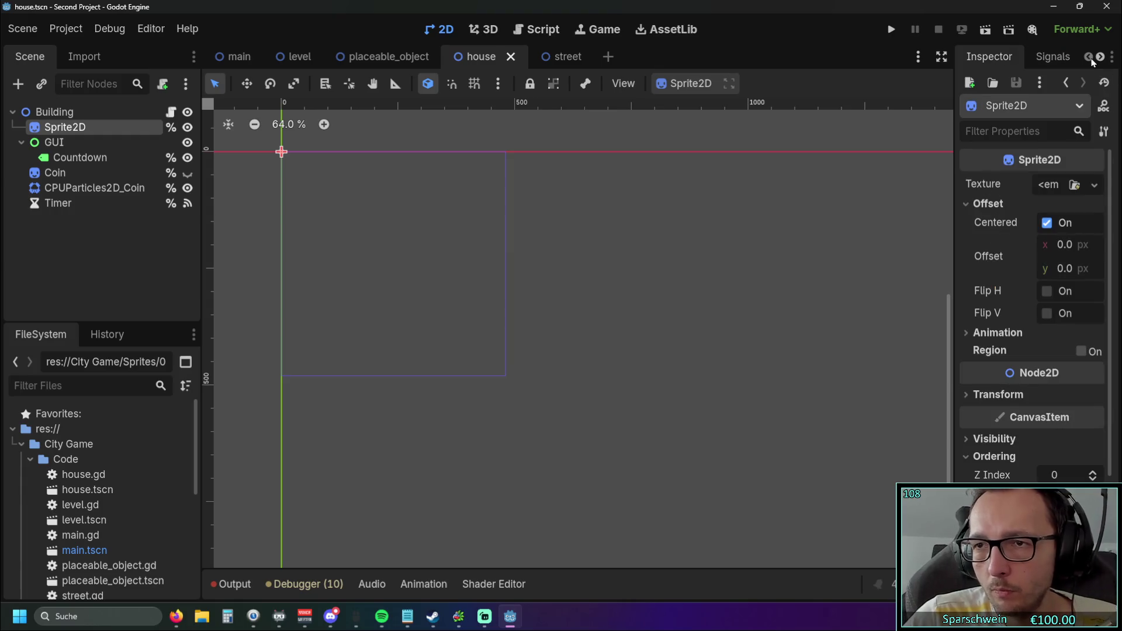
pyautogui.hotkey('alt', 'Tab')
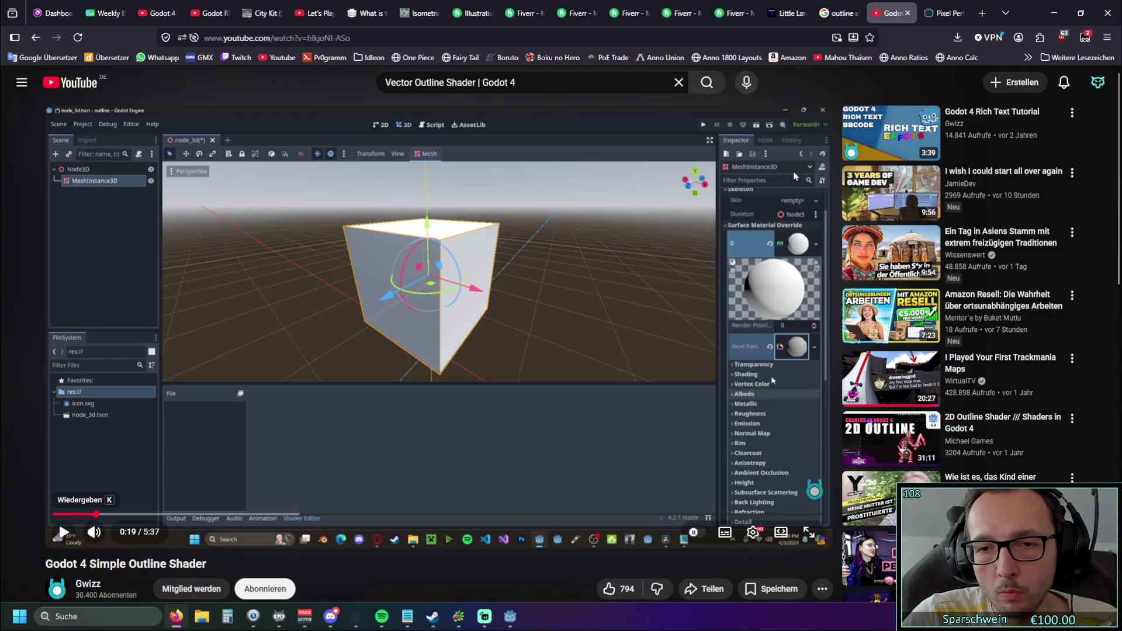
pyautogui.click(1054, 12)
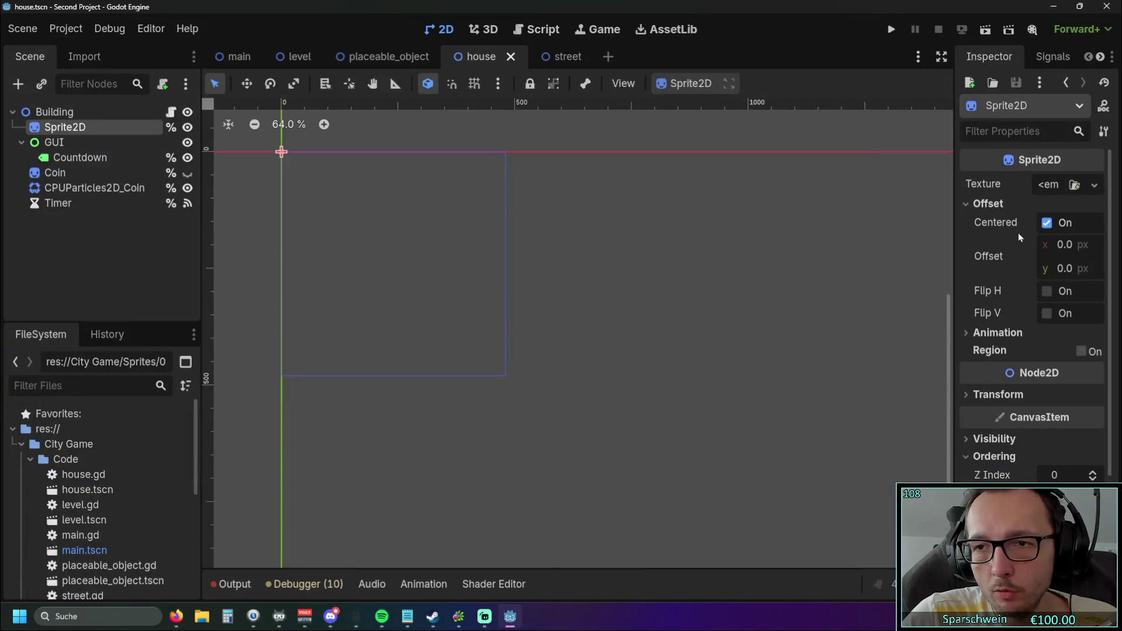
# Try a new MeshTexture on the Sprite2D's Texture, then revert it to empty
pyautogui.click(1044, 185)
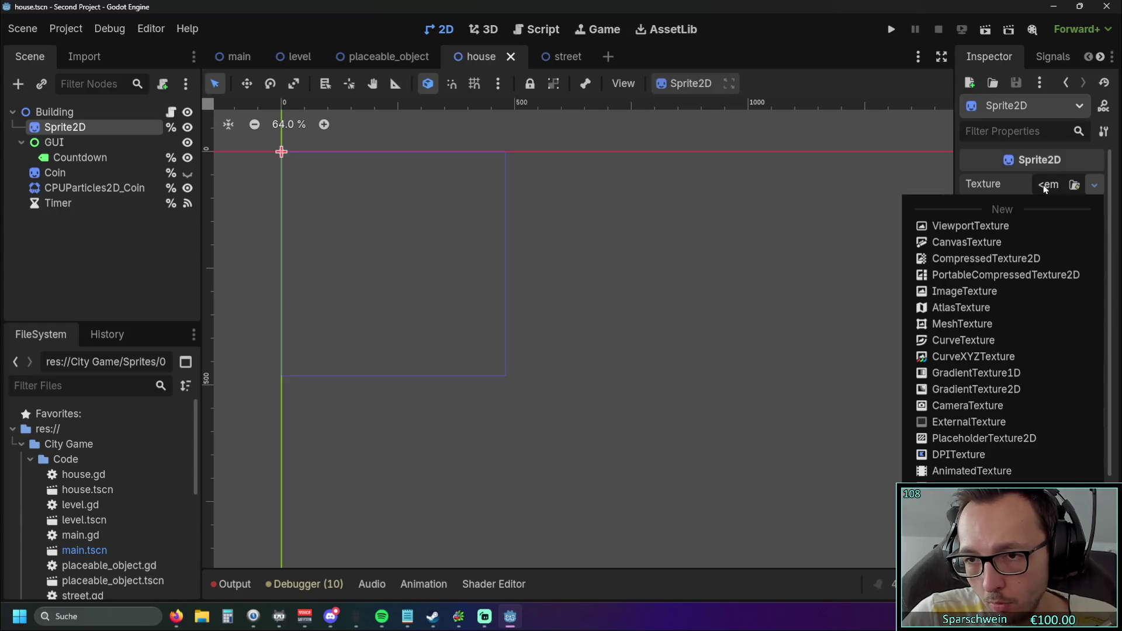
pyautogui.click(967, 318)
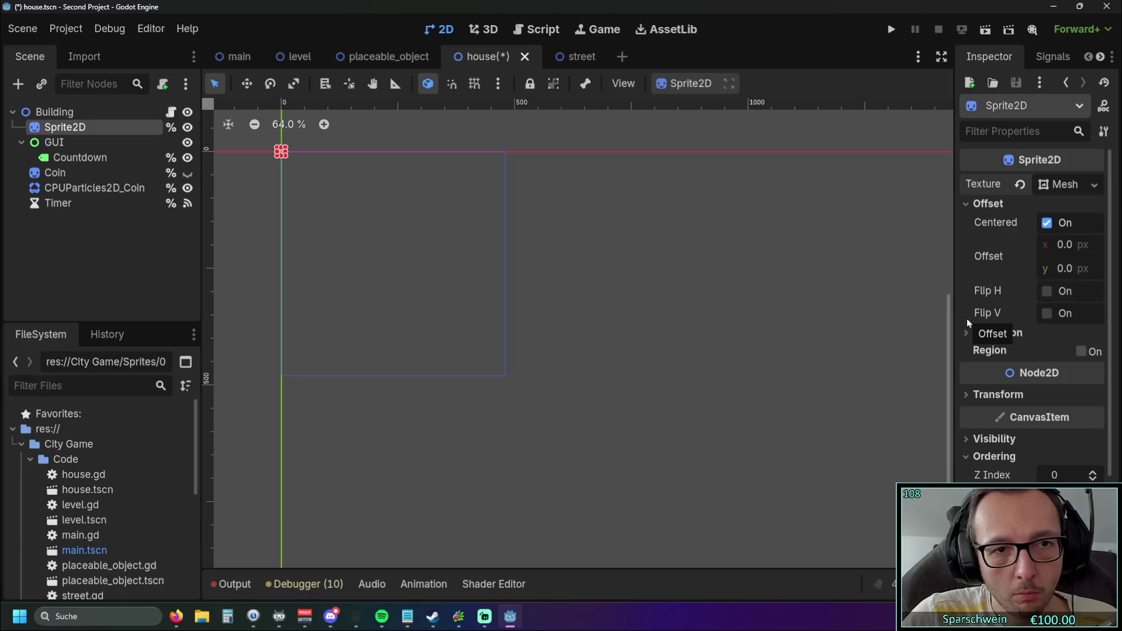
pyautogui.click(1021, 185)
pyautogui.click(1048, 185)
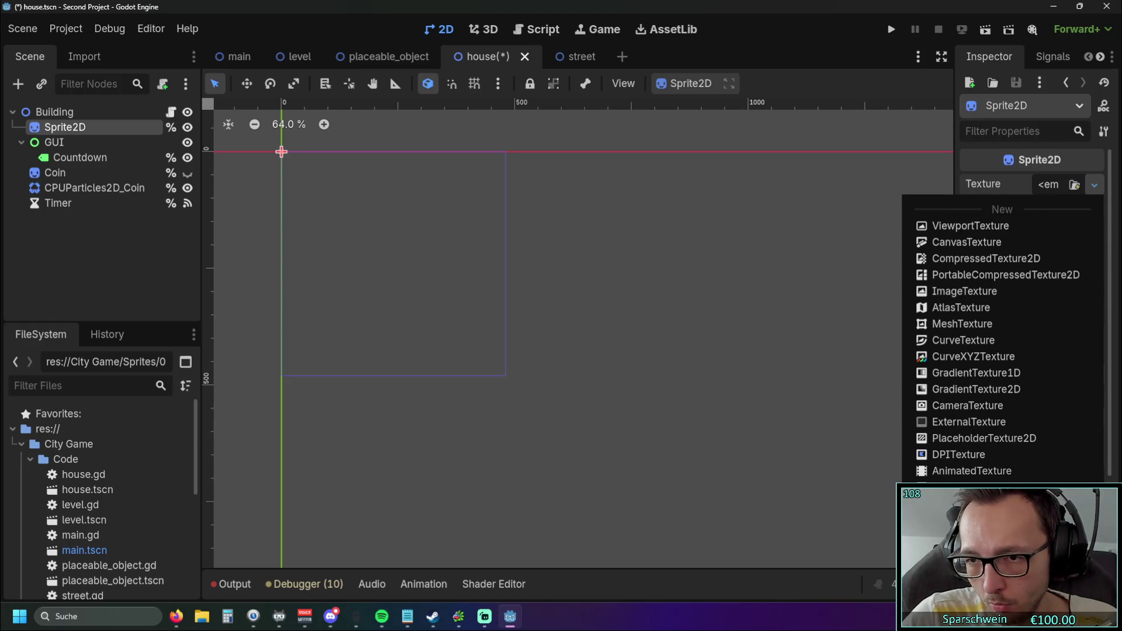
pyautogui.click(881, 255)
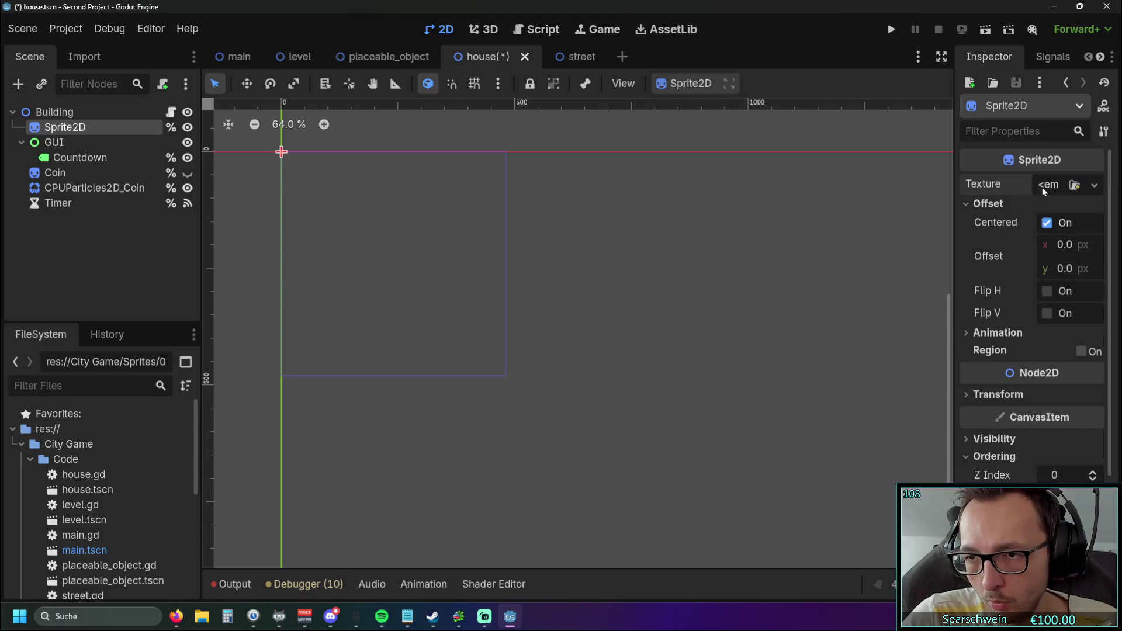
# Widen the Inspector panel, reselect Sprite2D, and switch to the tutorial video
pyautogui.moveTo(955, 211); pyautogui.dragTo(784, 212)
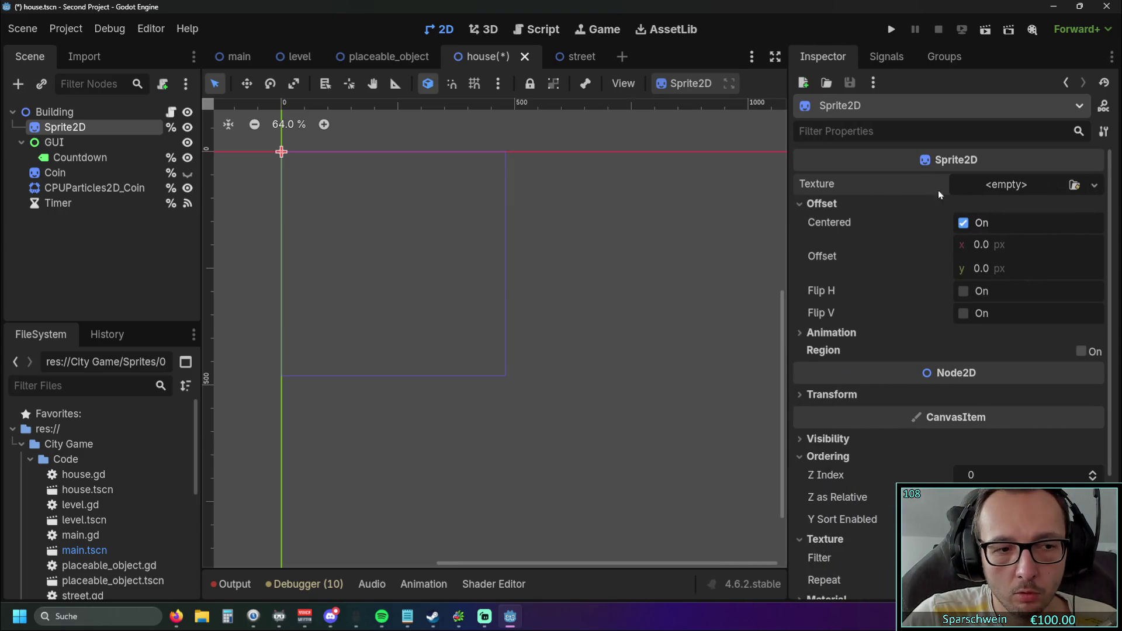
pyautogui.click(87, 112)
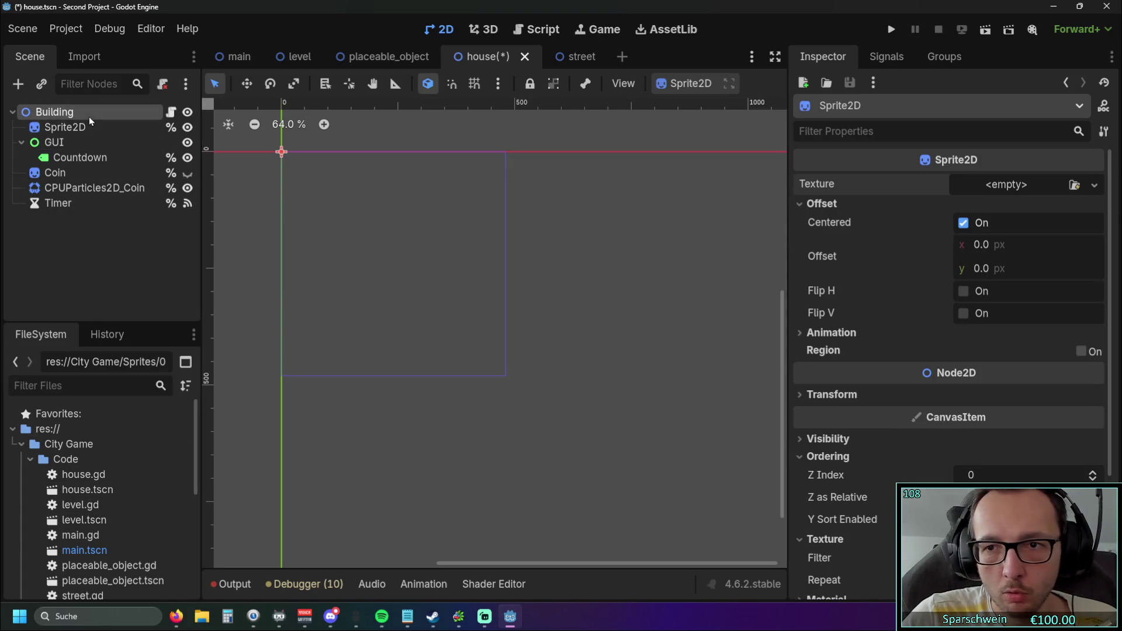
pyautogui.click(90, 129)
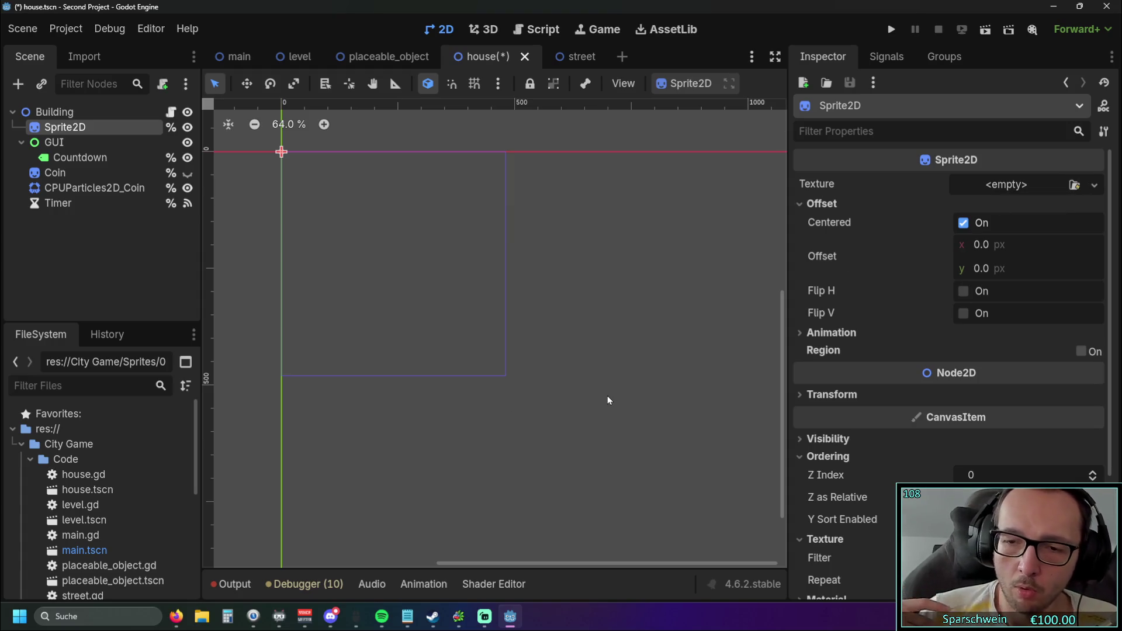
pyautogui.hotkey('alt', 'Tab')
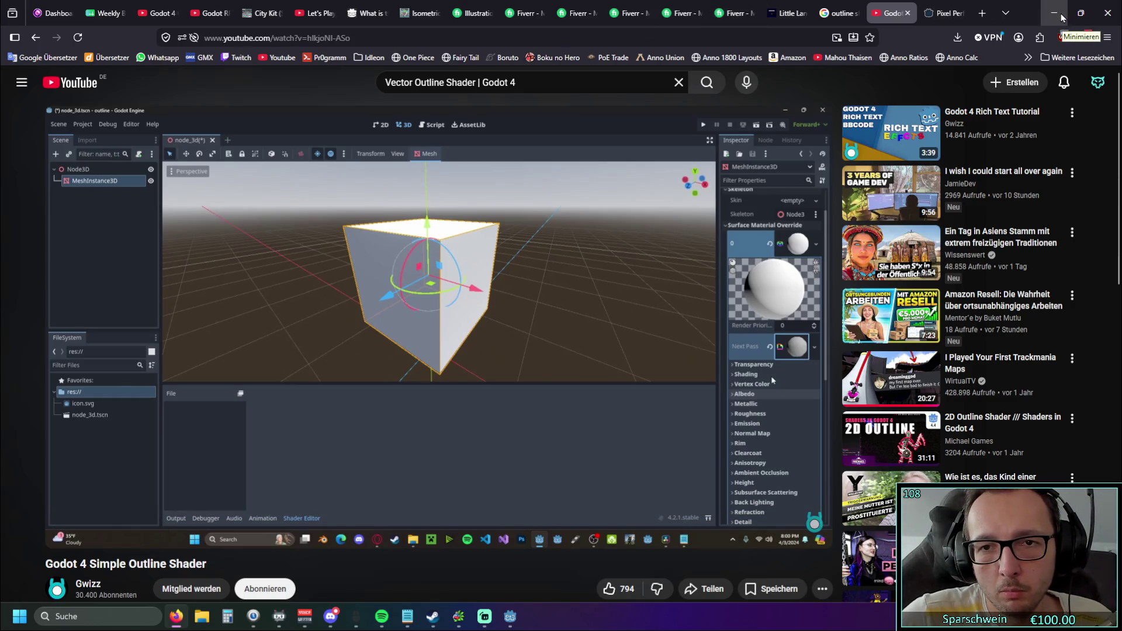
# Replay the tutorial from 0:16 to 0:19 where the ShaderMaterial is added, then minimize the browser
pyautogui.click(94, 514)
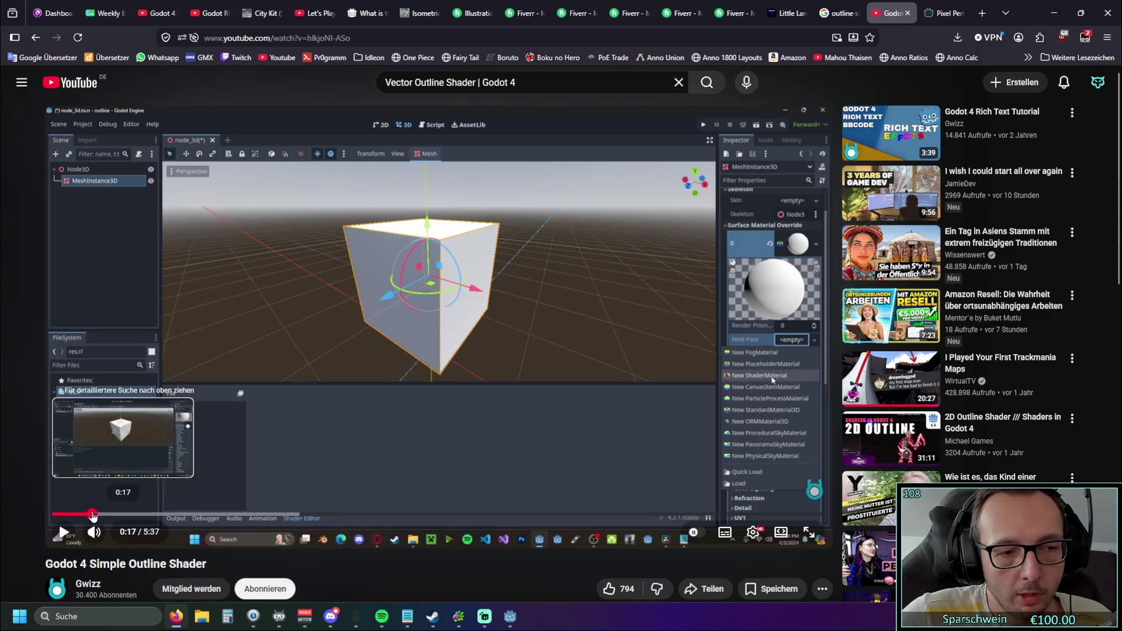
pyautogui.click(62, 531)
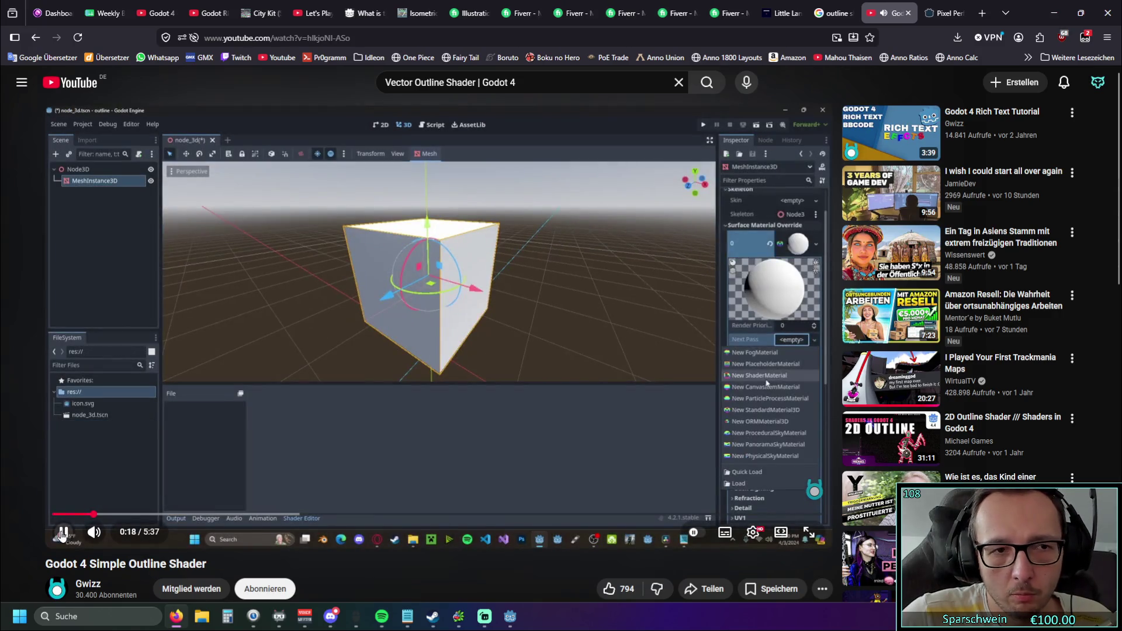
pyautogui.click(61, 535)
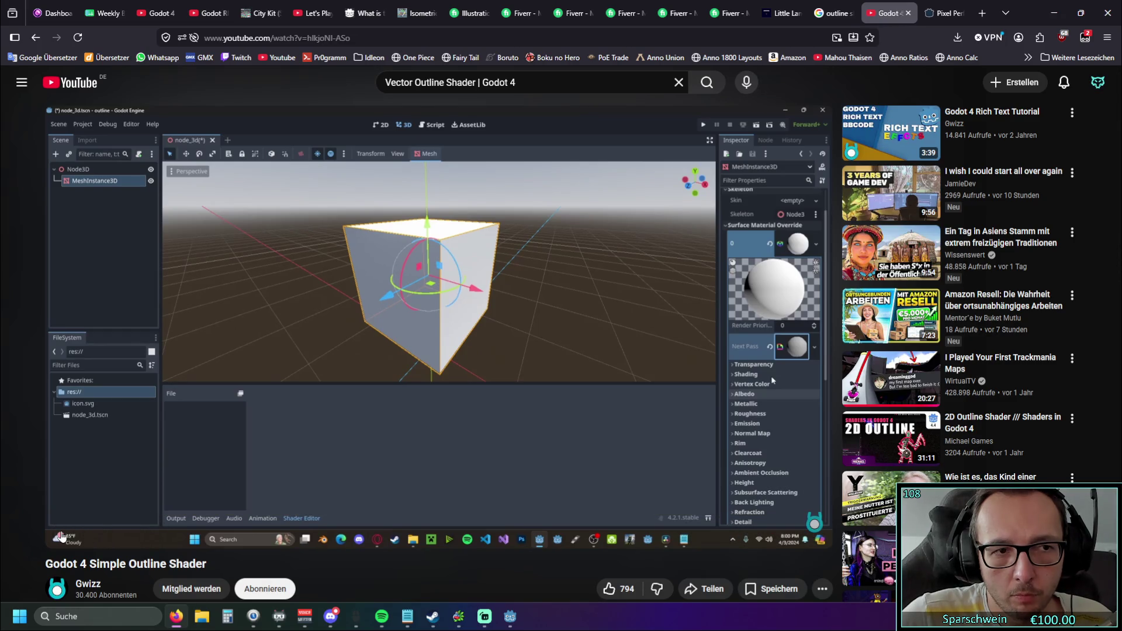
pyautogui.click(1053, 13)
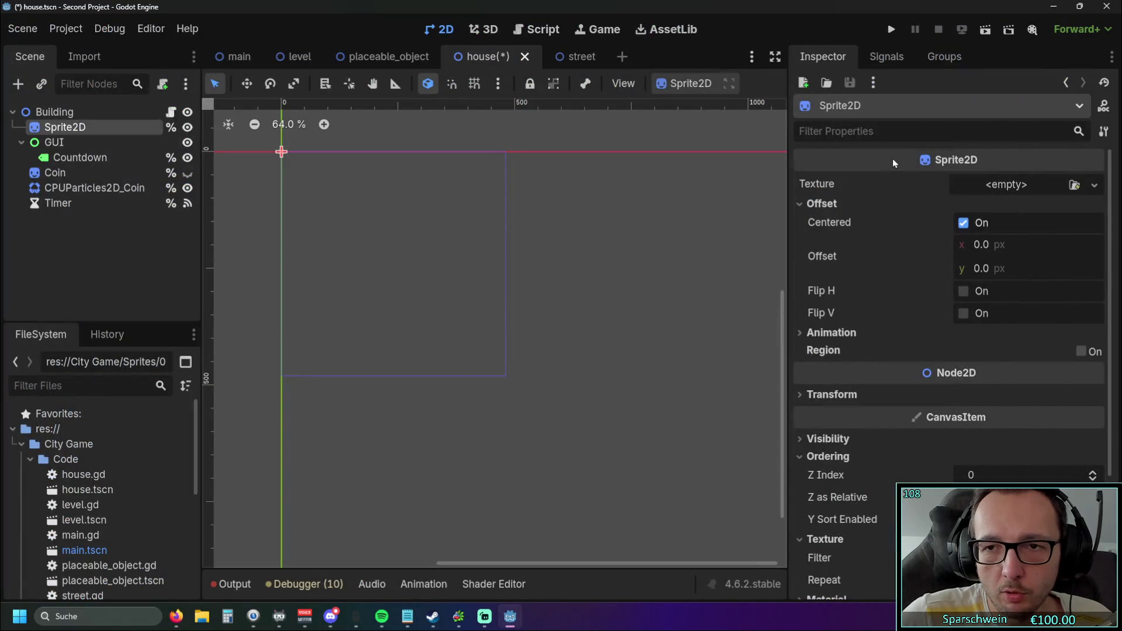
# Look through the Texture's new-type list and file picker without choosing anything
pyautogui.click(1093, 185)
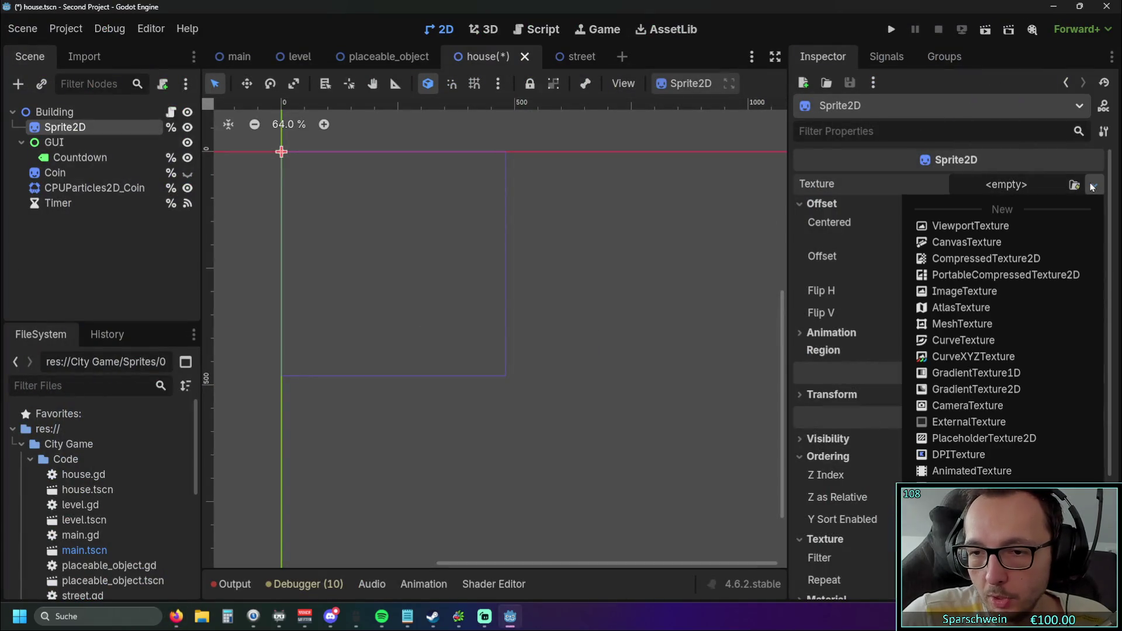
pyautogui.click(1075, 186)
pyautogui.click(1093, 186)
pyautogui.click(1075, 186)
pyautogui.click(1075, 185)
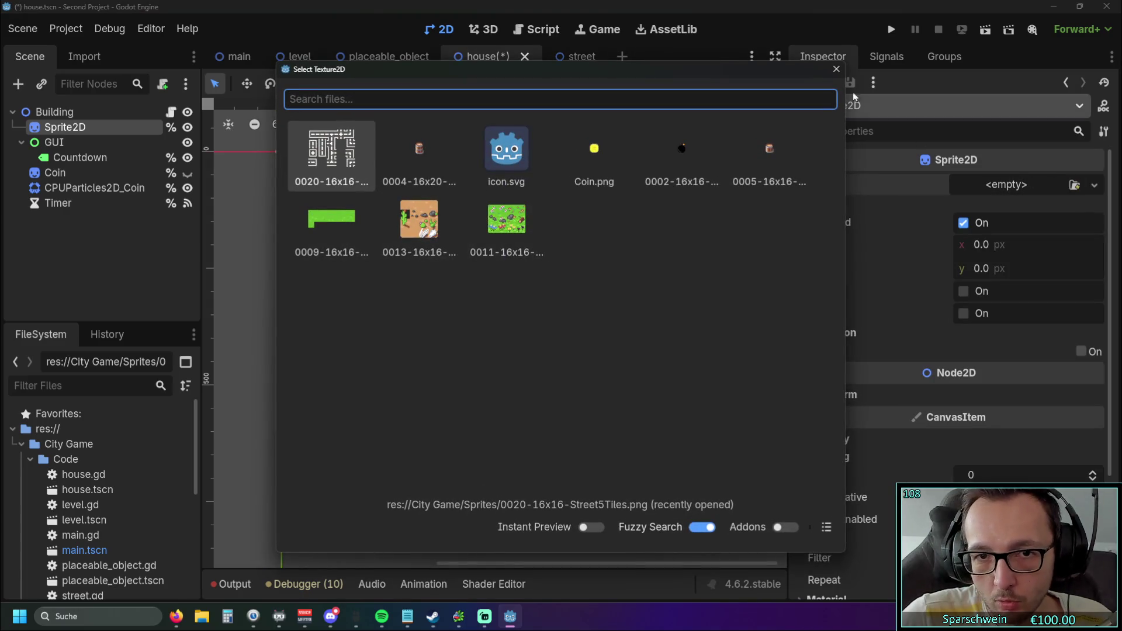
pyautogui.click(836, 69)
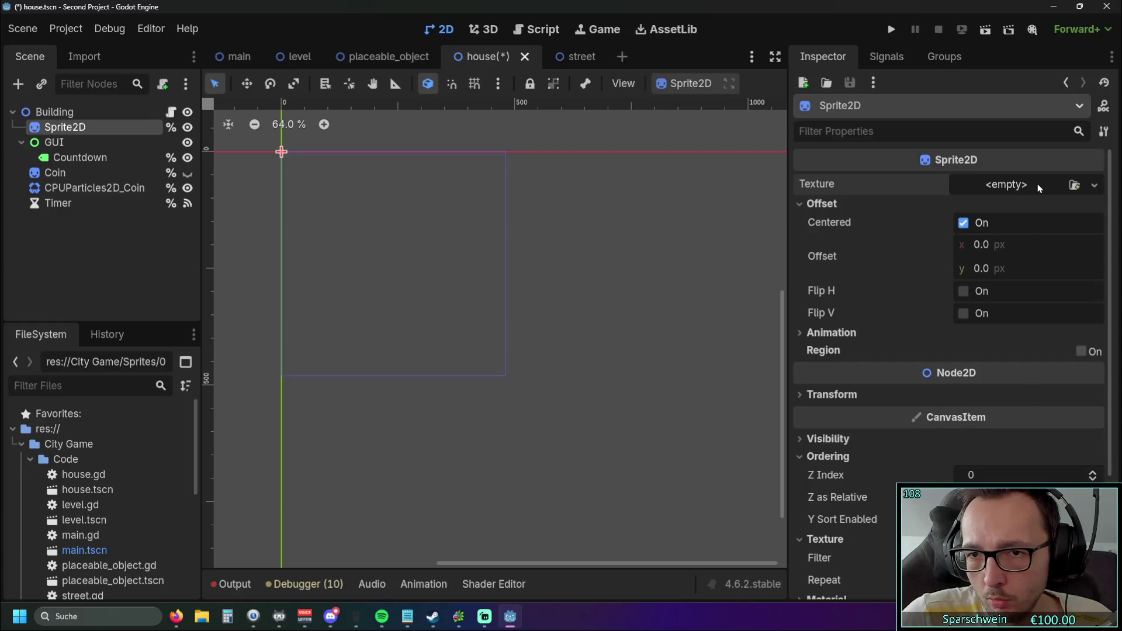
# Add a new MeshTexture, inspect its Mesh and Base Texture options, then reset Texture to empty
pyautogui.click(1029, 185)
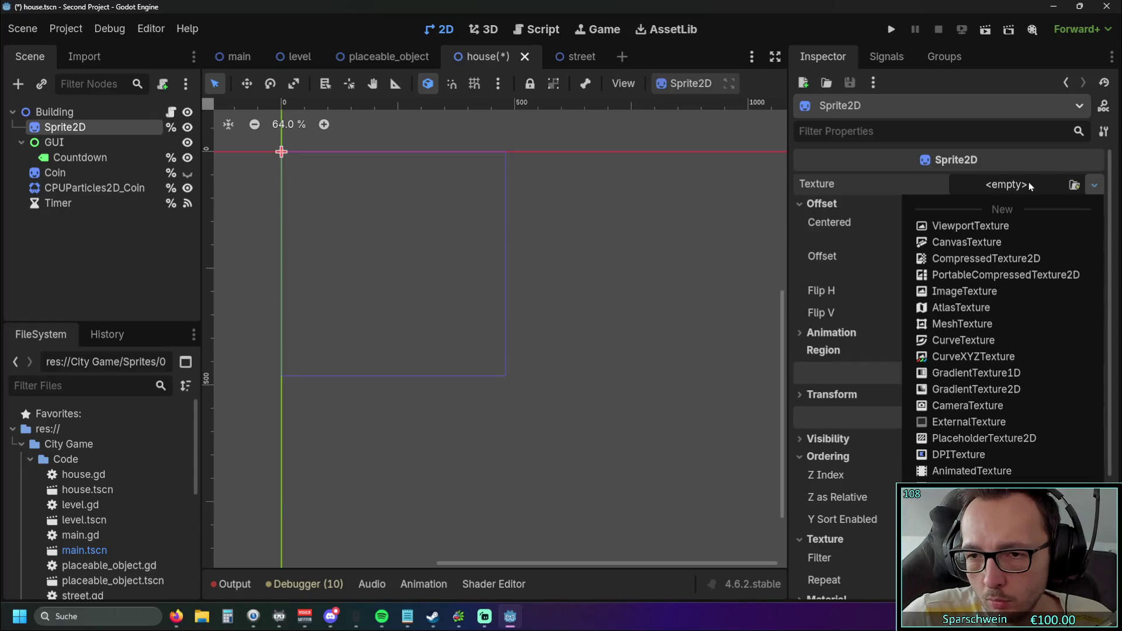
pyautogui.click(962, 325)
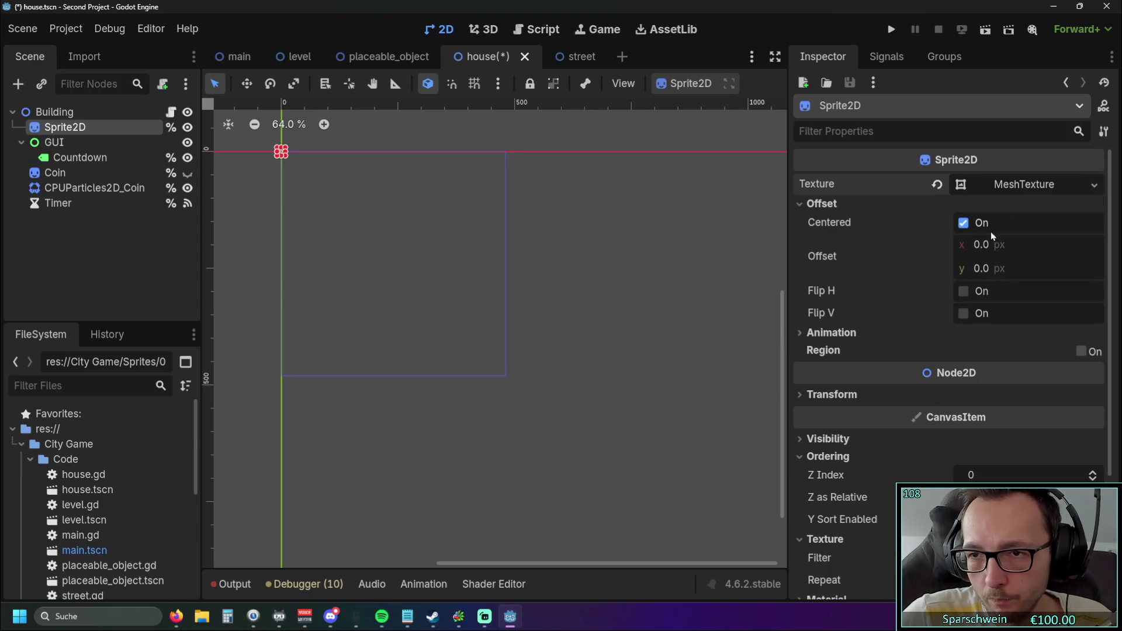
pyautogui.click(963, 185)
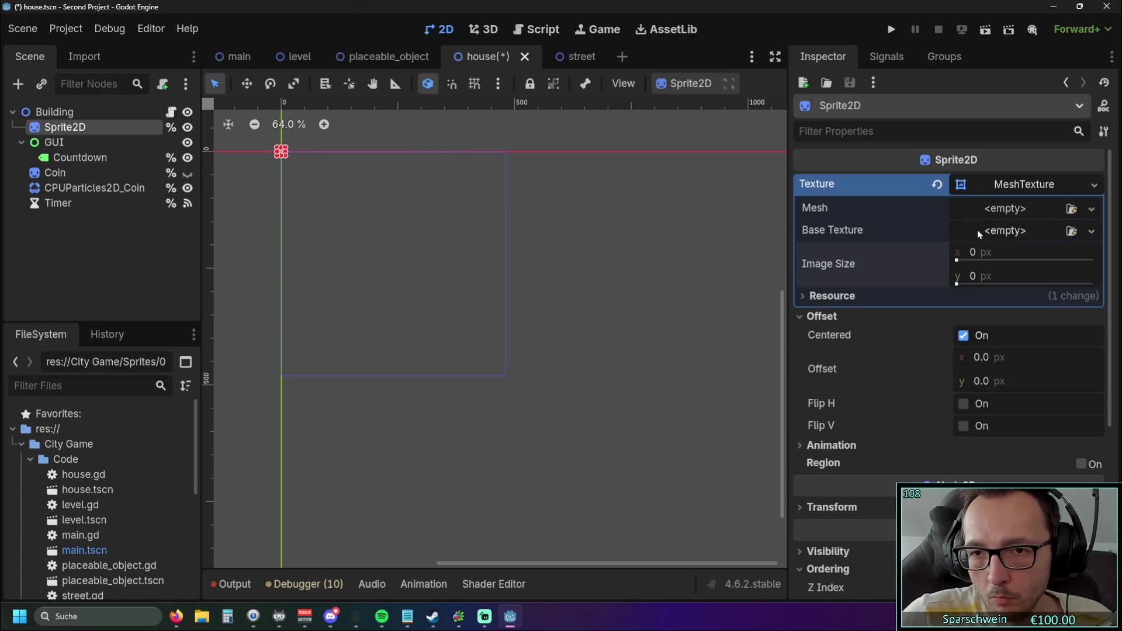
pyautogui.click(1090, 211)
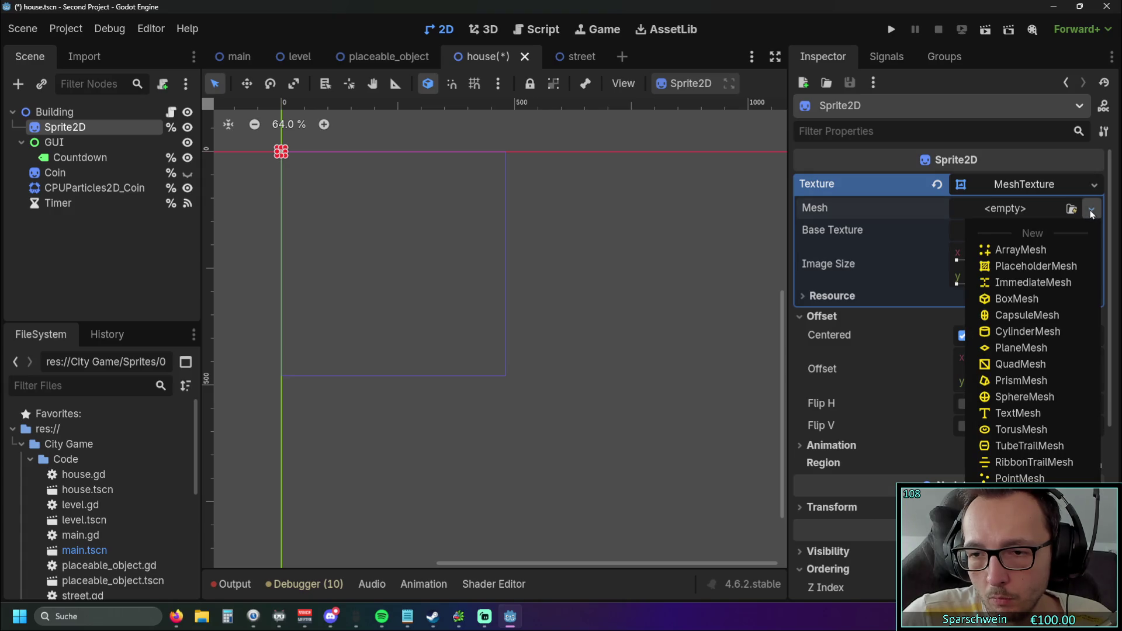
pyautogui.click(1091, 232)
pyautogui.click(1090, 232)
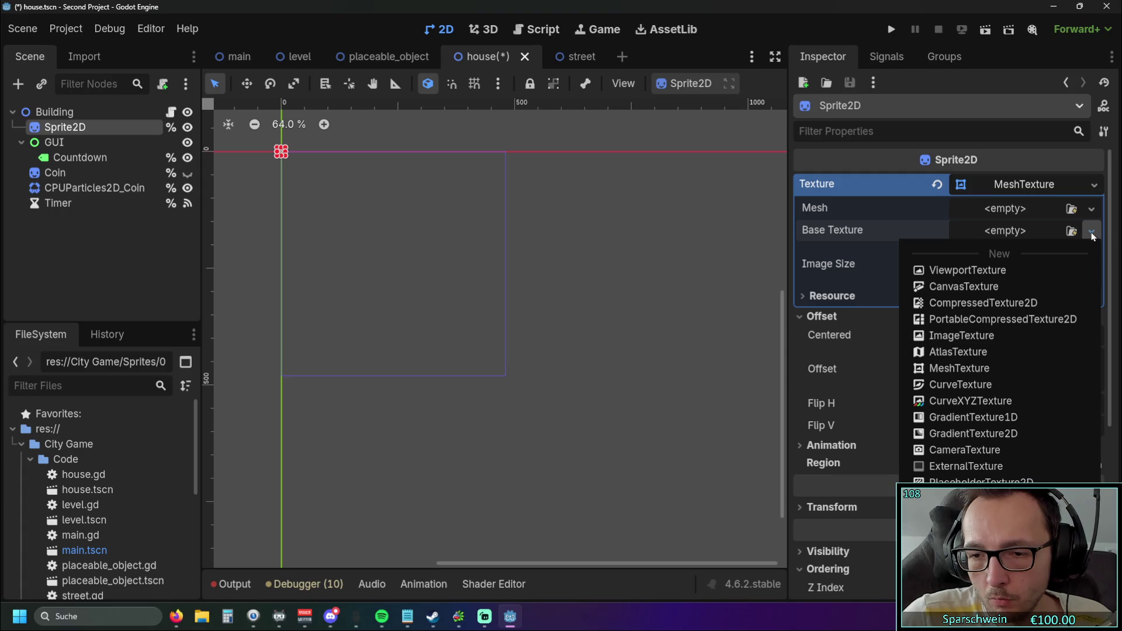
pyautogui.click(1091, 233)
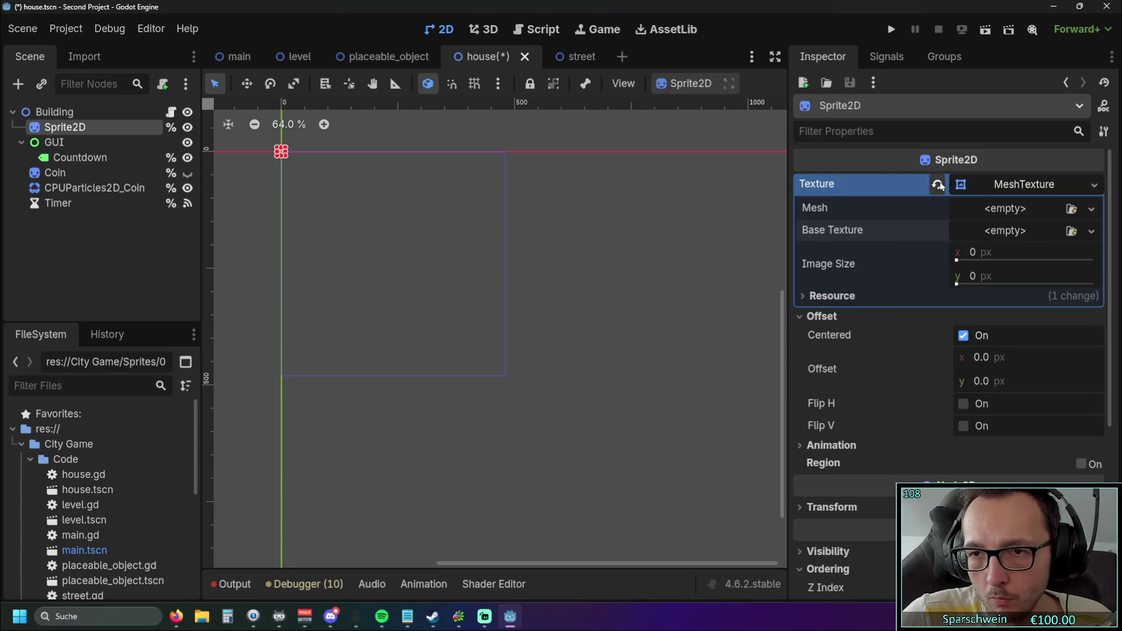
pyautogui.click(937, 184)
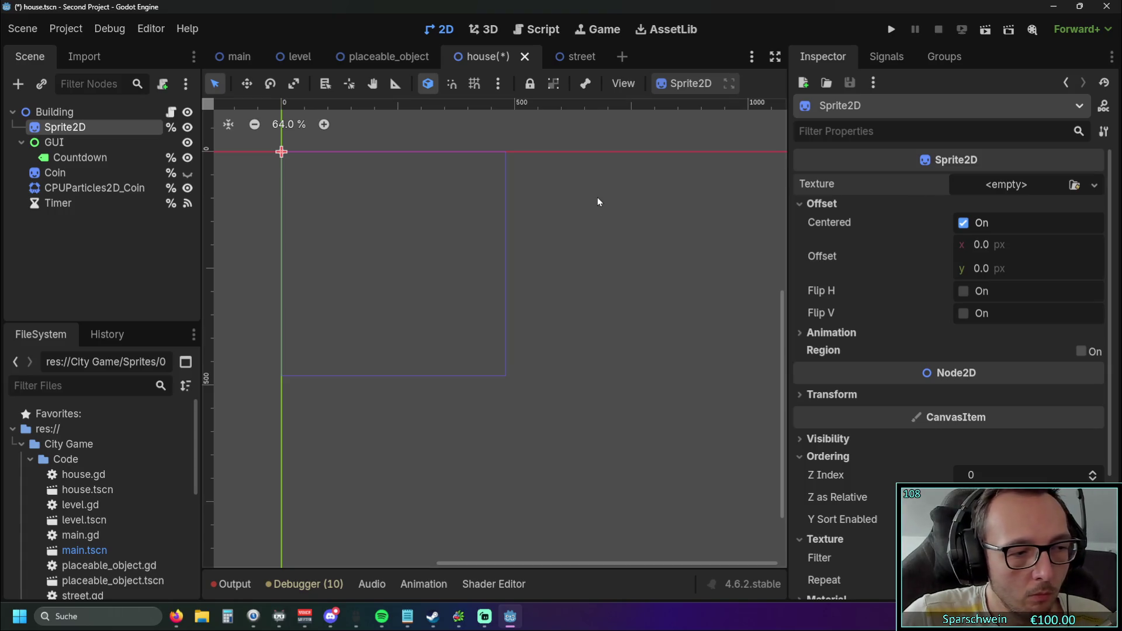
# Expand the Sprite2D's Material section and browse new material types without picking one, then resume the tutorial
pyautogui.scroll(-3, 987, 266)
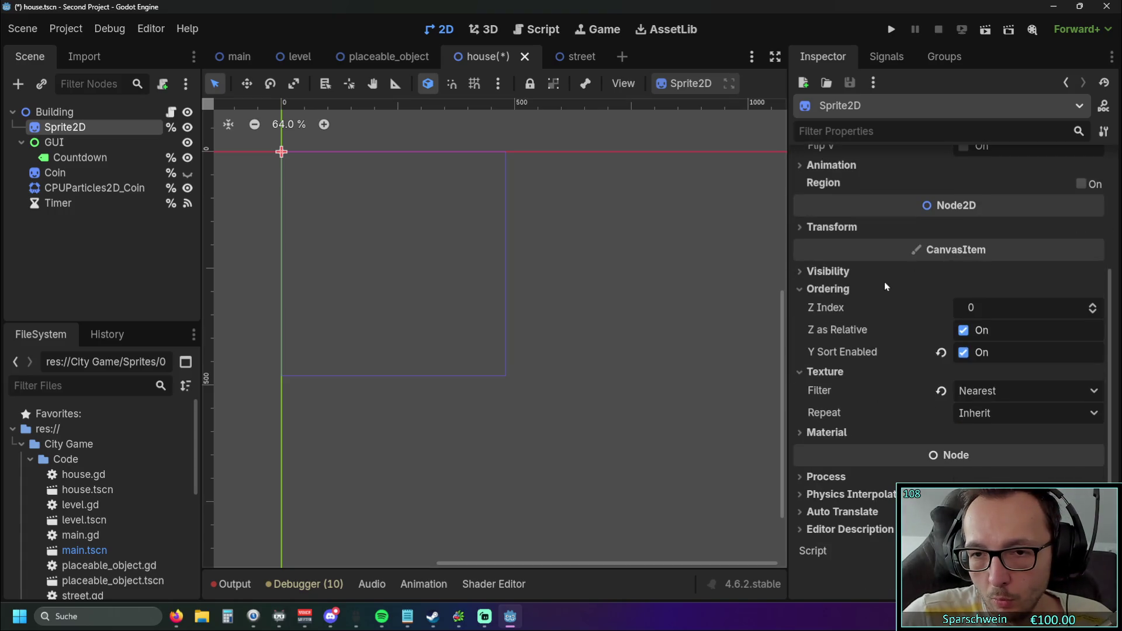
pyautogui.scroll(3, 851, 300)
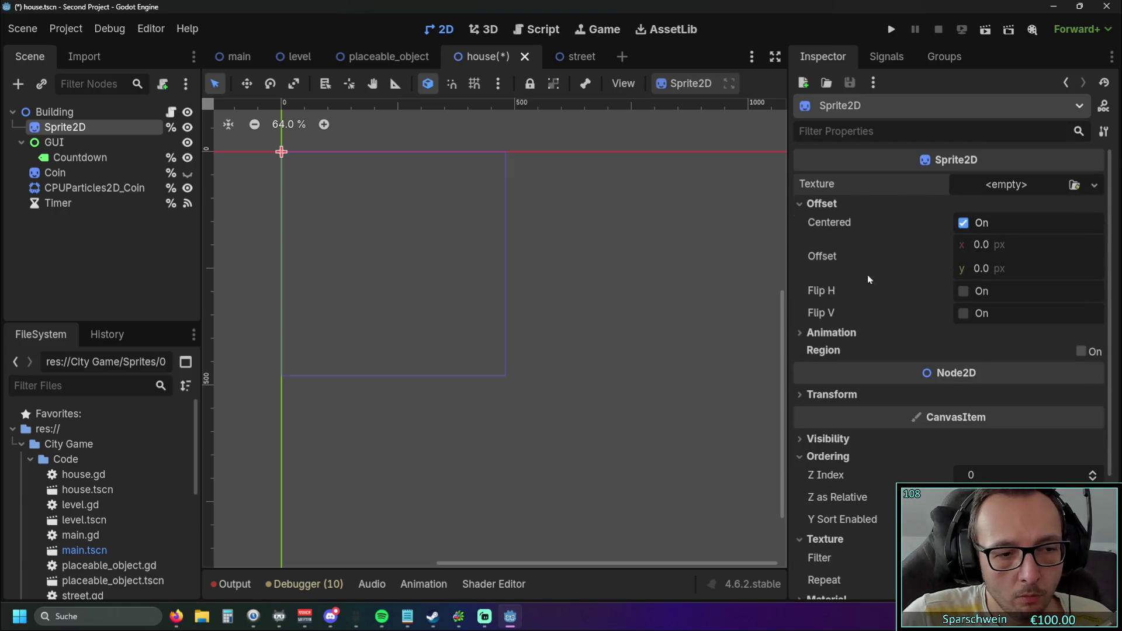
pyautogui.scroll(-3, 900, 337)
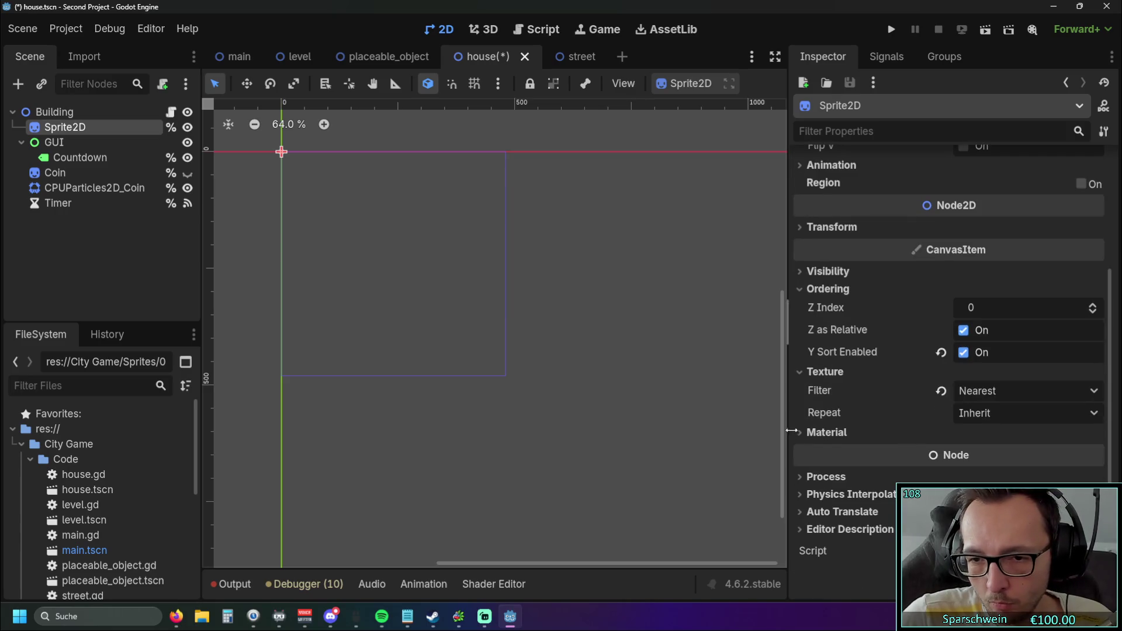
pyautogui.click(796, 433)
pyautogui.scroll(-1, 890, 368)
pyautogui.click(1094, 409)
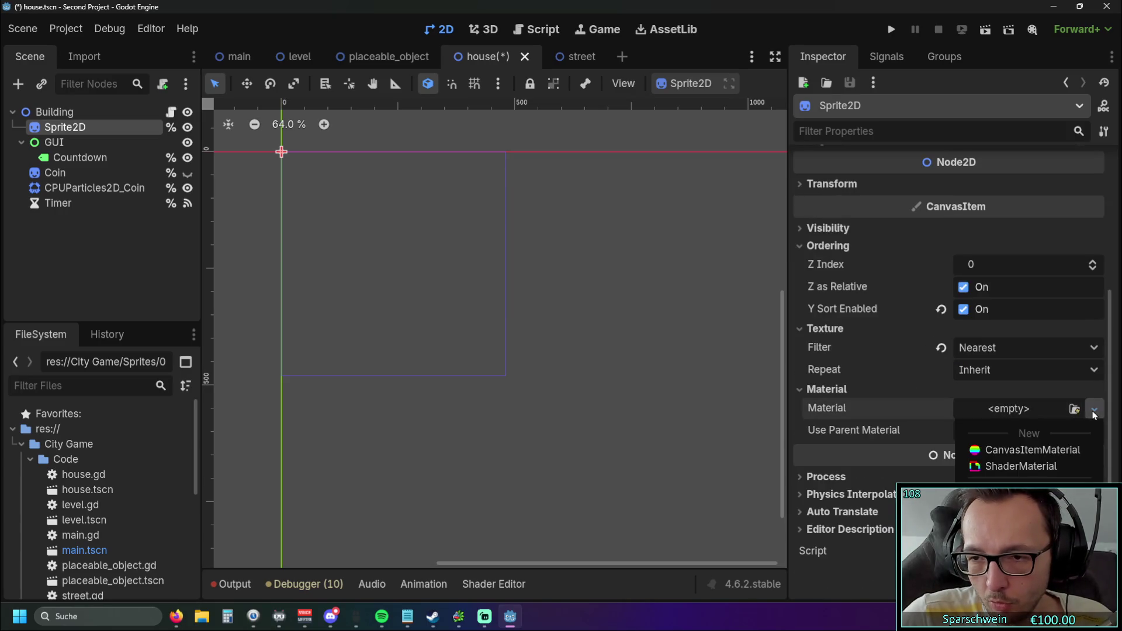
pyautogui.click(1094, 410)
pyautogui.scroll(4, 818, 350)
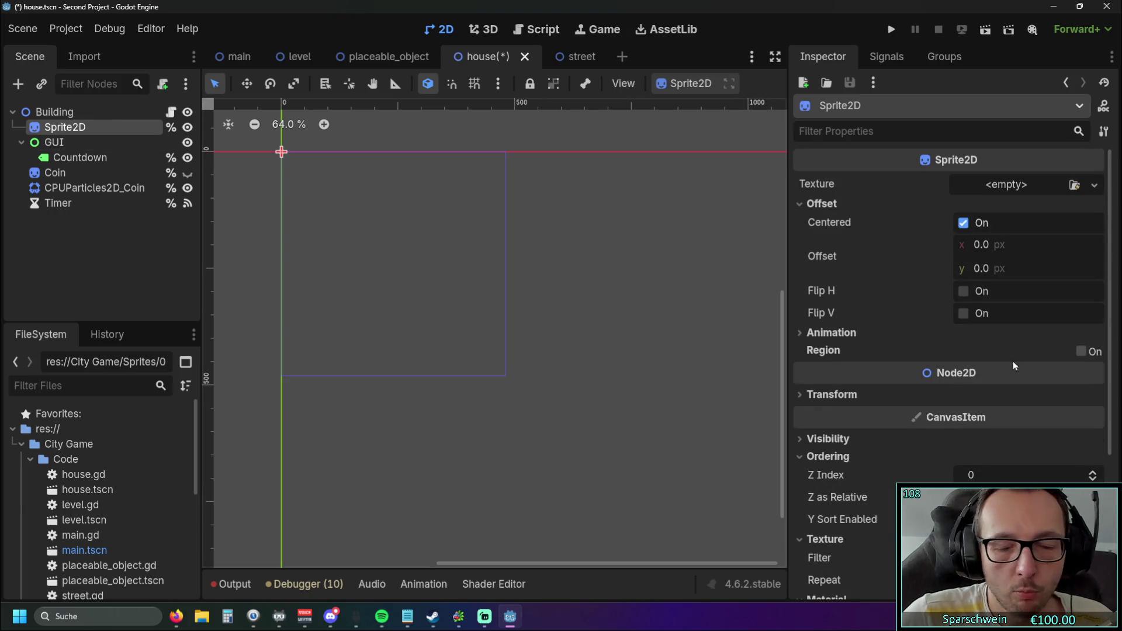
pyautogui.scroll(-4, 1036, 361)
pyautogui.click(1094, 409)
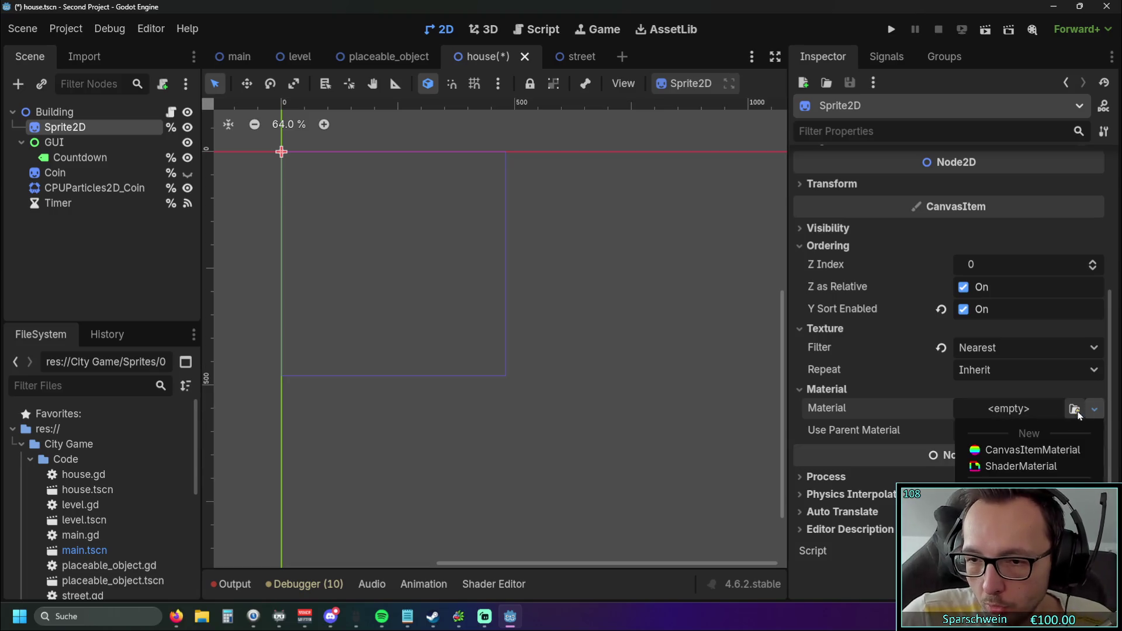
pyautogui.click(176, 616)
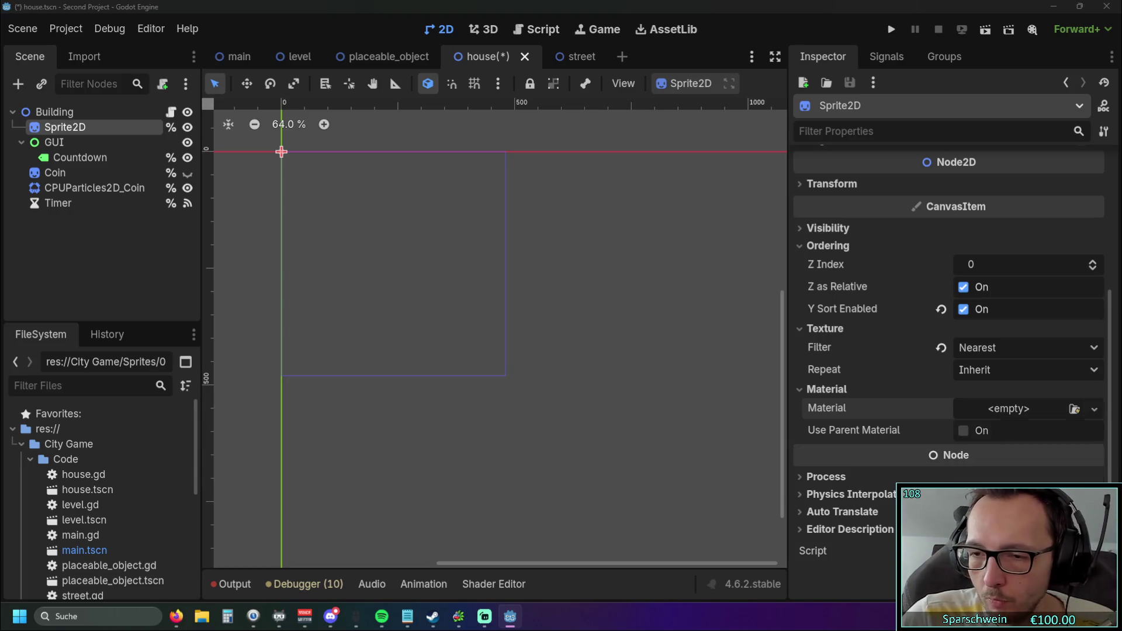
pyautogui.click(66, 539)
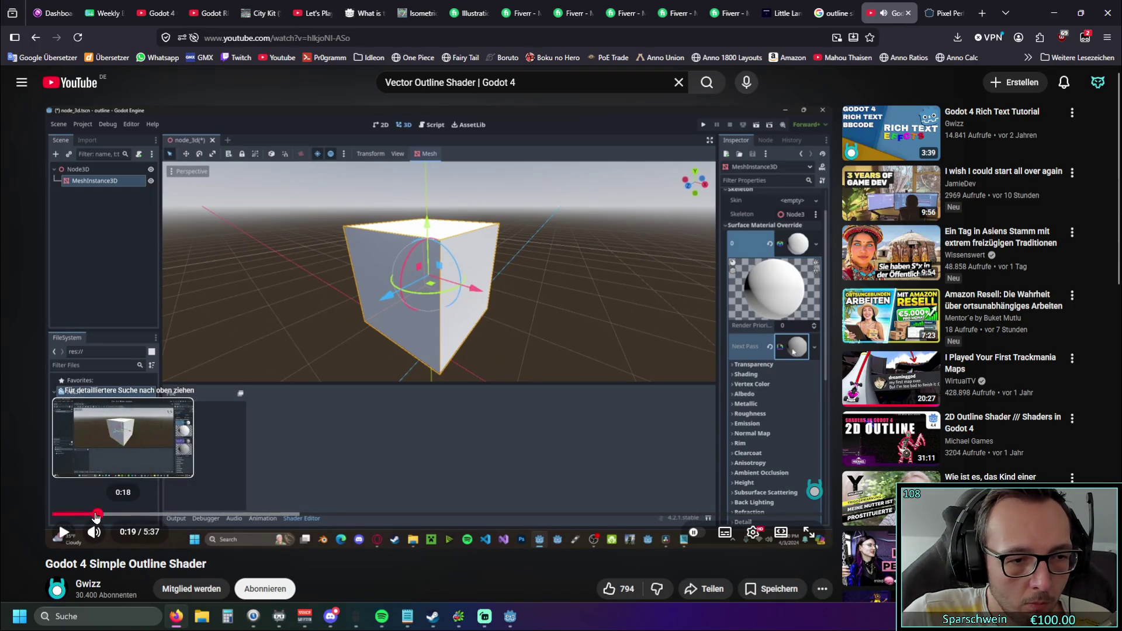
# Replay the tutorial from about 0:17 to 0:19, pause it, and return to Godot
pyautogui.click(93, 515)
pyautogui.click(89, 515)
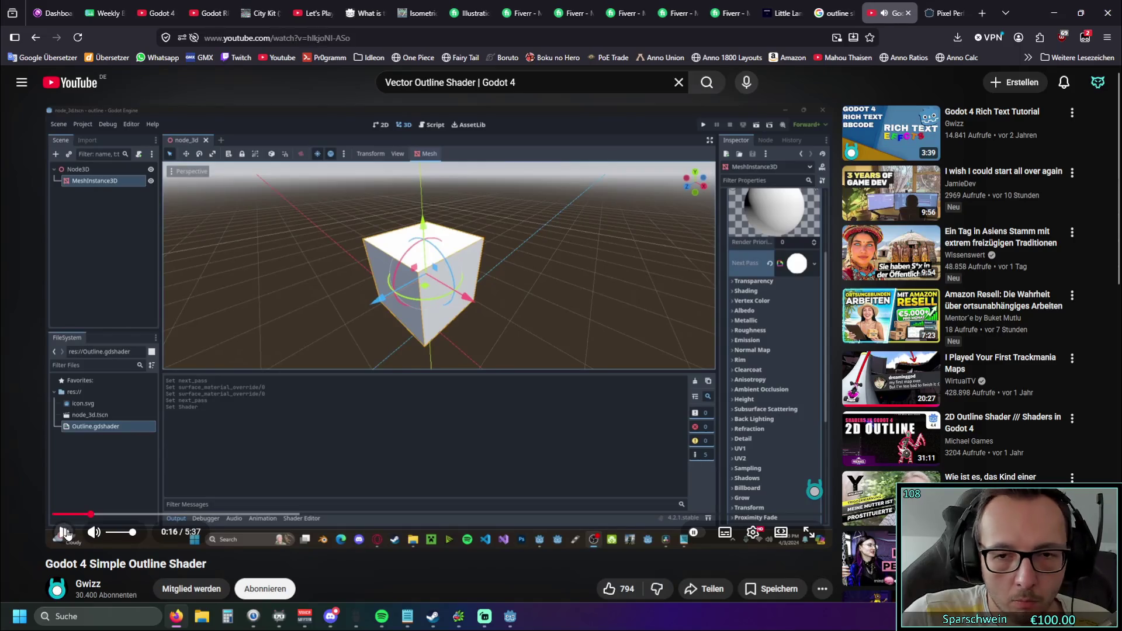
pyautogui.click(66, 533)
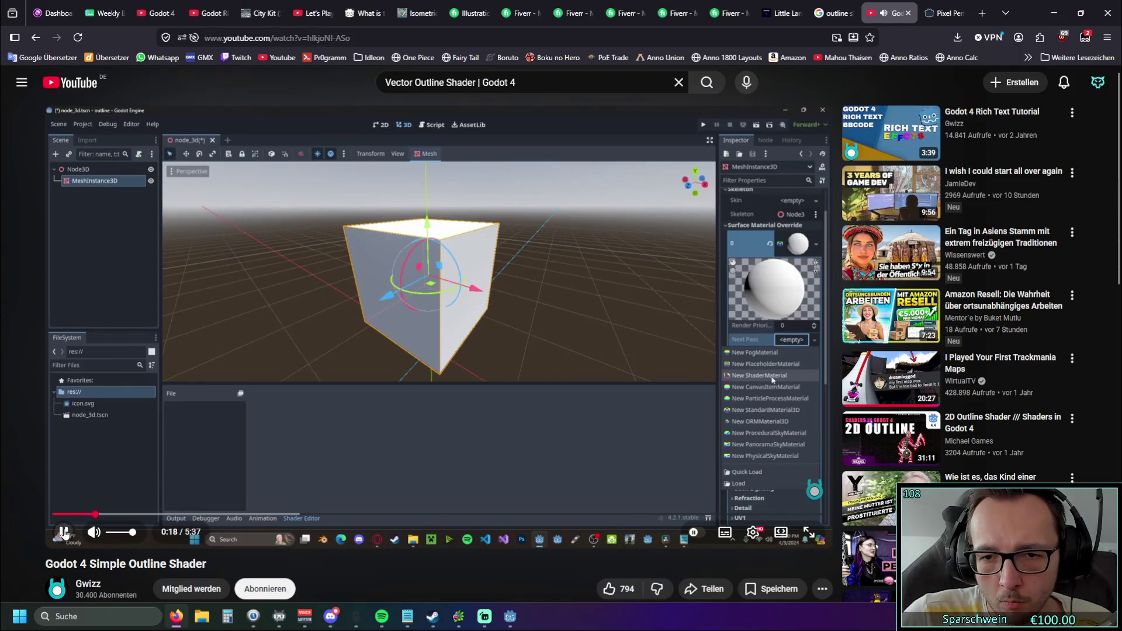
pyautogui.press('space')
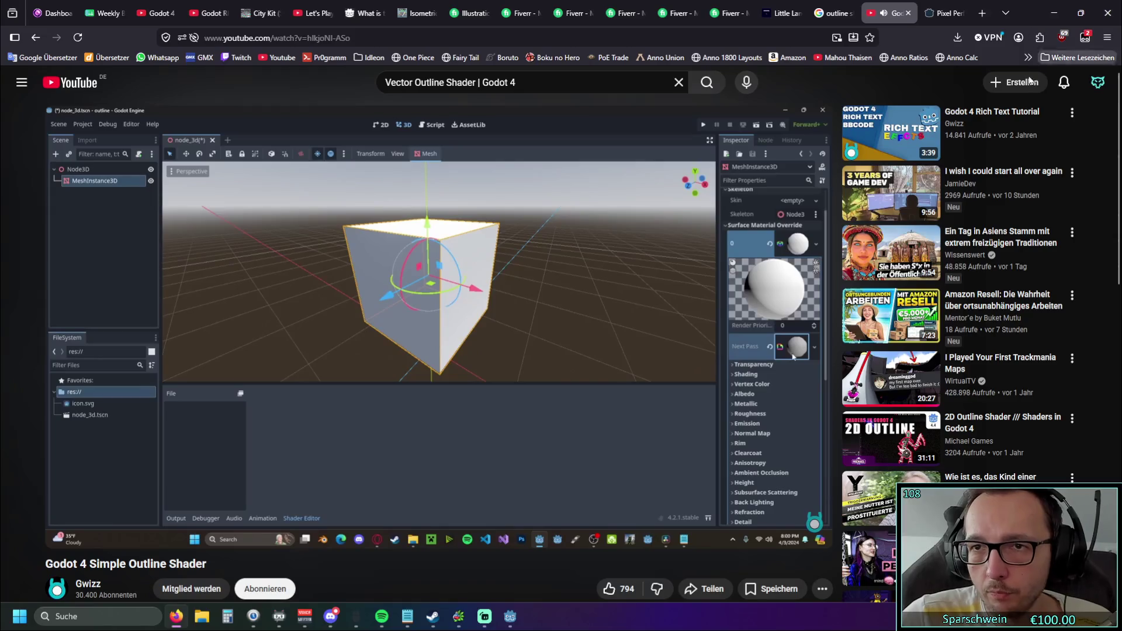
pyautogui.hotkey('alt', 'Tab')
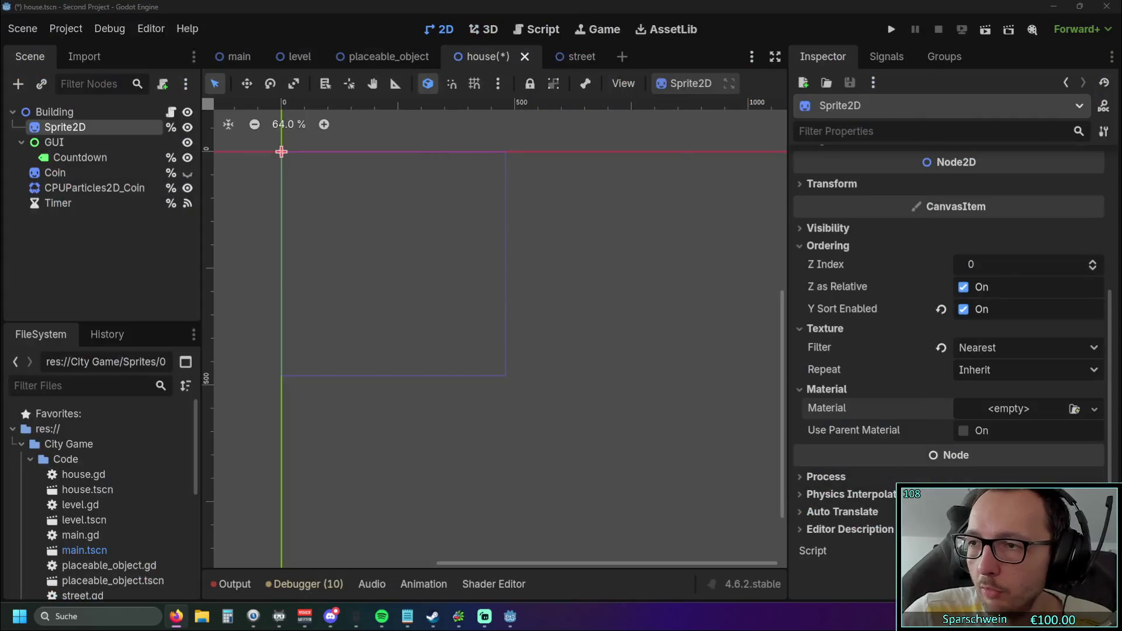
# Assign a new ShaderMaterial to the house Sprite2D's Material slot
pyautogui.click(1075, 409)
pyautogui.press('Escape')
pyautogui.click(1094, 409)
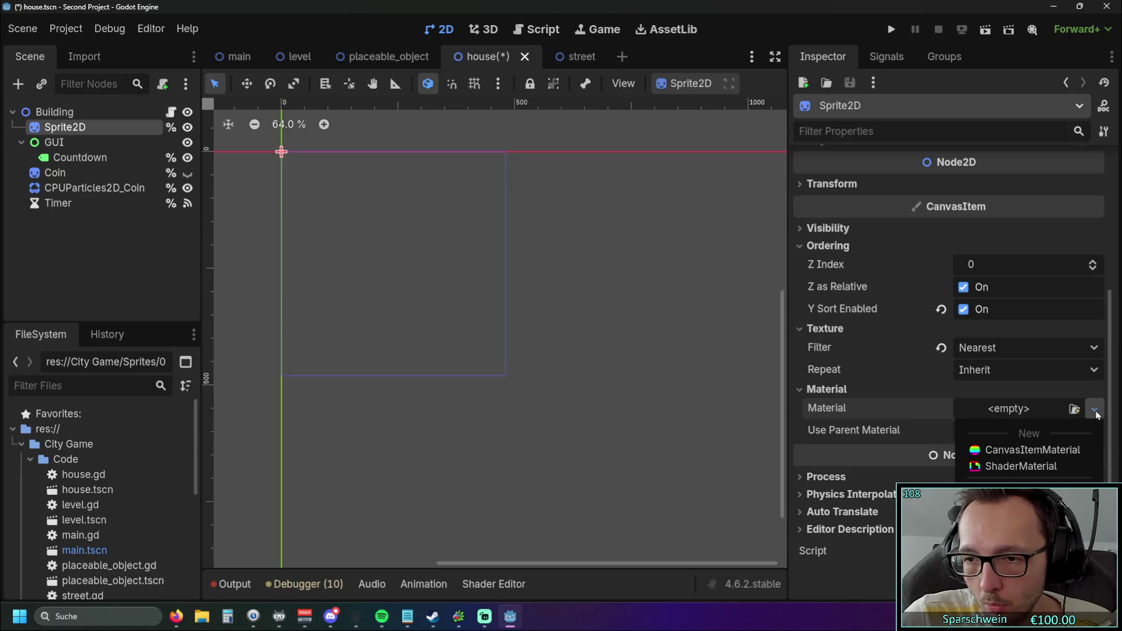
pyautogui.click(1035, 467)
# Expand the ShaderMaterial and choose New Shader... for its Shader slot
pyautogui.scroll(-1, 969, 430)
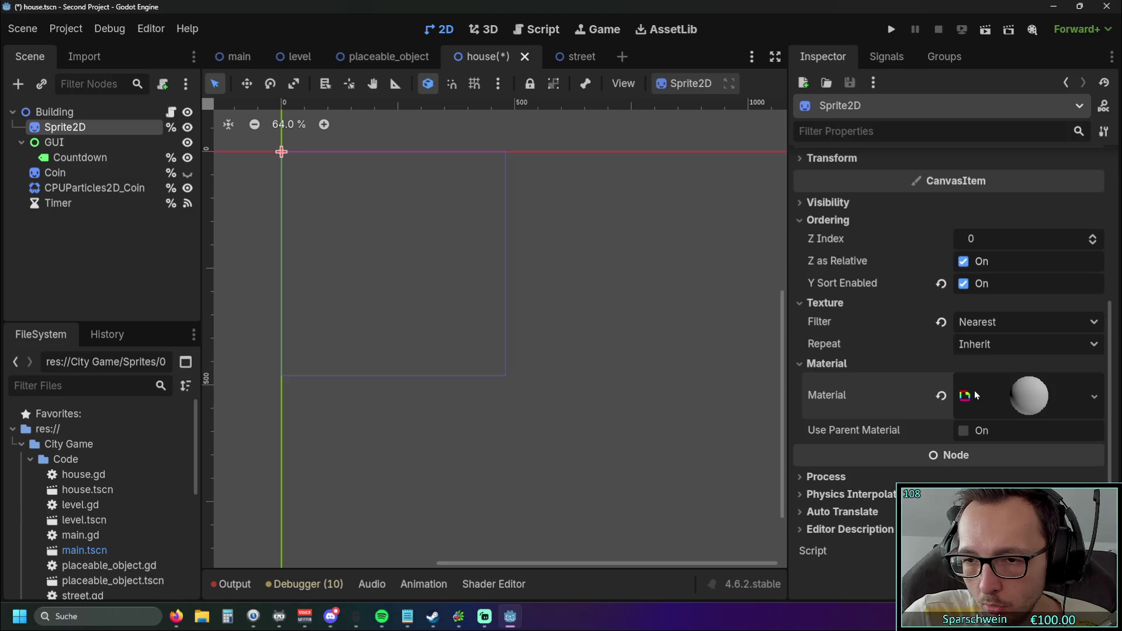
pyautogui.click(968, 399)
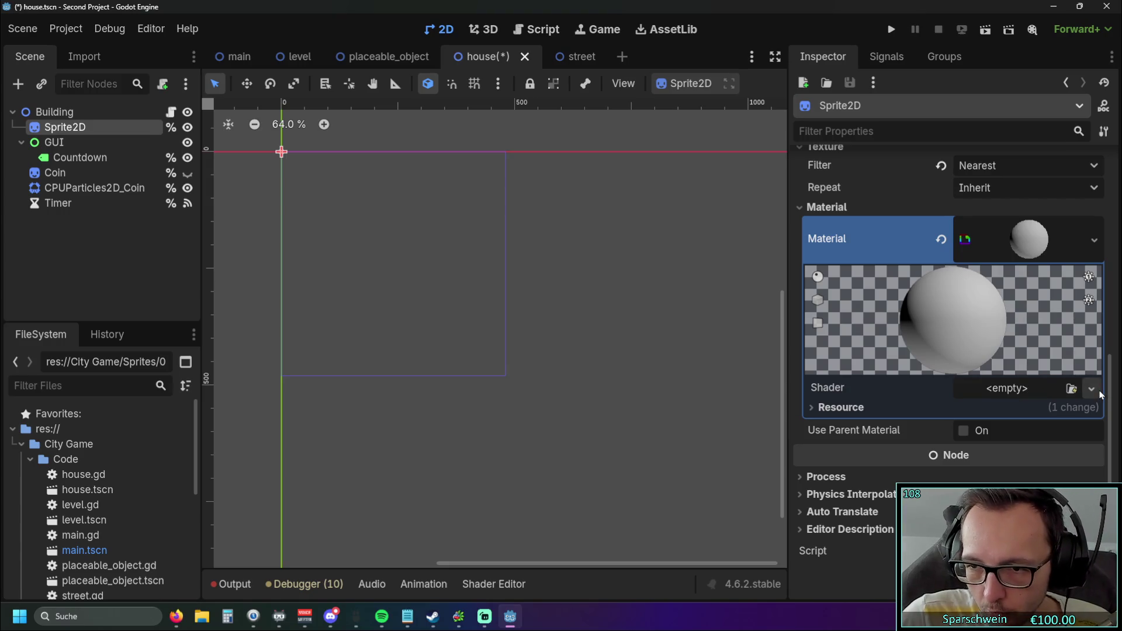
pyautogui.click(1091, 389)
pyautogui.click(1044, 413)
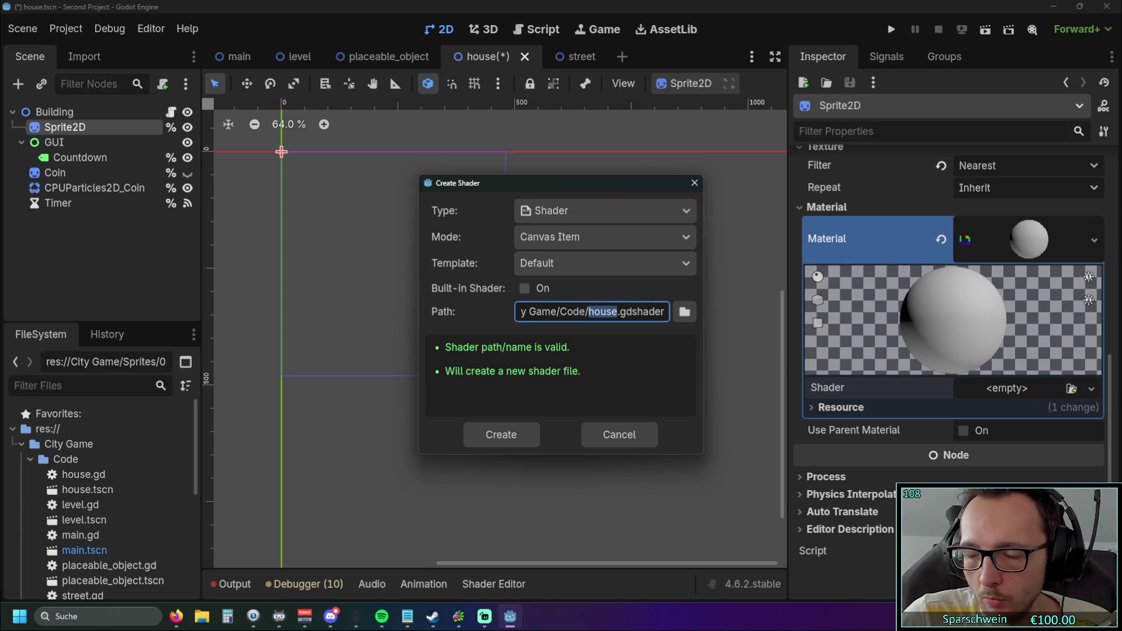
# Select parts of the res://City Game/Code/house.gdshader path, then browse for a save location
pyautogui.hotkey('alt', 'Tab')
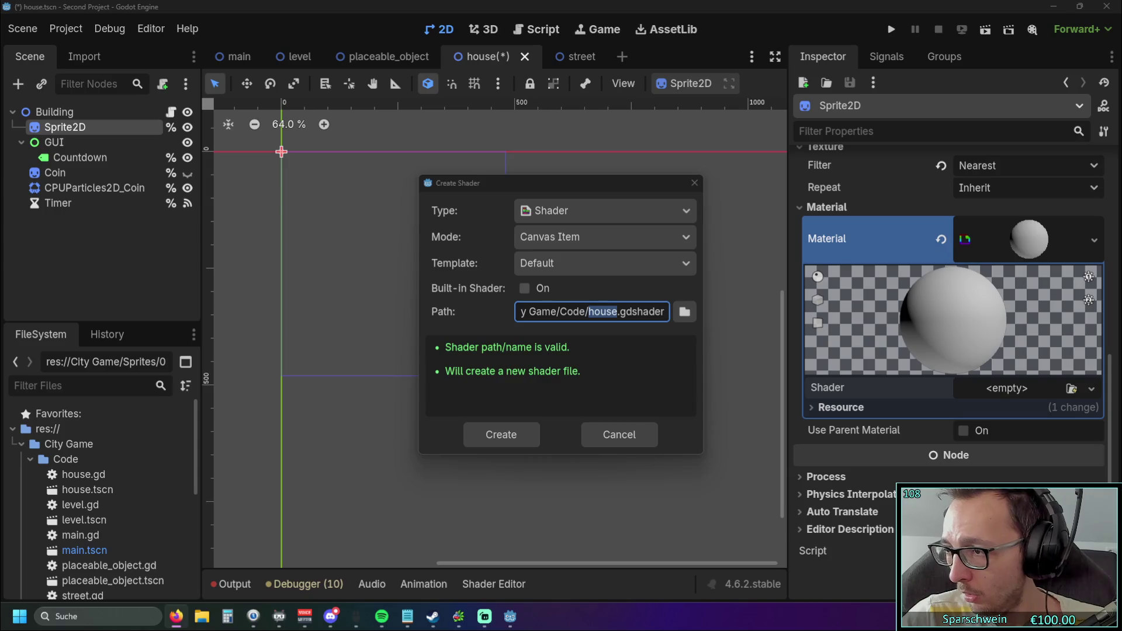
pyautogui.click(617, 314)
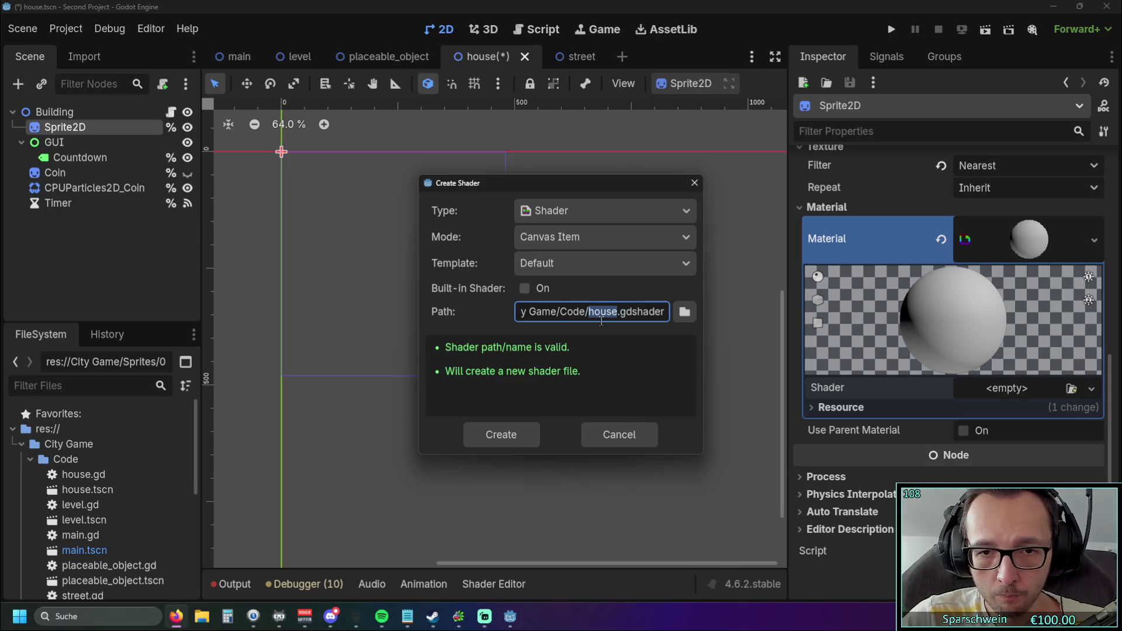
pyautogui.doubleClick(617, 314)
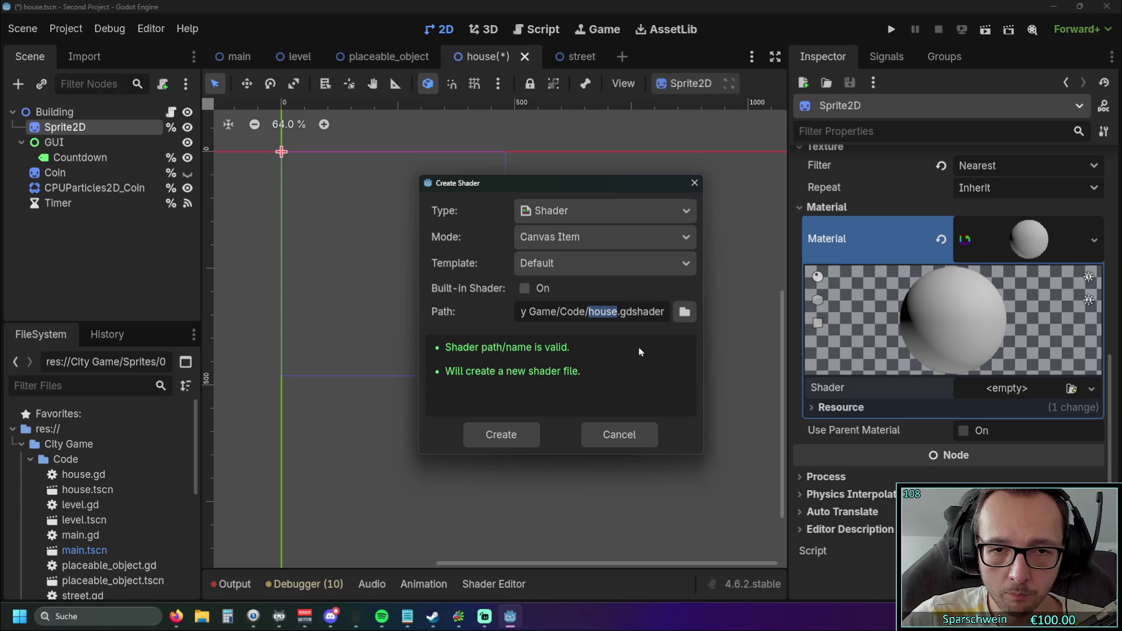
pyautogui.moveTo(620, 314)
pyautogui.mouseDown()
pyautogui.moveTo(505, 313)
pyautogui.moveTo(655, 312)
pyautogui.mouseUp()
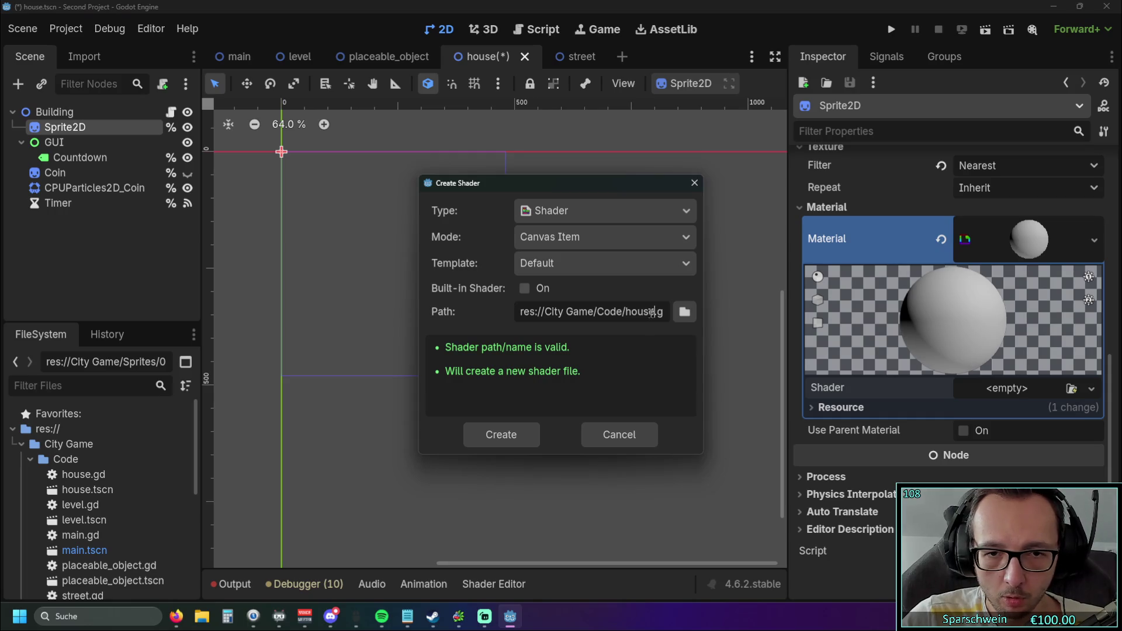
pyautogui.moveTo(598, 313); pyautogui.dragTo(616, 315)
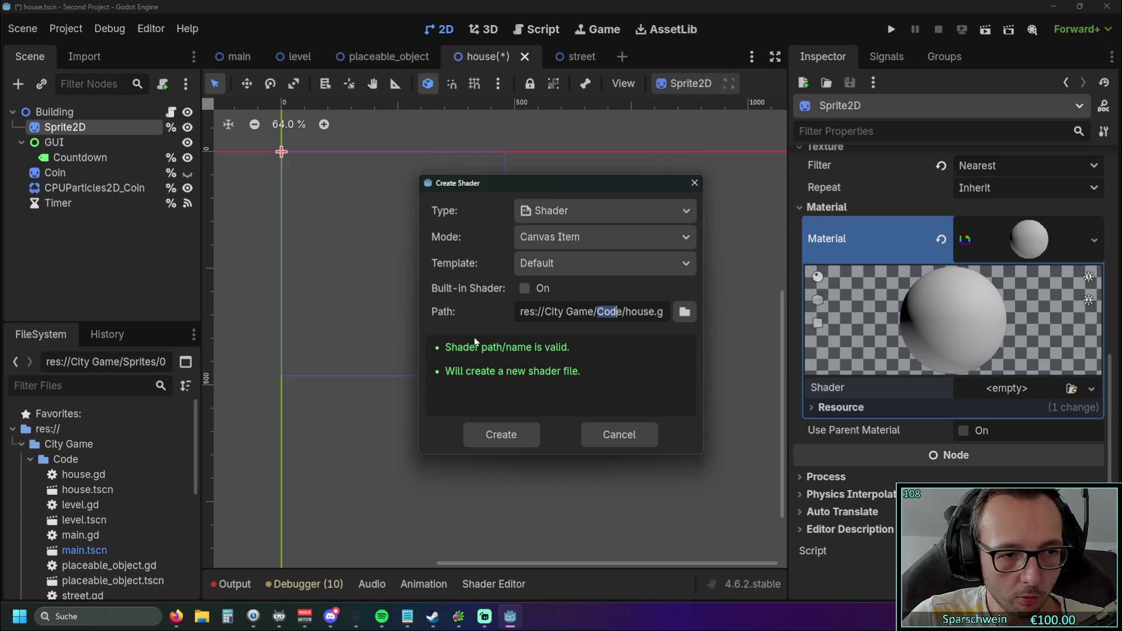
pyautogui.click(197, 459)
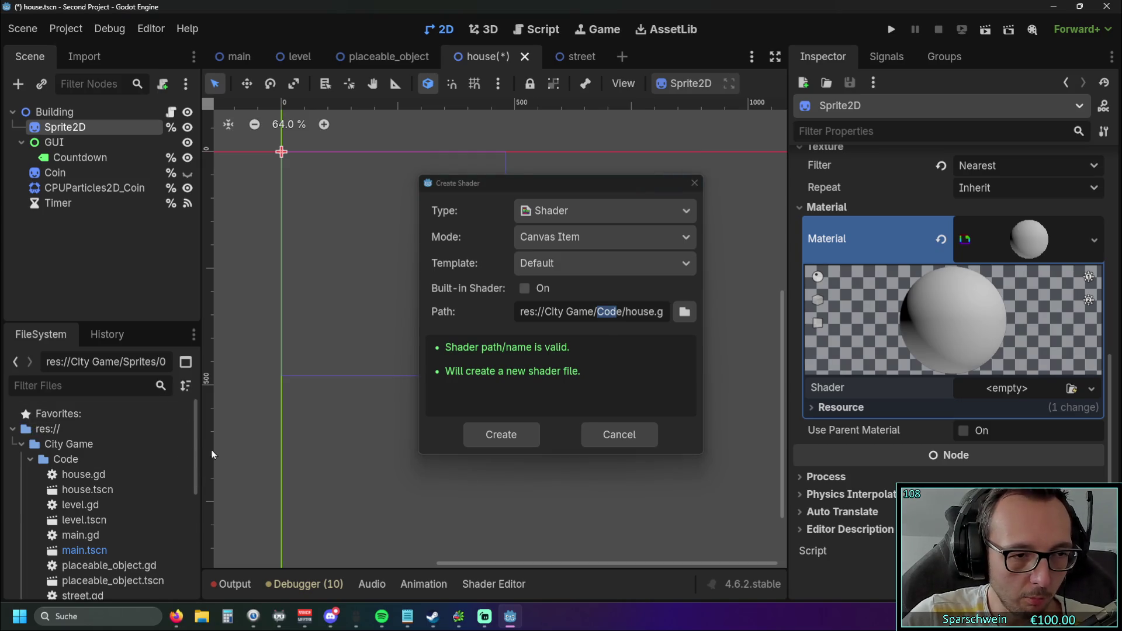
pyautogui.moveTo(597, 312); pyautogui.dragTo(625, 315)
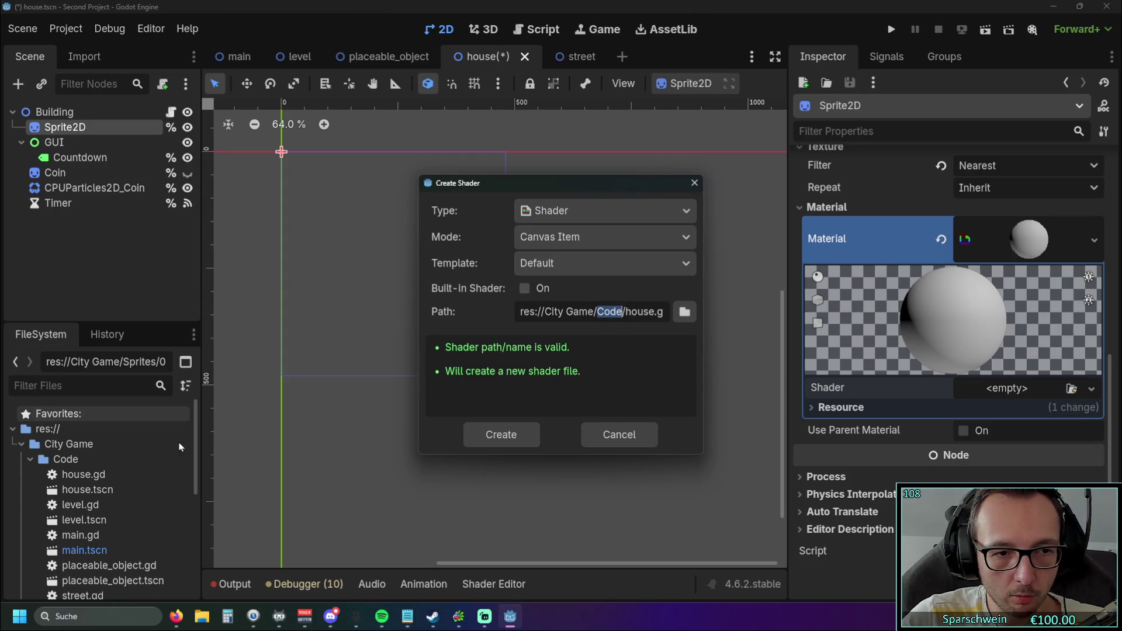
pyautogui.click(684, 311)
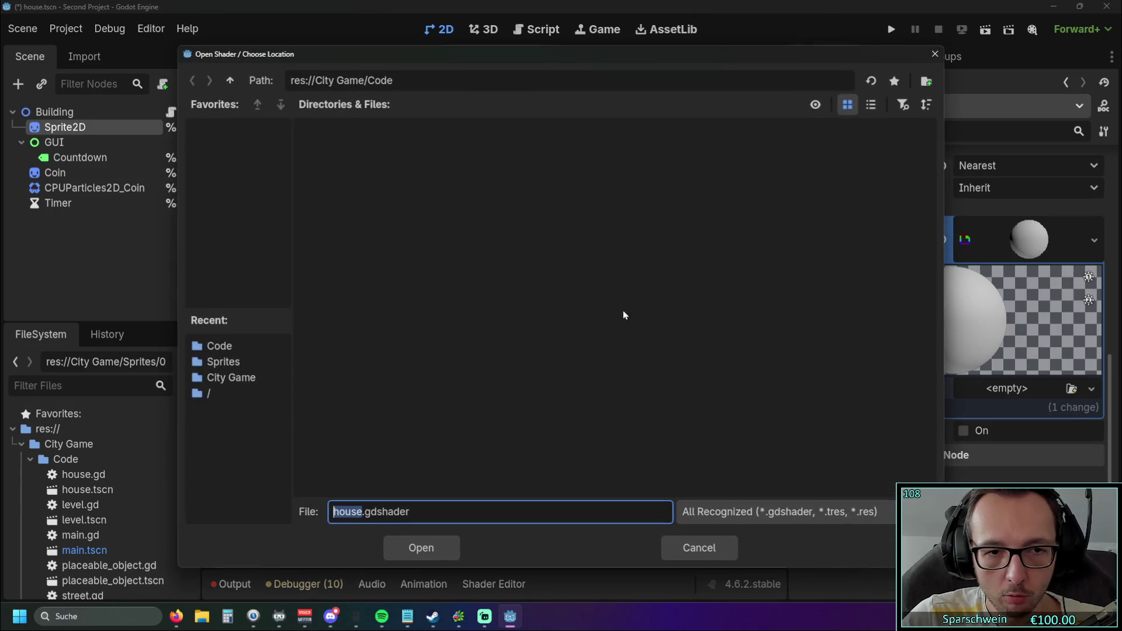
# Rename the shader to Outline.gdshader in res://City Game/Sprites and create it
pyautogui.click(220, 363)
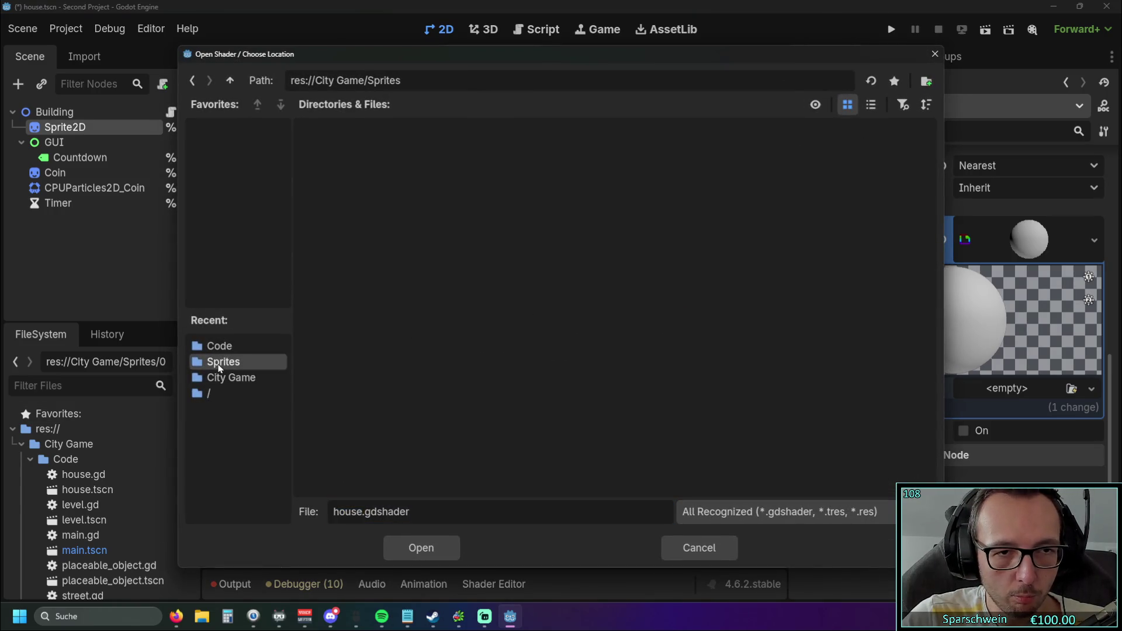
pyautogui.doubleClick(356, 512)
pyautogui.write('Outline')
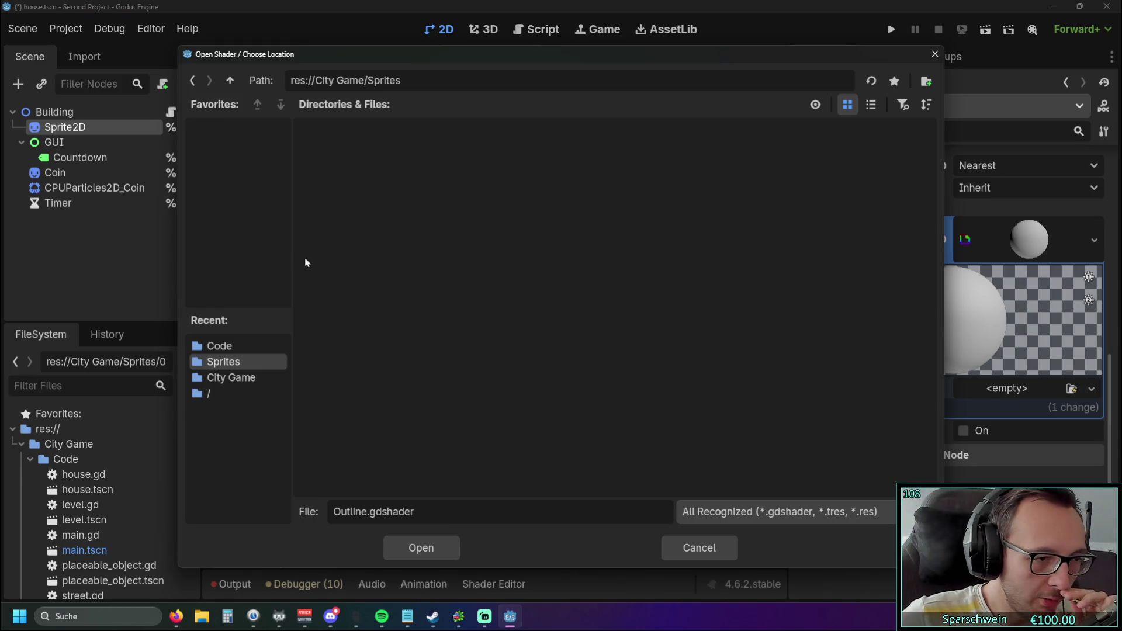
pyautogui.click(403, 553)
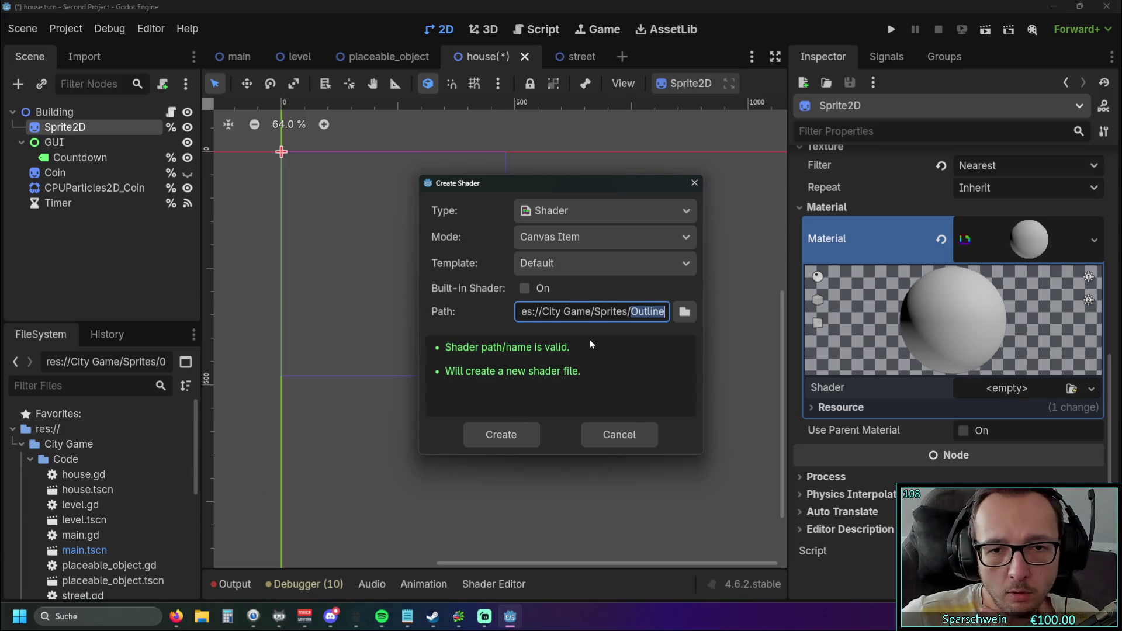
pyautogui.click(514, 439)
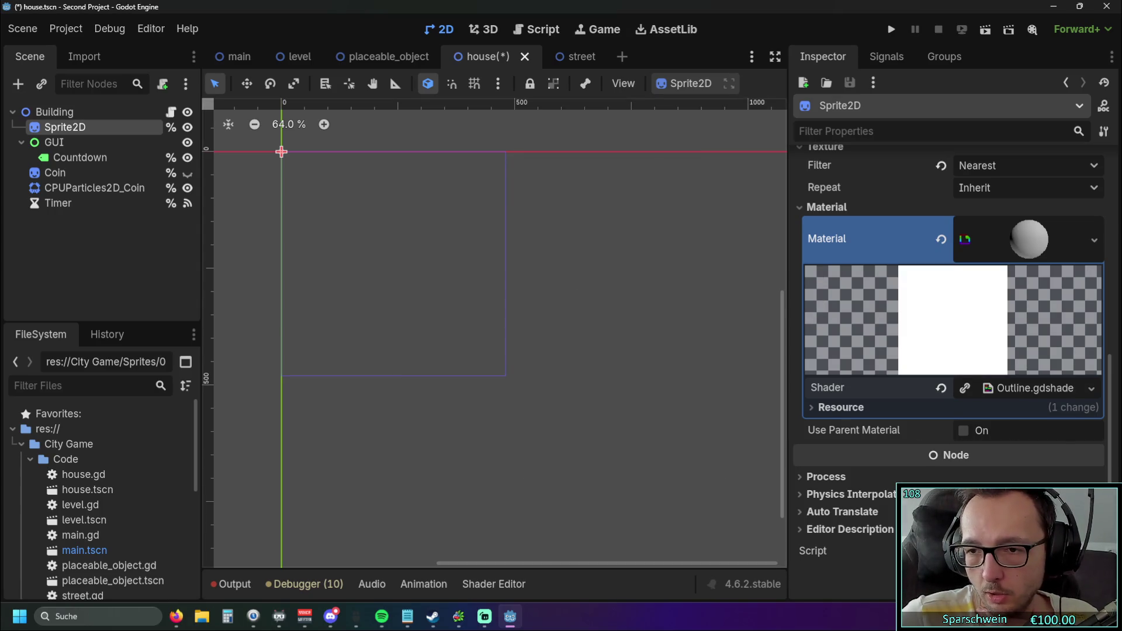
# Open Outline.gdshader in an enlarged Shader Editor and move the tutorial browser window beside it
pyautogui.hotkey('alt', 'Tab')
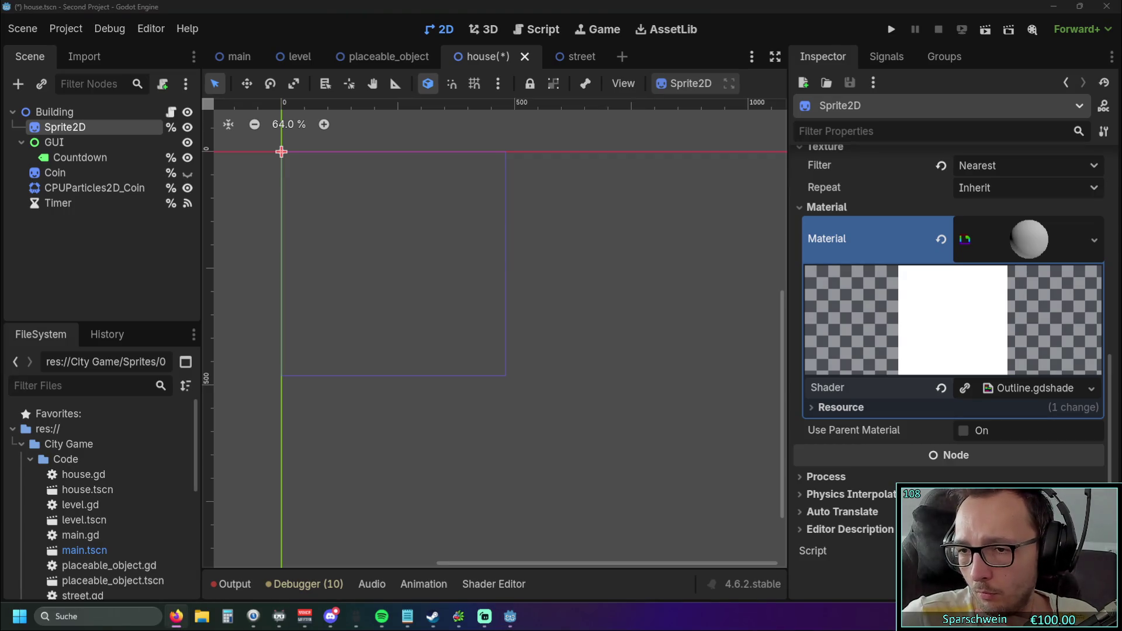
pyautogui.scroll(-8, 145, 448)
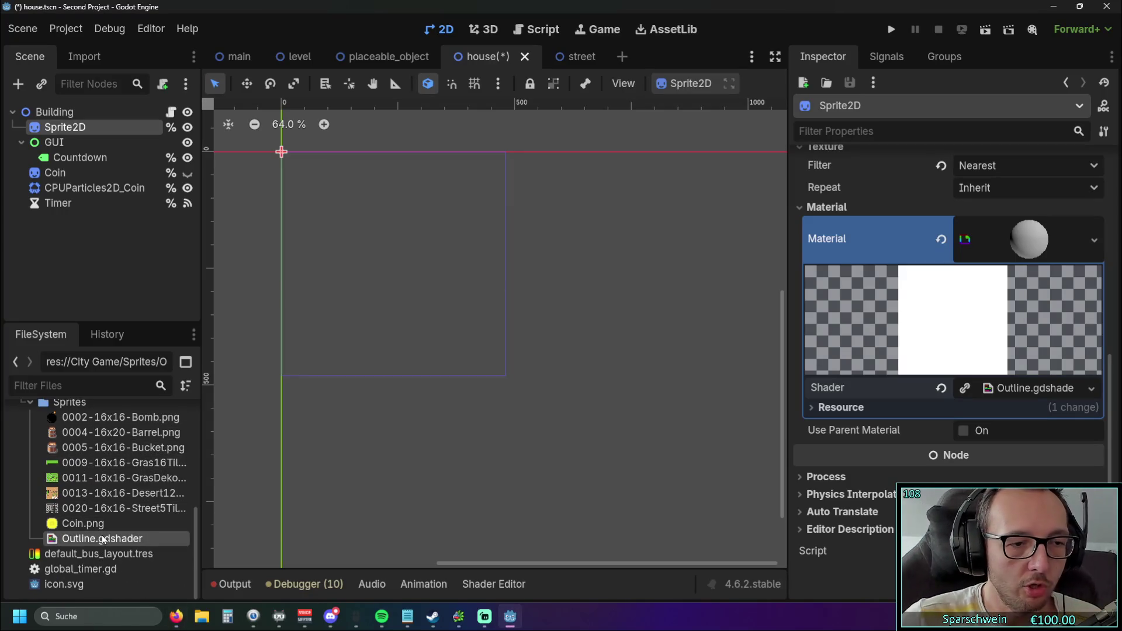
pyautogui.doubleClick(109, 542)
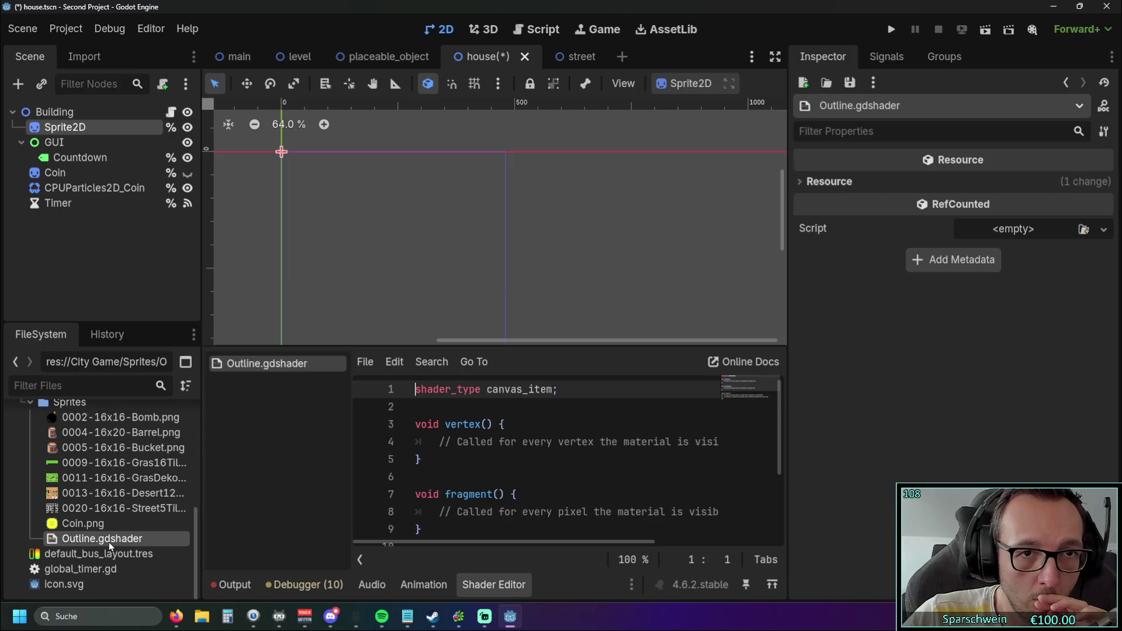
pyautogui.moveTo(493, 348); pyautogui.dragTo(492, 130)
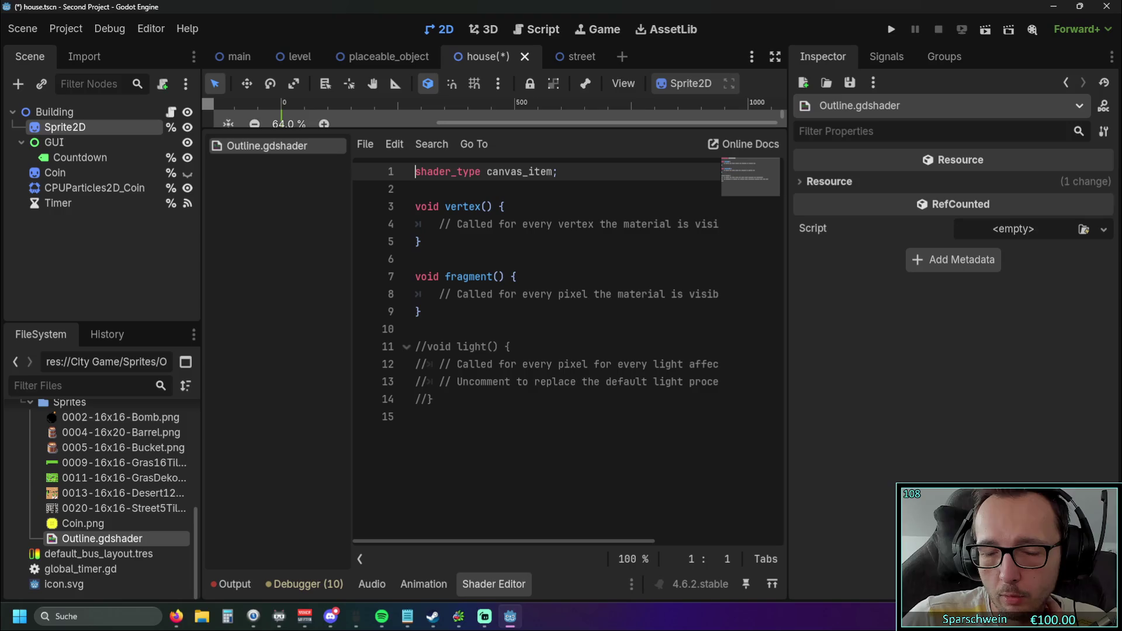
pyautogui.hotkey('alt', 'Tab')
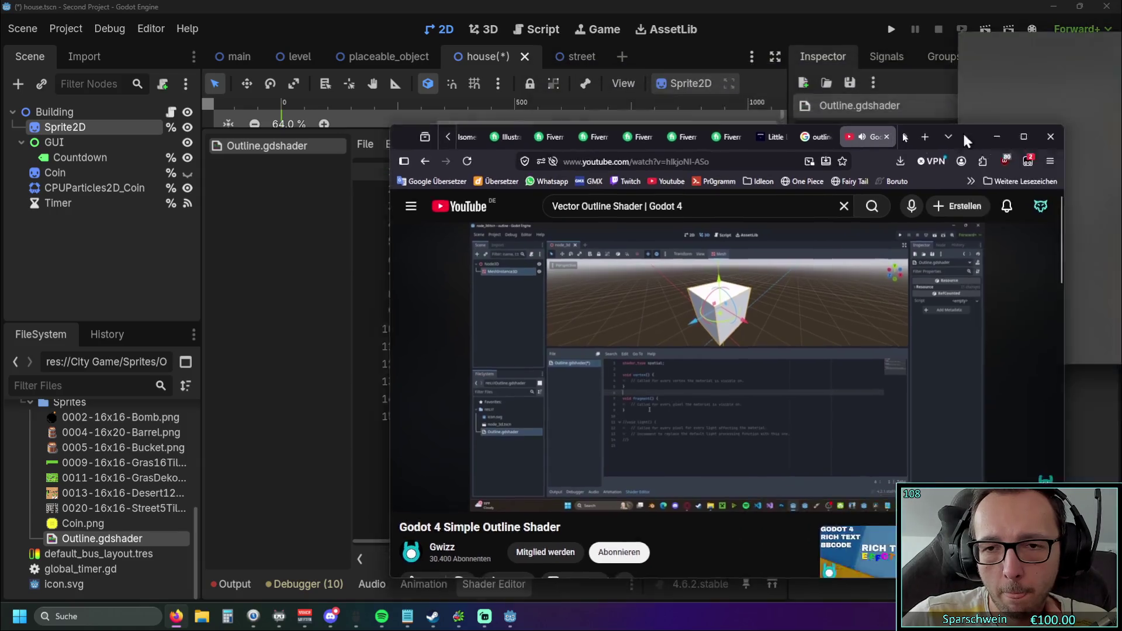
pyautogui.moveTo(962, 131); pyautogui.dragTo(864, 72)
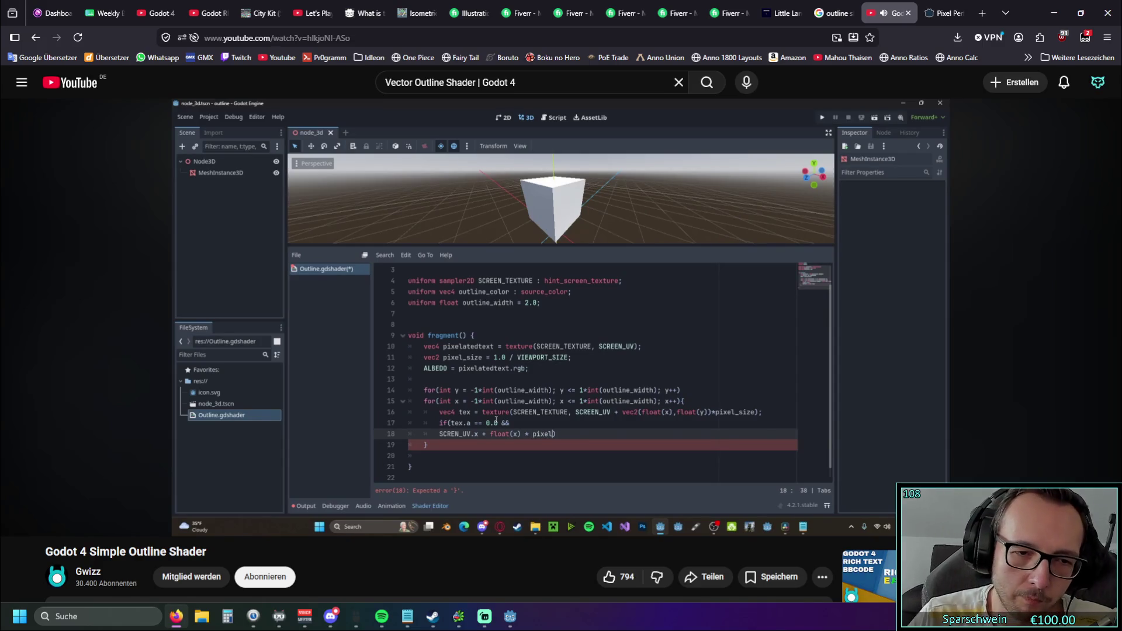
# Pause the tutorial at 4:24, where the outline loop condition is being typed
pyautogui.press('space')
# Play the tutorial fullscreen while duplicating the outline condition line in the shader code
pyautogui.press('f')
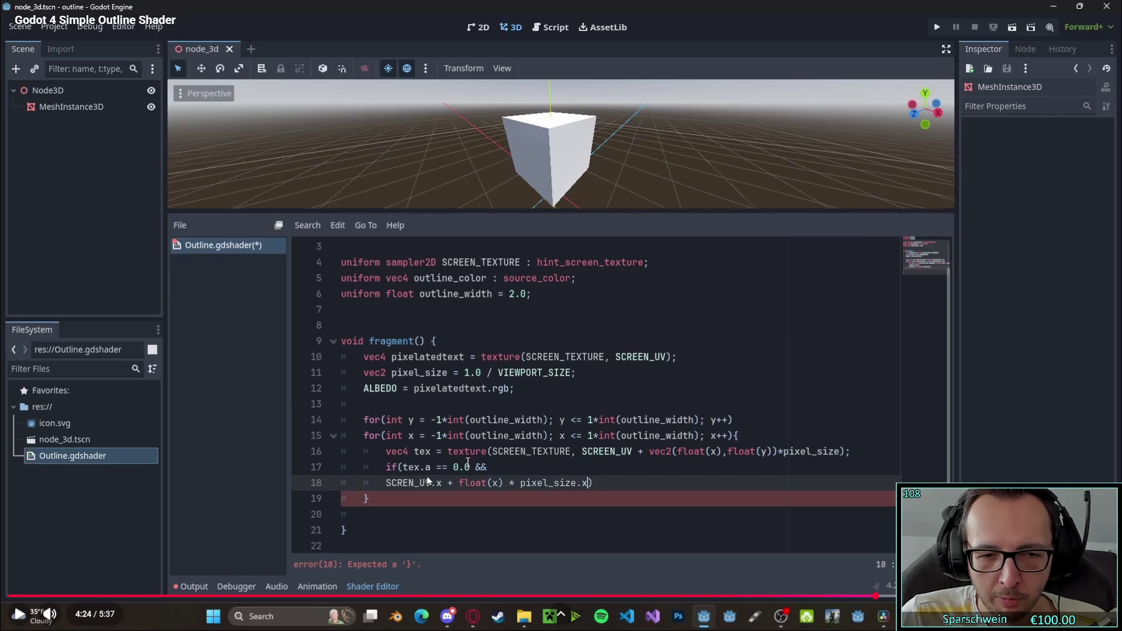
pyautogui.click(26, 610)
pyautogui.write('< 1.0 &&')
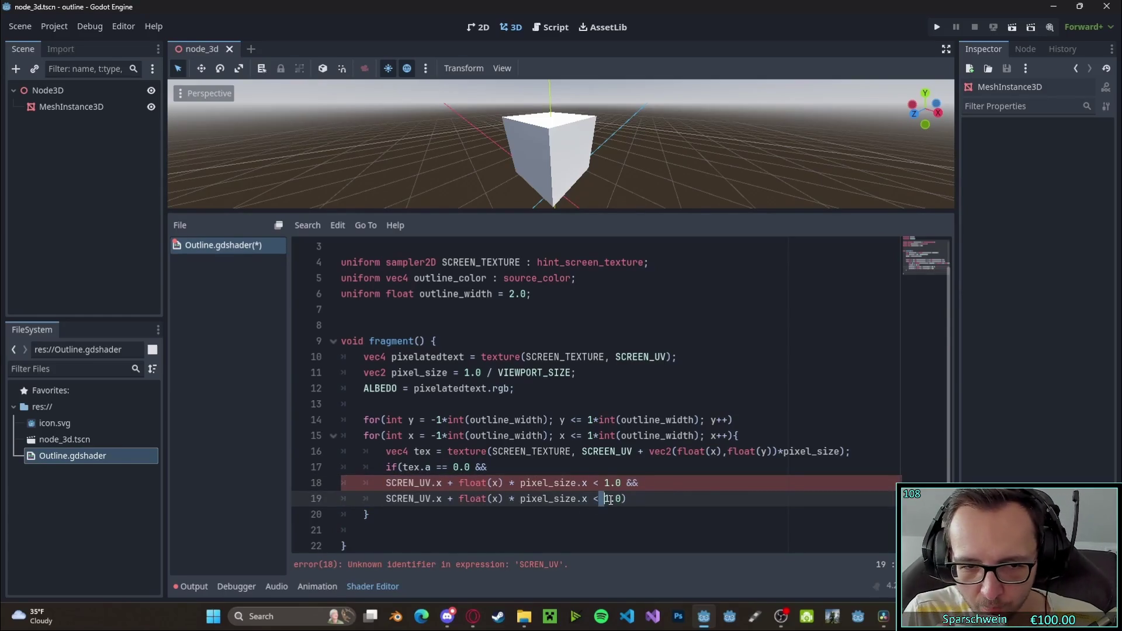
pyautogui.press('Delete')
pyautogui.write('>')
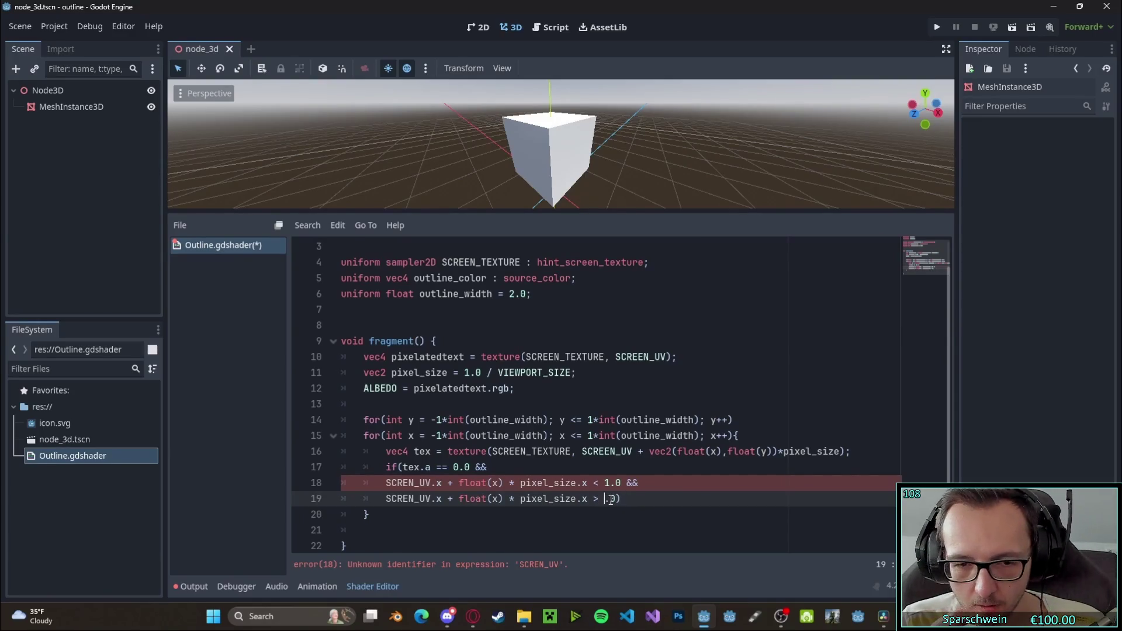
pyautogui.write('0')
pyautogui.moveTo(384, 483); pyautogui.dragTo(620, 499)
pyautogui.hotkey('ctrl', 'c')
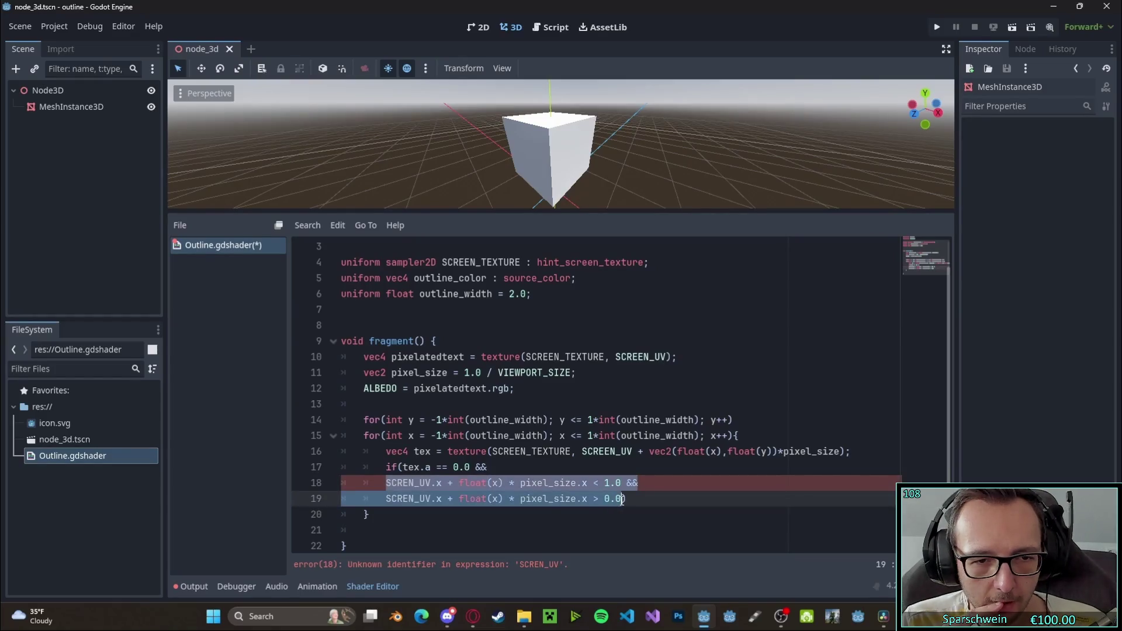
pyautogui.click(620, 498)
pyautogui.press('Return')
pyautogui.hotkey('ctrl', 'v')
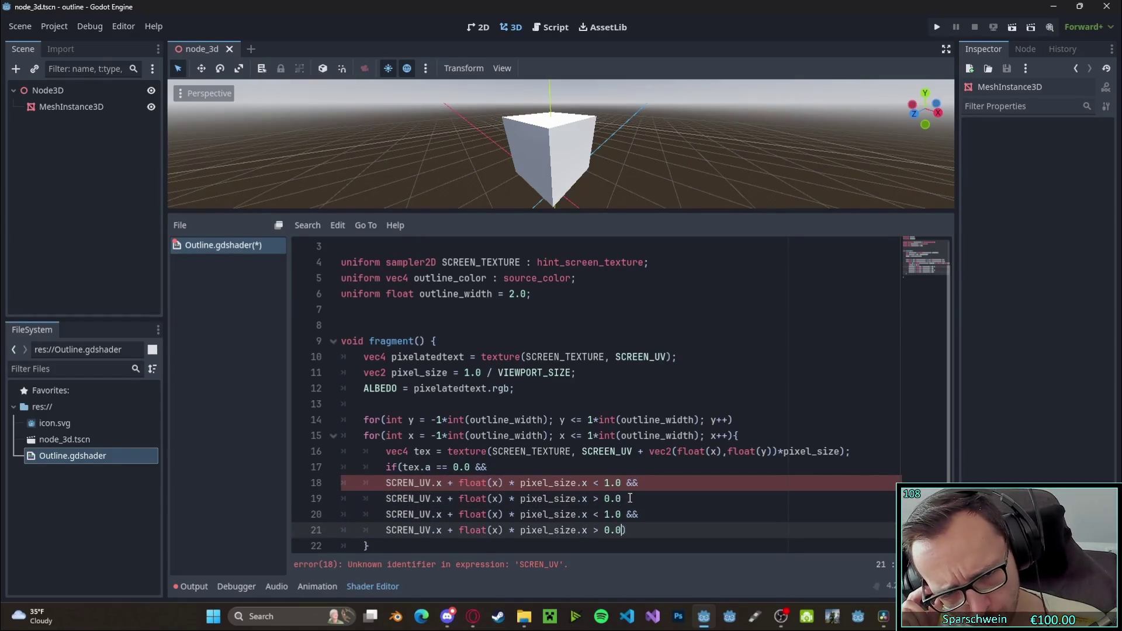
pyautogui.click(630, 498)
pyautogui.scroll(-1, 622, 522)
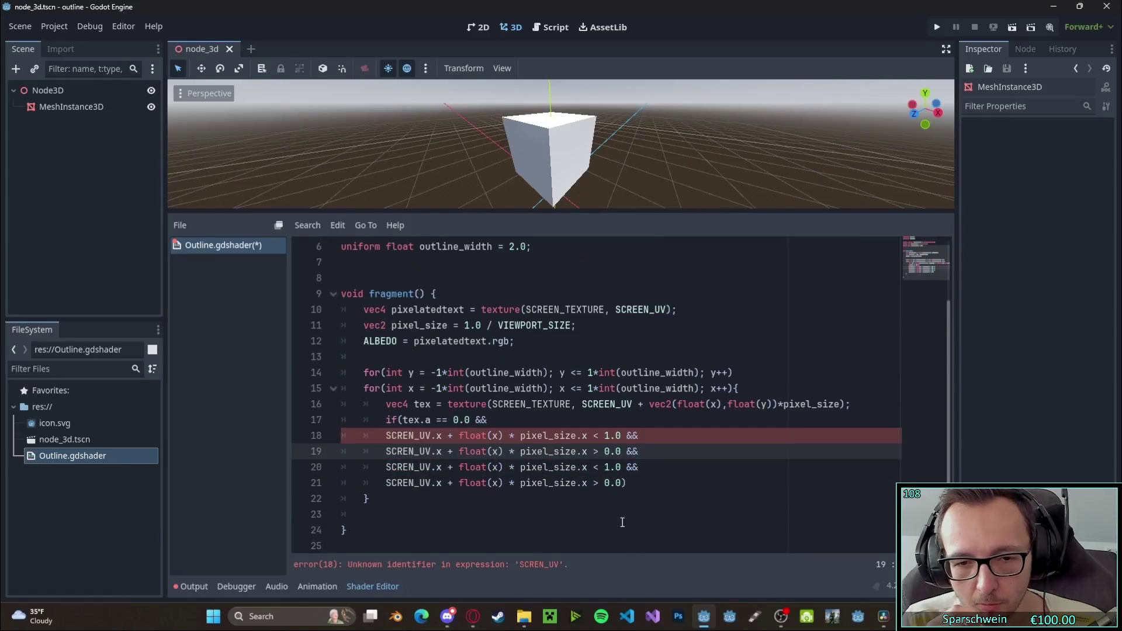
pyautogui.click(585, 468)
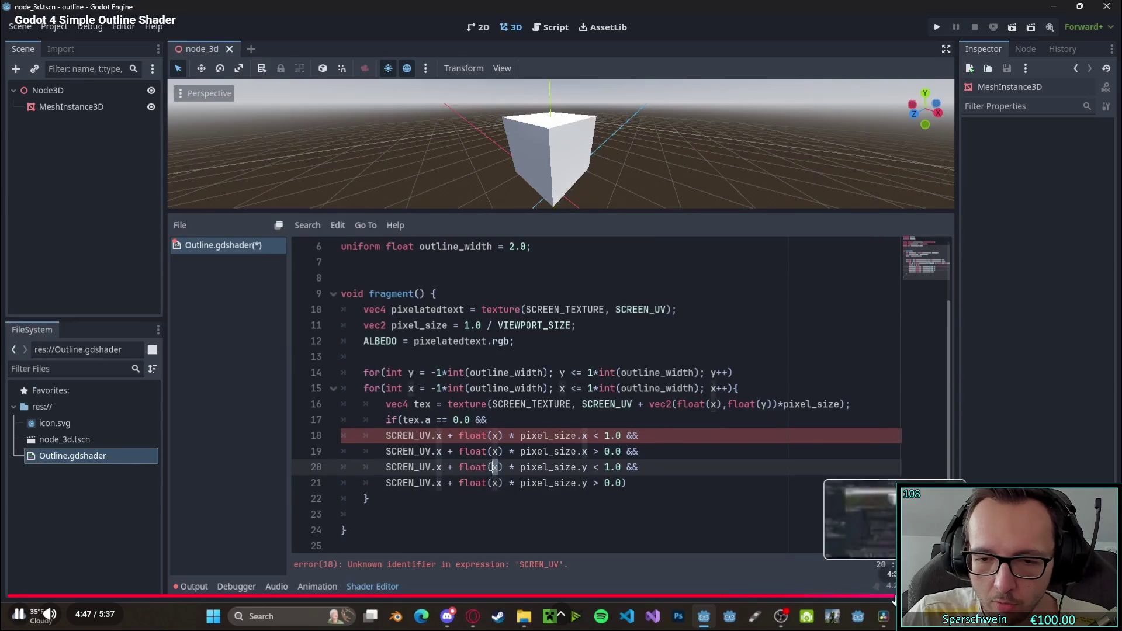
# Rewind the tutorial and change the duplicated condition's x terms to y, opening the block
pyautogui.press('Left')
pyautogui.press('Left')
pyautogui.press('Left')
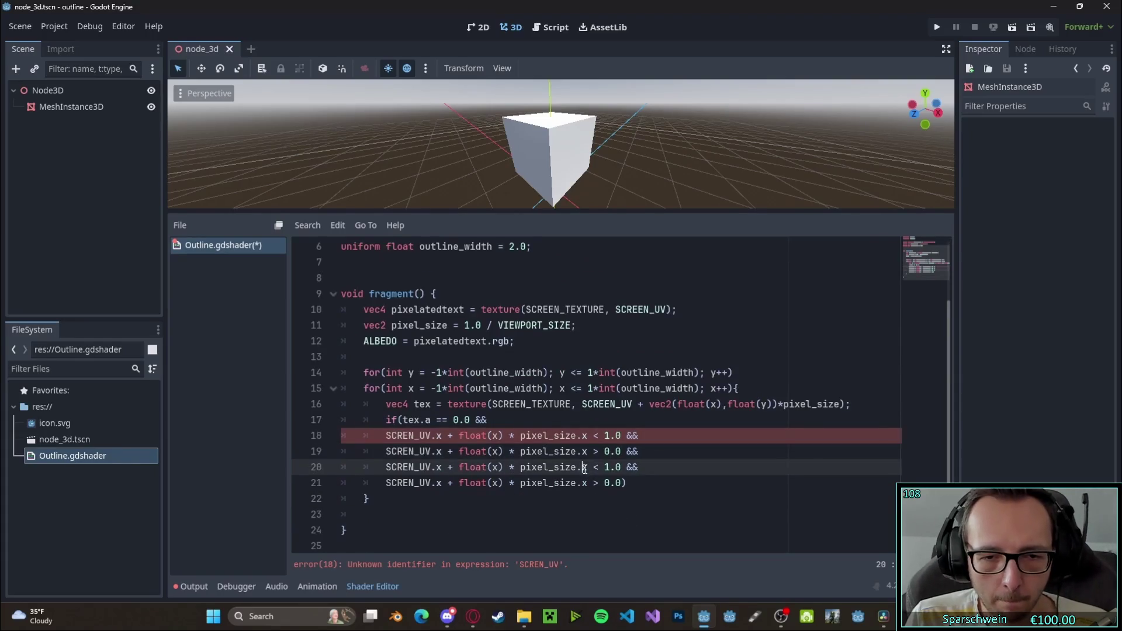
pyautogui.click(502, 467)
pyautogui.press('BackSpace')
pyautogui.write('y')
pyautogui.press('Down')
pyautogui.press('BackSpace')
pyautogui.write('y')
pyautogui.click(441, 467)
pyautogui.press('BackSpace')
pyautogui.write('y')
pyautogui.press('Down')
pyautogui.press('BackSpace')
pyautogui.write('y')
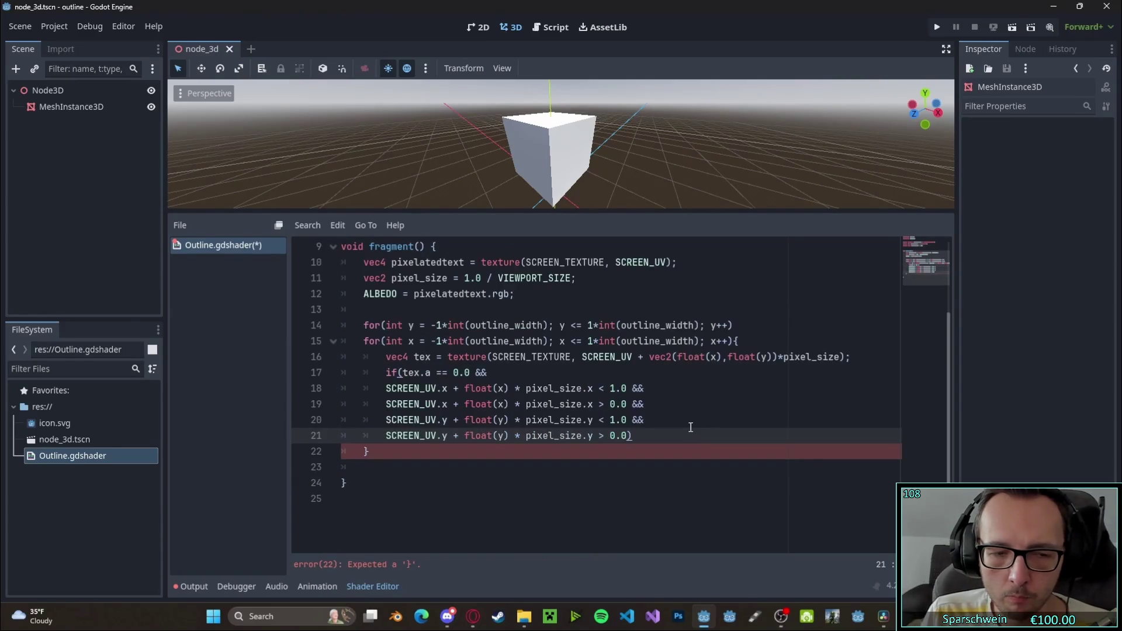
pyautogui.write('{')
# Add ALBEDO = outline_color.rgb and ALPHA = 1.0 inside the condition and save the shader
pyautogui.press('Return')
pyautogui.write('LBEDO = outline_color.r')
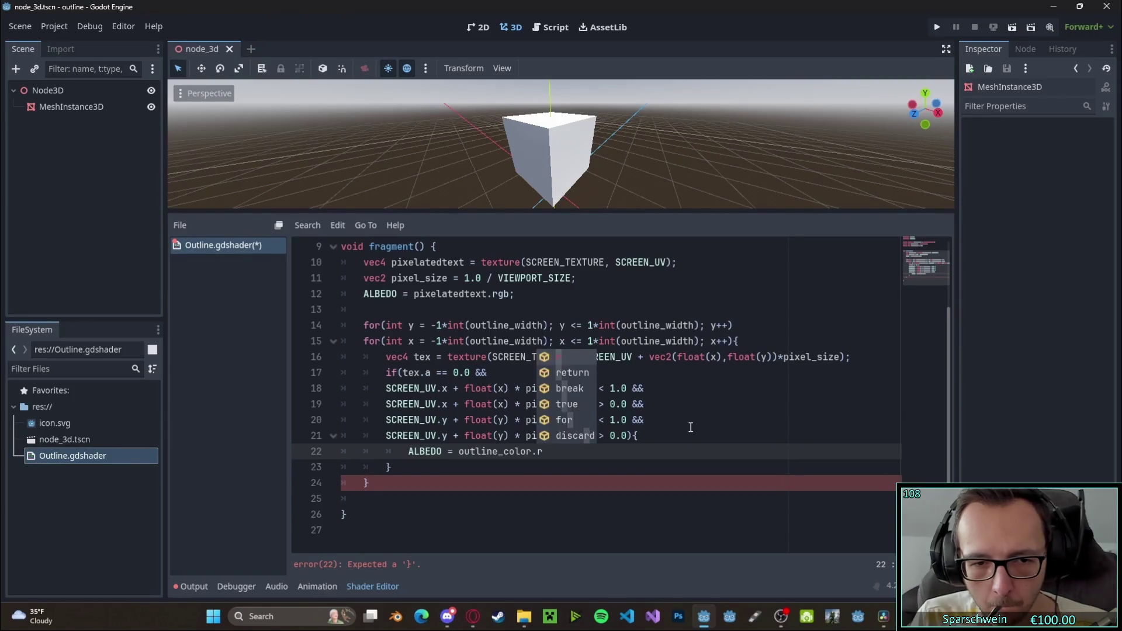
pyautogui.write('gb;')
pyautogui.press('Return')
pyautogui.write('ALP')
pyautogui.press('Return')
pyautogui.write('1.0;')
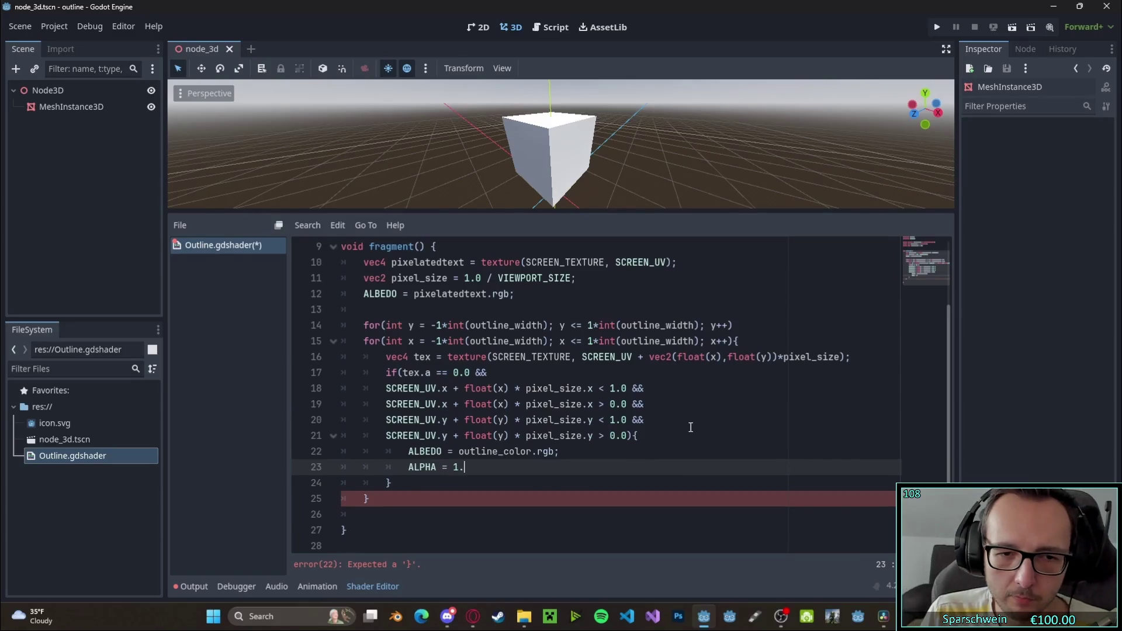
pyautogui.hotkey('ctrl', 's')
pyautogui.moveTo(620, 214); pyautogui.dragTo(619, 390)
pyautogui.moveTo(622, 212)
pyautogui.mouseDown()
pyautogui.moveTo(604, 242)
pyautogui.moveTo(554, 216)
pyautogui.moveTo(675, 190)
pyautogui.moveTo(707, 140)
pyautogui.moveTo(611, 175)
pyautogui.moveTo(611, 228)
pyautogui.mouseUp()
# Follow the tutorial to 5:26 as the cube's outline width and colour are adjusted to red
pyautogui.scroll(3, 497, 234)
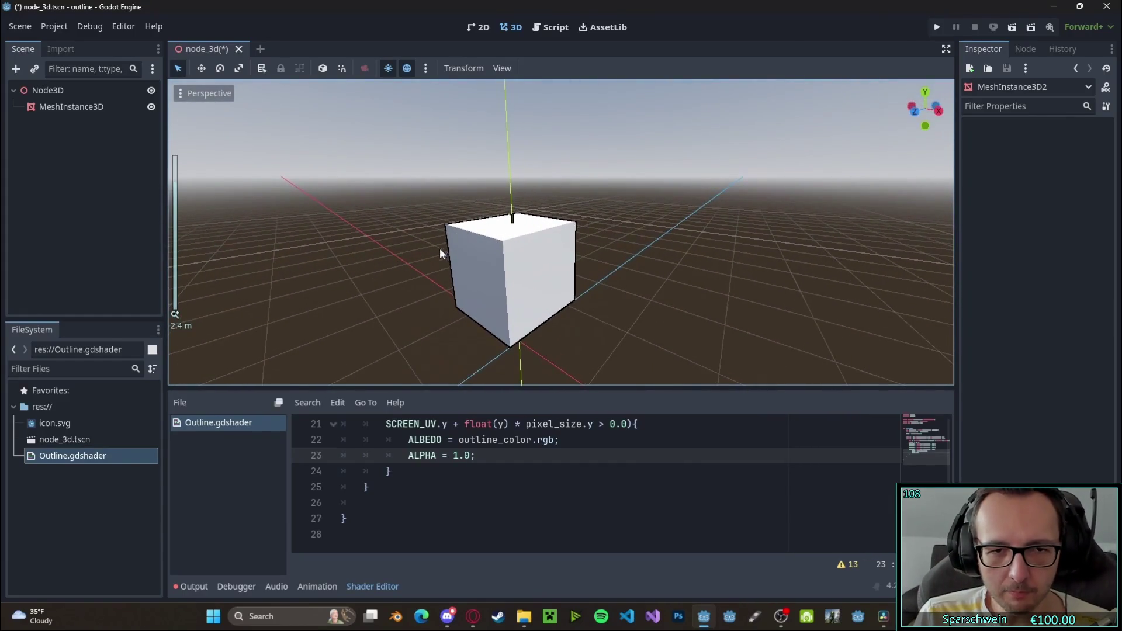
pyautogui.click(97, 111)
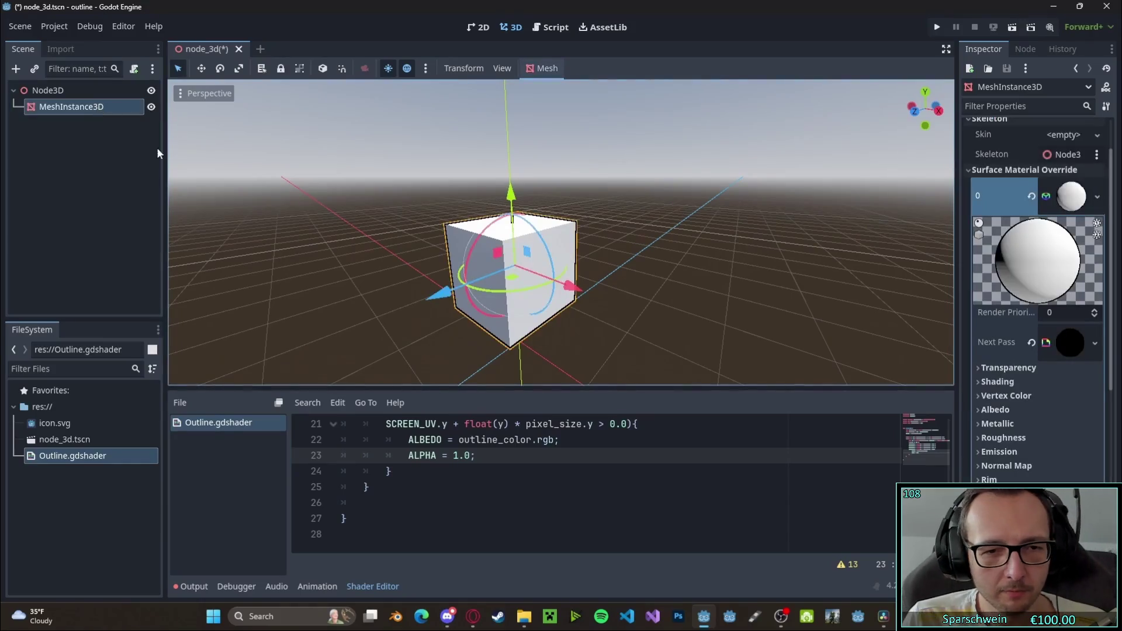
pyautogui.click(1068, 345)
pyautogui.scroll(-3, 1060, 350)
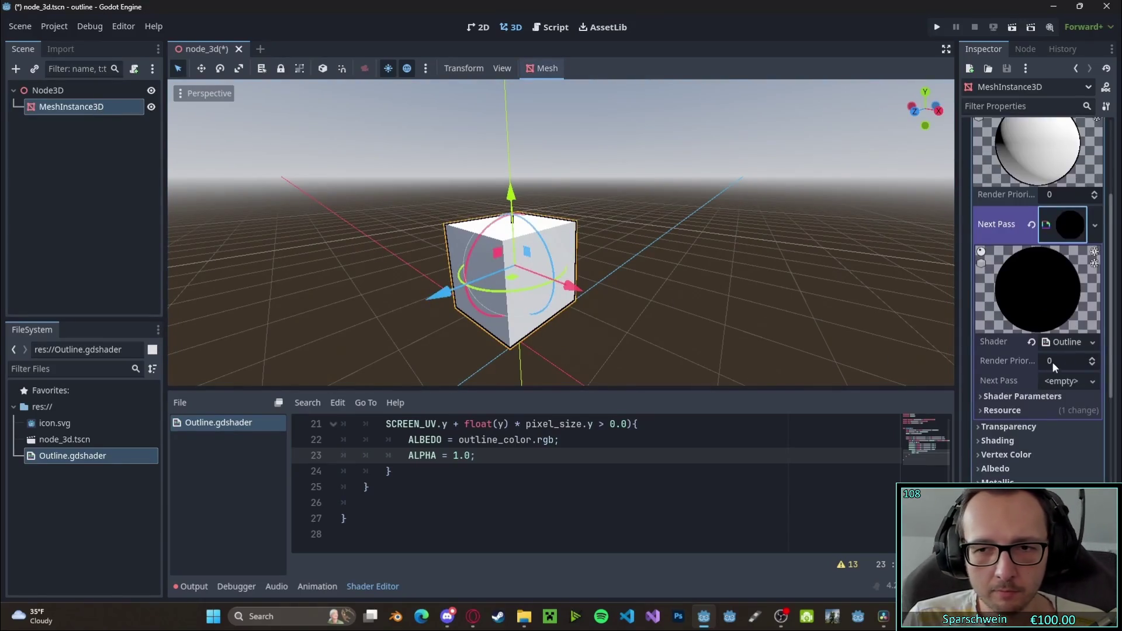
pyautogui.click(1007, 398)
pyautogui.scroll(-3, 1007, 398)
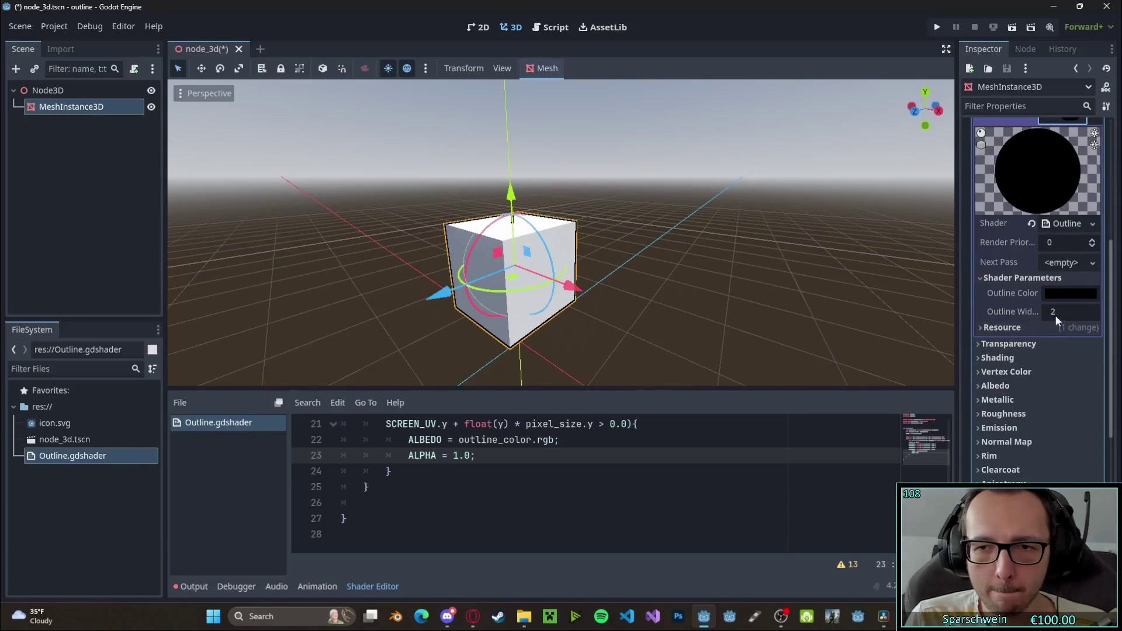
pyautogui.moveTo(1062, 315); pyautogui.dragTo(1093, 314)
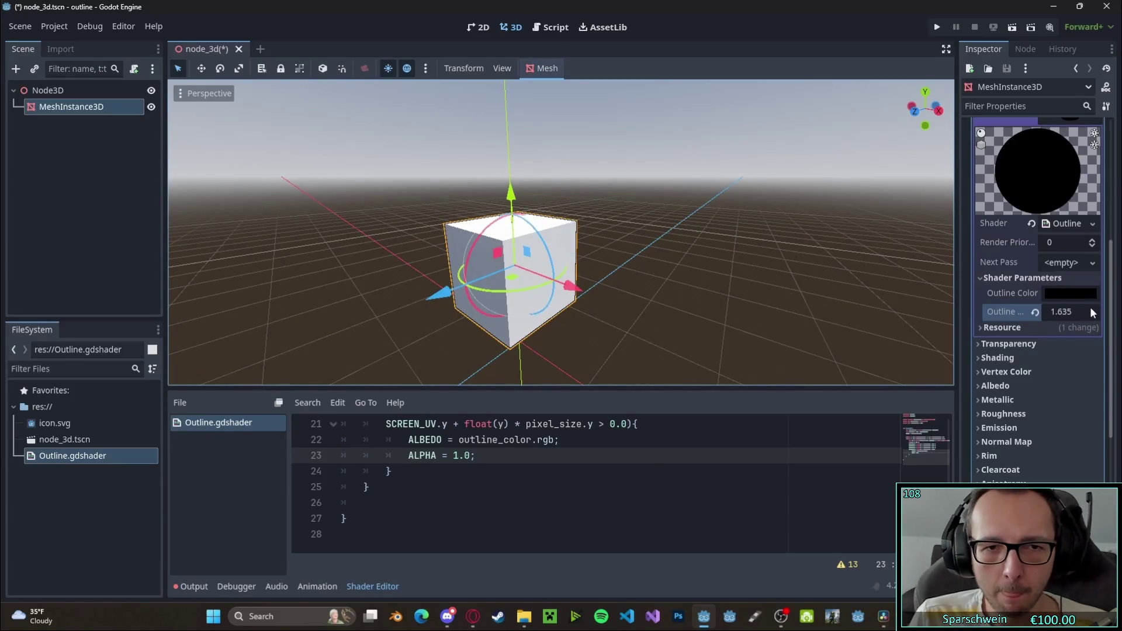
pyautogui.click(1071, 294)
pyautogui.moveTo(1104, 358); pyautogui.dragTo(1105, 338)
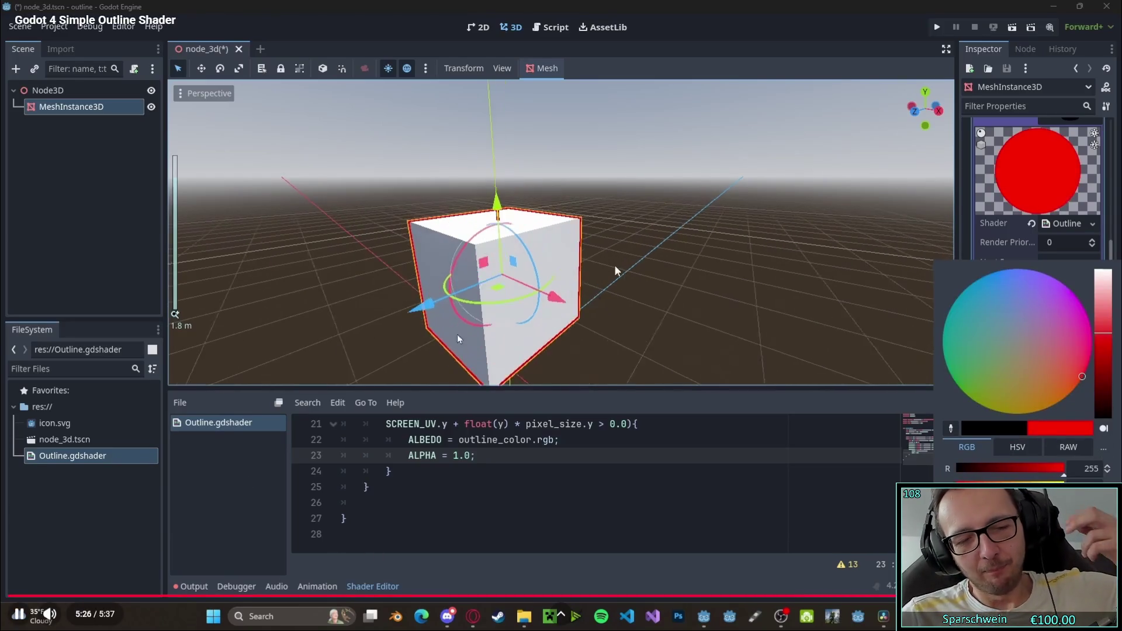
# Pause the tutorial at 5:27 and exit fullscreen
pyautogui.click(16, 620)
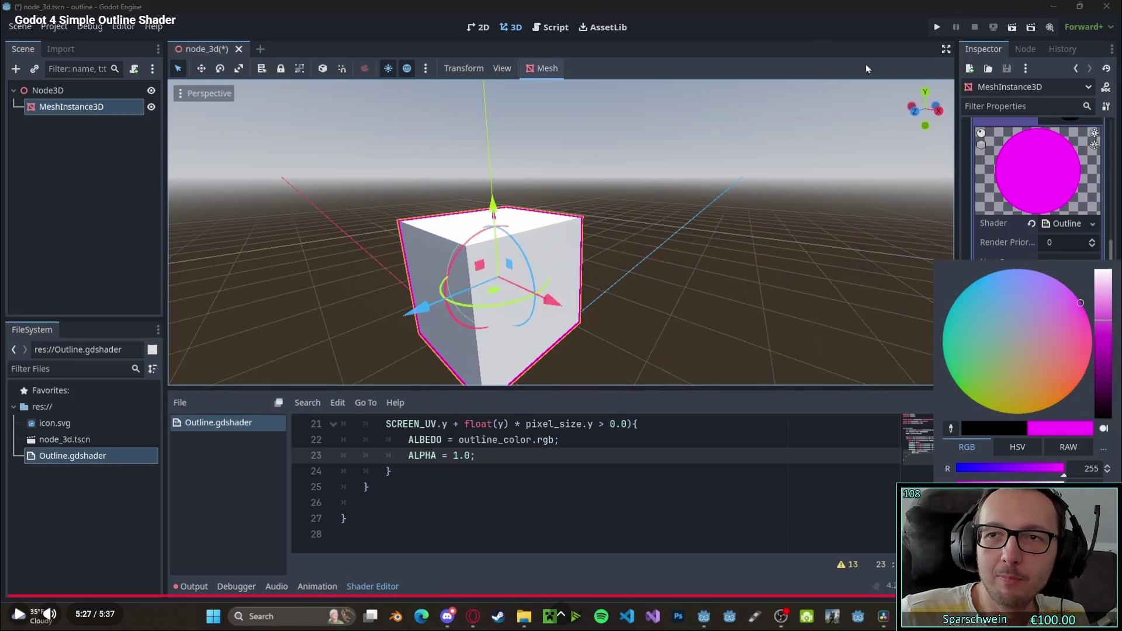
pyautogui.press('Escape')
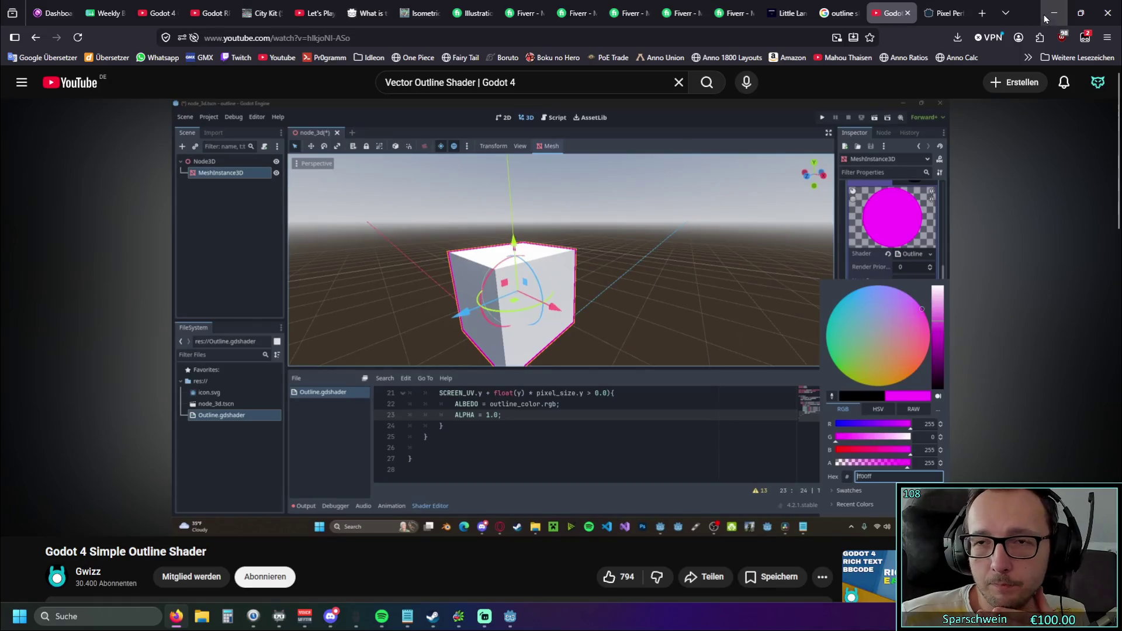
# Switch to the Pixel Perfect Godot Shaders page and scroll to its 23-line shader code
pyautogui.click(941, 18)
pyautogui.scroll(-1, 549, 265)
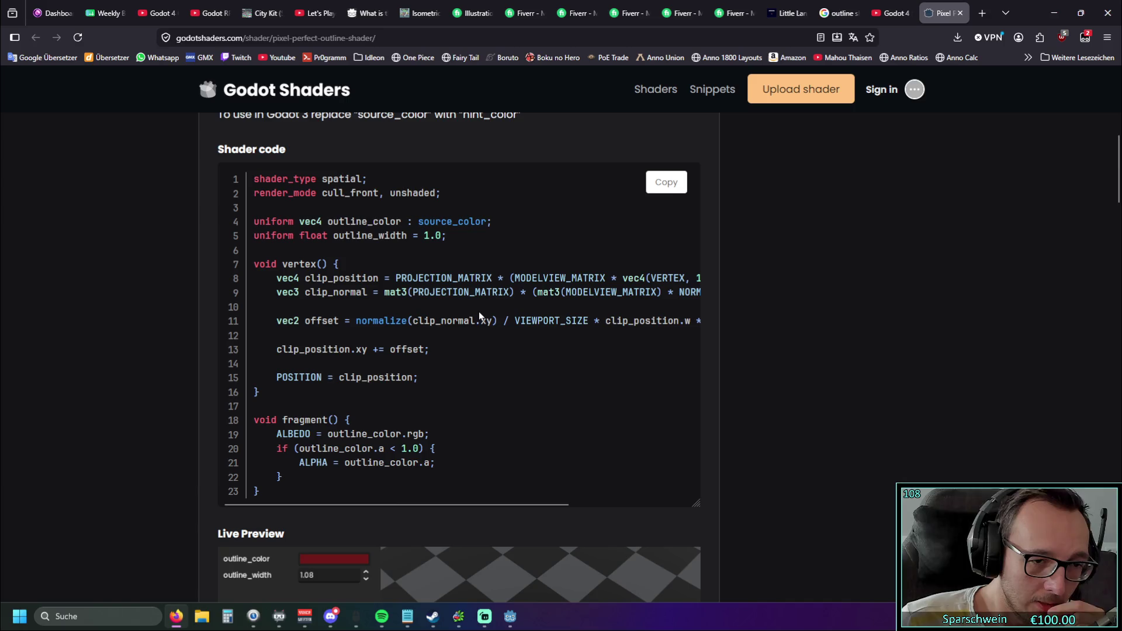
# Copy the pixel-perfect outline shader code and return to Godot with Outline.gdshader open
pyautogui.moveTo(272, 495)
pyautogui.mouseDown()
pyautogui.moveTo(233, 204)
pyautogui.moveTo(204, 146)
pyautogui.mouseUp()
pyautogui.click(500, 388)
pyautogui.moveTo(298, 497)
pyautogui.mouseDown()
pyautogui.moveTo(245, 359)
pyautogui.moveTo(250, 185)
pyautogui.mouseUp()
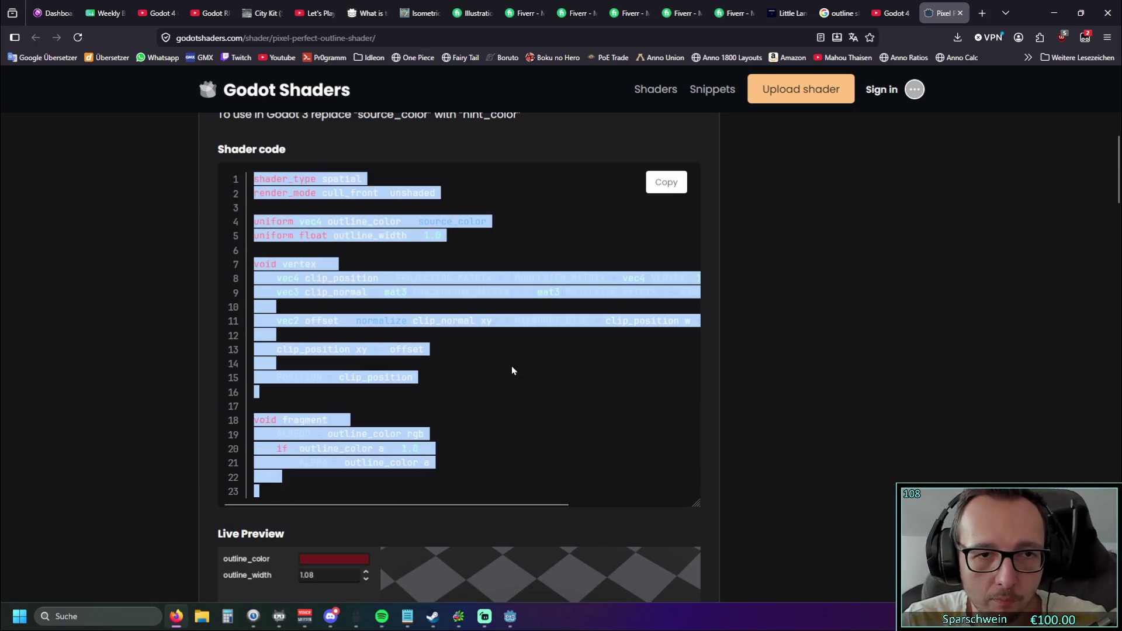
pyautogui.click(666, 186)
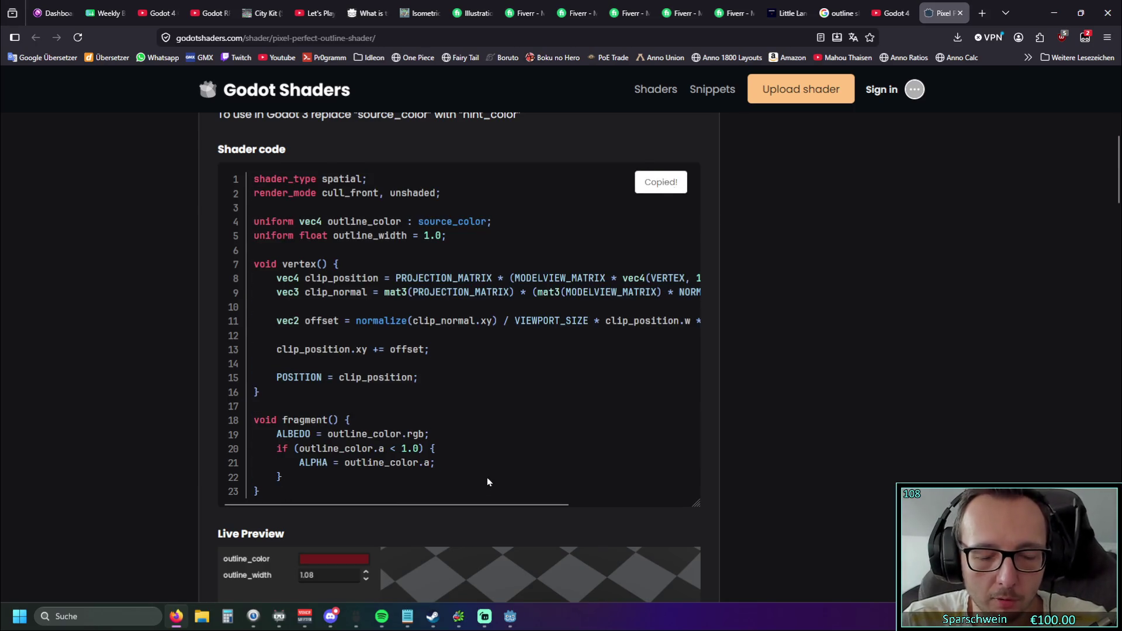
pyautogui.click(509, 616)
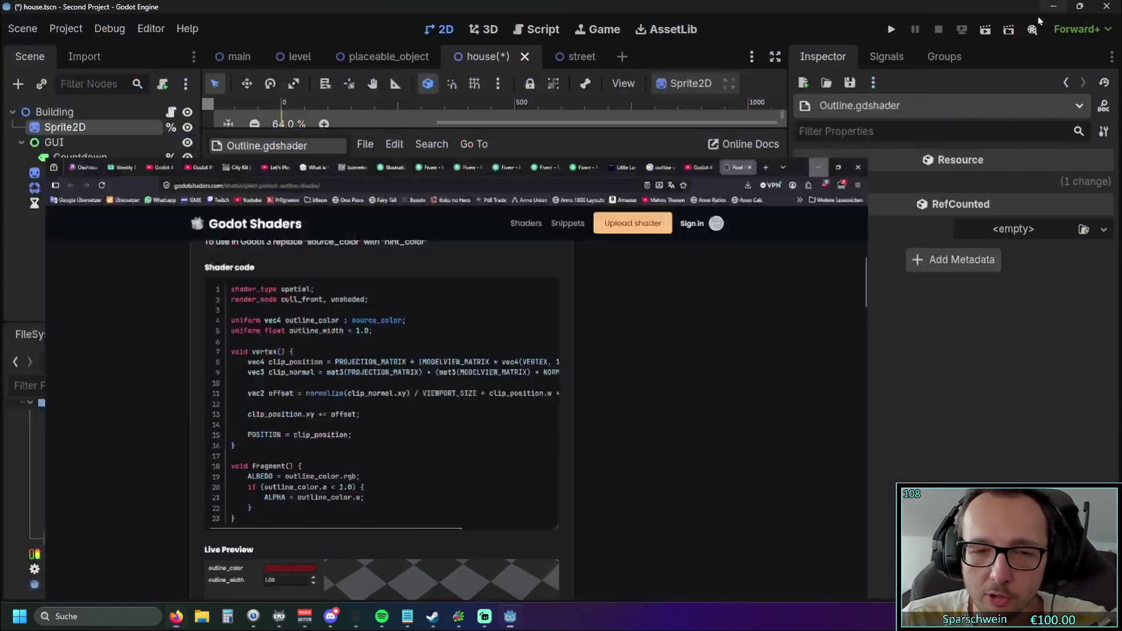
# Replace all of Outline.gdshader's text with the pasted outline shader code and save
pyautogui.click(454, 443)
pyautogui.hotkey('ctrl', 'a')
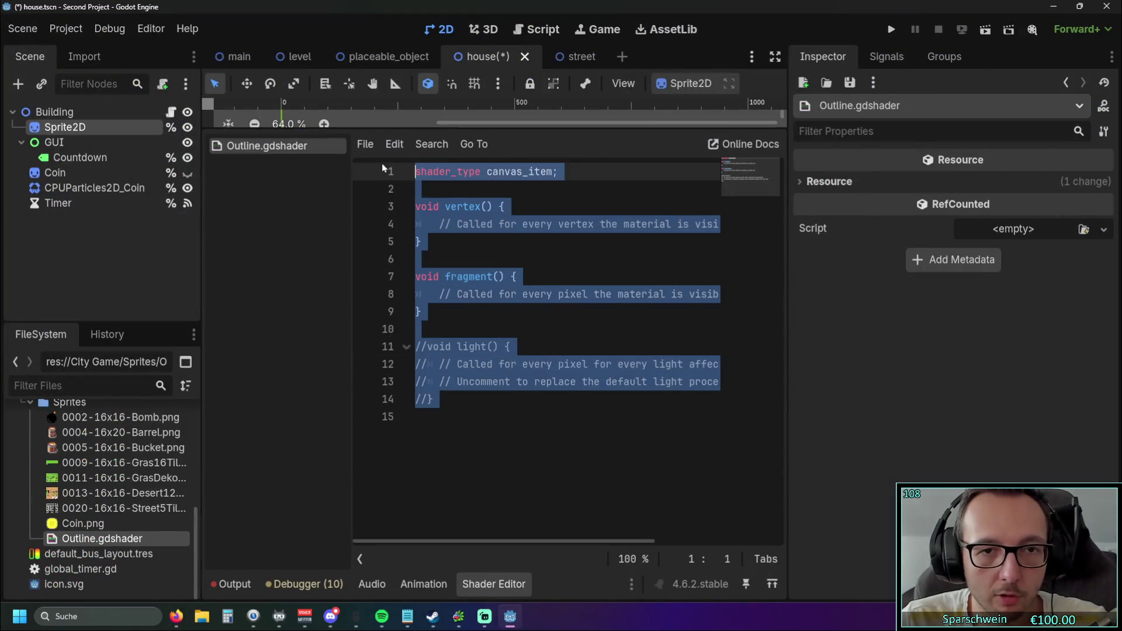
pyautogui.hotkey('ctrl', 'v')
pyautogui.scroll(2, 594, 402)
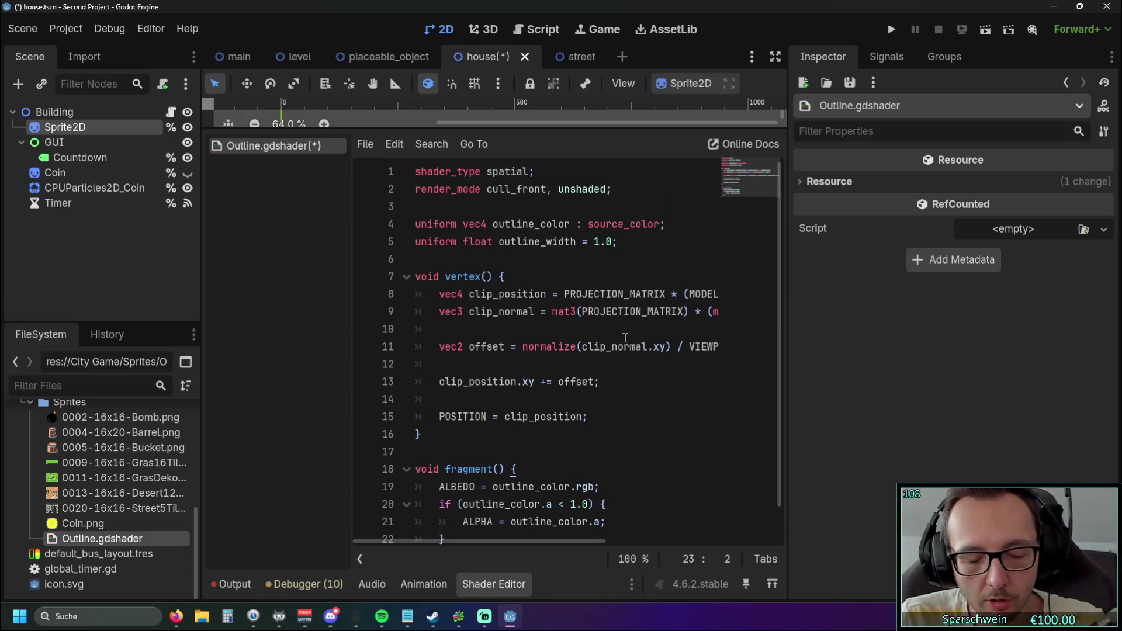
pyautogui.hotkey('ctrl', 's')
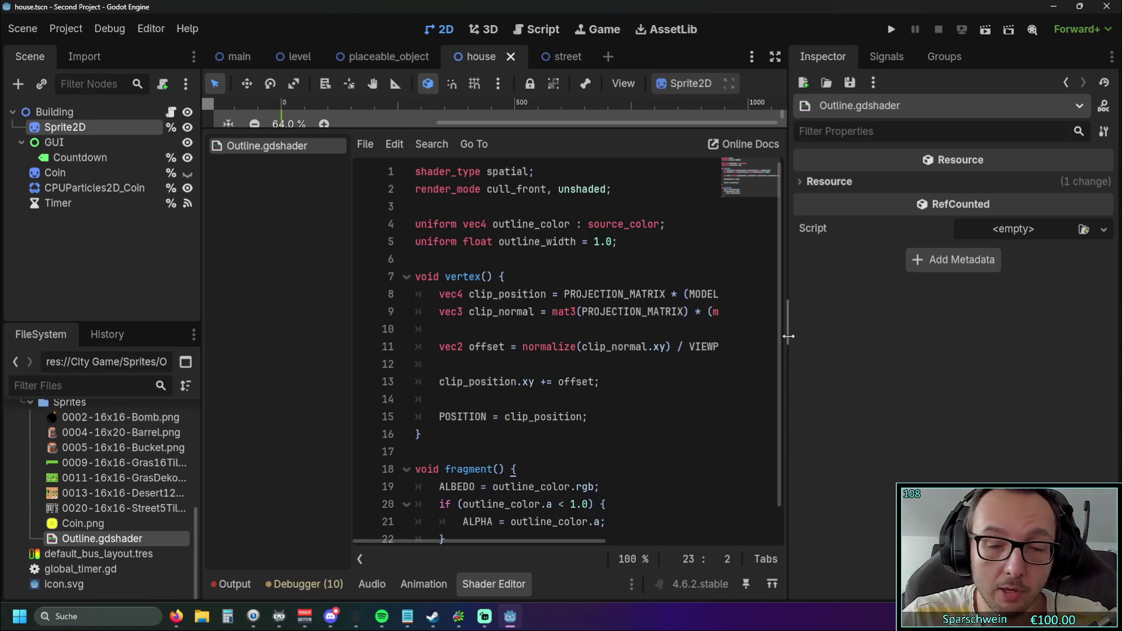
# Widen the shader code editor so full lines show, then launch a test run
pyautogui.moveTo(789, 337); pyautogui.dragTo(904, 336)
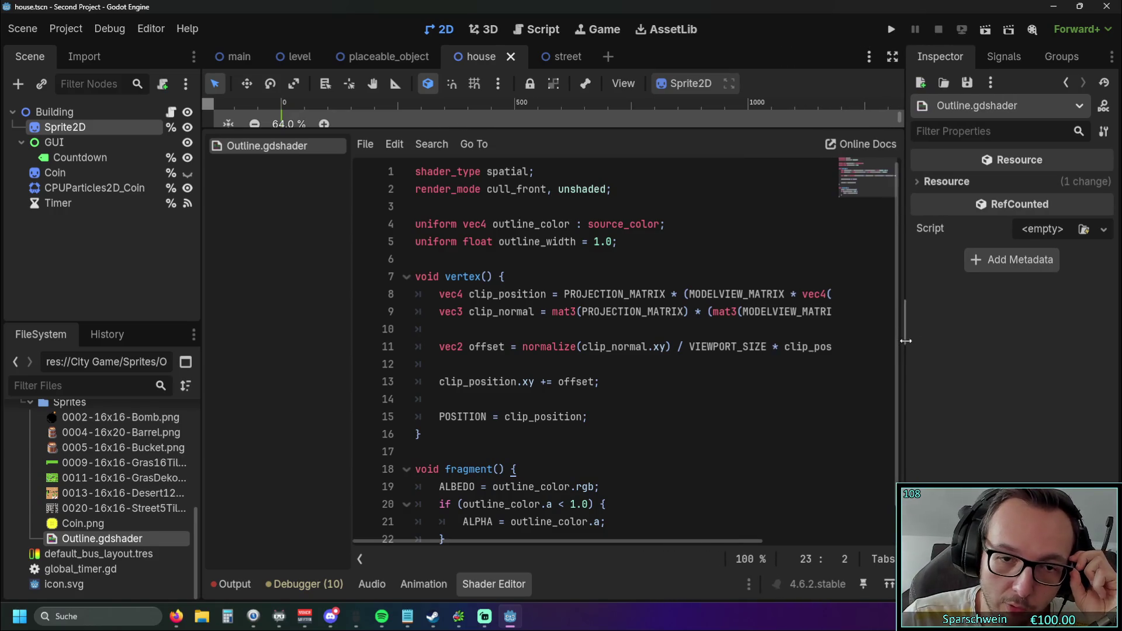
pyautogui.click(890, 29)
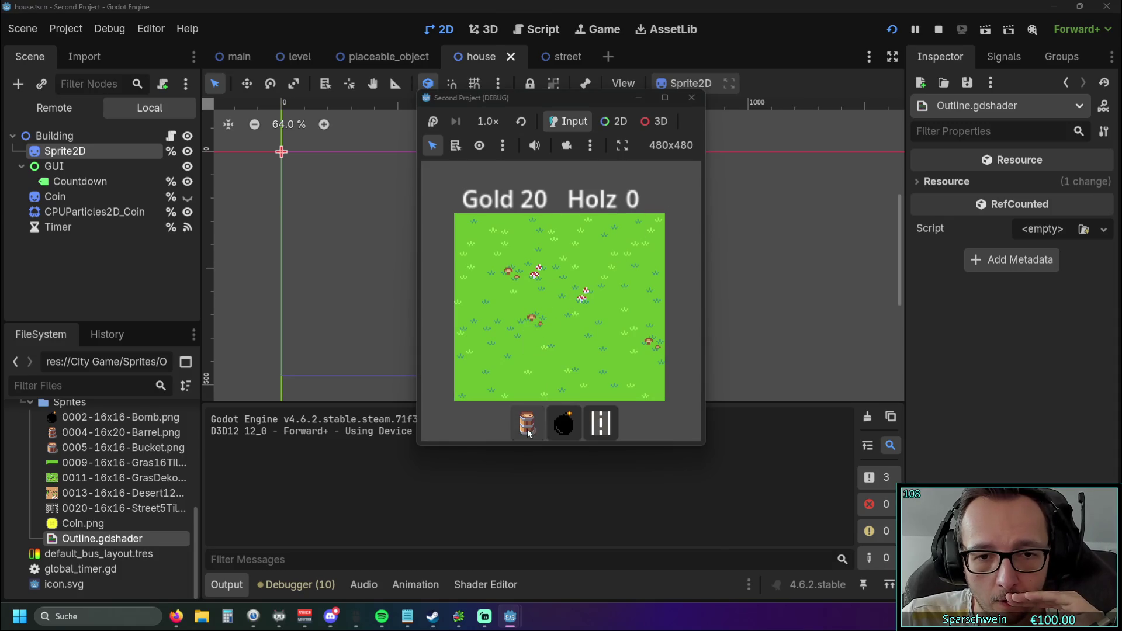
# Build a barrel on the grass field in the running game, then close it
pyautogui.click(528, 423)
pyautogui.click(559, 318)
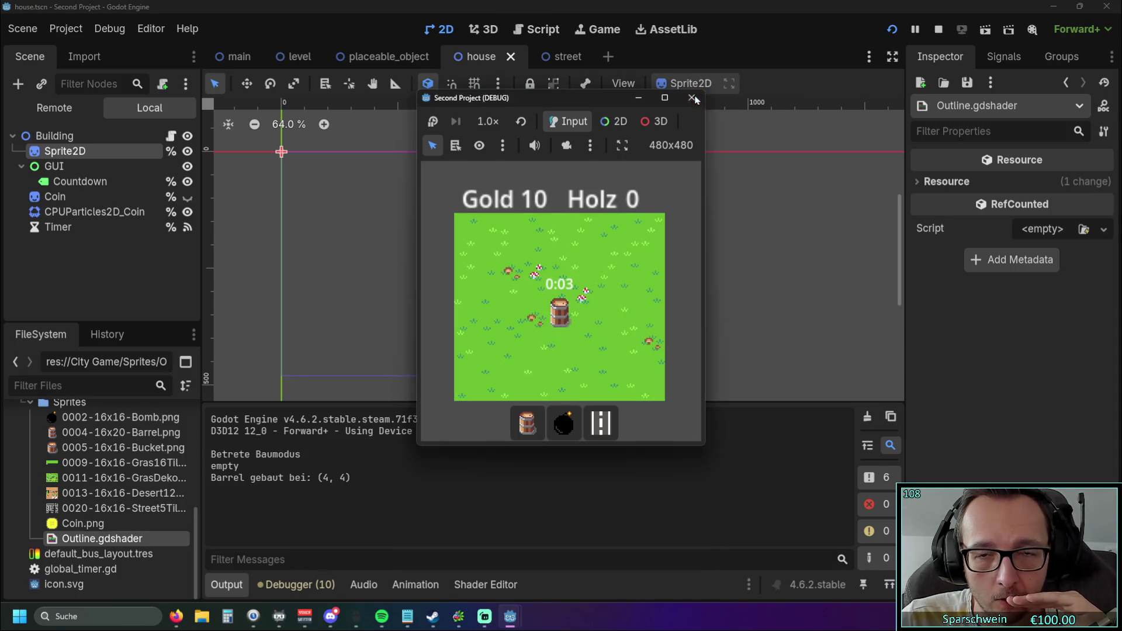
pyautogui.click(691, 97)
# Browse the main, level and placeable_object scenes, ending back on the house scene
pyautogui.click(239, 58)
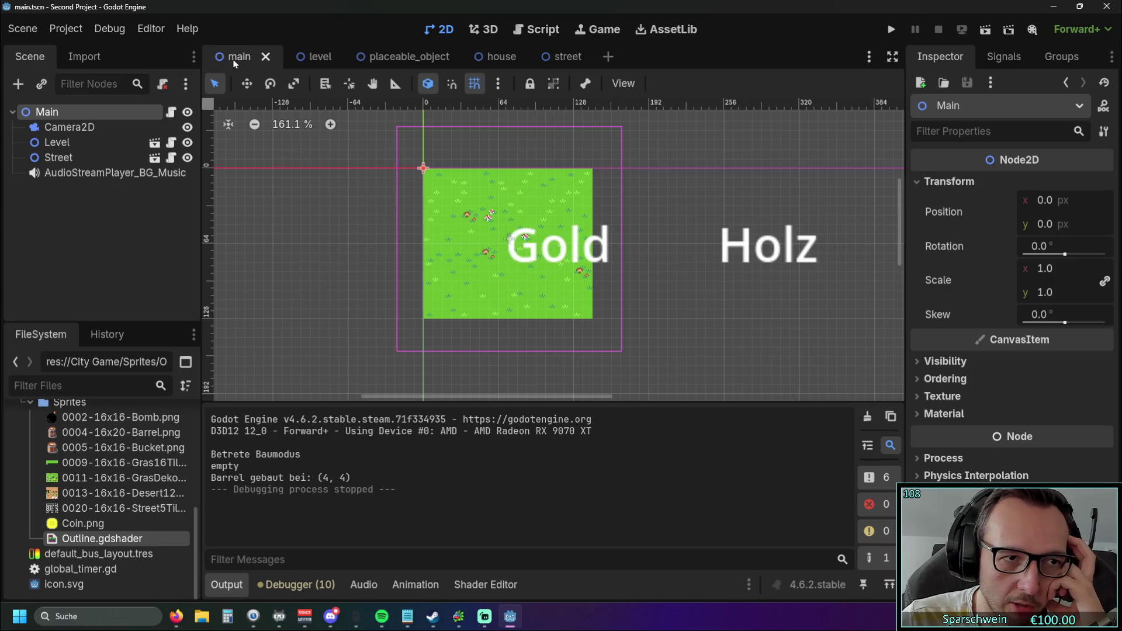
pyautogui.click(301, 57)
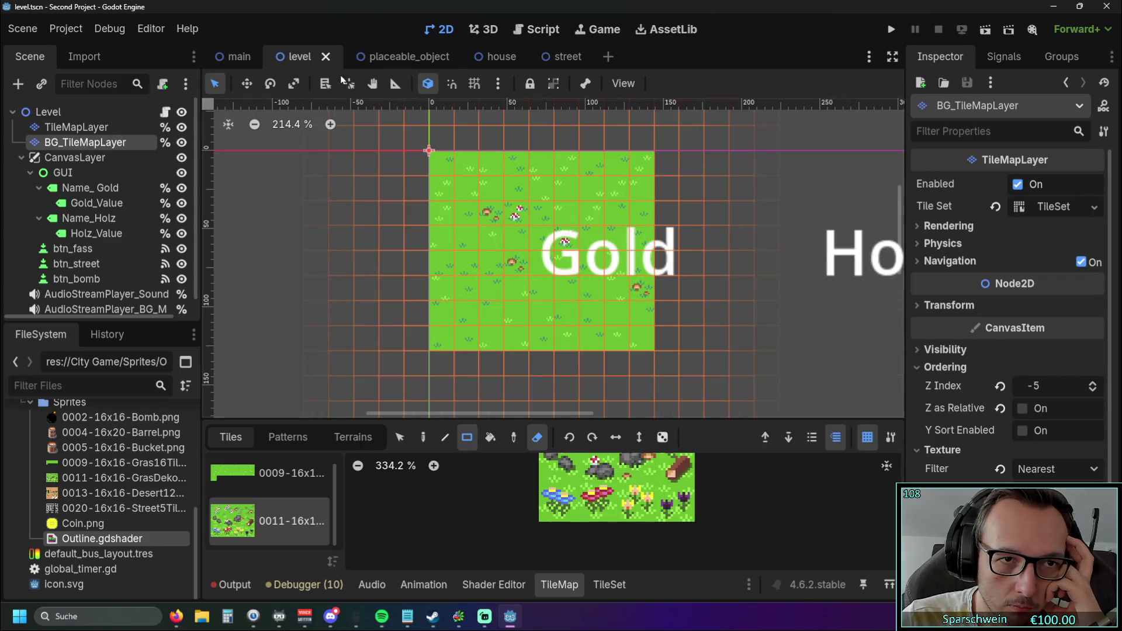
pyautogui.click(389, 57)
pyautogui.click(272, 61)
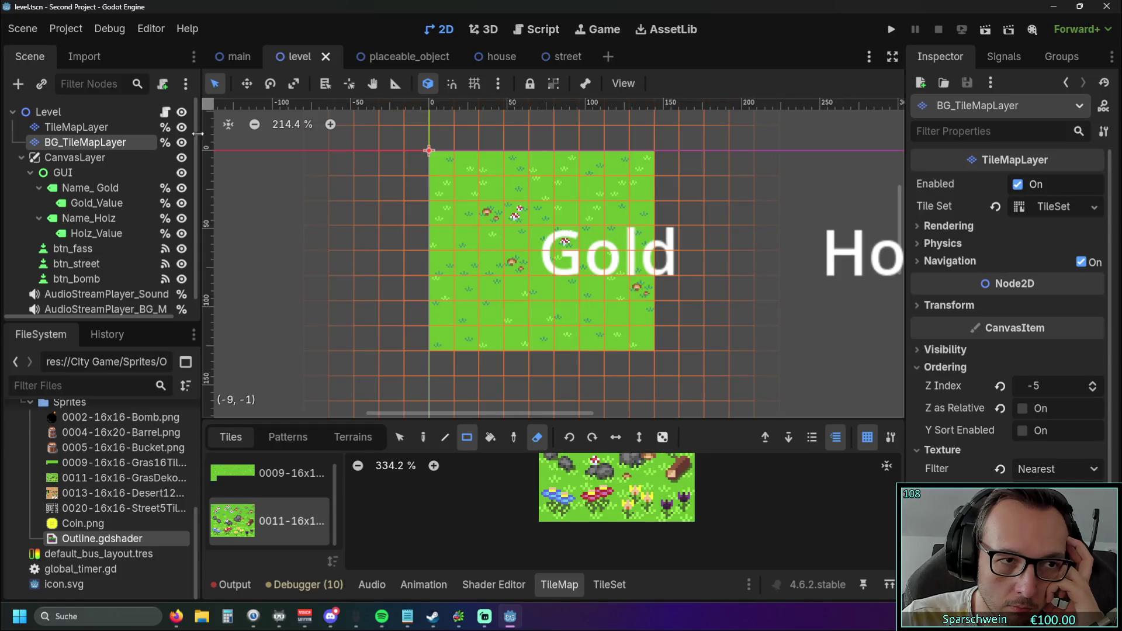
pyautogui.click(496, 56)
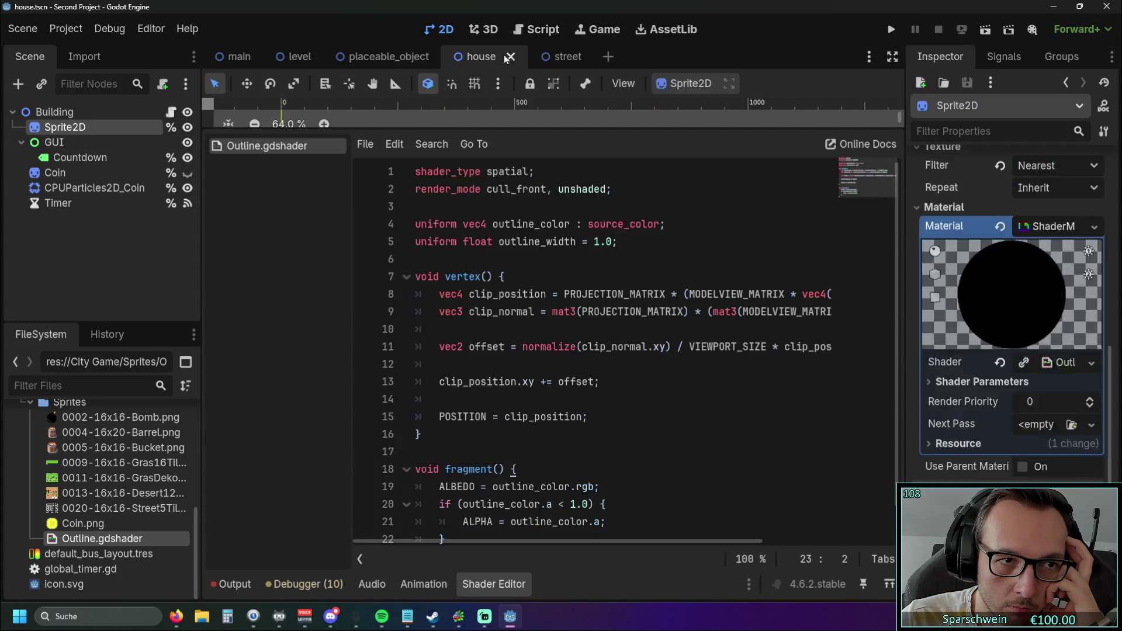
# Hide and restore the side docks, enlarge the 2D viewport above the code, and pan to the house
pyautogui.click(892, 56)
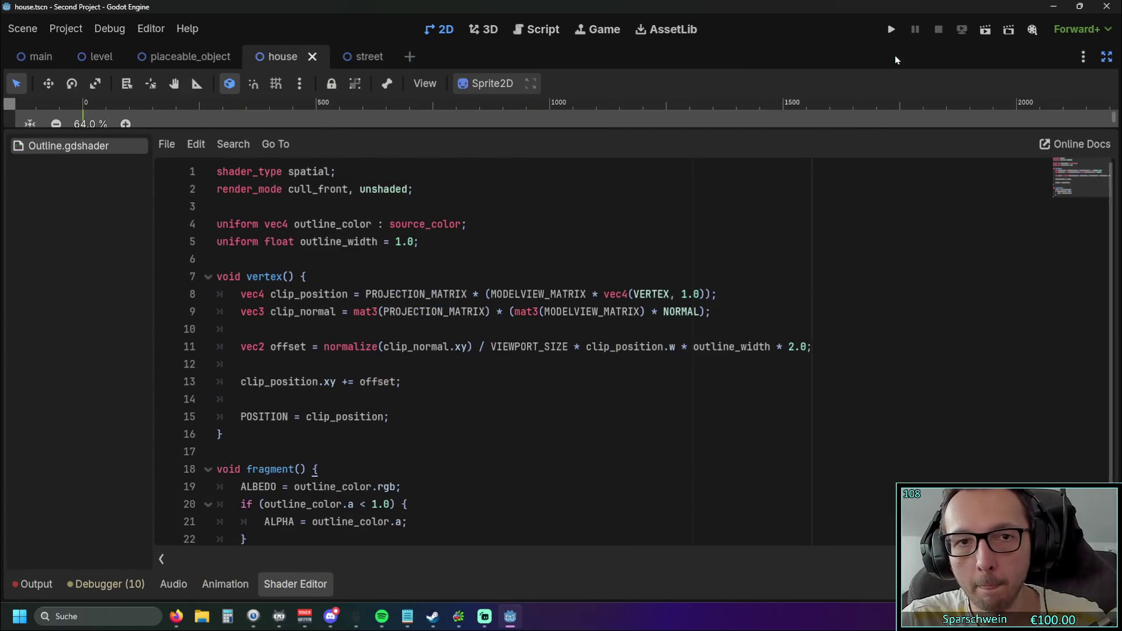
pyautogui.moveTo(588, 128)
pyautogui.mouseDown()
pyautogui.moveTo(563, 261)
pyautogui.moveTo(563, 349)
pyautogui.moveTo(578, 153)
pyautogui.mouseUp()
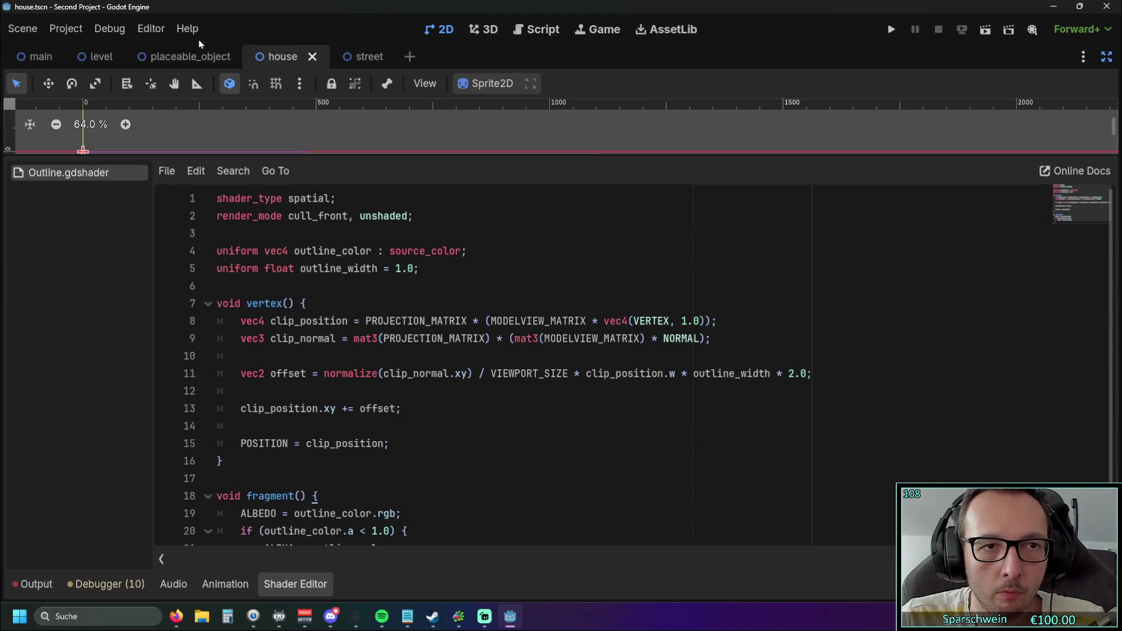
pyautogui.click(185, 56)
pyautogui.click(298, 56)
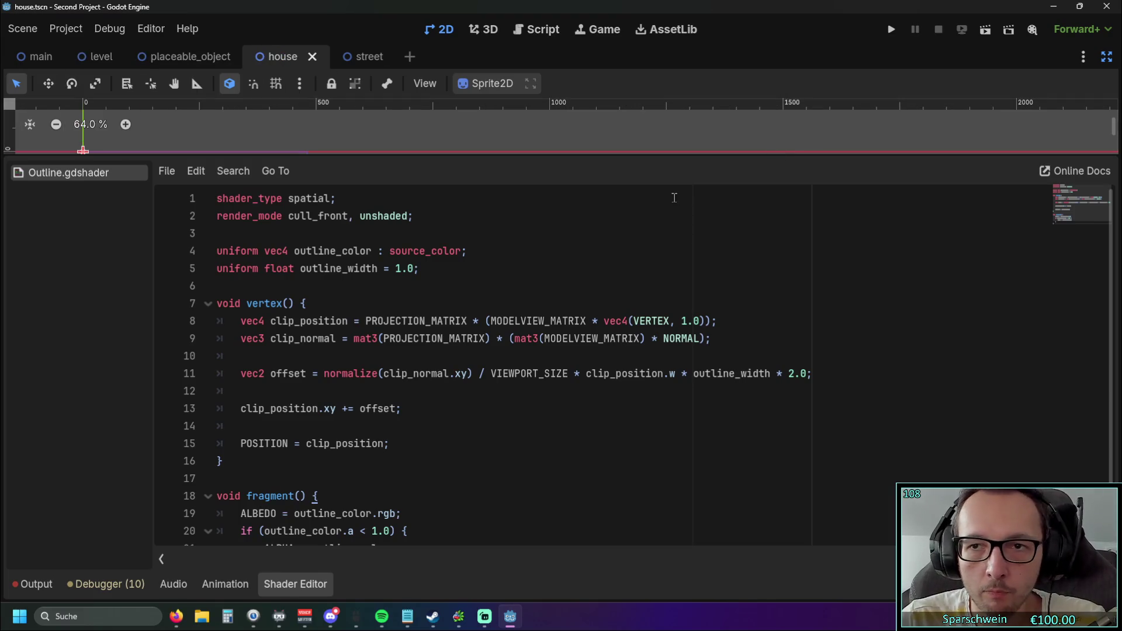
pyautogui.moveTo(549, 157)
pyautogui.mouseDown()
pyautogui.moveTo(561, 181)
pyautogui.moveTo(572, 115)
pyautogui.moveTo(574, 336)
pyautogui.mouseUp()
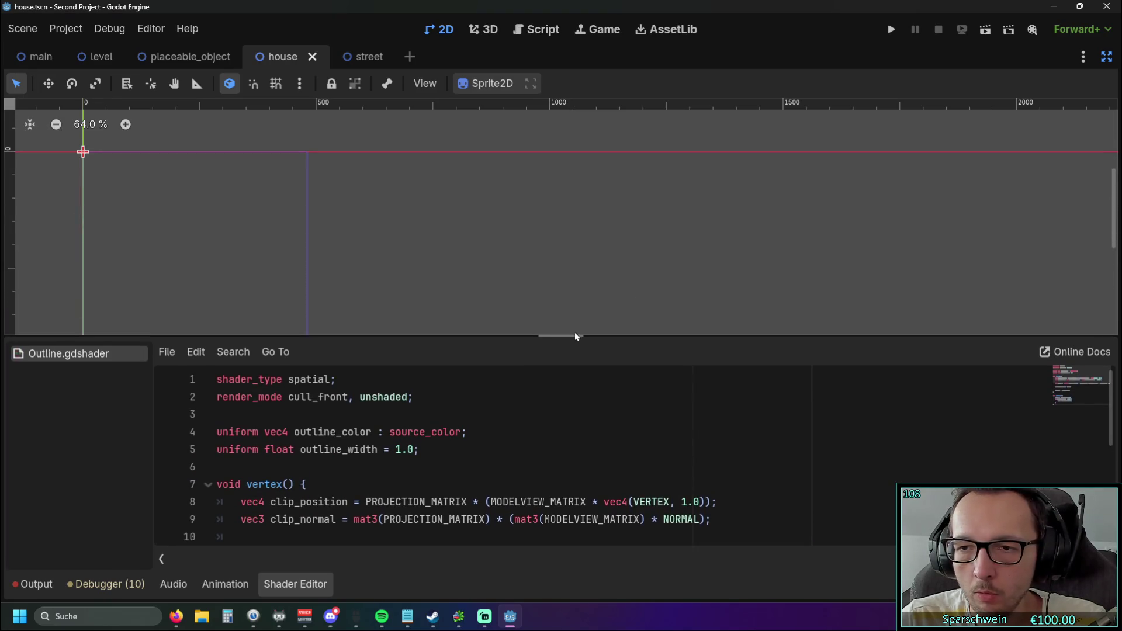
pyautogui.click(1106, 57)
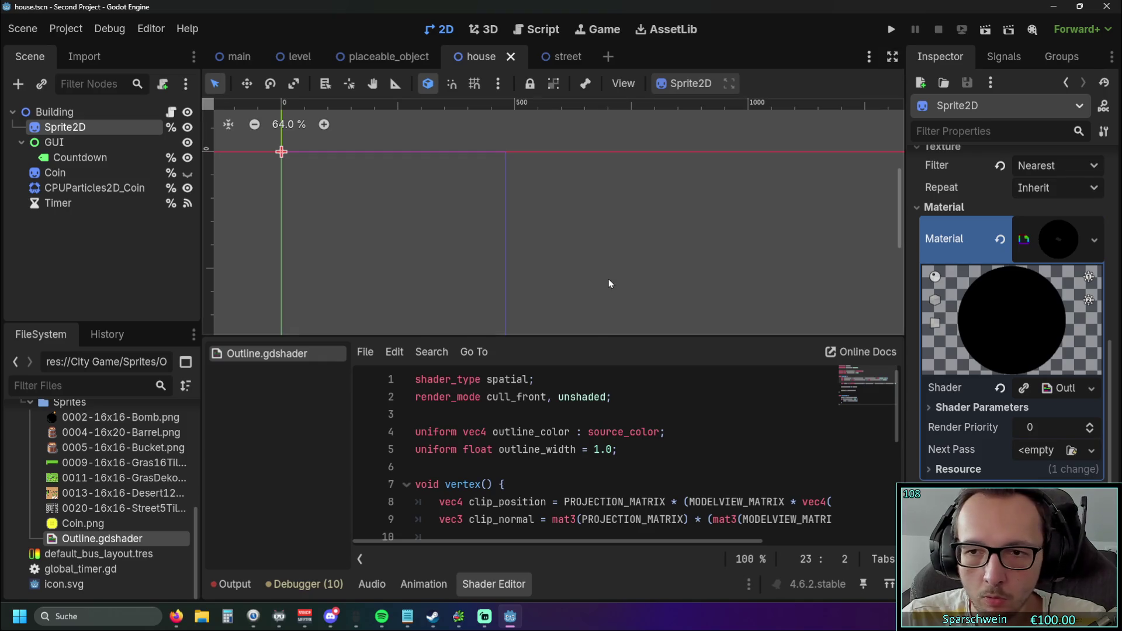
pyautogui.moveTo(465, 215)
pyautogui.mouseDown()
pyautogui.moveTo(594, 193)
pyautogui.moveTo(626, 166)
pyautogui.moveTo(606, 221)
pyautogui.moveTo(643, 224)
pyautogui.mouseUp()
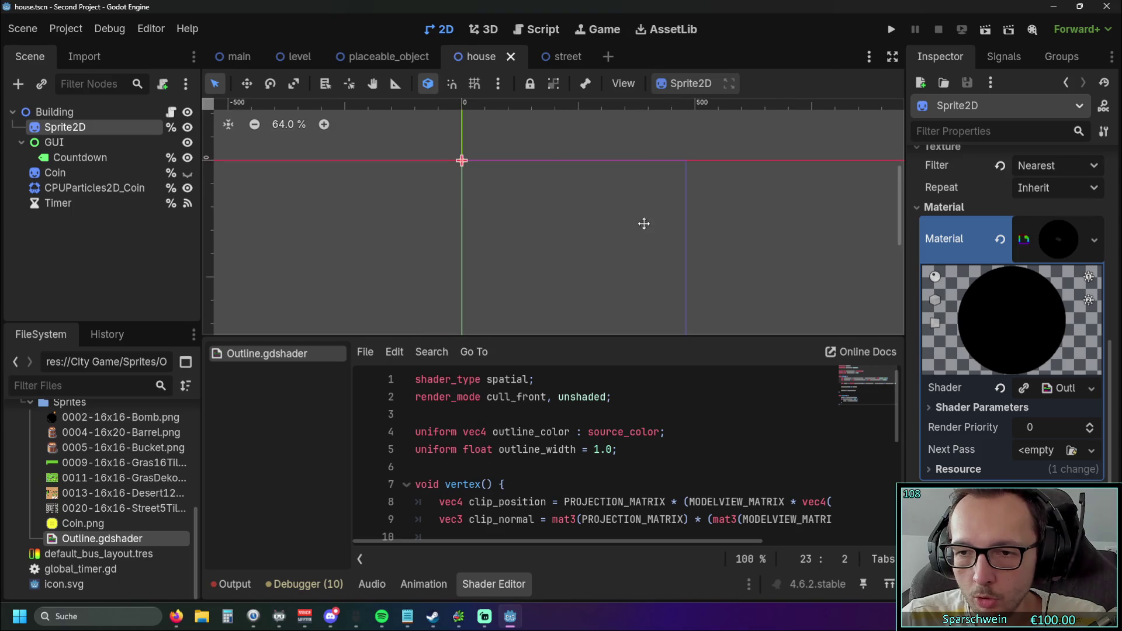
# Adjust the ShaderMaterial's render priority field and nudge the 2D view
pyautogui.click(1088, 427)
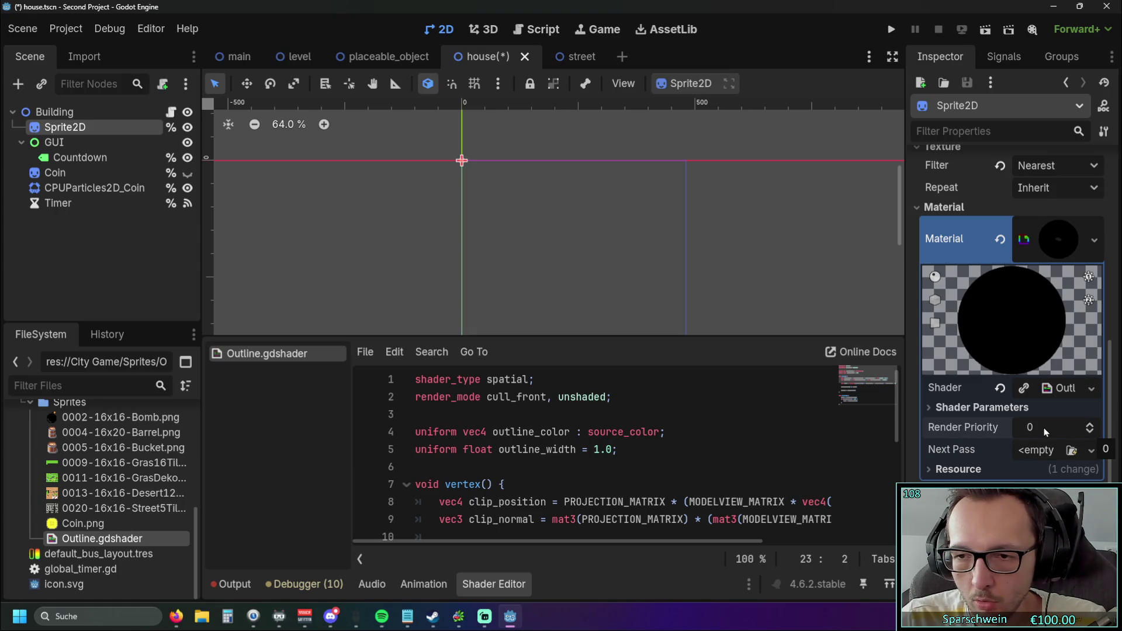
pyautogui.moveTo(725, 245)
pyautogui.mouseDown()
pyautogui.moveTo(683, 225)
pyautogui.moveTo(720, 274)
pyautogui.mouseUp()
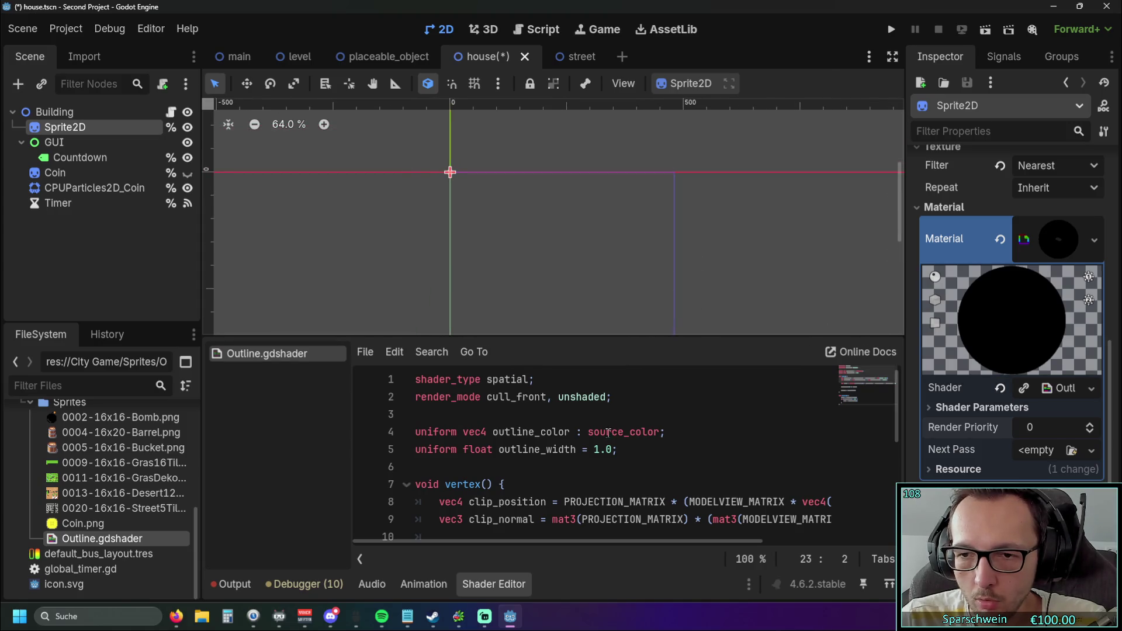
pyautogui.scroll(-5, 612, 436)
pyautogui.scroll(5, 616, 440)
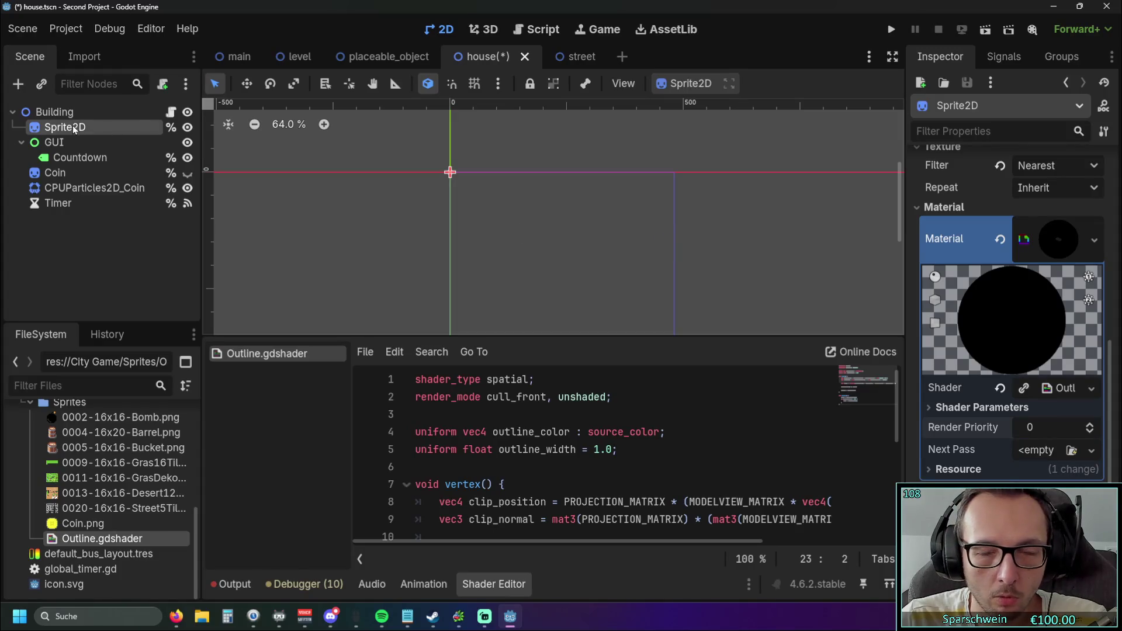
# Test-run the game placing a barrel, close it, and switch to the outline shader web page
pyautogui.click(891, 34)
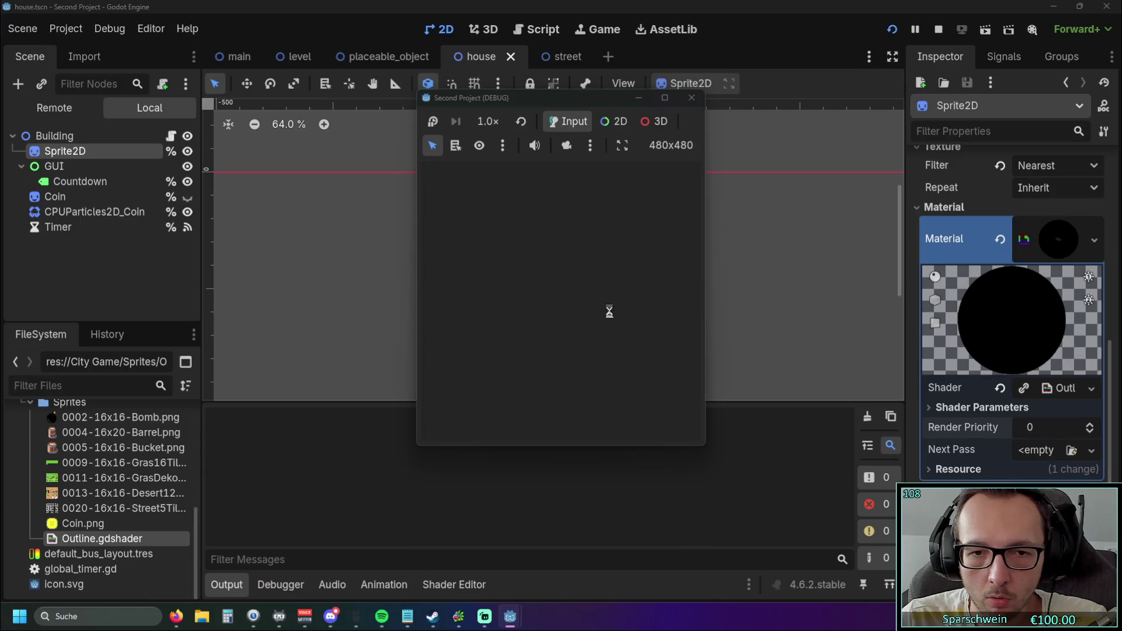
pyautogui.click(535, 422)
pyautogui.click(582, 313)
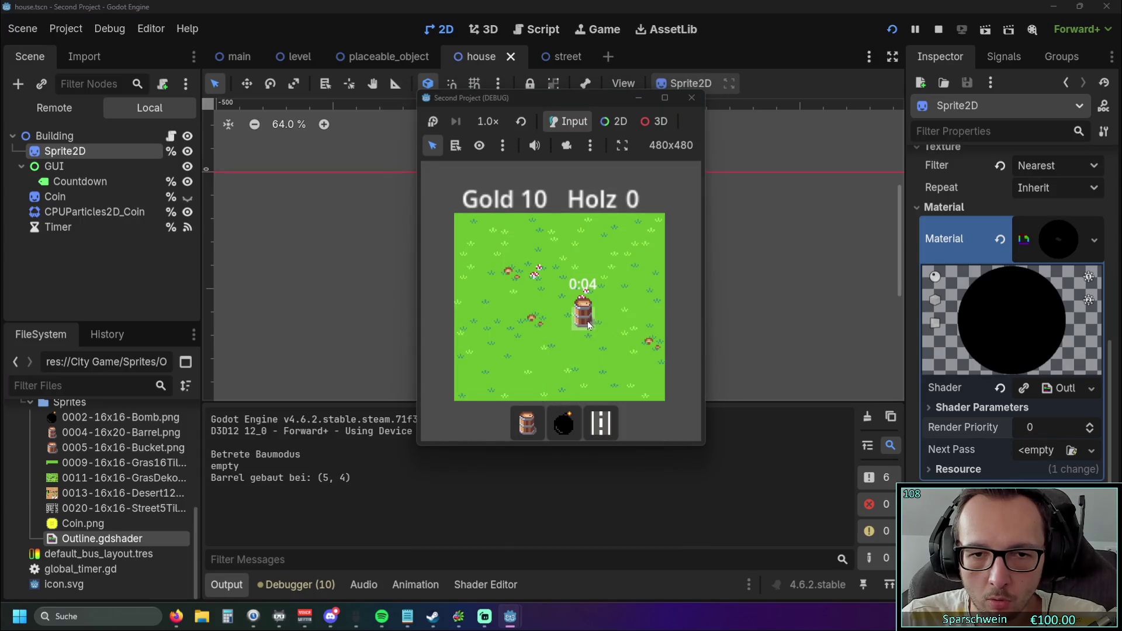
pyautogui.click(691, 98)
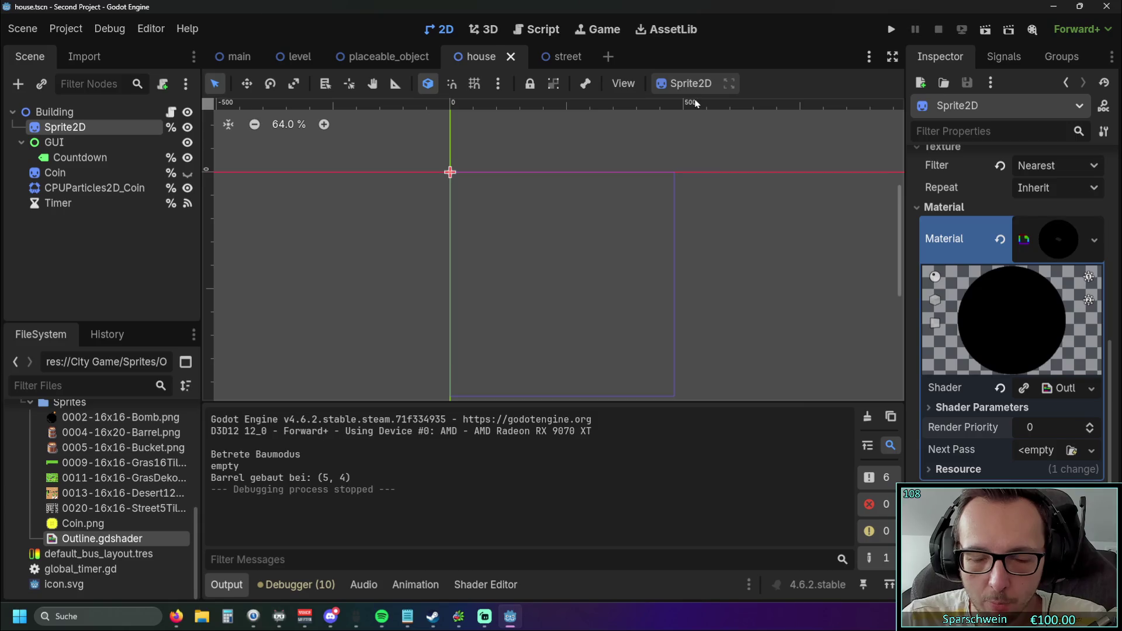
pyautogui.hotkey('alt', 'Tab')
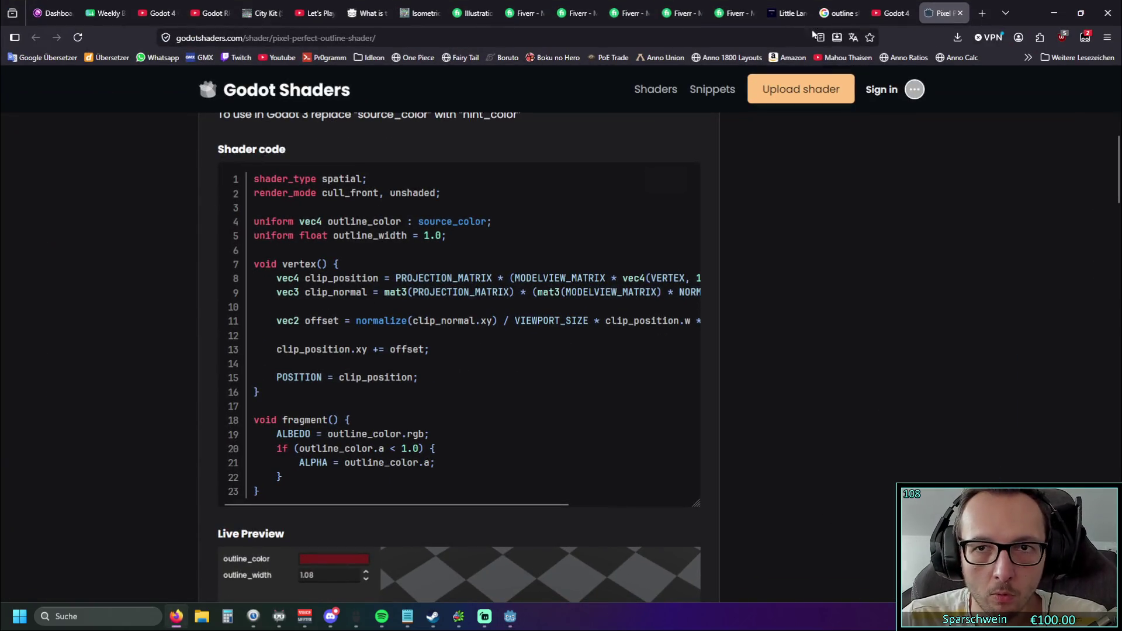
# Minimize Firefox to bring the Godot editor's house scene back
pyautogui.click(1054, 12)
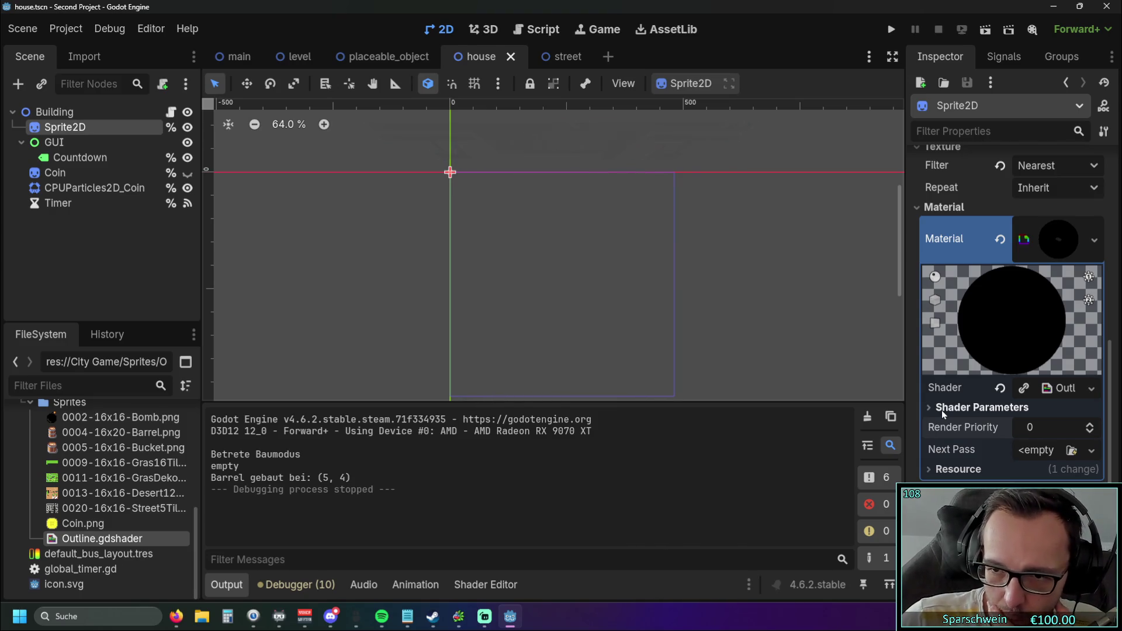
# Raise the ShaderMaterial's Render Priority to 1, then test-run the game and place a barrel
pyautogui.click(1088, 423)
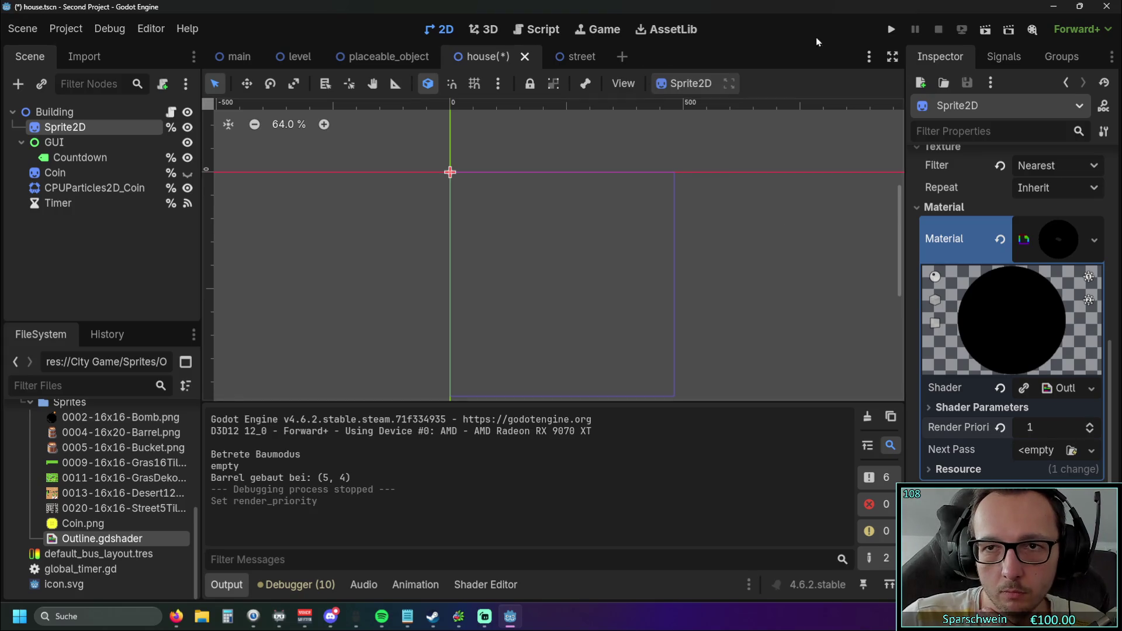
pyautogui.click(890, 29)
pyautogui.click(558, 318)
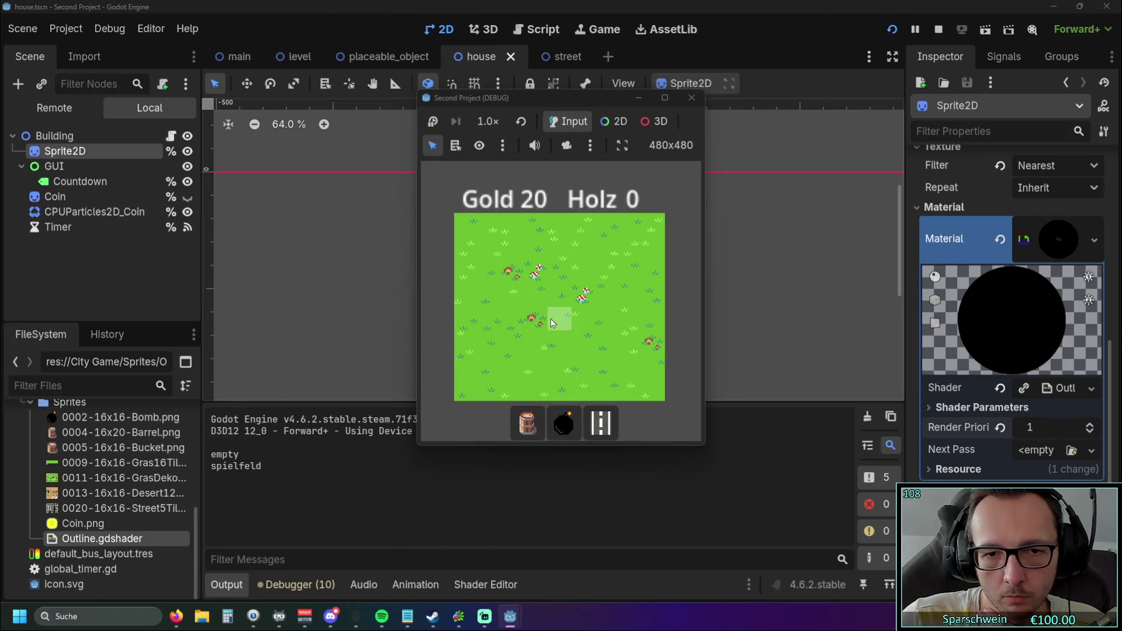
pyautogui.click(527, 422)
pyautogui.click(556, 317)
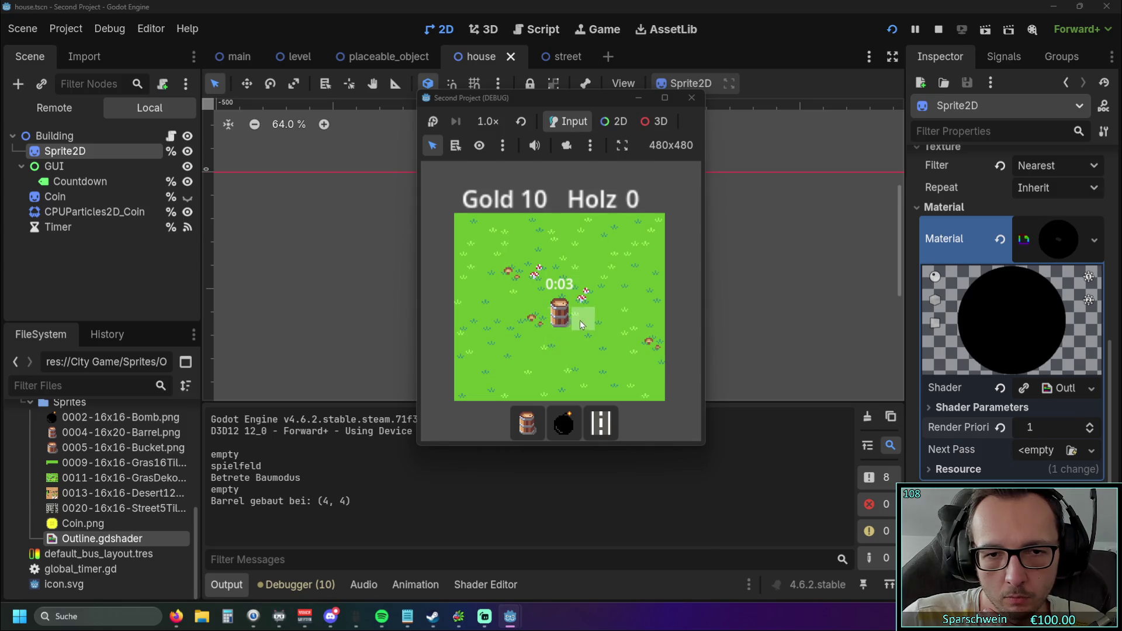